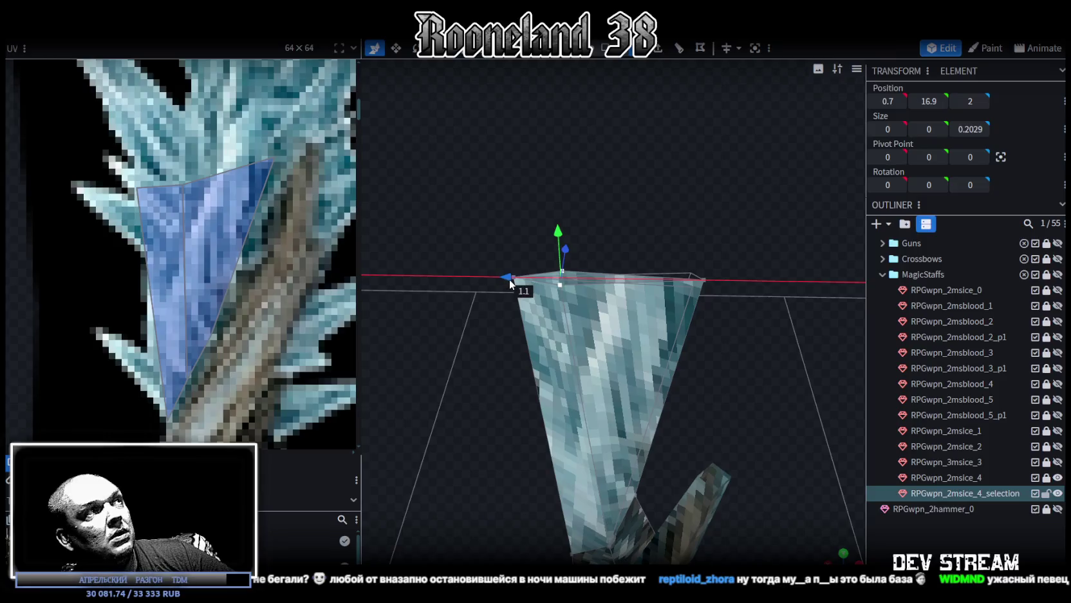
# - Drag individual shard vertices with the gizmo to pull its points toward the shaft, then select its triangle face
pyautogui.moveTo(510, 280); pyautogui.dragTo(534, 283)
pyautogui.moveTo(613, 320)
pyautogui.mouseDown()
pyautogui.moveTo(723, 303)
pyautogui.moveTo(756, 287)
pyautogui.moveTo(514, 320)
pyautogui.moveTo(697, 335)
pyautogui.moveTo(584, 345)
pyautogui.moveTo(599, 354)
pyautogui.moveTo(599, 190)
pyautogui.moveTo(534, 201)
pyautogui.moveTo(547, 195)
pyautogui.mouseUp()
pyautogui.moveTo(491, 147)
pyautogui.mouseDown()
pyautogui.moveTo(671, 333)
pyautogui.moveTo(681, 281)
pyautogui.moveTo(623, 331)
pyautogui.moveTo(703, 278)
pyautogui.moveTo(611, 385)
pyautogui.moveTo(740, 369)
pyautogui.moveTo(627, 367)
pyautogui.moveTo(760, 433)
pyautogui.moveTo(808, 435)
pyautogui.moveTo(595, 343)
pyautogui.moveTo(602, 363)
pyautogui.mouseUp()
pyautogui.click(597, 372)
pyautogui.moveTo(548, 415)
pyautogui.mouseDown()
pyautogui.moveTo(555, 423)
pyautogui.moveTo(689, 405)
pyautogui.moveTo(554, 391)
pyautogui.moveTo(597, 370)
pyautogui.moveTo(575, 398)
pyautogui.moveTo(593, 388)
pyautogui.mouseUp()
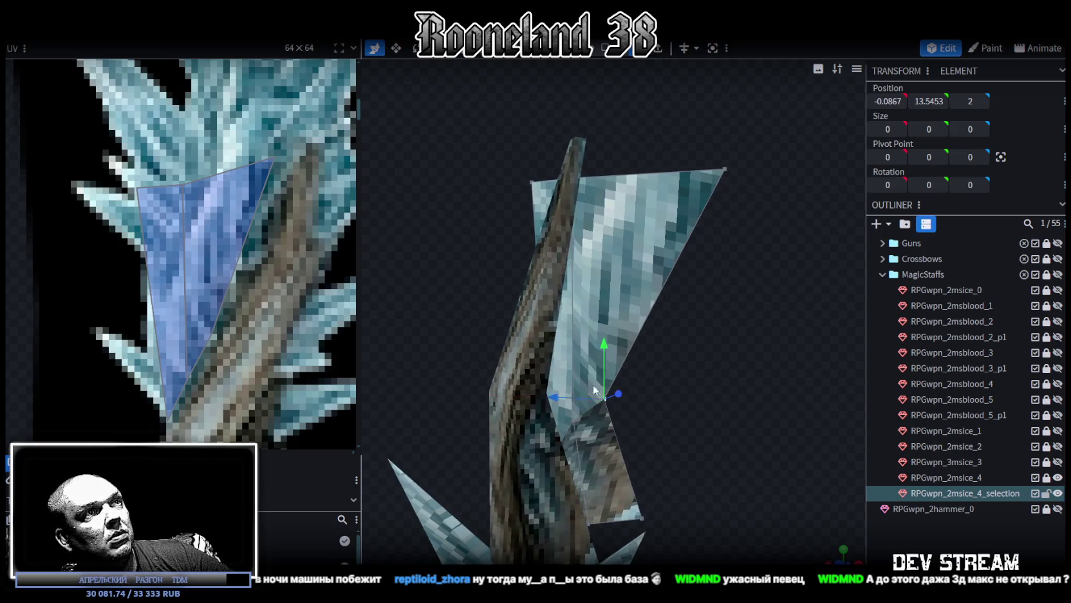
pyautogui.moveTo(609, 343); pyautogui.dragTo(610, 332)
pyautogui.moveTo(664, 381)
pyautogui.mouseDown()
pyautogui.moveTo(716, 401)
pyautogui.moveTo(644, 385)
pyautogui.mouseUp()
pyautogui.click(193, 387)
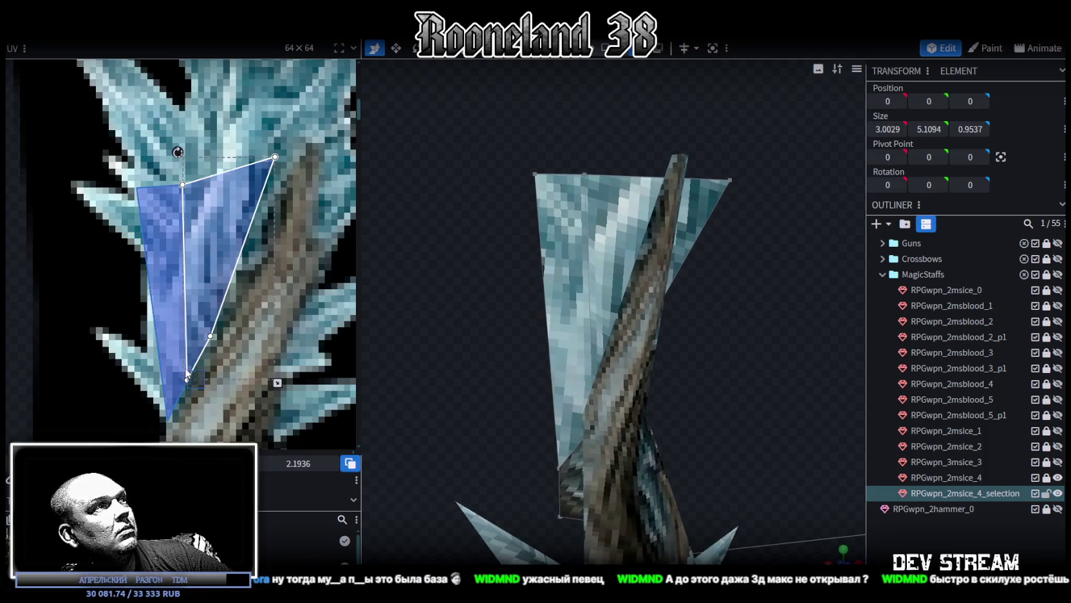
# - Drag a UV corner of the shard face onto the ice-crystal area of the texture
pyautogui.click(179, 373)
pyautogui.moveTo(187, 380); pyautogui.dragTo(178, 368)
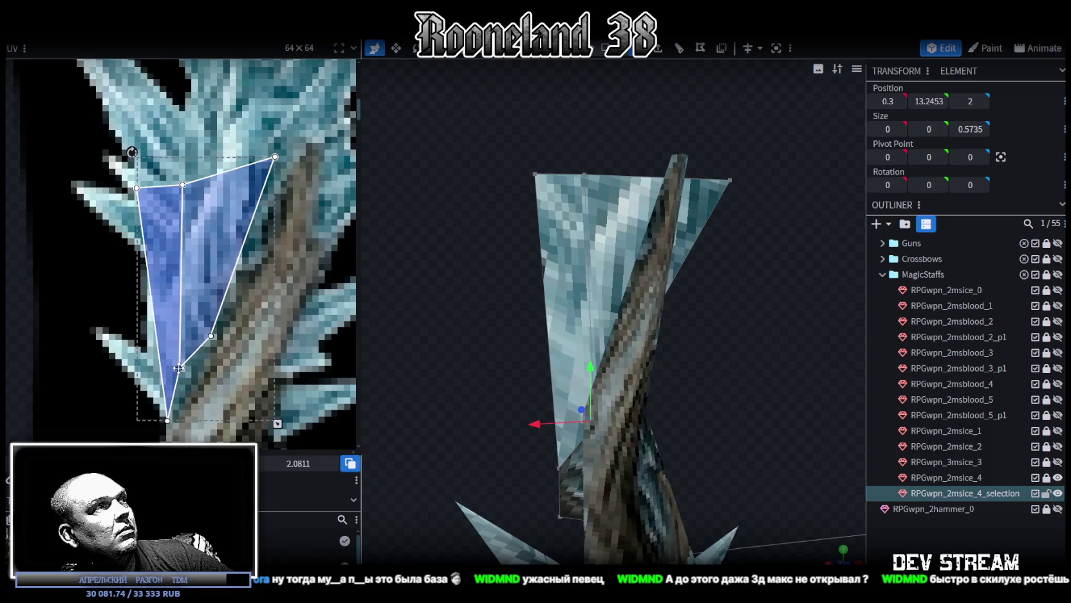
pyautogui.moveTo(452, 344)
pyautogui.mouseDown()
pyautogui.moveTo(486, 341)
pyautogui.moveTo(471, 343)
pyautogui.moveTo(523, 369)
pyautogui.mouseUp()
pyautogui.moveTo(631, 389)
pyautogui.mouseDown()
pyautogui.moveTo(540, 338)
pyautogui.moveTo(573, 415)
pyautogui.moveTo(634, 404)
pyautogui.moveTo(630, 358)
pyautogui.moveTo(708, 394)
pyautogui.moveTo(706, 385)
pyautogui.mouseUp()
# - Shift the selected shard point sideways, up and along X against the shaft
pyautogui.moveTo(652, 333)
pyautogui.mouseDown()
pyautogui.moveTo(661, 269)
pyautogui.moveTo(532, 346)
pyautogui.moveTo(506, 283)
pyautogui.moveTo(450, 280)
pyautogui.mouseUp()
pyautogui.moveTo(644, 387)
pyautogui.mouseDown()
pyautogui.moveTo(688, 389)
pyautogui.moveTo(665, 314)
pyautogui.mouseUp()
pyautogui.moveTo(759, 277); pyautogui.dragTo(503, 299)
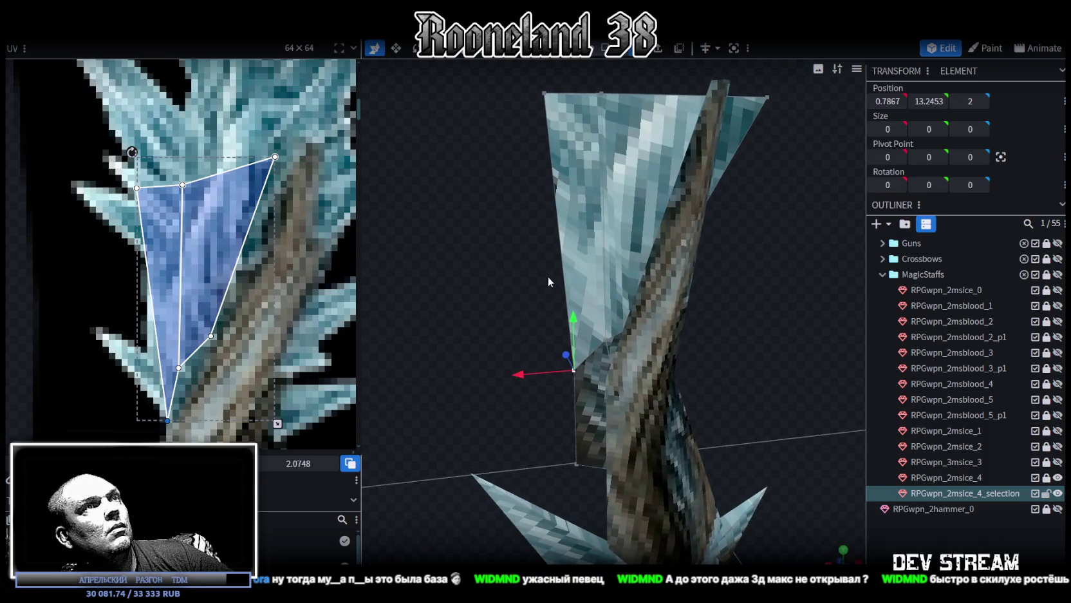
pyautogui.scroll(2, 548, 282)
pyautogui.scroll(2, 553, 284)
pyautogui.moveTo(535, 385)
pyautogui.mouseDown()
pyautogui.moveTo(527, 386)
pyautogui.moveTo(533, 368)
pyautogui.moveTo(766, 367)
pyautogui.moveTo(771, 378)
pyautogui.mouseUp()
pyautogui.scroll(-3, 505, 362)
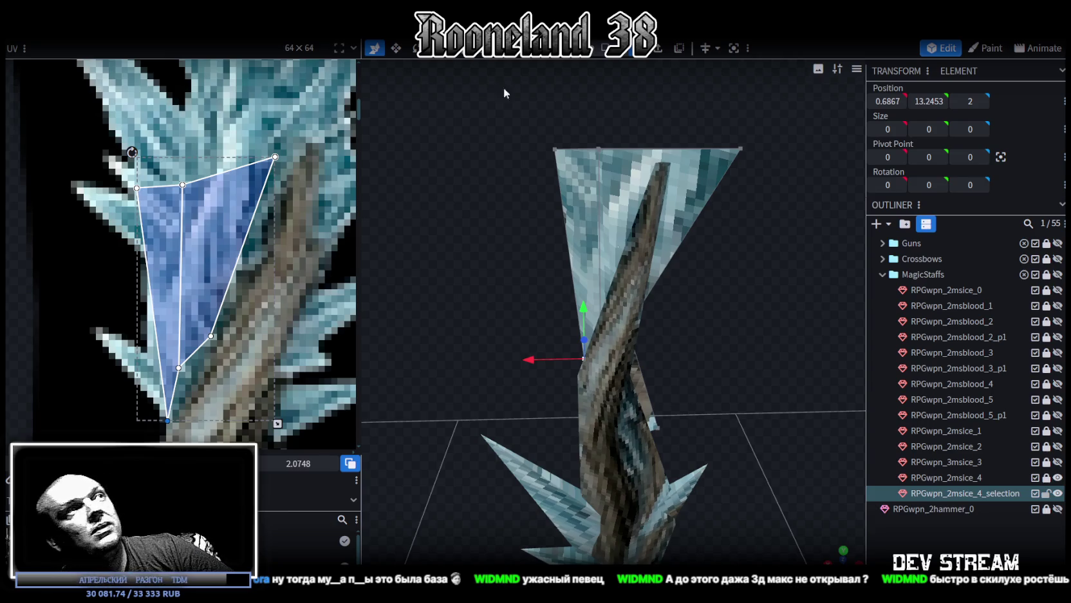
pyautogui.moveTo(296, 192); pyautogui.dragTo(235, 187, button='middle')
# - Select the upright crystal prong and drag its resize handles to widen it
pyautogui.scroll(-1, 266, 174)
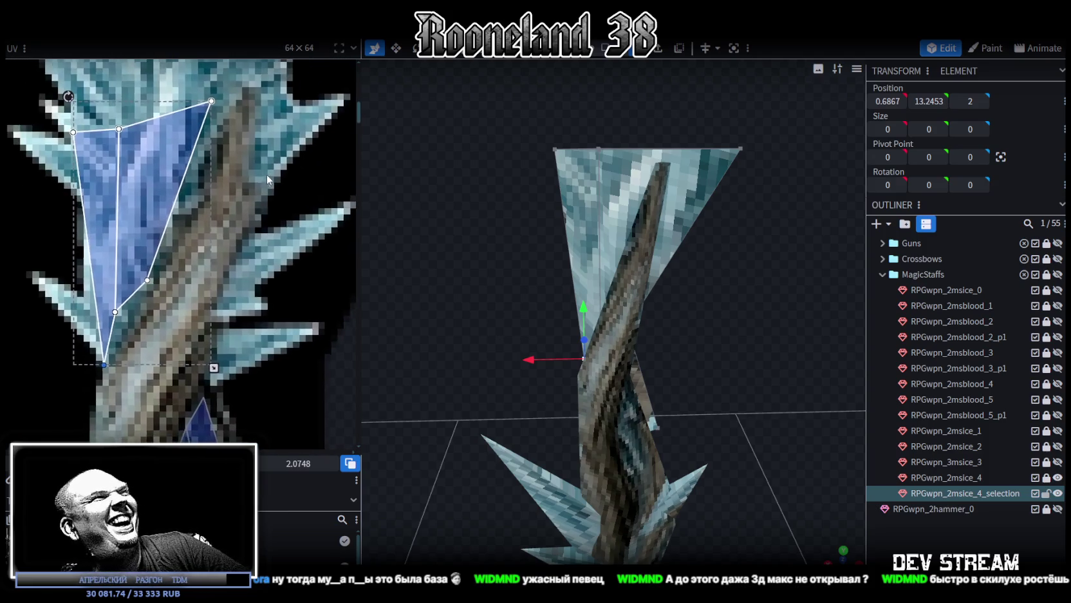
pyautogui.scroll(-1, 236, 201)
pyautogui.moveTo(237, 201); pyautogui.dragTo(241, 248, button='middle')
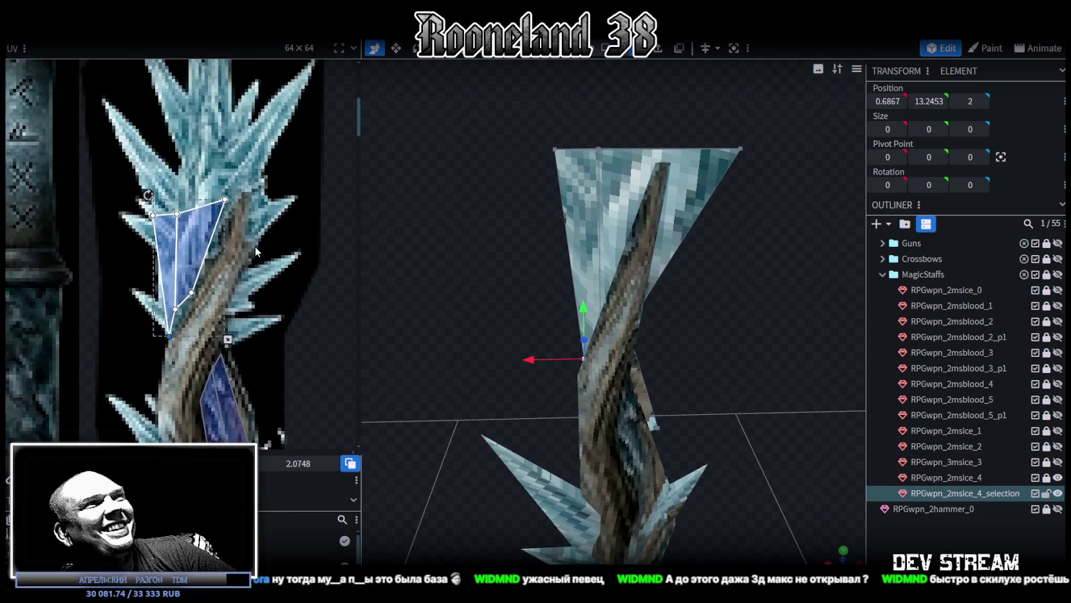
pyautogui.moveTo(707, 275)
pyautogui.mouseDown()
pyautogui.moveTo(622, 288)
pyautogui.moveTo(683, 244)
pyautogui.moveTo(683, 274)
pyautogui.moveTo(572, 297)
pyautogui.moveTo(705, 285)
pyautogui.moveTo(680, 251)
pyautogui.mouseUp()
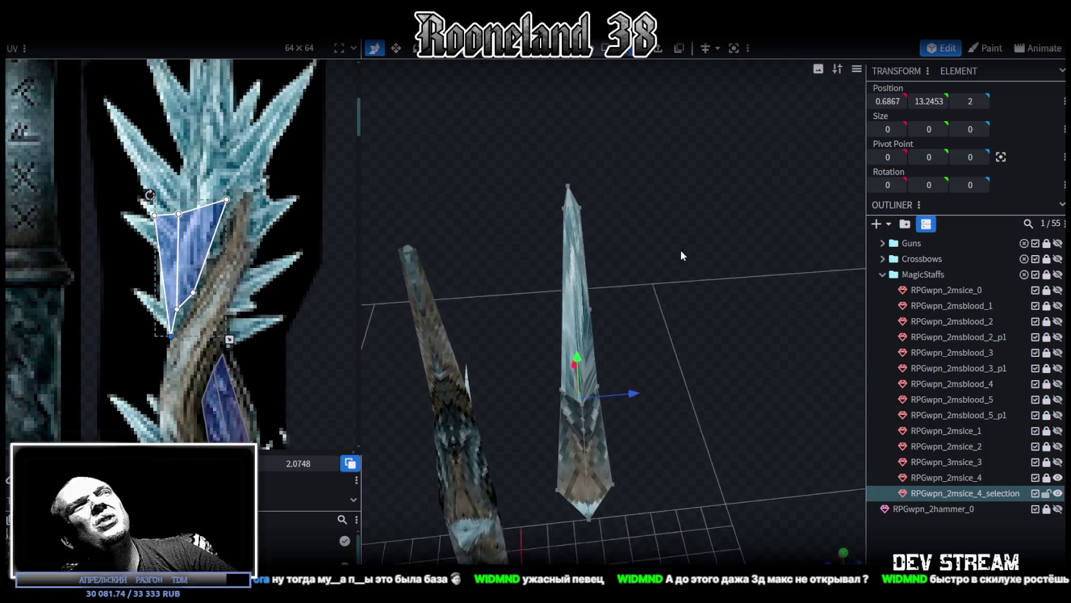
pyautogui.click(576, 219)
pyautogui.moveTo(620, 207)
pyautogui.mouseDown()
pyautogui.moveTo(657, 212)
pyautogui.moveTo(659, 314)
pyautogui.moveTo(660, 305)
pyautogui.mouseUp()
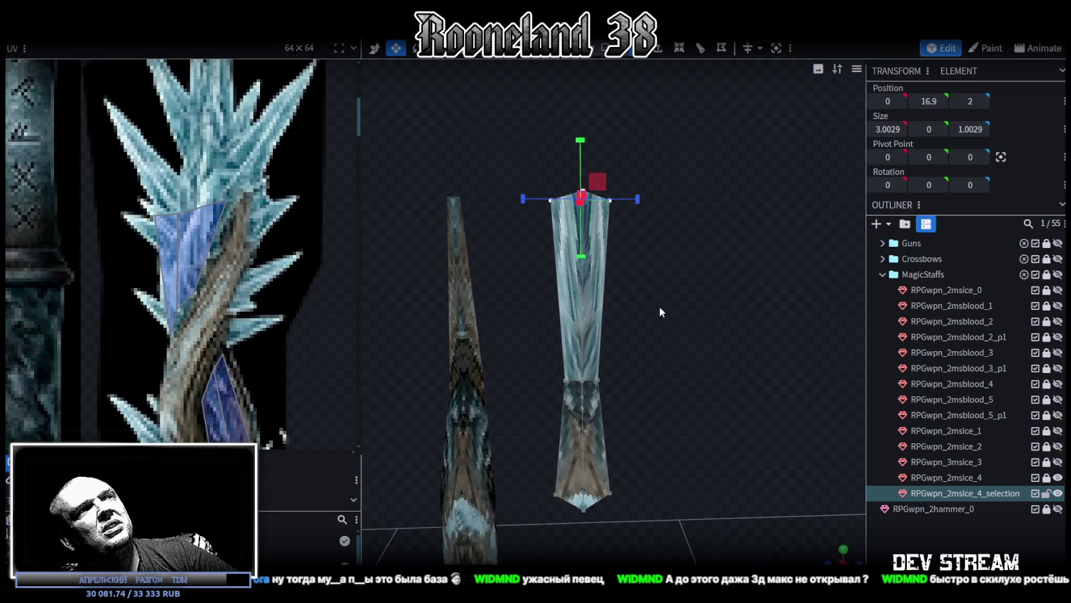
pyautogui.moveTo(639, 381)
pyautogui.mouseDown()
pyautogui.moveTo(651, 381)
pyautogui.moveTo(669, 314)
pyautogui.moveTo(672, 355)
pyautogui.moveTo(671, 322)
pyautogui.moveTo(760, 337)
pyautogui.moveTo(468, 182)
pyautogui.moveTo(559, 197)
pyautogui.moveTo(515, 216)
pyautogui.mouseUp()
# - Select the crystal's whole top face and extrude it outward by 1
pyautogui.moveTo(598, 110)
pyautogui.mouseDown()
pyautogui.moveTo(561, 169)
pyautogui.moveTo(589, 259)
pyautogui.mouseUp()
pyautogui.click(611, 269)
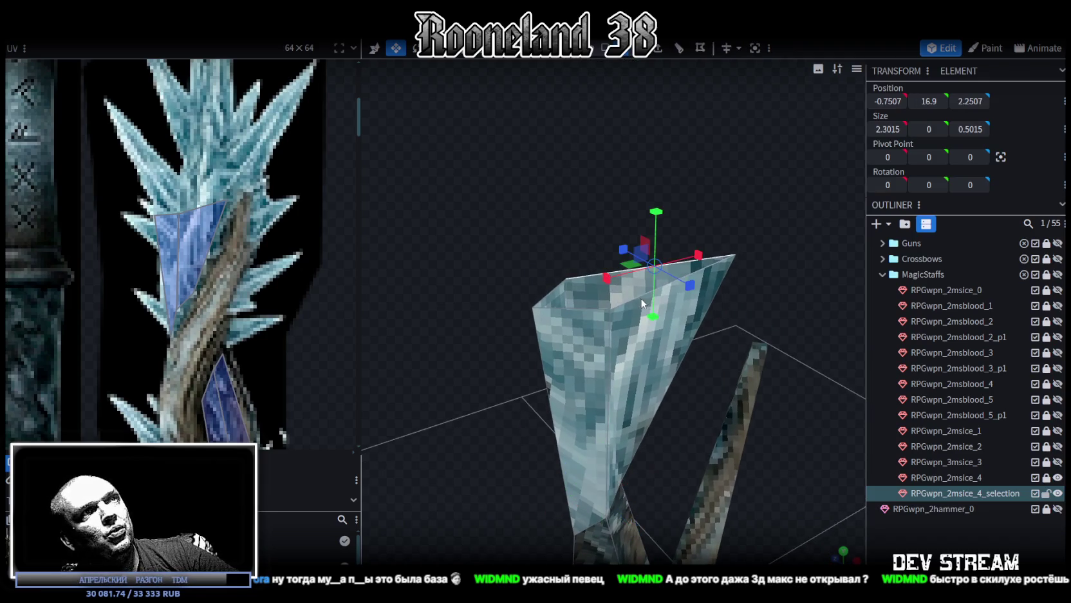
pyautogui.click(565, 289)
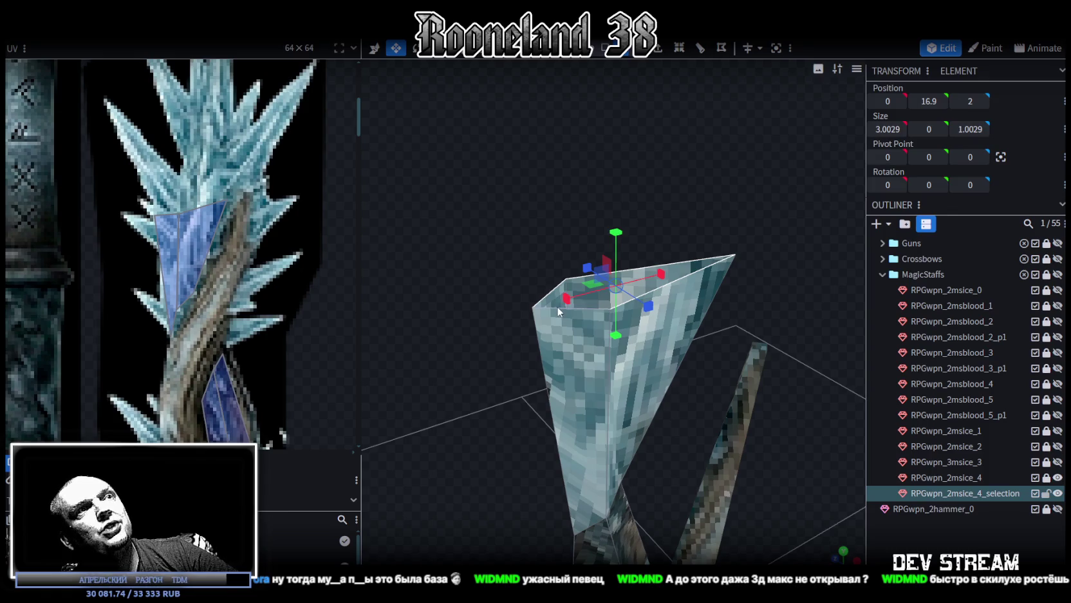
pyautogui.click(555, 309)
pyautogui.moveTo(557, 242)
pyautogui.mouseDown()
pyautogui.moveTo(537, 188)
pyautogui.moveTo(597, 276)
pyautogui.moveTo(650, 146)
pyautogui.mouseUp()
pyautogui.click(575, 307)
pyautogui.press('v')
pyautogui.moveTo(609, 327); pyautogui.dragTo(609, 326)
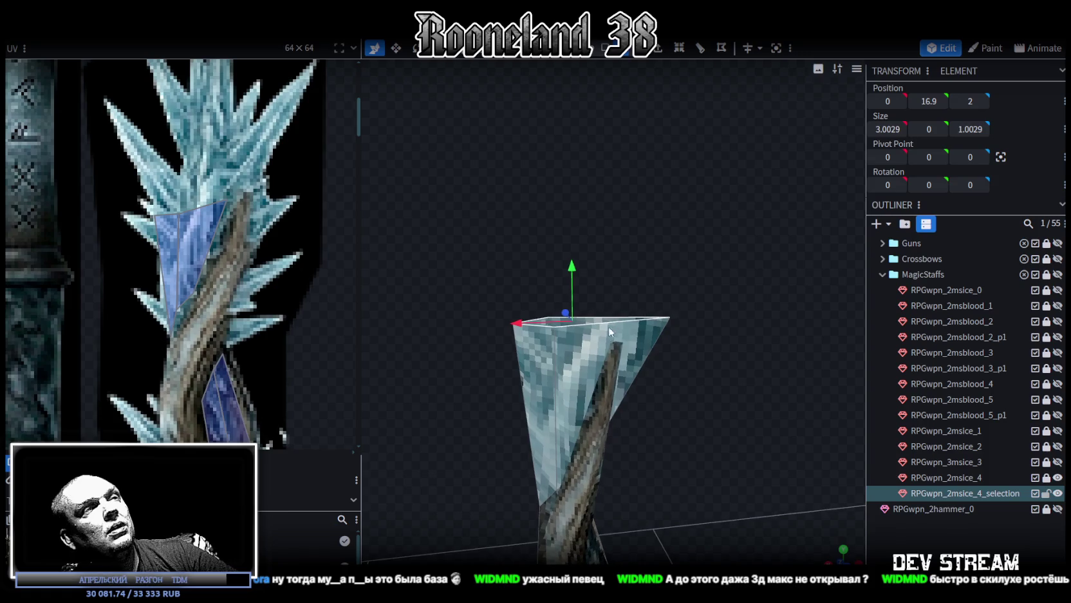
pyautogui.moveTo(640, 274)
pyautogui.mouseDown()
pyautogui.moveTo(595, 233)
pyautogui.moveTo(567, 343)
pyautogui.moveTo(729, 272)
pyautogui.moveTo(700, 244)
pyautogui.moveTo(656, 292)
pyautogui.moveTo(650, 286)
pyautogui.mouseUp()
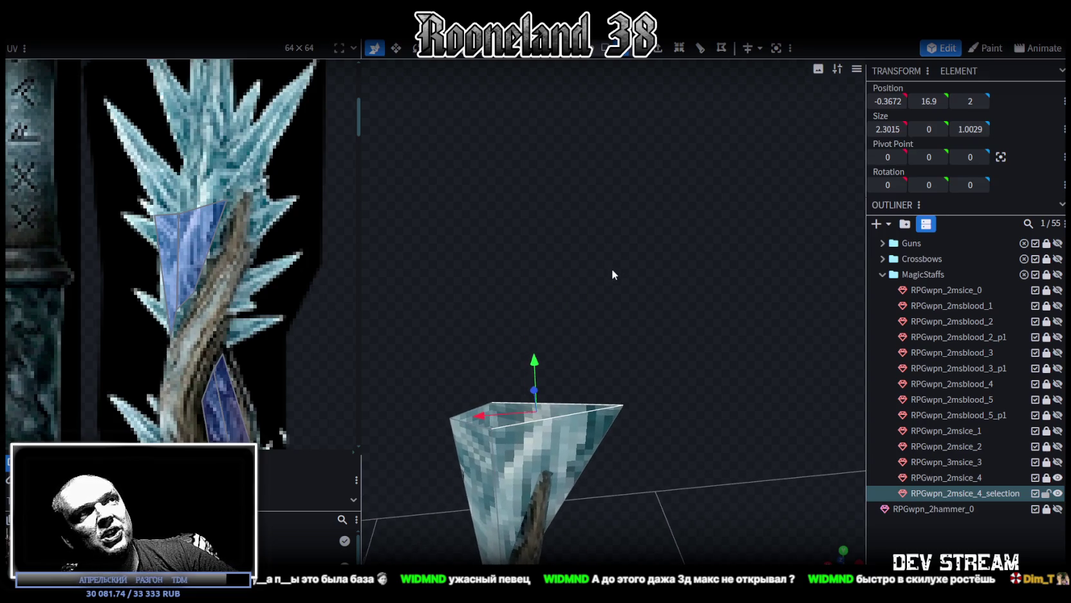
pyautogui.click(658, 48)
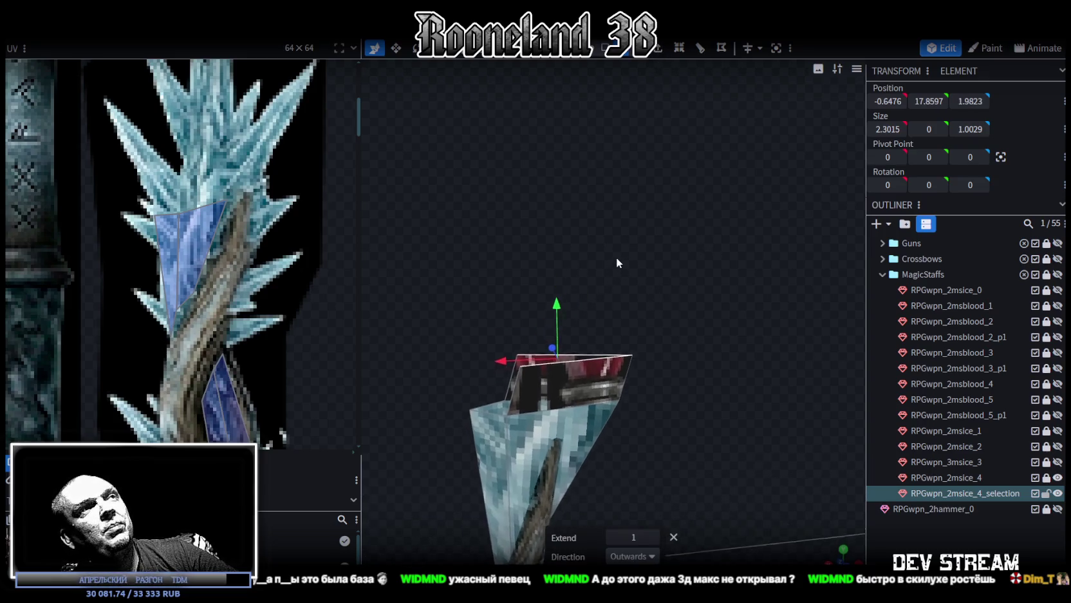
# - Move the extruded face up and sideways to form a column above the crystal
pyautogui.moveTo(611, 260); pyautogui.dragTo(563, 309)
pyautogui.moveTo(514, 337); pyautogui.dragTo(518, 235)
pyautogui.moveTo(452, 289); pyautogui.dragTo(530, 298)
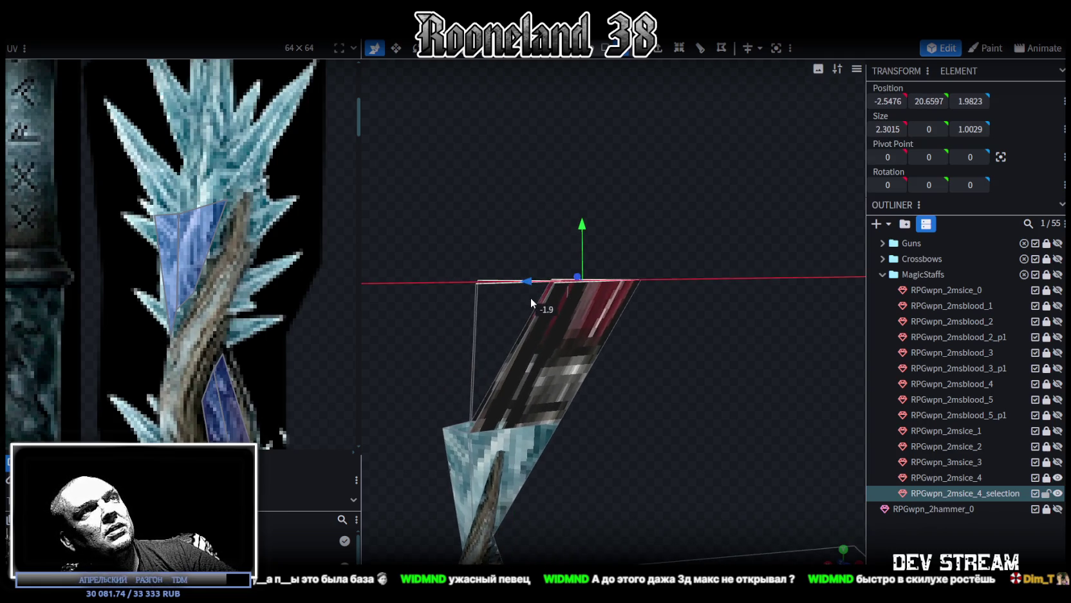
pyautogui.moveTo(579, 233); pyautogui.dragTo(582, 254)
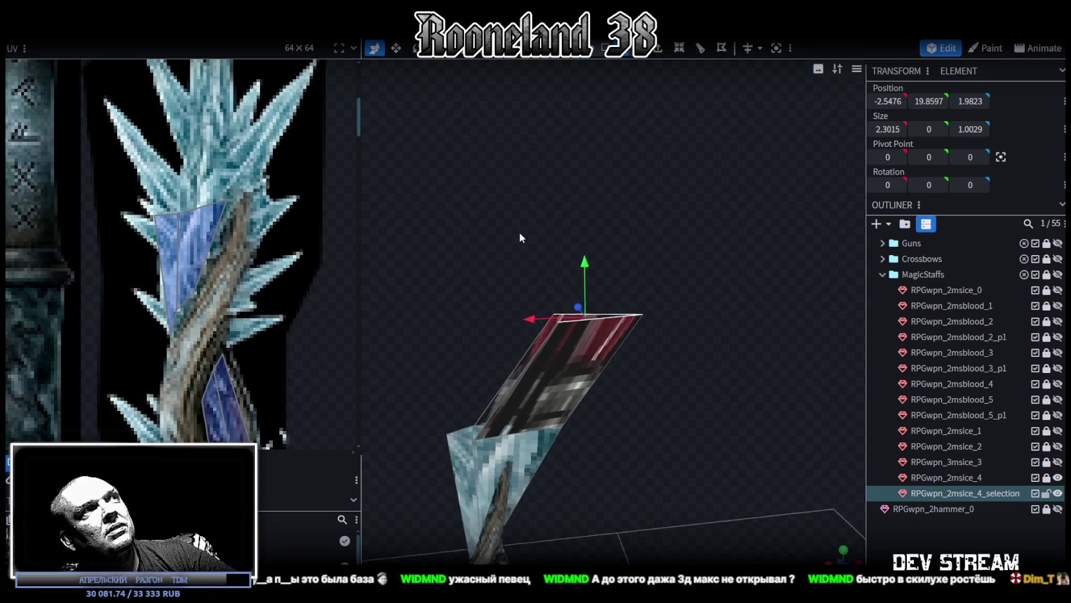
pyautogui.moveTo(513, 211)
pyautogui.mouseDown()
pyautogui.moveTo(688, 310)
pyautogui.moveTo(656, 329)
pyautogui.moveTo(674, 325)
pyautogui.moveTo(680, 245)
pyautogui.mouseUp()
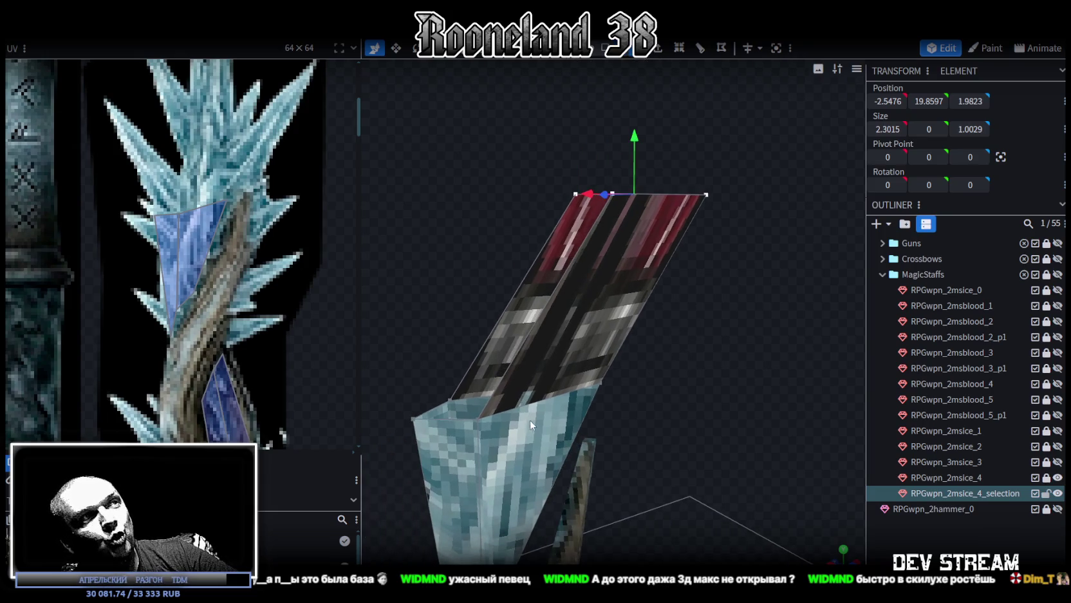
# - Merge the column's top vertices into a single point to make the spike tip
pyautogui.rightClick(611, 197)
pyautogui.click(772, 263)
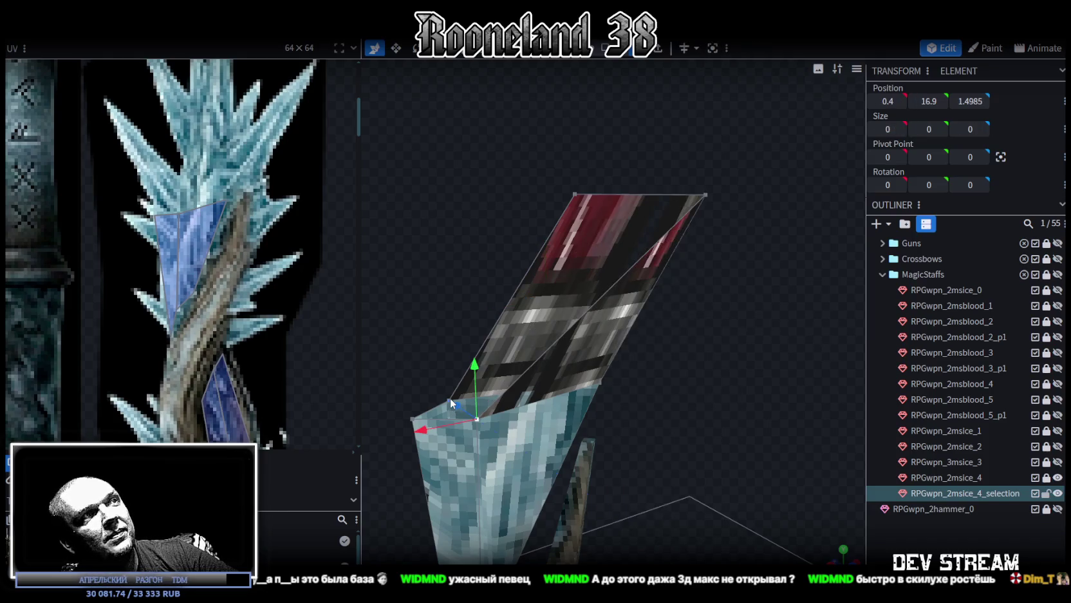
pyautogui.moveTo(416, 329)
pyautogui.mouseDown()
pyautogui.moveTo(411, 371)
pyautogui.moveTo(539, 331)
pyautogui.moveTo(532, 397)
pyautogui.mouseUp()
pyautogui.moveTo(574, 287); pyautogui.dragTo(671, 240)
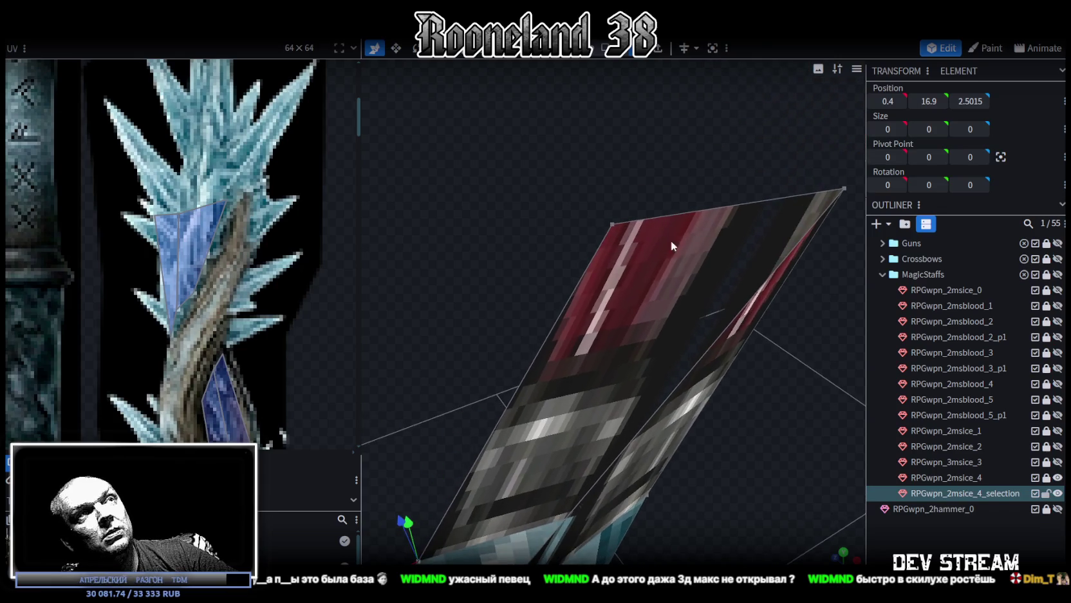
pyautogui.click(611, 228)
pyautogui.rightClick(611, 228)
pyautogui.click(750, 224)
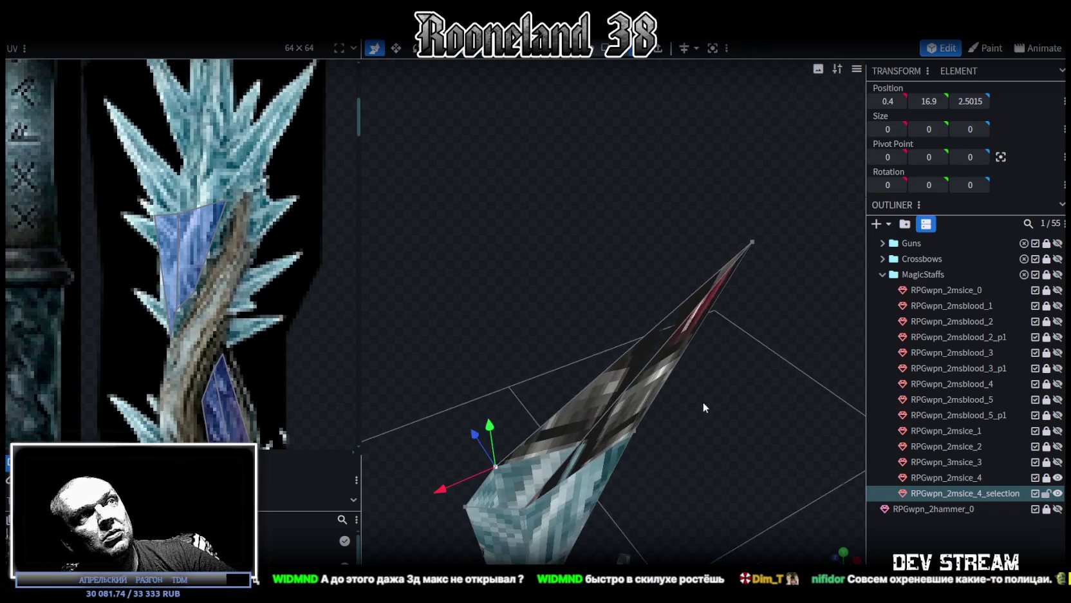
pyautogui.moveTo(705, 391); pyautogui.dragTo(590, 167)
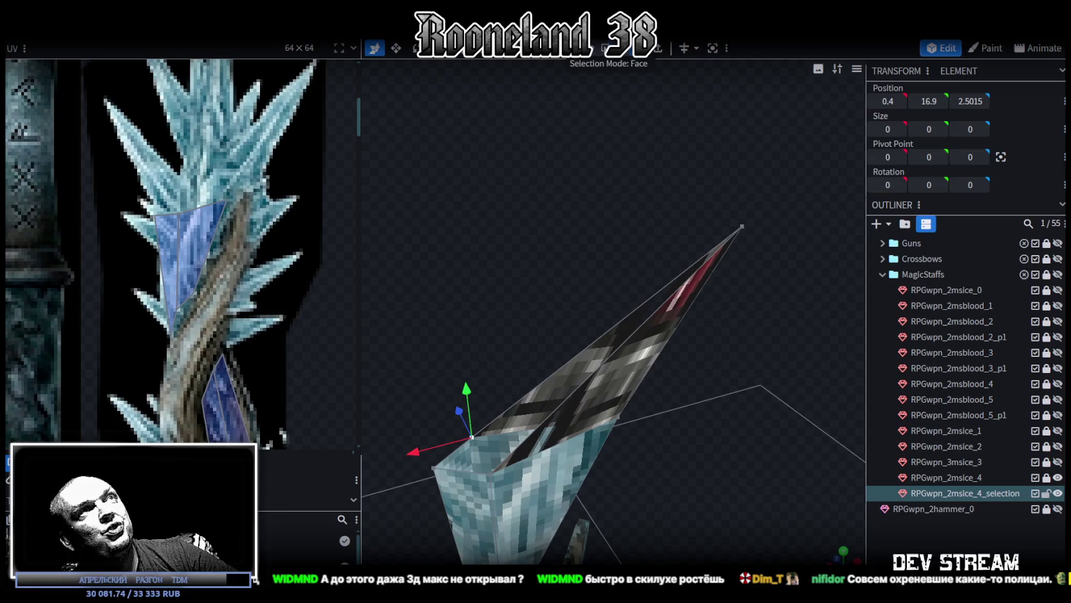
# - Extrude a neighbouring top face, raise it by 1.2 and shift it along X
pyautogui.click(612, 330)
pyautogui.moveTo(723, 406)
pyautogui.mouseDown()
pyautogui.moveTo(552, 330)
pyautogui.moveTo(560, 182)
pyautogui.mouseUp()
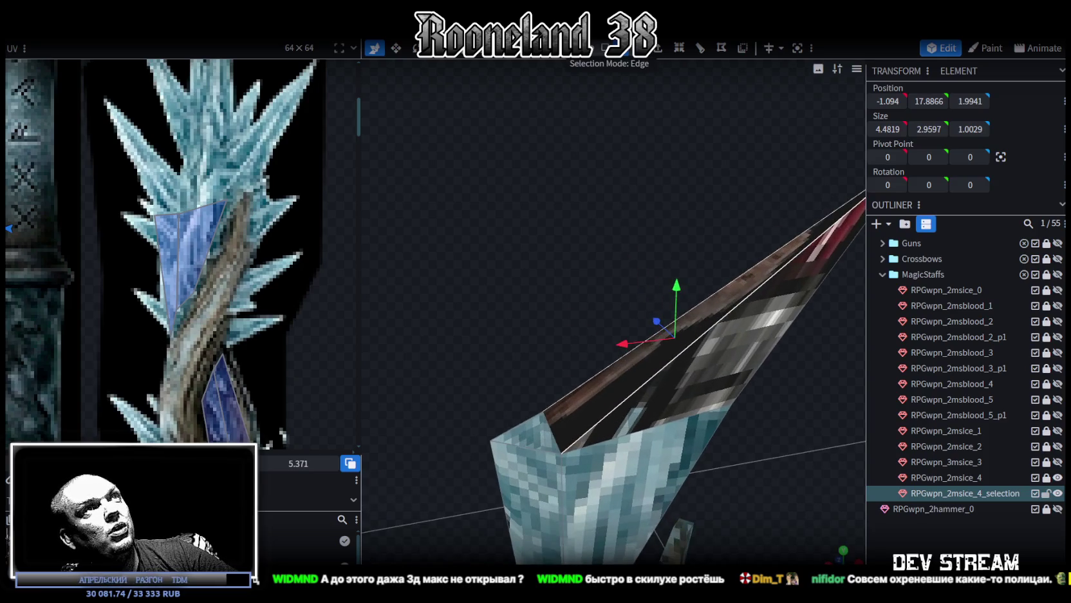
pyautogui.click(527, 449)
pyautogui.moveTo(527, 450)
pyautogui.mouseDown()
pyautogui.moveTo(588, 279)
pyautogui.moveTo(592, 236)
pyautogui.mouseUp()
pyautogui.moveTo(528, 198); pyautogui.dragTo(531, 229)
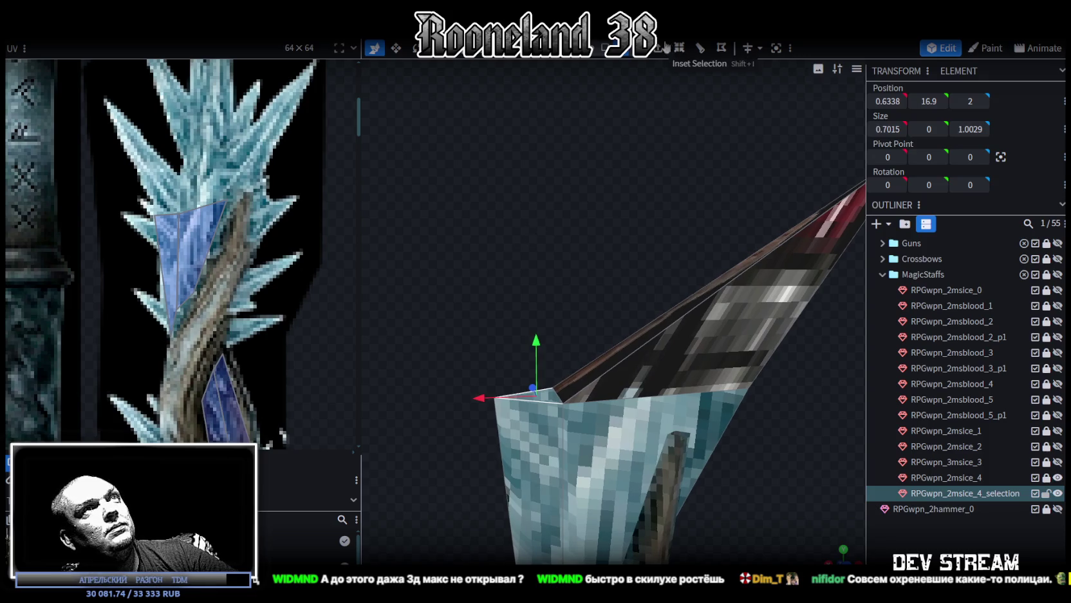
pyautogui.click(663, 48)
pyautogui.moveTo(536, 264); pyautogui.dragTo(540, 149)
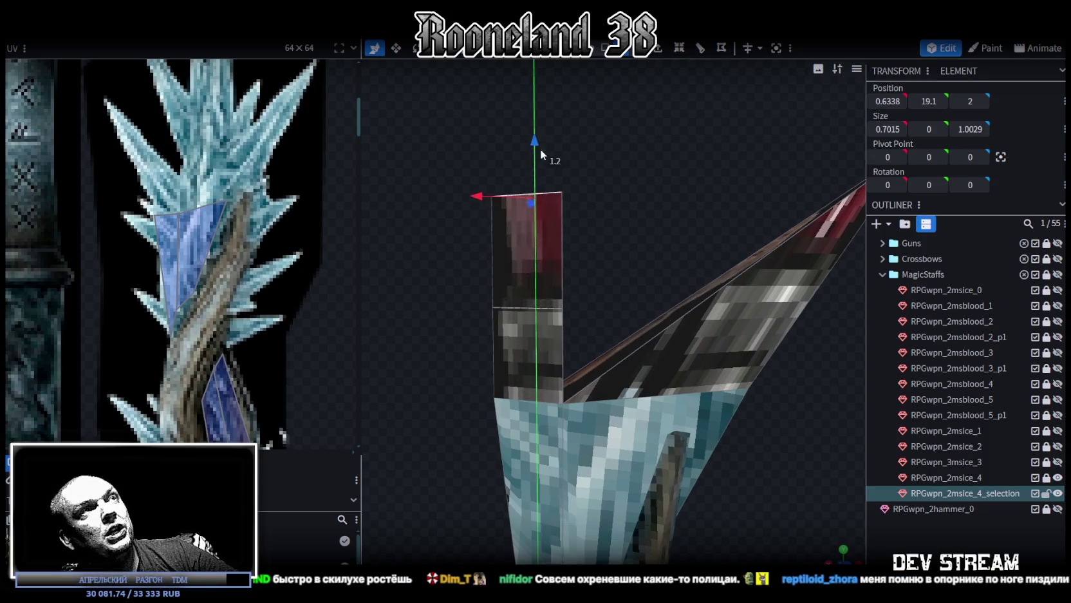
pyautogui.moveTo(486, 197)
pyautogui.mouseDown()
pyautogui.moveTo(446, 190)
pyautogui.moveTo(519, 176)
pyautogui.moveTo(546, 187)
pyautogui.mouseUp()
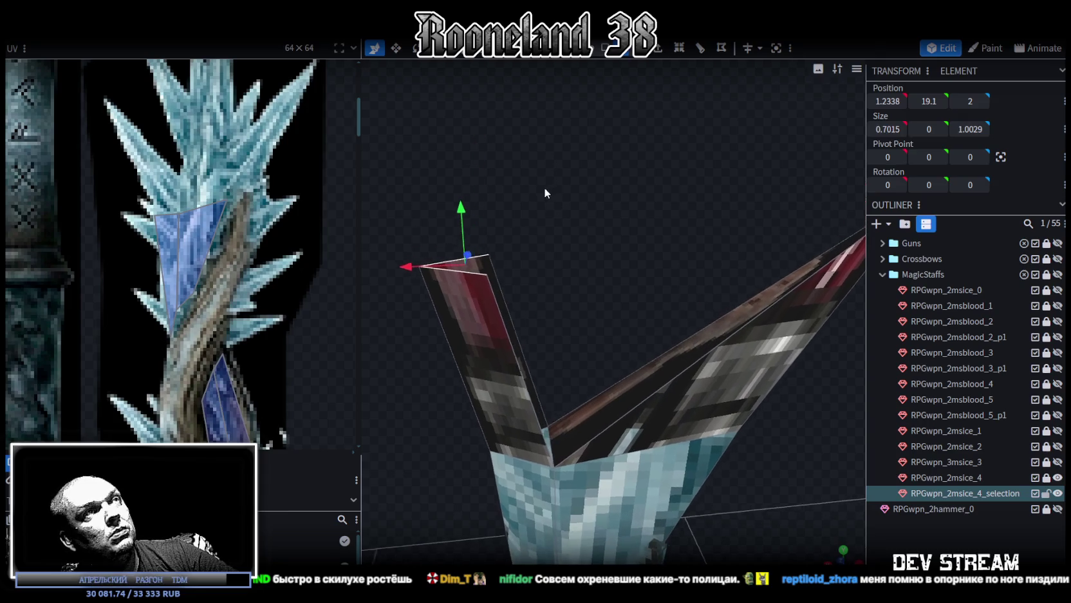
pyautogui.rightClick(484, 277)
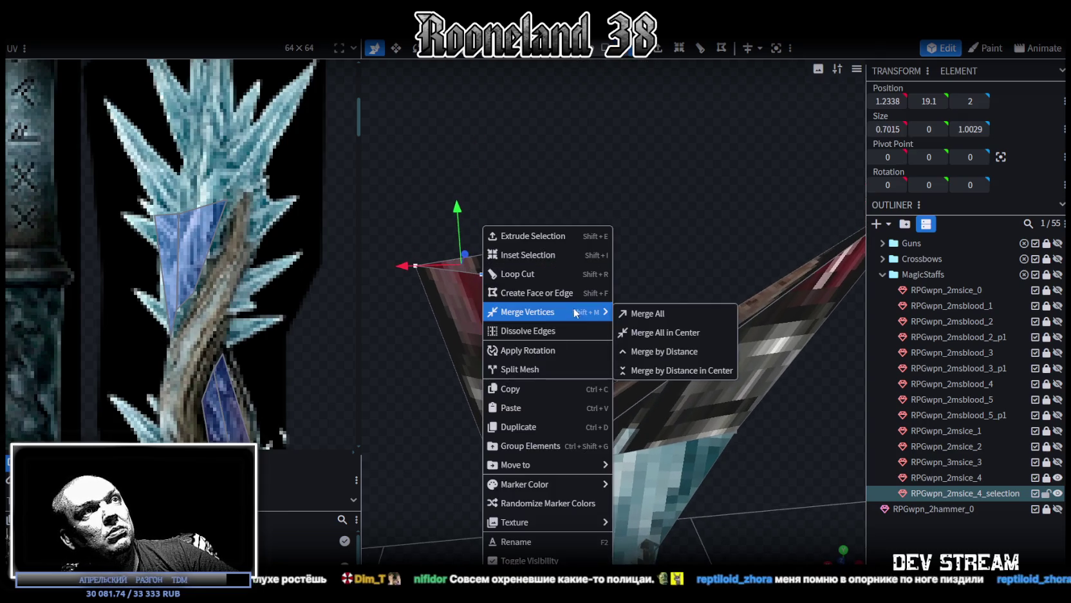
# - Merge the raised face into a point and nudge that second tip outward along X
pyautogui.click(650, 308)
pyautogui.moveTo(441, 275); pyautogui.dragTo(443, 272)
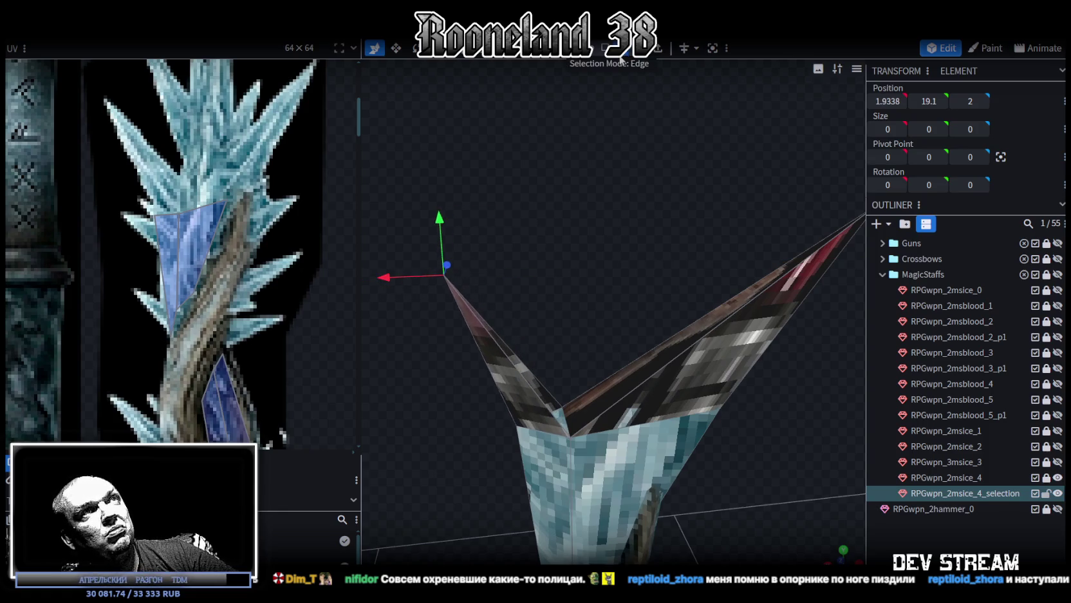
pyautogui.moveTo(547, 231); pyautogui.dragTo(477, 338)
pyautogui.moveTo(483, 390)
pyautogui.mouseDown()
pyautogui.moveTo(555, 333)
pyautogui.moveTo(579, 275)
pyautogui.moveTo(575, 248)
pyautogui.moveTo(588, 292)
pyautogui.moveTo(575, 324)
pyautogui.moveTo(591, 282)
pyautogui.moveTo(625, 243)
pyautogui.moveTo(614, 218)
pyautogui.mouseUp()
pyautogui.click(490, 401)
pyautogui.scroll(-2, 223, 175)
pyautogui.scroll(-1, 209, 232)
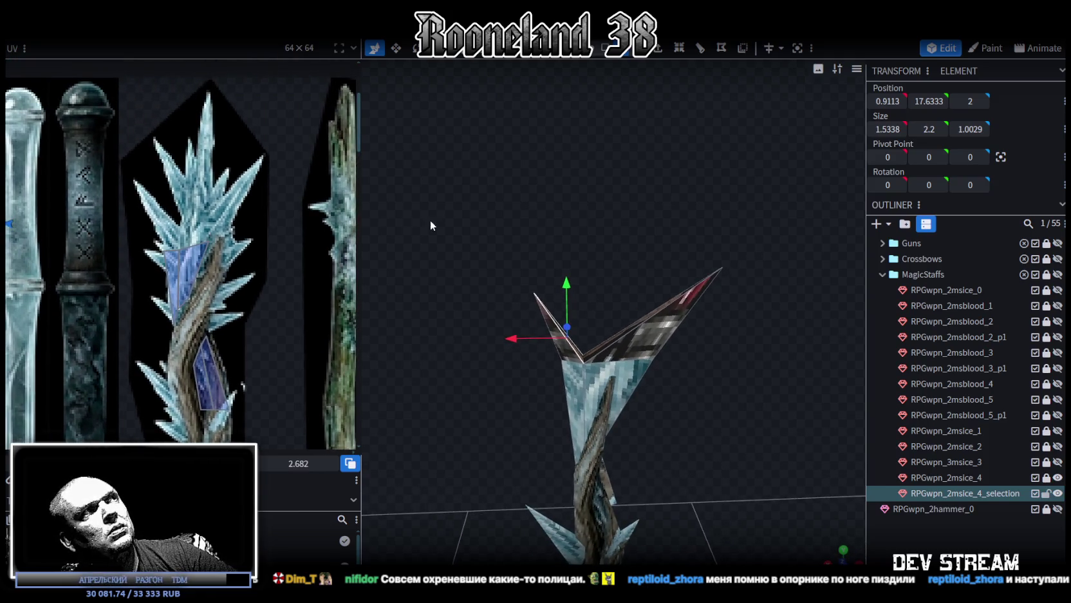
pyautogui.moveTo(516, 227)
pyautogui.mouseDown()
pyautogui.moveTo(589, 239)
pyautogui.moveTo(682, 65)
pyautogui.mouseUp()
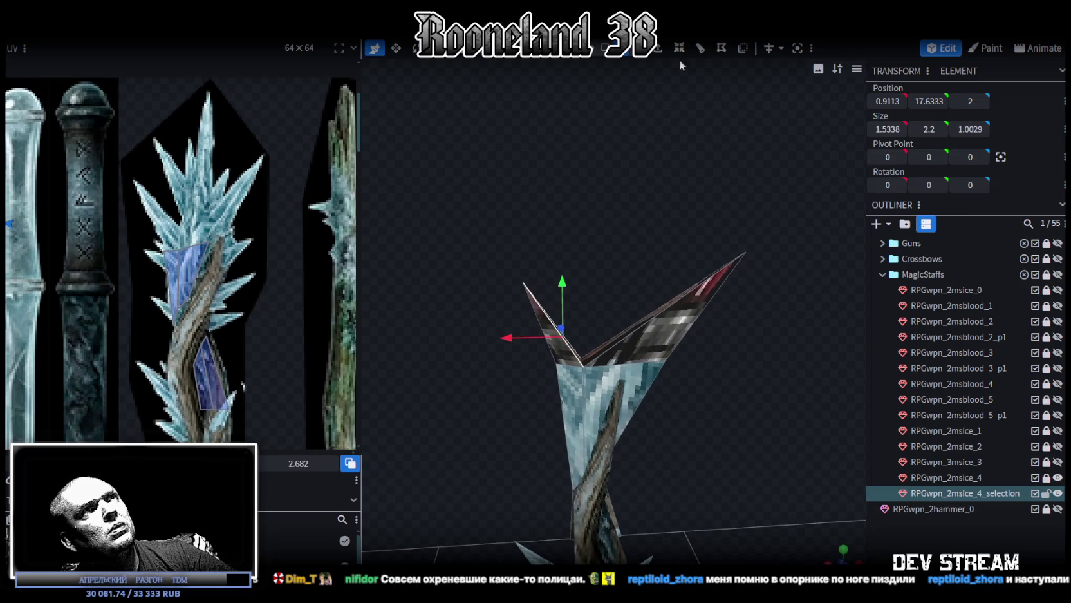
# - In edge mode, box-select the crest's top edges and extrude them by 1 between the prongs
pyautogui.click(629, 54)
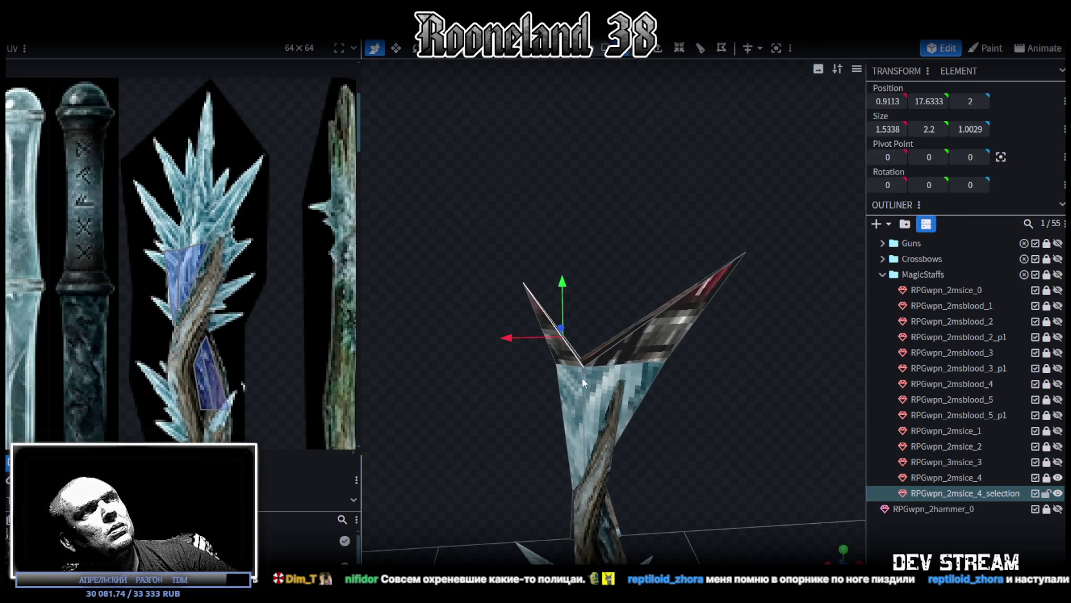
pyautogui.moveTo(674, 211); pyautogui.dragTo(727, 387)
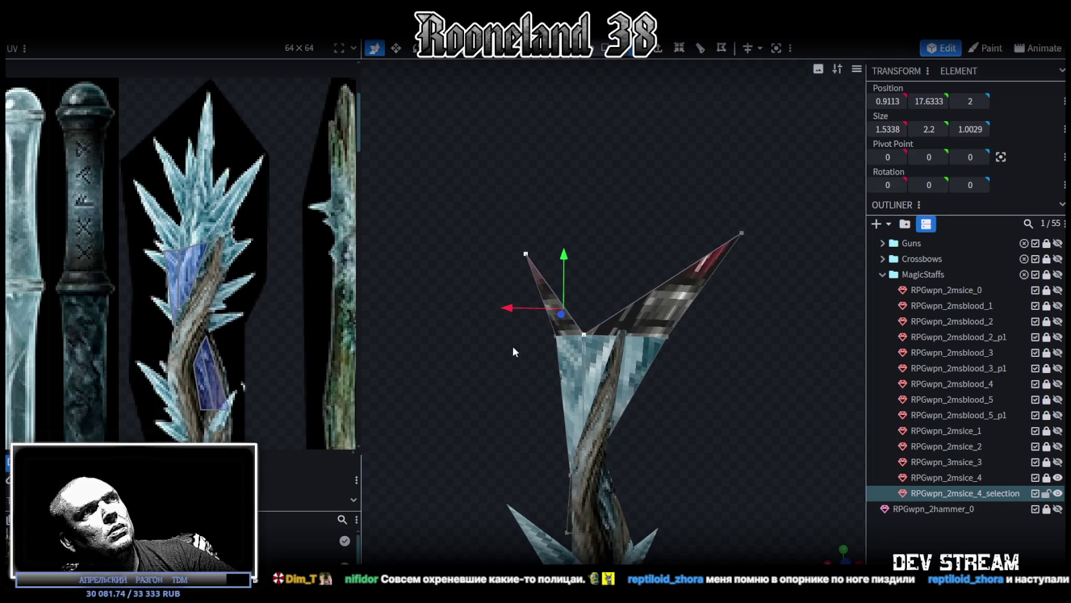
pyautogui.moveTo(637, 339); pyautogui.dragTo(733, 329)
pyautogui.moveTo(711, 375); pyautogui.dragTo(709, 430)
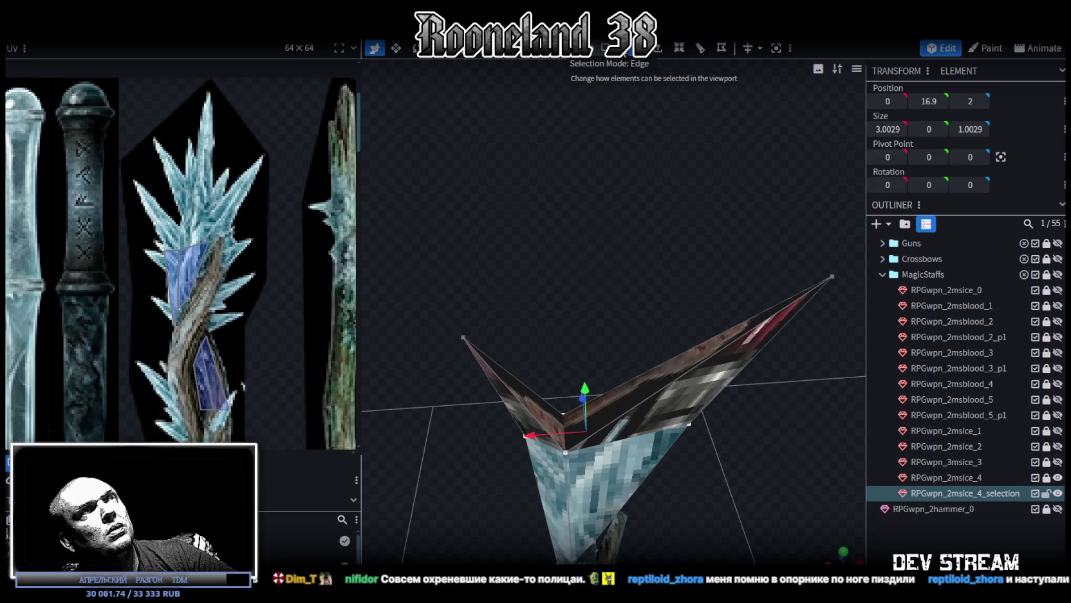
pyautogui.moveTo(633, 272)
pyautogui.mouseDown()
pyautogui.moveTo(630, 211)
pyautogui.moveTo(627, 270)
pyautogui.moveTo(641, 256)
pyautogui.moveTo(601, 372)
pyautogui.moveTo(653, 215)
pyautogui.moveTo(625, 224)
pyautogui.mouseUp()
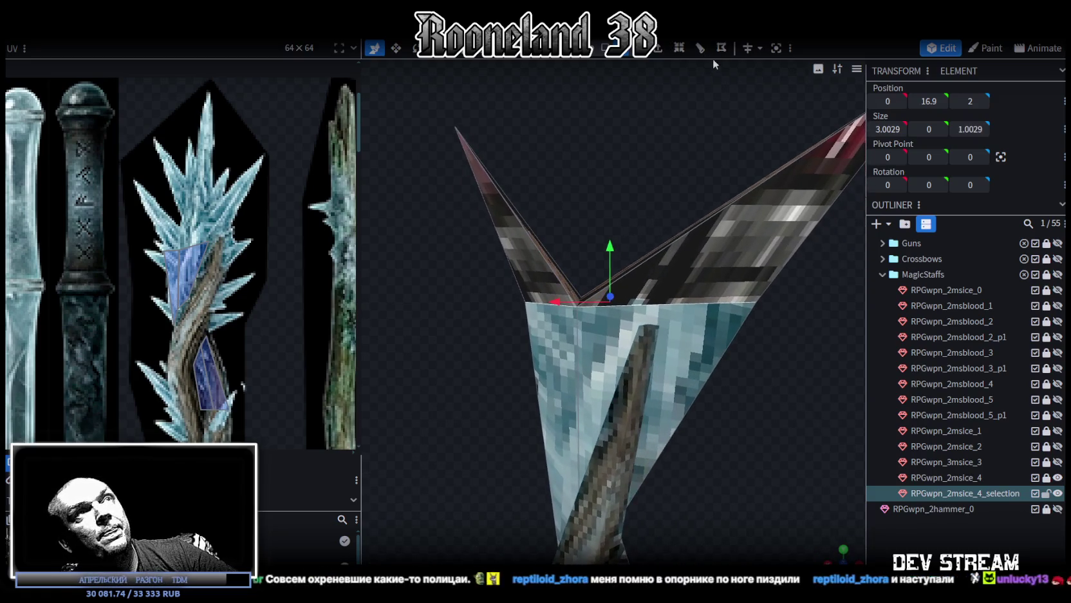
pyautogui.click(656, 50)
pyautogui.moveTo(651, 141)
pyautogui.mouseDown()
pyautogui.moveTo(651, 181)
pyautogui.moveTo(624, 248)
pyautogui.moveTo(639, 120)
pyautogui.moveTo(693, 136)
pyautogui.moveTo(694, 173)
pyautogui.moveTo(702, 164)
pyautogui.mouseUp()
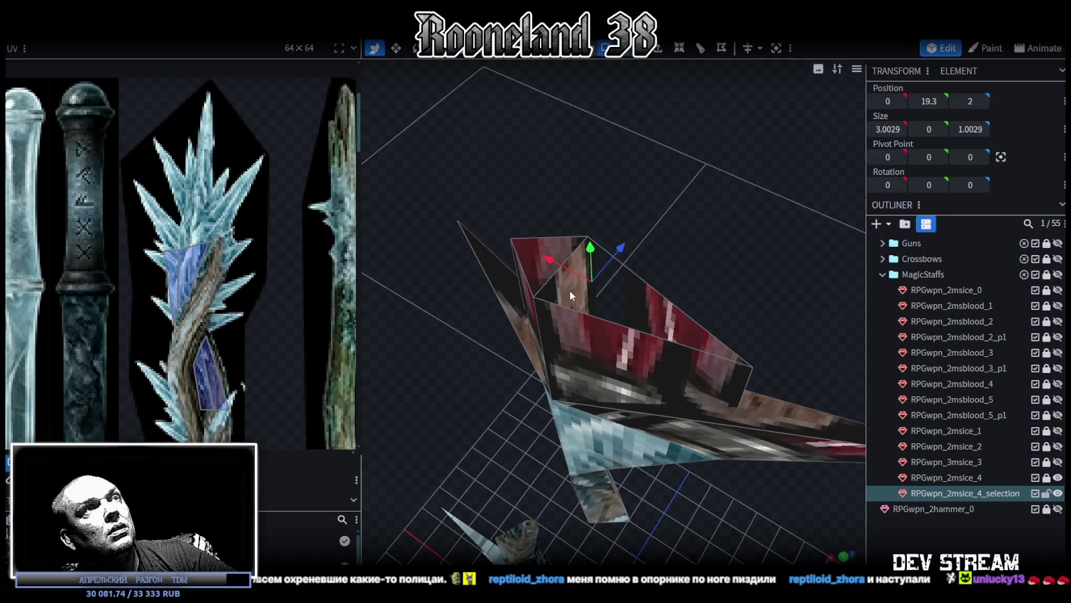
pyautogui.moveTo(636, 212)
pyautogui.mouseDown()
pyautogui.moveTo(686, 225)
pyautogui.moveTo(705, 167)
pyautogui.moveTo(801, 418)
pyautogui.mouseUp()
pyautogui.press('z')
pyautogui.press('z')
pyautogui.press('z')
pyautogui.press('z')
pyautogui.press('z')
pyautogui.press('z')
# - Select both crest prong faces, the right one and the thin left one
pyautogui.moveTo(751, 358); pyautogui.dragTo(798, 241)
pyautogui.click(781, 273)
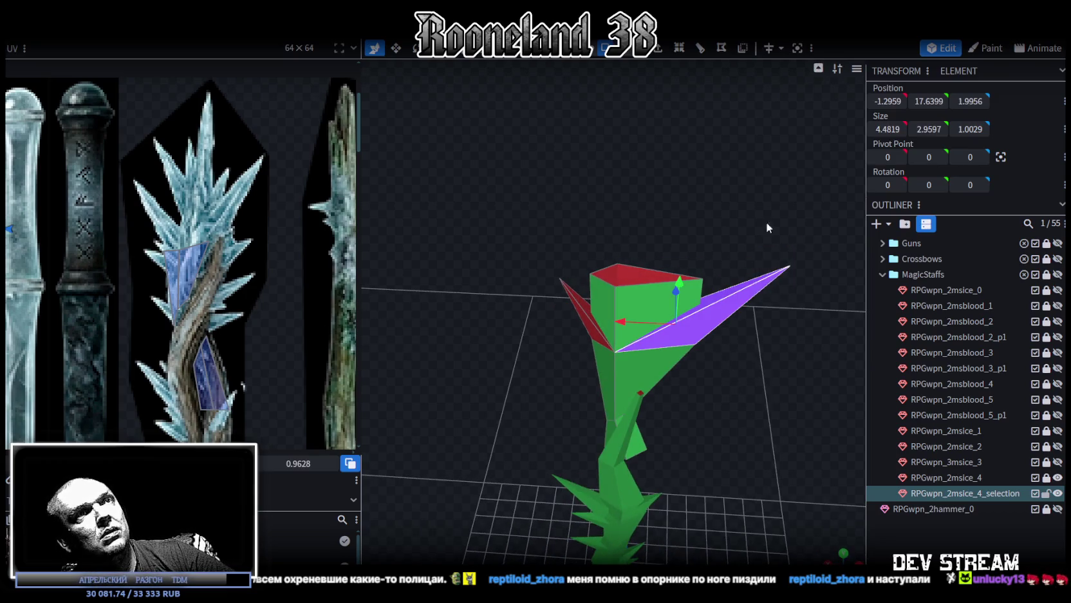
pyautogui.moveTo(541, 261); pyautogui.dragTo(568, 297)
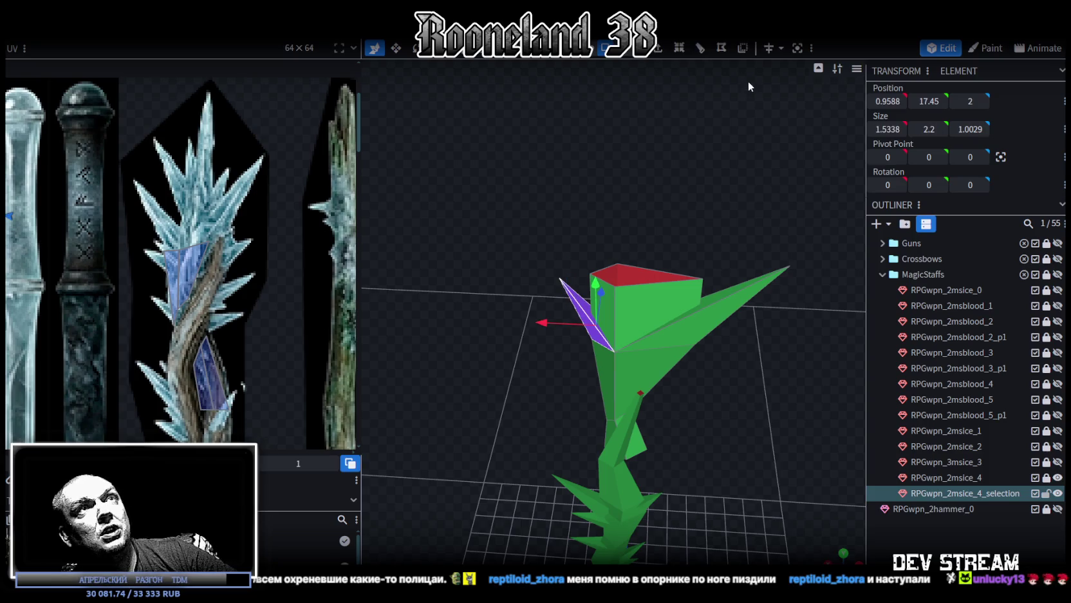
pyautogui.moveTo(742, 76)
pyautogui.mouseDown()
pyautogui.moveTo(640, 184)
pyautogui.moveTo(749, 192)
pyautogui.moveTo(610, 271)
pyautogui.moveTo(650, 243)
pyautogui.moveTo(588, 236)
pyautogui.moveTo(544, 215)
pyautogui.moveTo(561, 201)
pyautogui.moveTo(557, 208)
pyautogui.mouseUp()
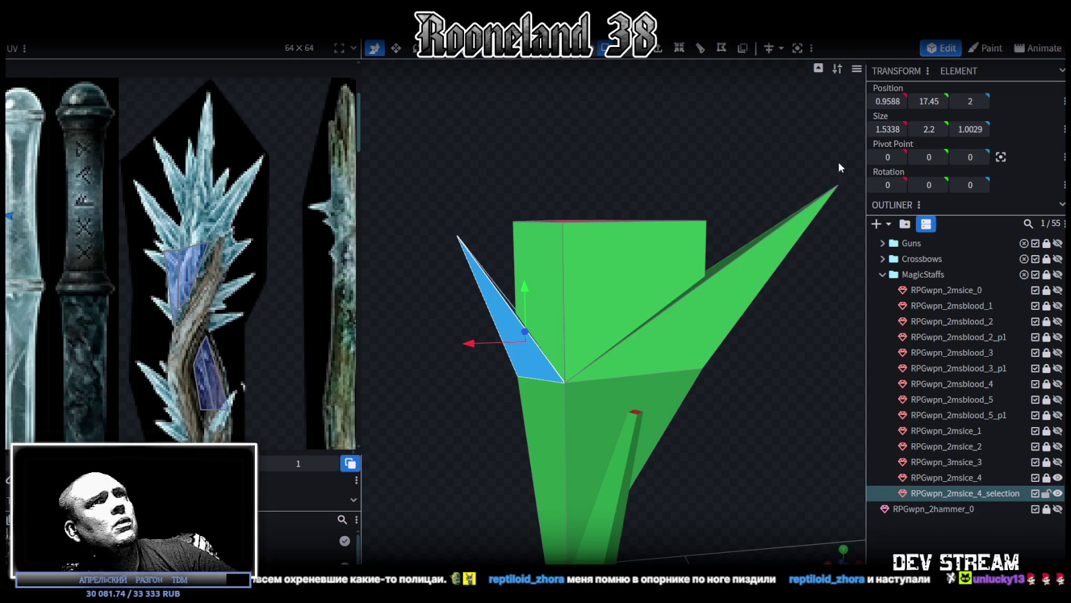
pyautogui.click(799, 225)
pyautogui.scroll(-2, 644, 283)
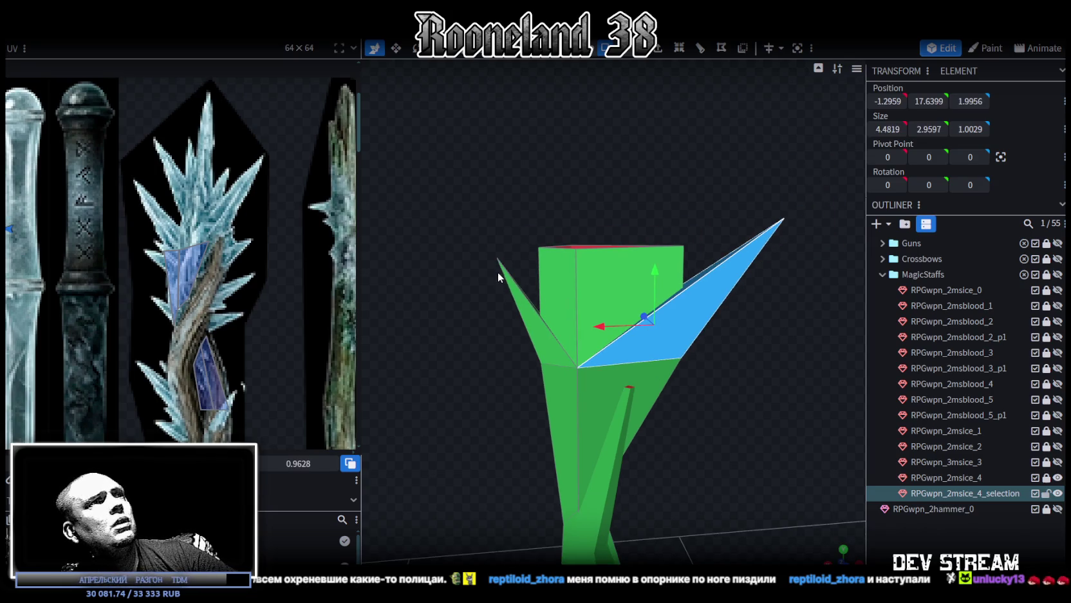
pyautogui.moveTo(471, 224)
pyautogui.mouseDown()
pyautogui.moveTo(708, 298)
pyautogui.moveTo(766, 288)
pyautogui.moveTo(614, 249)
pyautogui.mouseUp()
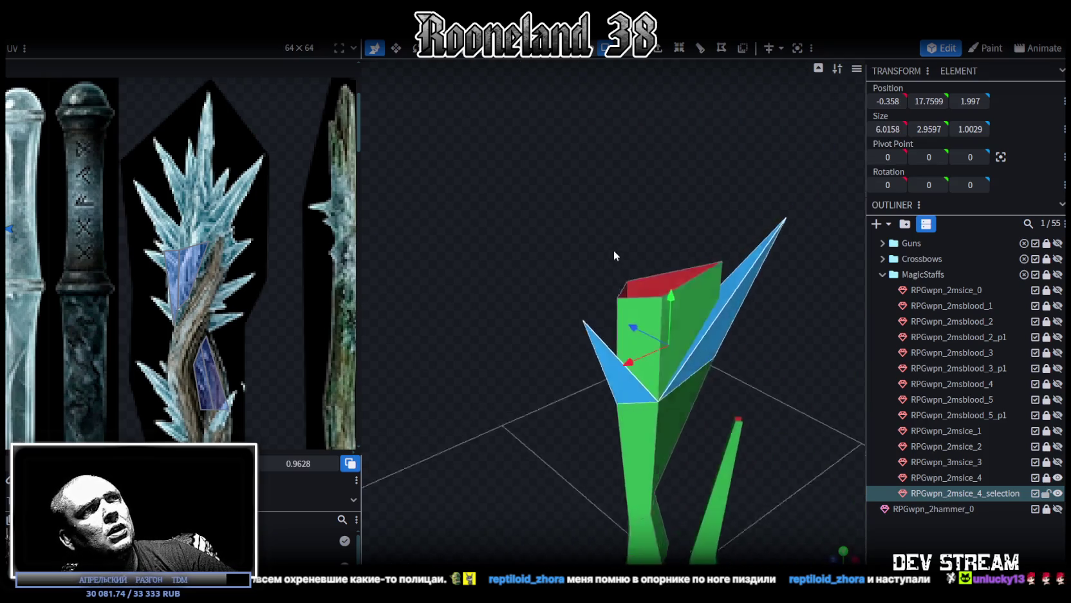
pyautogui.scroll(2, 625, 280)
# - In front view (KP_1), drag the prong UV triangles onto the ice-crystal region of the texture
pyautogui.press('KP_1')
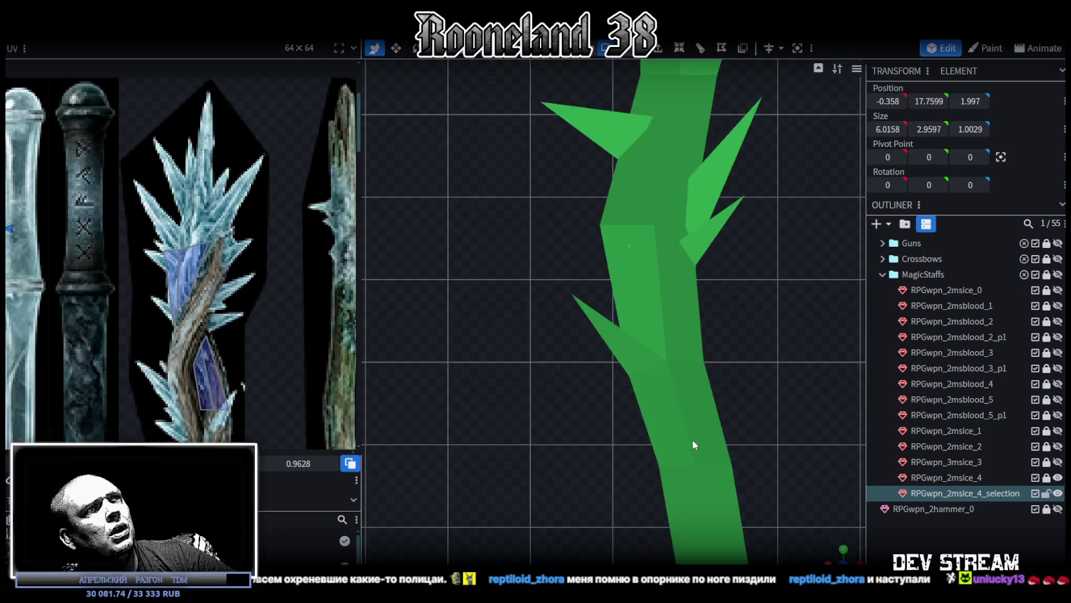
pyautogui.scroll(2, 692, 439)
pyautogui.scroll(-3, 124, 296)
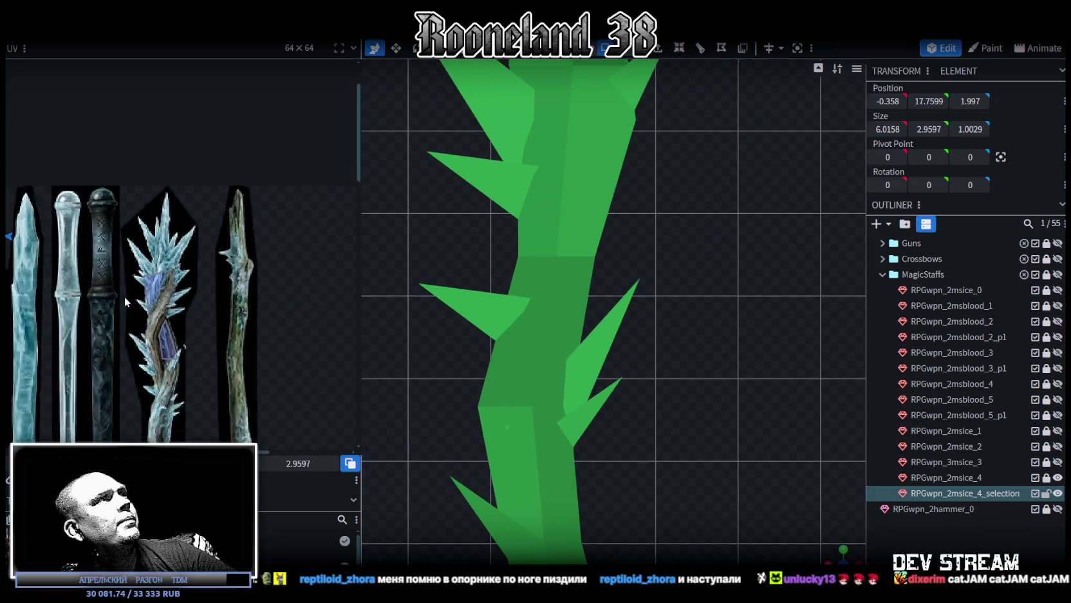
pyautogui.scroll(-2, 205, 281)
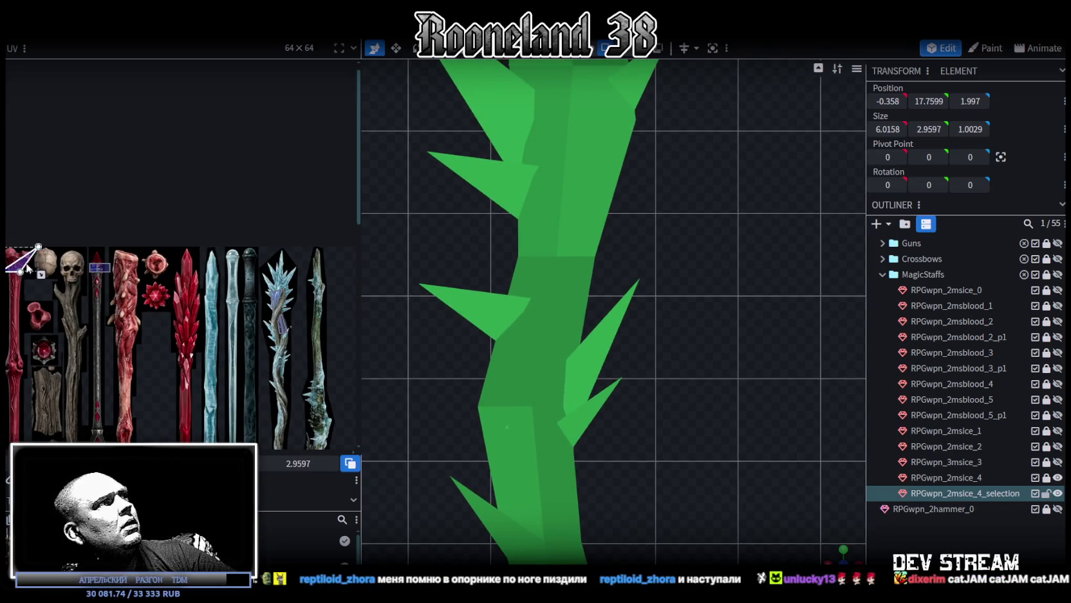
pyautogui.moveTo(25, 274); pyautogui.dragTo(263, 274)
pyautogui.scroll(2, 264, 273)
pyautogui.scroll(3, 264, 273)
pyautogui.scroll(1, 244, 286)
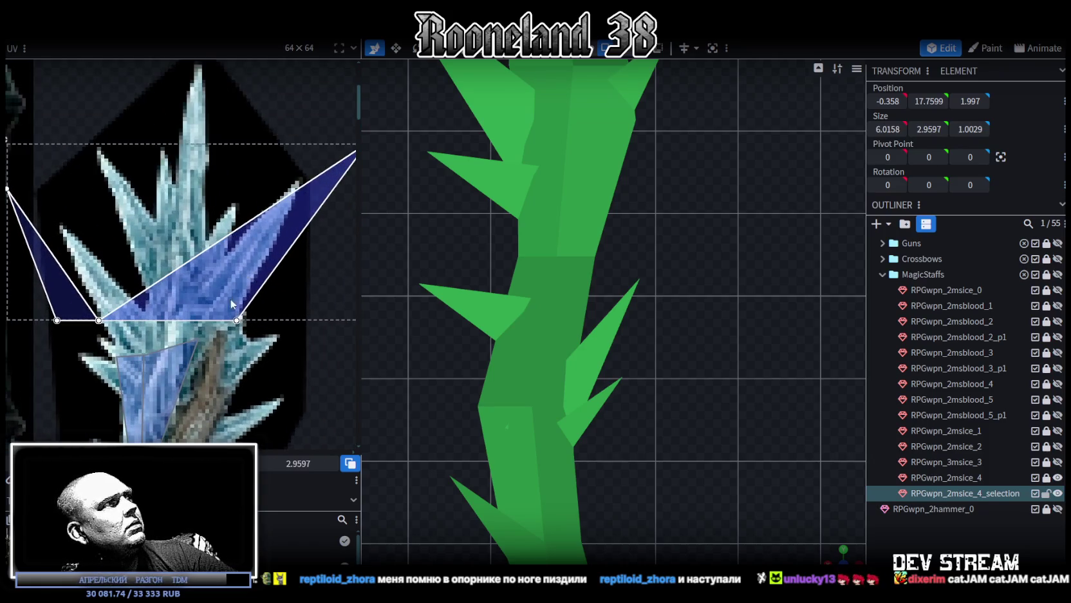
# - Move the prong's UV triangle over the crystal texture and narrow it by pulling its corners inward
pyautogui.scroll(1, 272, 291)
pyautogui.scroll(1, 238, 297)
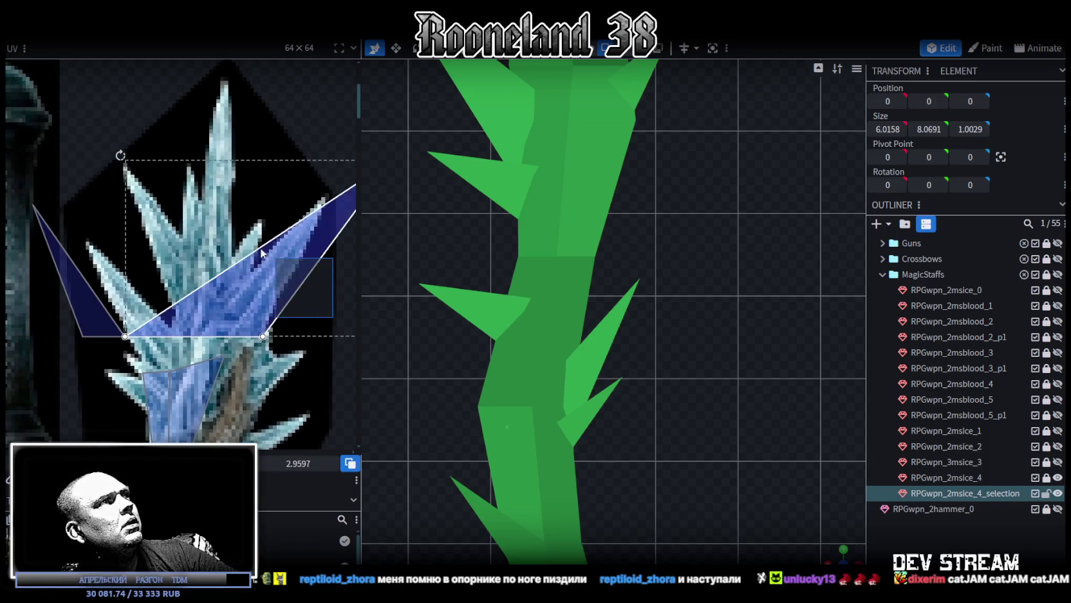
pyautogui.moveTo(318, 331); pyautogui.dragTo(291, 303, button='middle')
pyautogui.moveTo(219, 256); pyautogui.dragTo(265, 290)
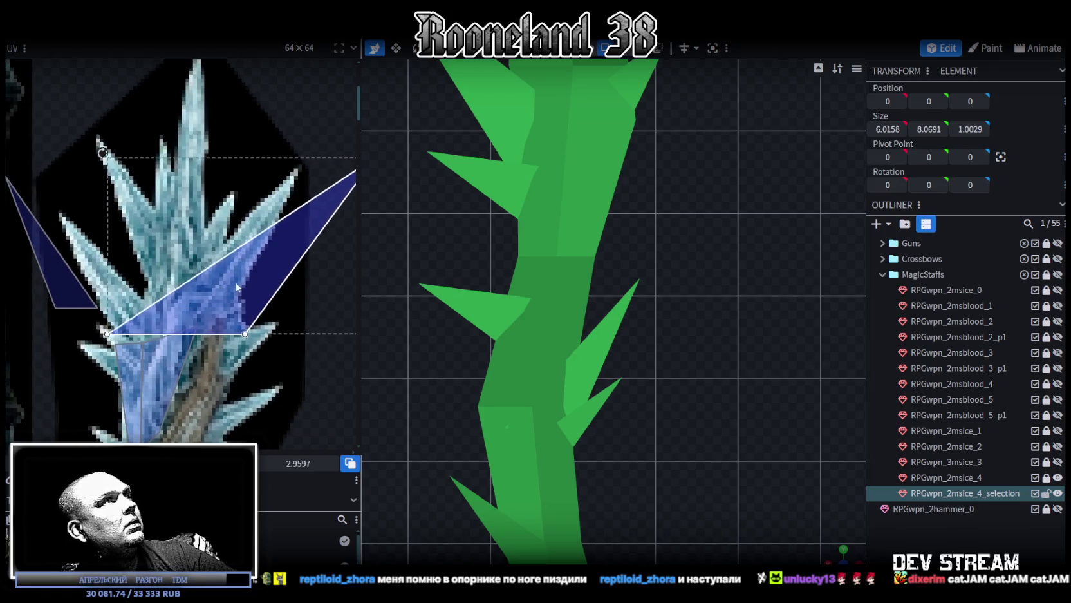
pyautogui.scroll(2, 325, 273)
pyautogui.moveTo(334, 220); pyautogui.dragTo(212, 235)
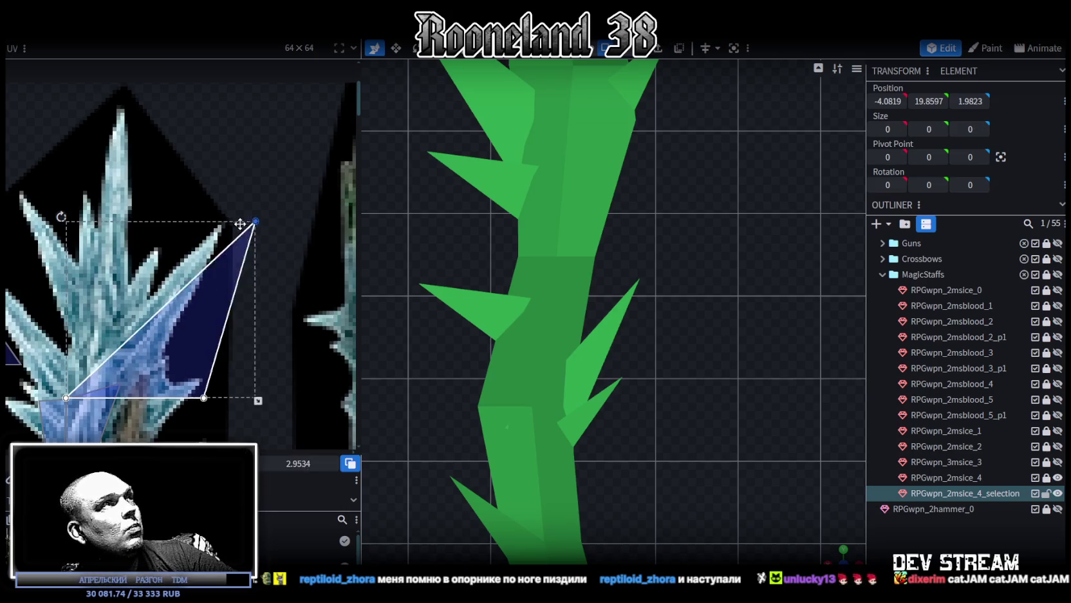
pyautogui.scroll(2, 316, 255)
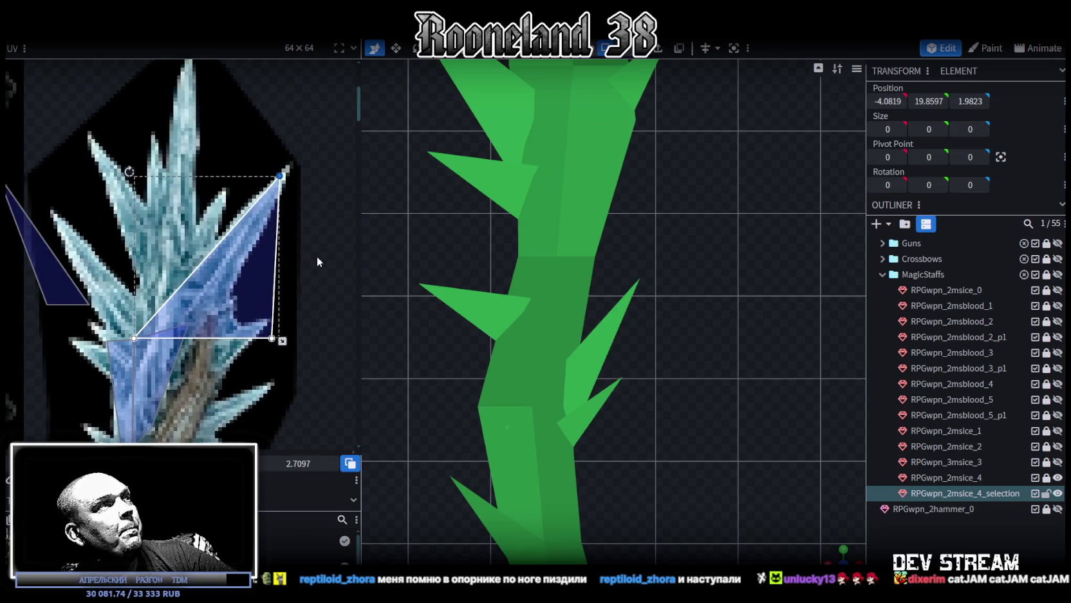
pyautogui.scroll(2, 281, 342)
pyautogui.scroll(1, 323, 363)
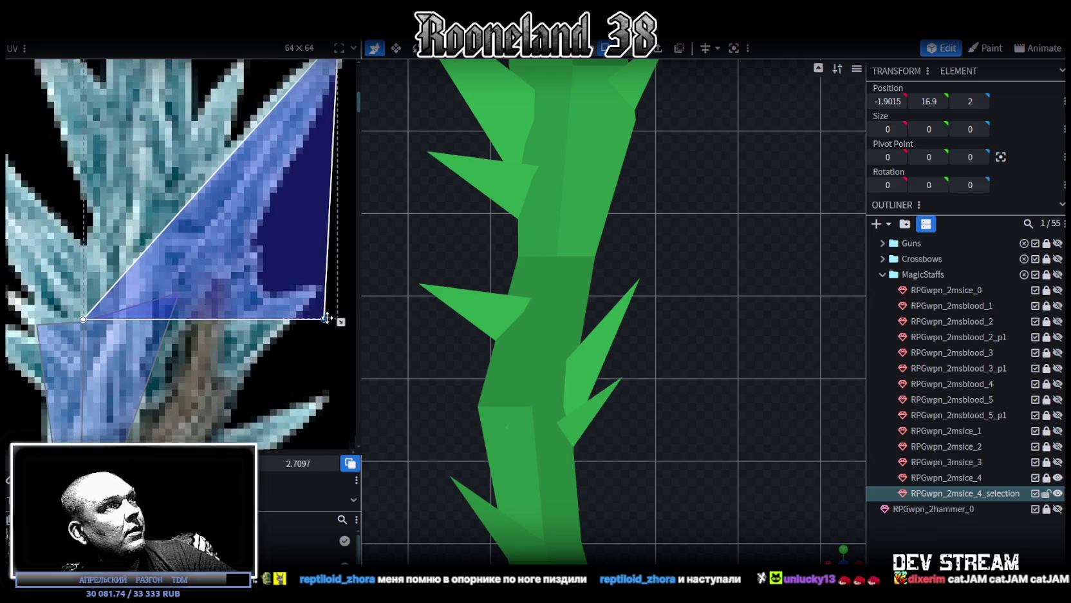
pyautogui.moveTo(322, 320); pyautogui.dragTo(180, 291)
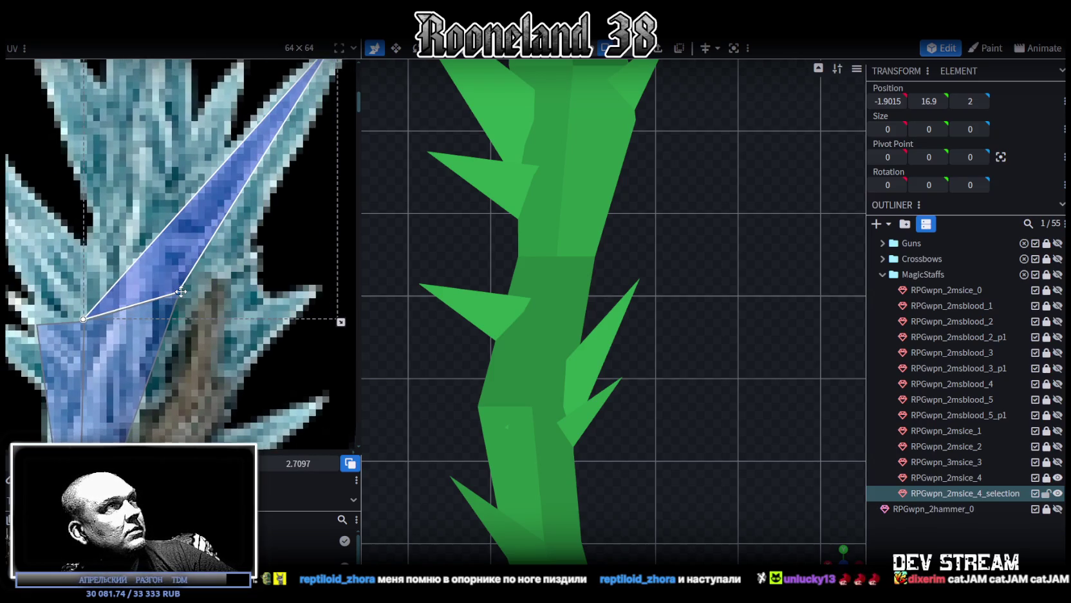
# - Nudge one corner of the prong's UV triangle slightly to fine-tune its fit
pyautogui.scroll(2, 181, 291)
pyautogui.scroll(2, 179, 286)
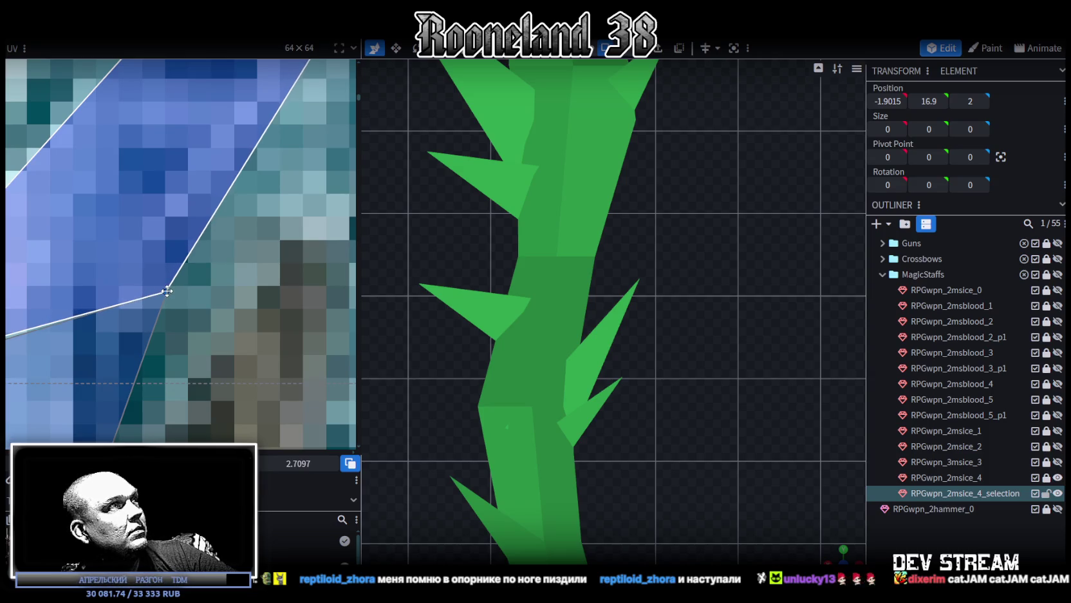
pyautogui.scroll(-3, 168, 287)
pyautogui.scroll(3, 191, 307)
pyautogui.scroll(2, 191, 307)
pyautogui.click(157, 316)
pyautogui.moveTo(158, 316); pyautogui.dragTo(163, 315)
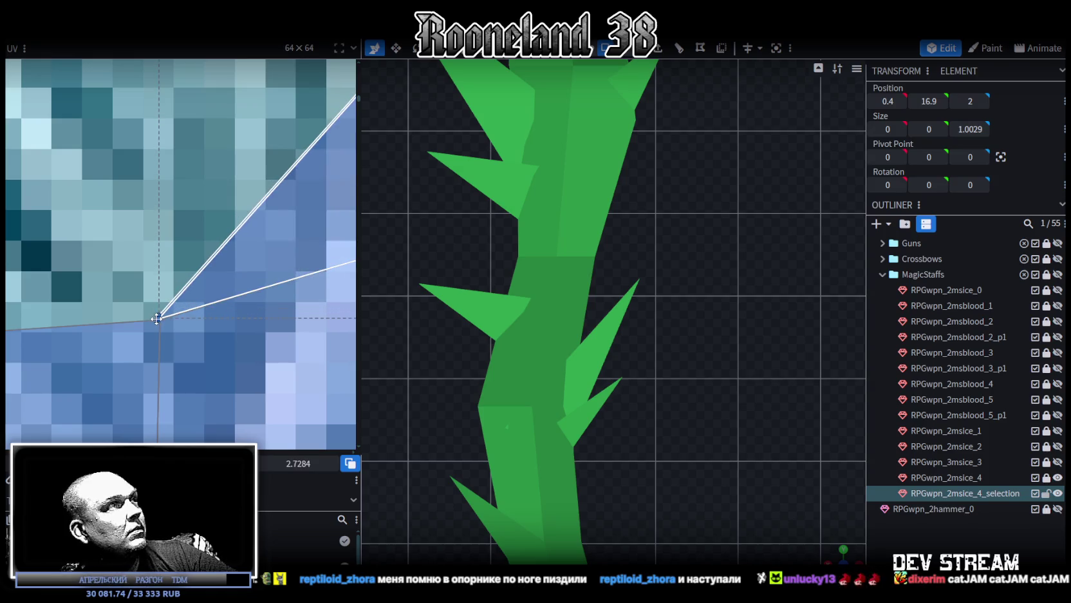
pyautogui.scroll(-3, 170, 316)
pyautogui.scroll(-2, 174, 310)
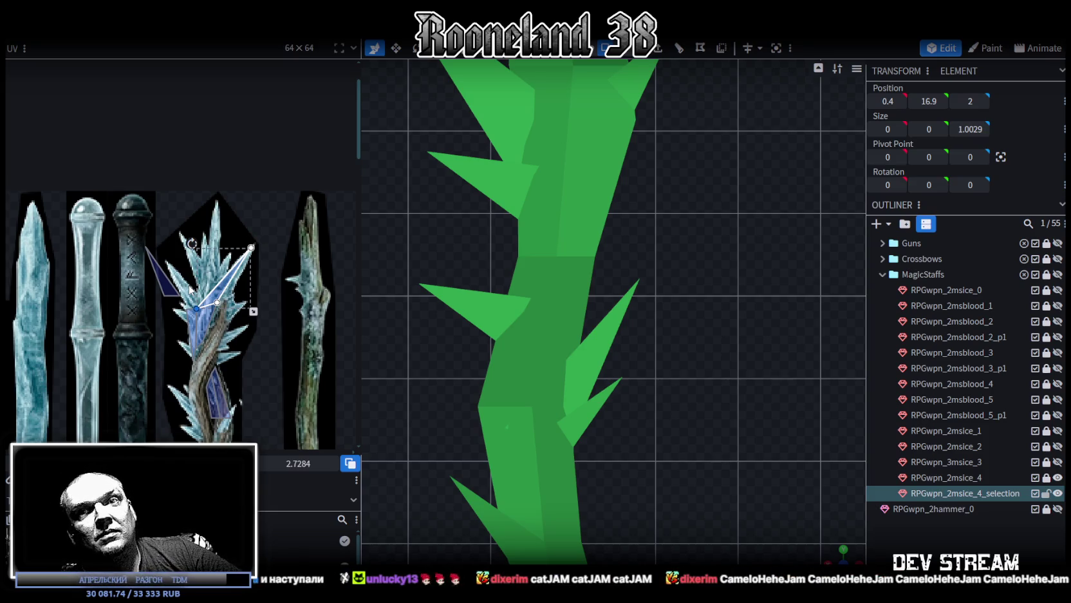
# - Move the left prong's UV face onto a crystal spike and shift its base corner right
pyautogui.scroll(4, 149, 249)
pyautogui.click(143, 216)
pyautogui.moveTo(206, 325)
pyautogui.mouseDown()
pyautogui.moveTo(278, 367)
pyautogui.moveTo(246, 381)
pyautogui.mouseUp()
pyautogui.scroll(2, 277, 364)
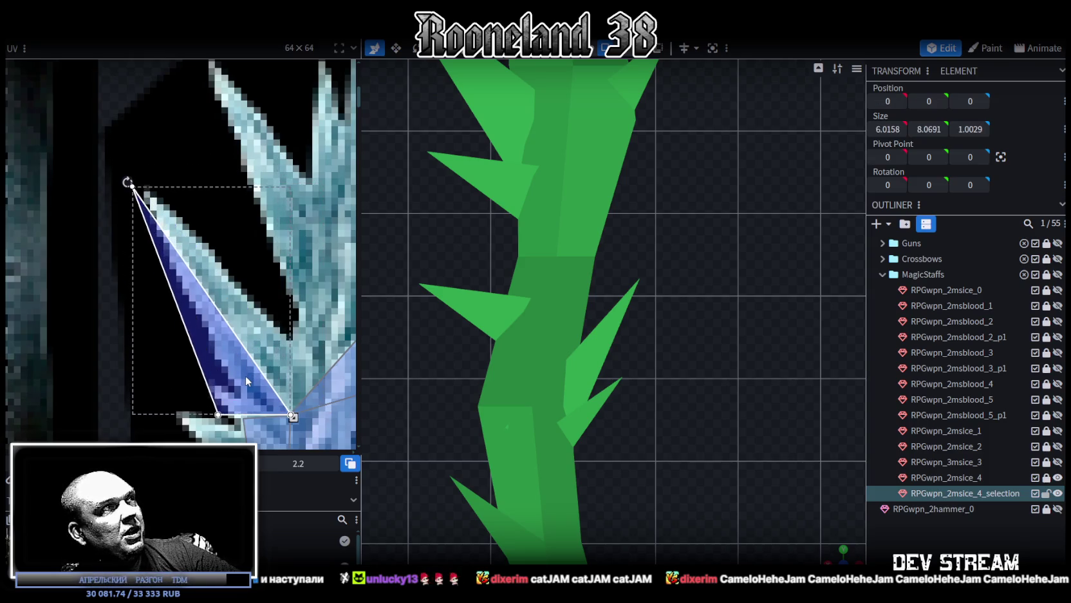
pyautogui.scroll(2, 245, 374)
pyautogui.moveTo(209, 275)
pyautogui.mouseDown(button='middle')
pyautogui.moveTo(207, 165)
pyautogui.moveTo(192, 160)
pyautogui.mouseUp(button='middle')
pyautogui.click(104, 254)
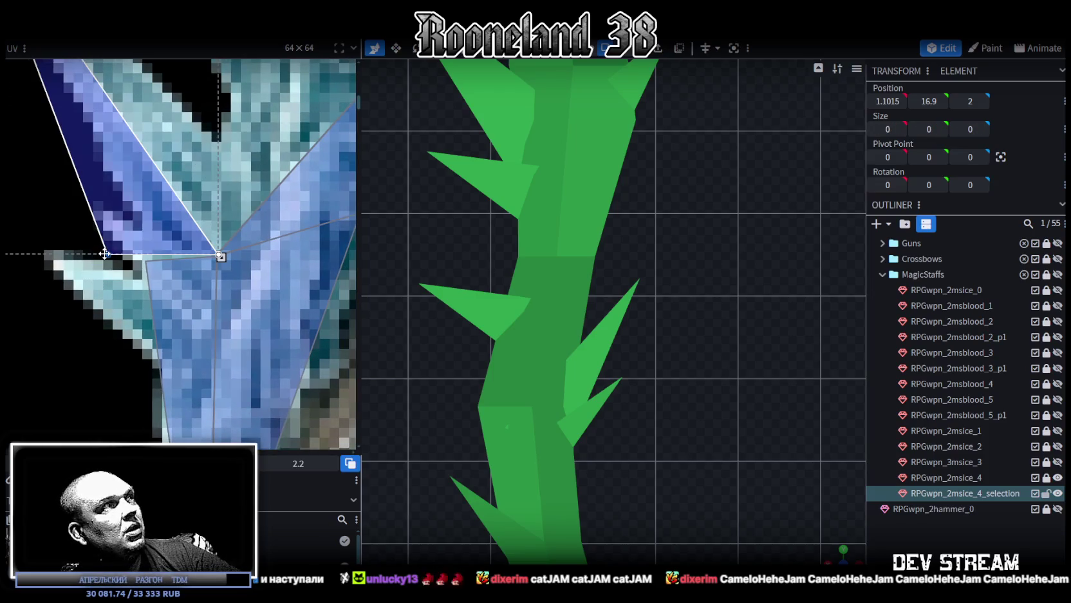
pyautogui.moveTo(104, 254); pyautogui.dragTo(146, 261)
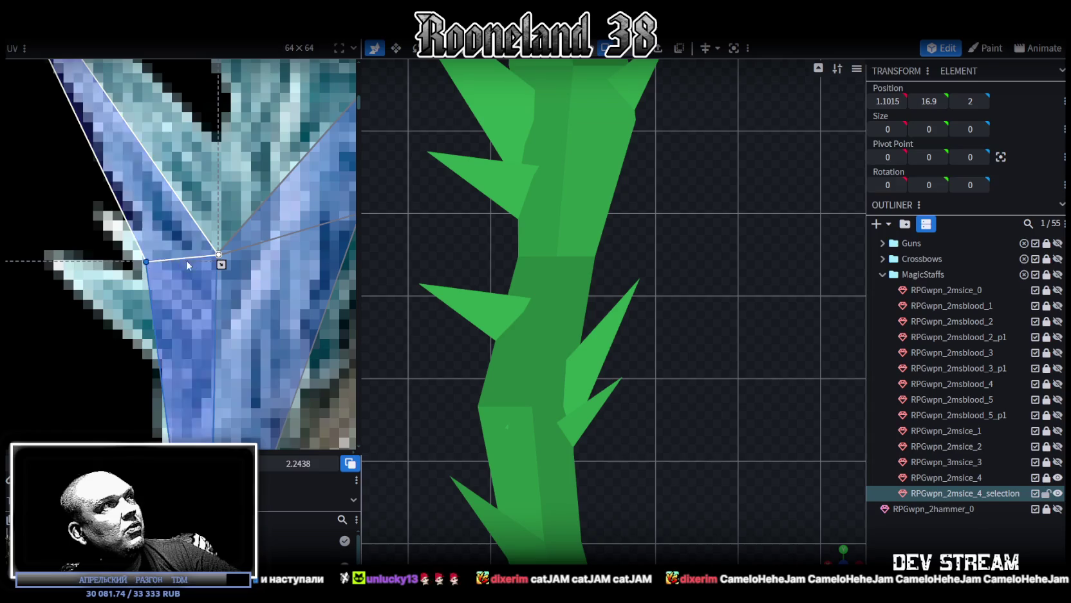
# - Raise the prong face's lower UV edge over the crystal and shift its junction vertex right
pyautogui.scroll(3, 161, 238)
pyautogui.hscroll(-1, 137, 207)
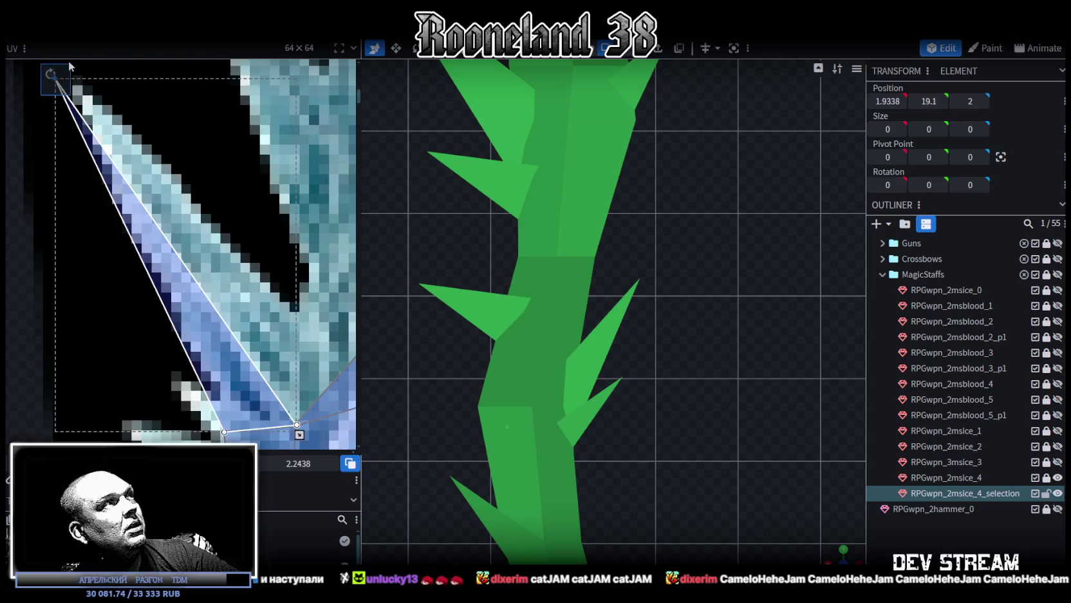
pyautogui.scroll(-2, 276, 297)
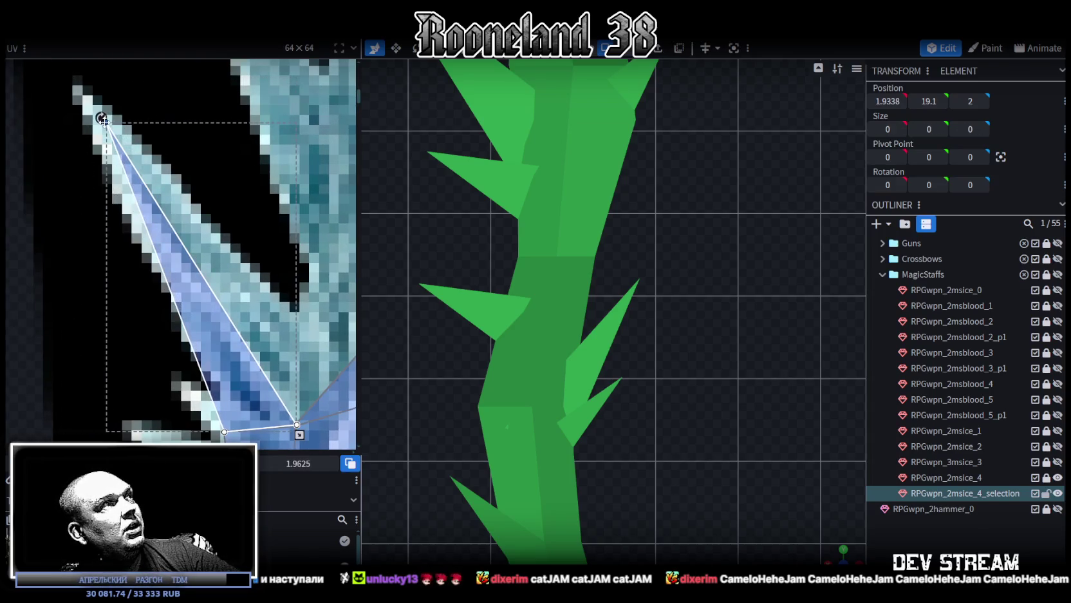
pyautogui.scroll(-2, 275, 298)
pyautogui.scroll(-2, 258, 264)
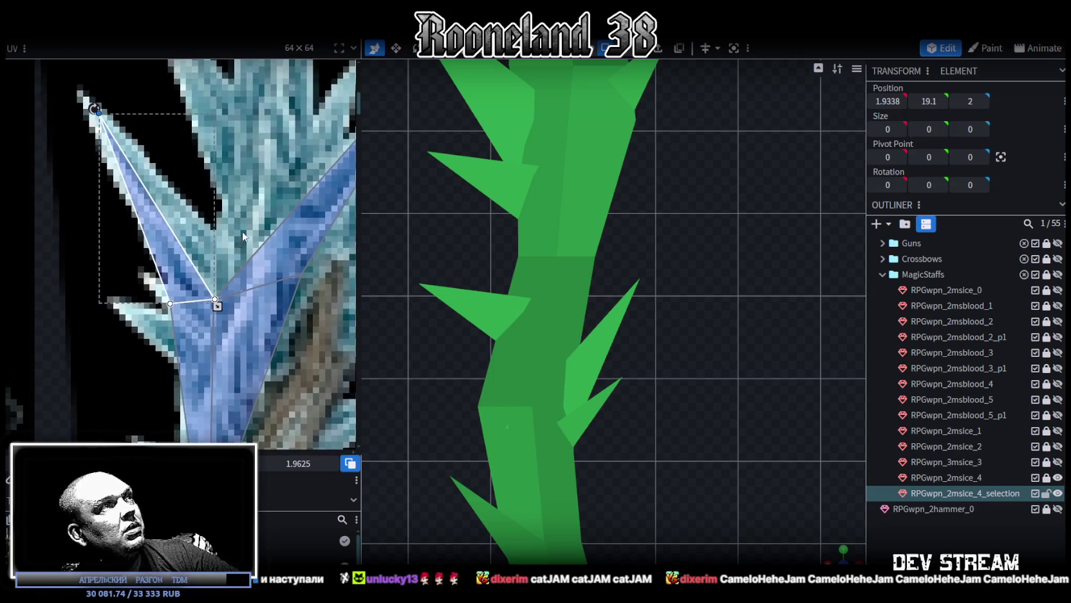
pyautogui.scroll(-1, 251, 235)
pyautogui.scroll(1, 253, 236)
pyautogui.hscroll(1, 253, 235)
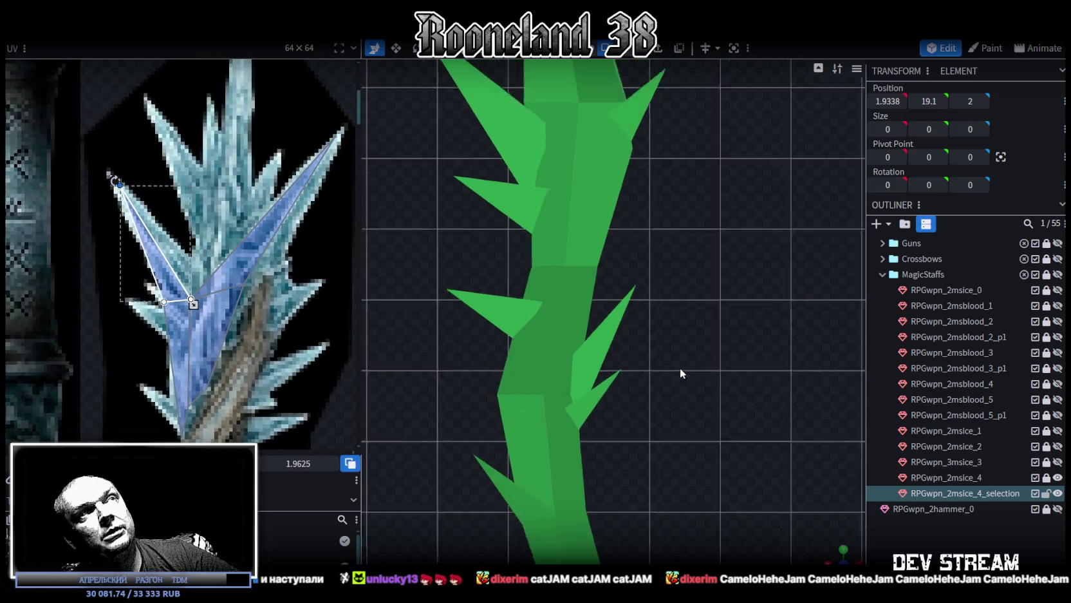
pyautogui.scroll(-2, 680, 367)
pyautogui.scroll(-2, 703, 383)
pyautogui.click(179, 300)
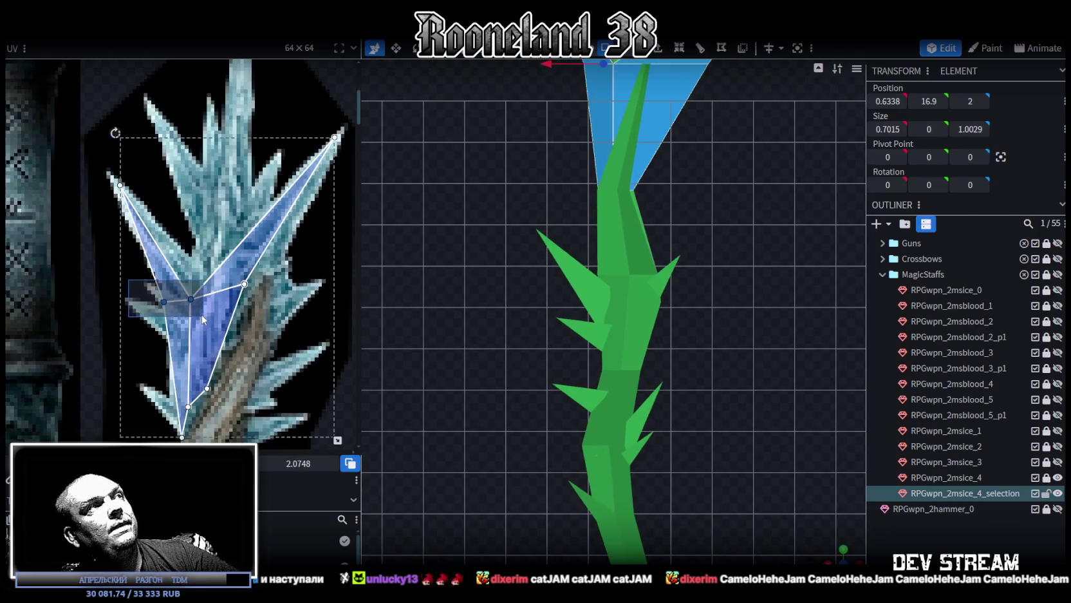
pyautogui.scroll(1, 192, 297)
pyautogui.moveTo(190, 300); pyautogui.dragTo(195, 275)
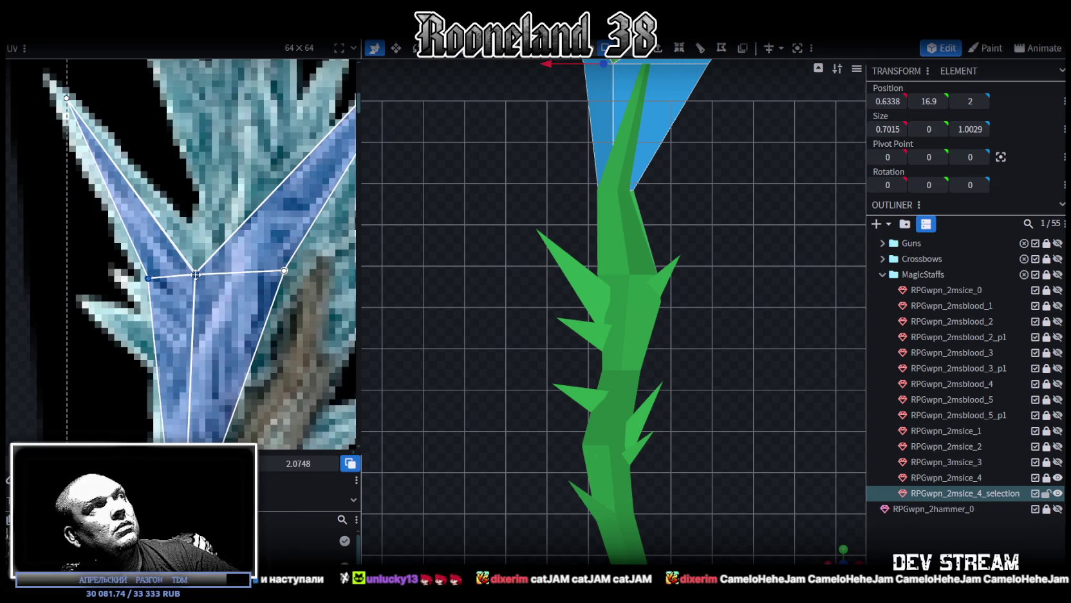
pyautogui.click(195, 274)
pyautogui.moveTo(196, 274); pyautogui.dragTo(213, 270)
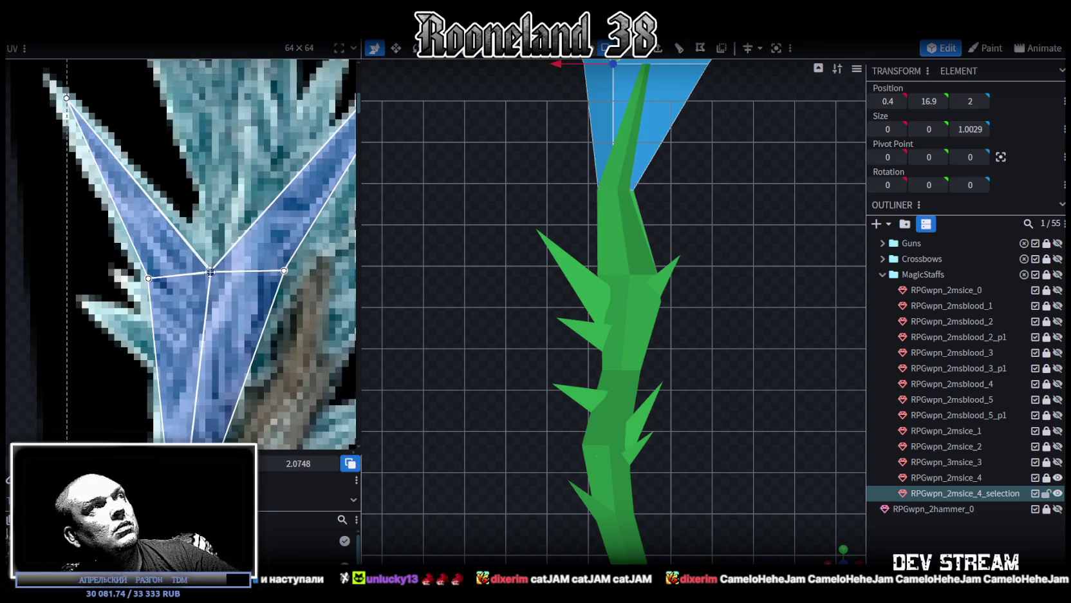
# - Select the right-hand UV junction vertex, then view the textured model in perspective
pyautogui.scroll(-3, 213, 270)
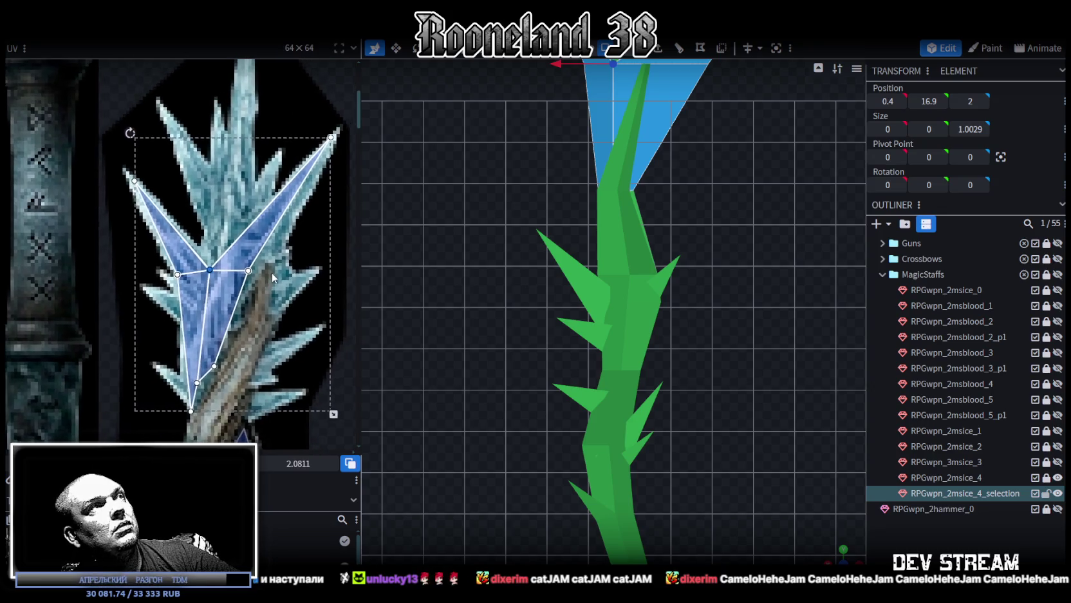
pyautogui.scroll(3, 261, 281)
pyautogui.click(247, 274)
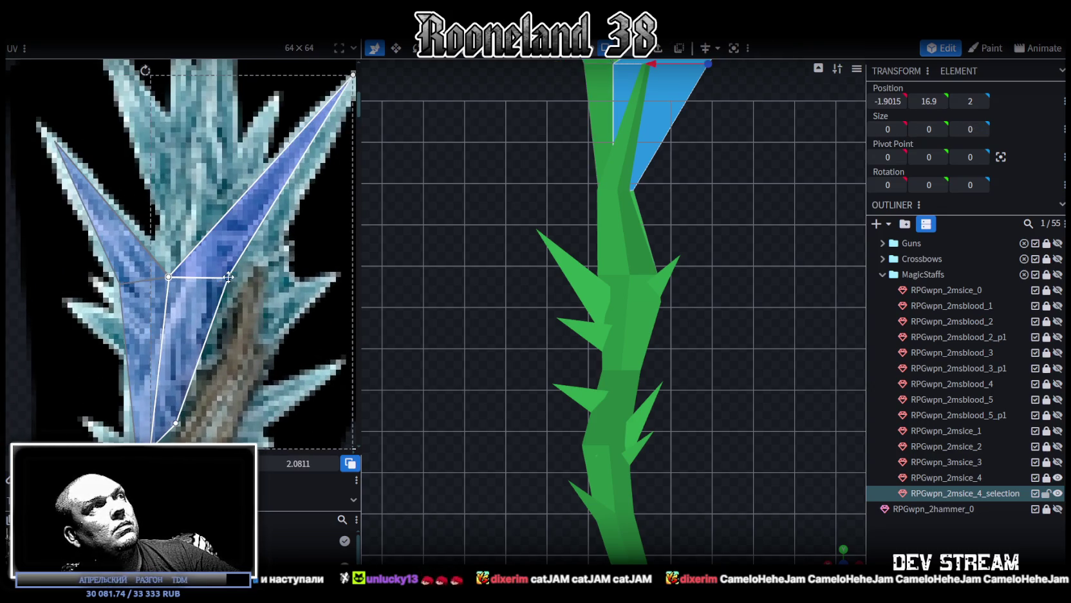
pyautogui.moveTo(255, 271); pyautogui.dragTo(212, 281, button='middle')
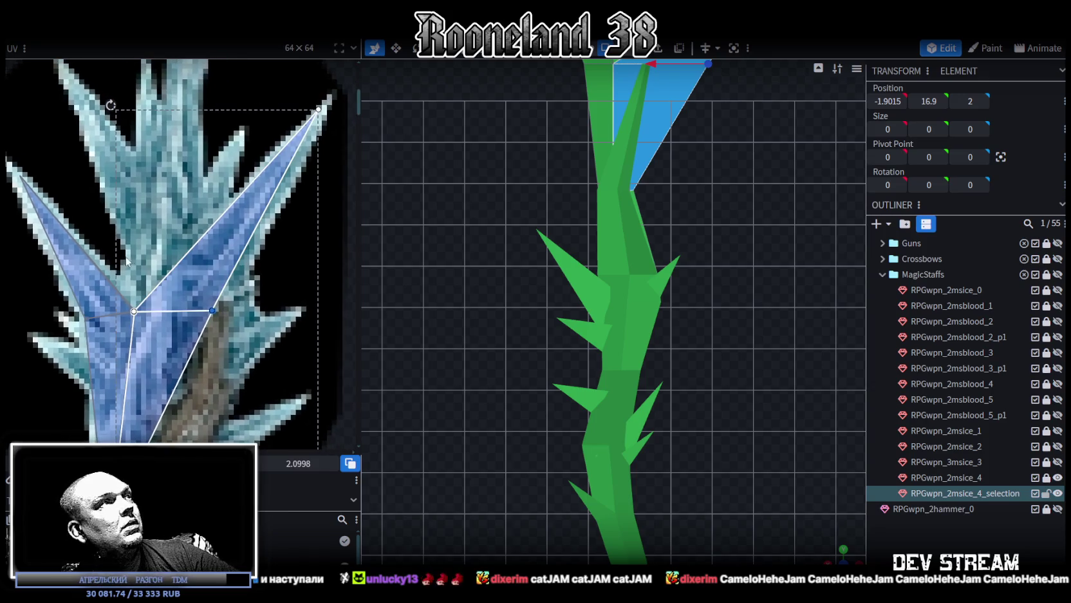
pyautogui.scroll(-2, 138, 274)
pyautogui.scroll(-1, 626, 315)
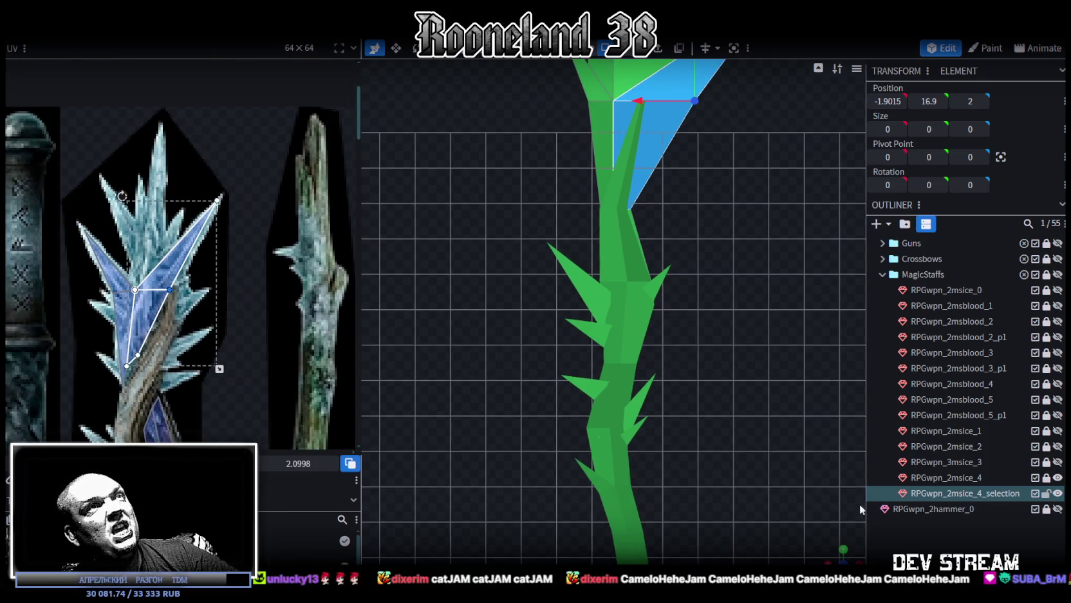
pyautogui.moveTo(838, 548); pyautogui.dragTo(668, 330)
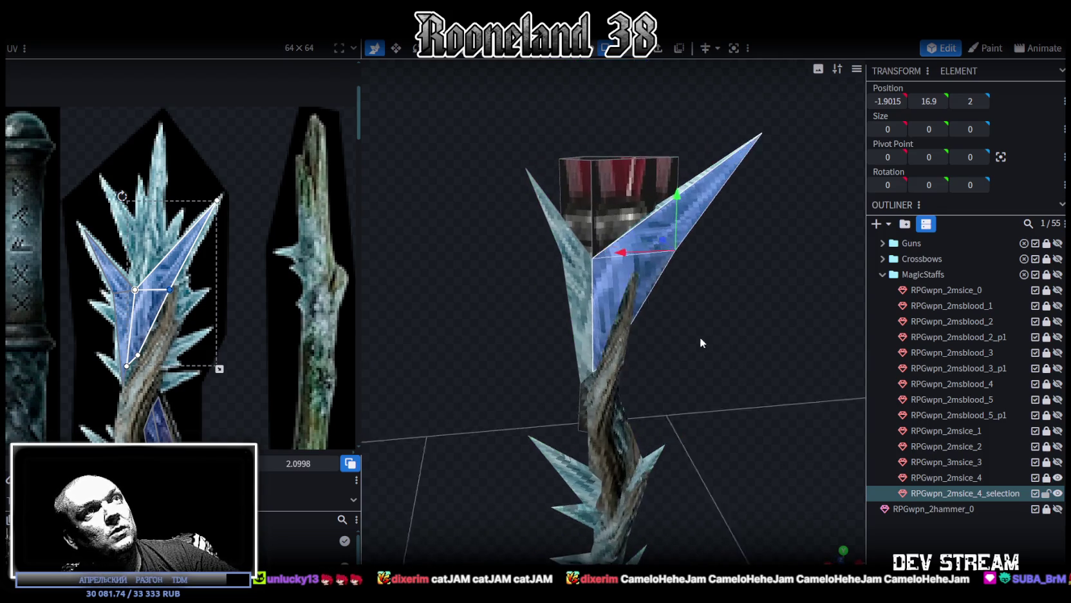
# - In vertex mode, reshape the crystal prong tips by moving their tip vertices along X and downward
pyautogui.scroll(-1, 668, 330)
pyautogui.scroll(3, 665, 343)
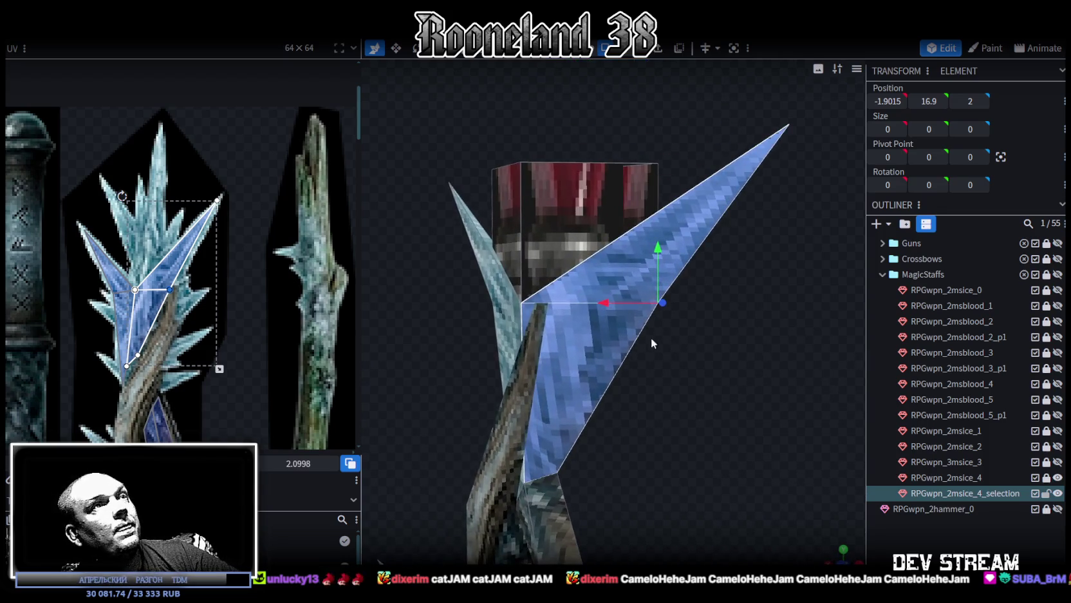
pyautogui.scroll(1, 657, 341)
pyautogui.press('4')
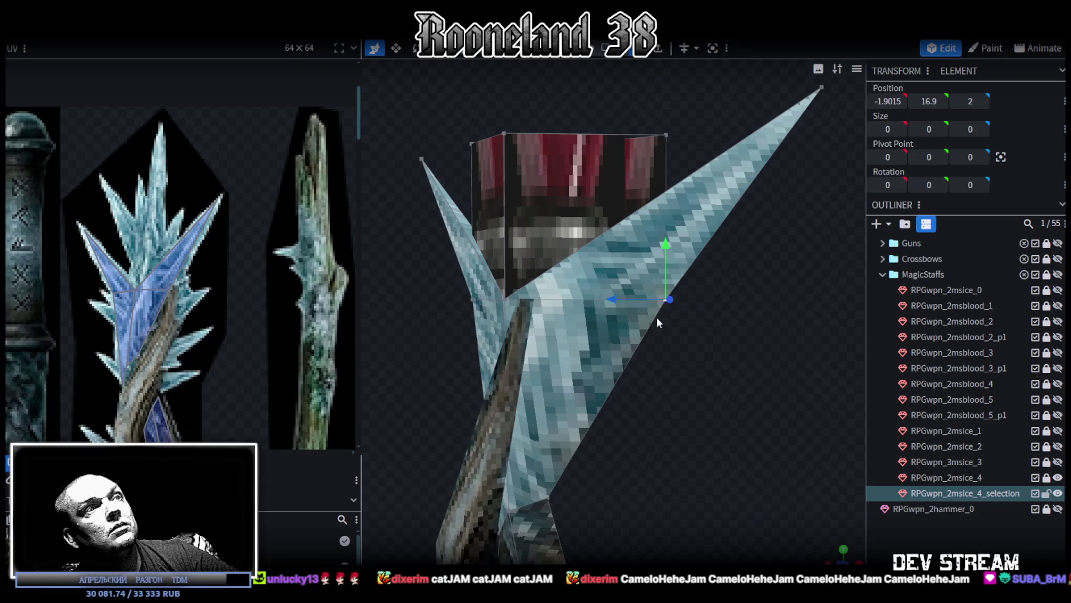
pyautogui.moveTo(629, 402)
pyautogui.mouseDown()
pyautogui.moveTo(613, 268)
pyautogui.moveTo(612, 312)
pyautogui.mouseUp()
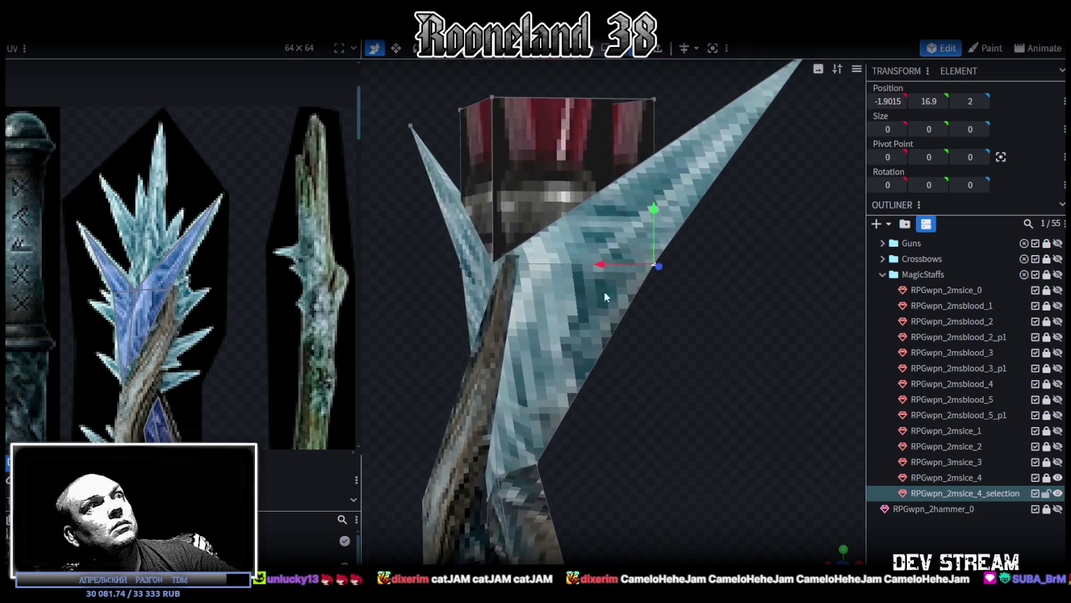
pyautogui.moveTo(602, 269); pyautogui.dragTo(580, 265)
pyautogui.moveTo(684, 311); pyautogui.dragTo(726, 329)
pyautogui.moveTo(456, 303); pyautogui.dragTo(455, 171)
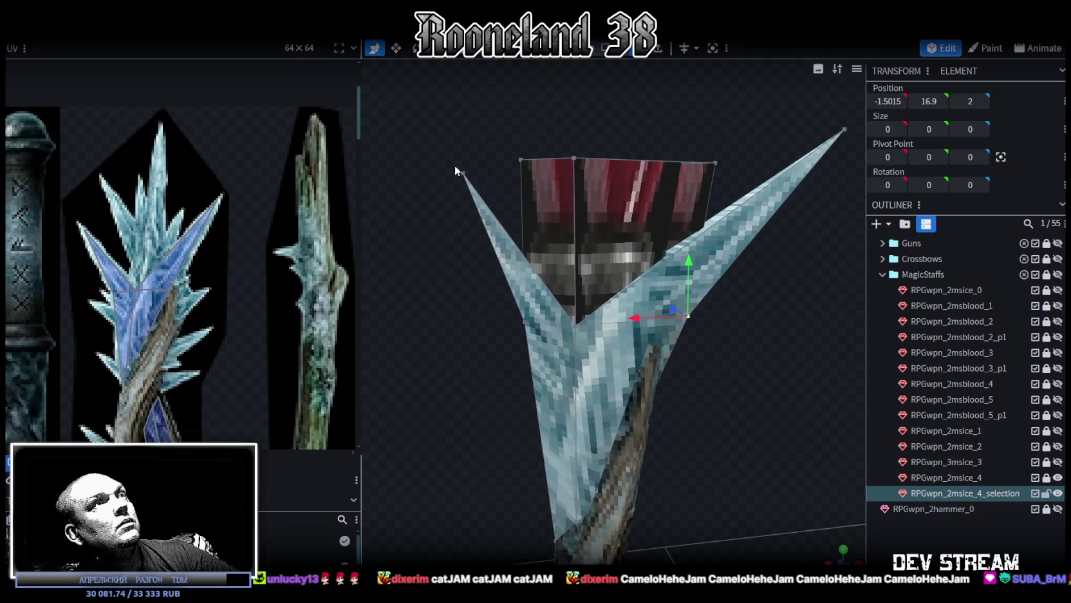
pyautogui.moveTo(467, 120)
pyautogui.mouseDown()
pyautogui.moveTo(403, 201)
pyautogui.moveTo(414, 220)
pyautogui.moveTo(399, 208)
pyautogui.mouseUp()
pyautogui.moveTo(680, 251); pyautogui.dragTo(641, 258)
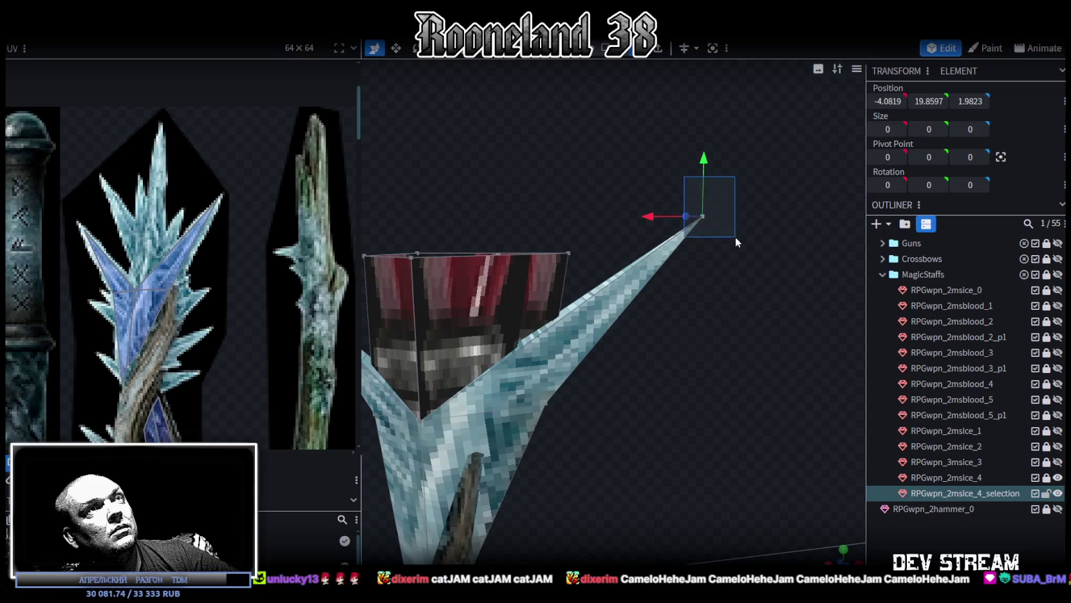
pyautogui.moveTo(701, 156); pyautogui.dragTo(708, 170)
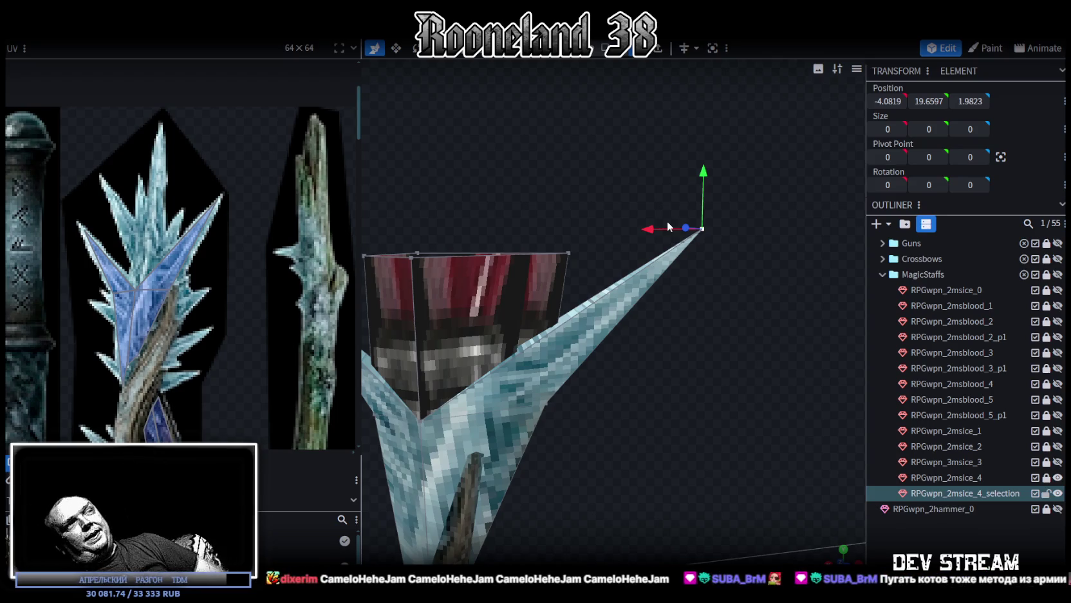
# - Slide the red box's top vertices sideways along X and select its top-right vertex
pyautogui.moveTo(661, 345)
pyautogui.mouseDown()
pyautogui.moveTo(698, 421)
pyautogui.moveTo(672, 433)
pyautogui.moveTo(712, 384)
pyautogui.moveTo(703, 400)
pyautogui.mouseUp()
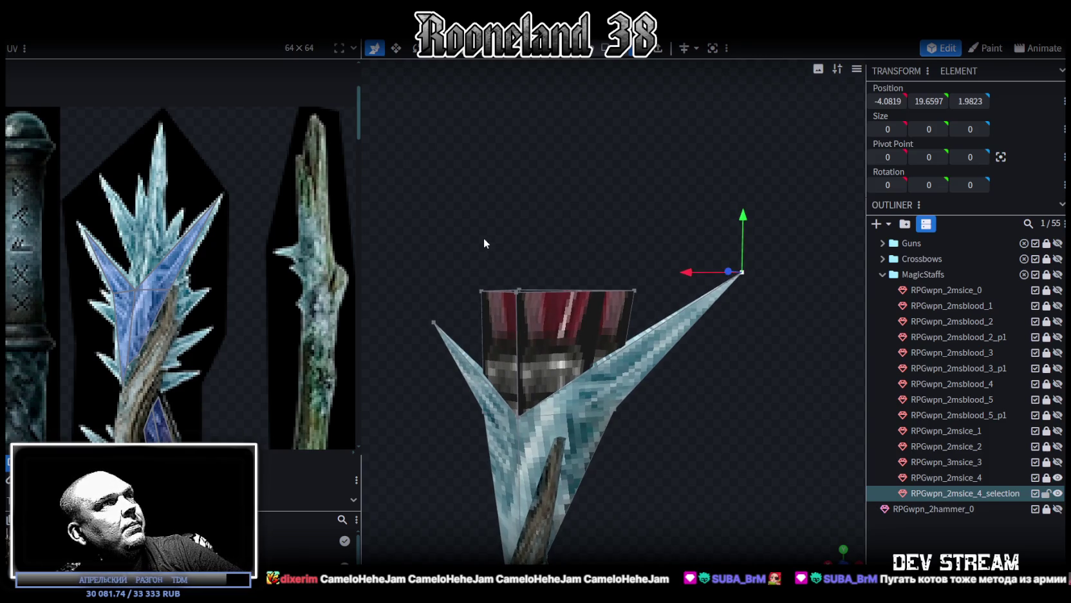
pyautogui.moveTo(493, 256)
pyautogui.mouseDown()
pyautogui.moveTo(490, 238)
pyautogui.moveTo(492, 254)
pyautogui.moveTo(438, 255)
pyautogui.moveTo(526, 310)
pyautogui.mouseUp()
pyautogui.moveTo(438, 295); pyautogui.dragTo(536, 291)
pyautogui.click(640, 290)
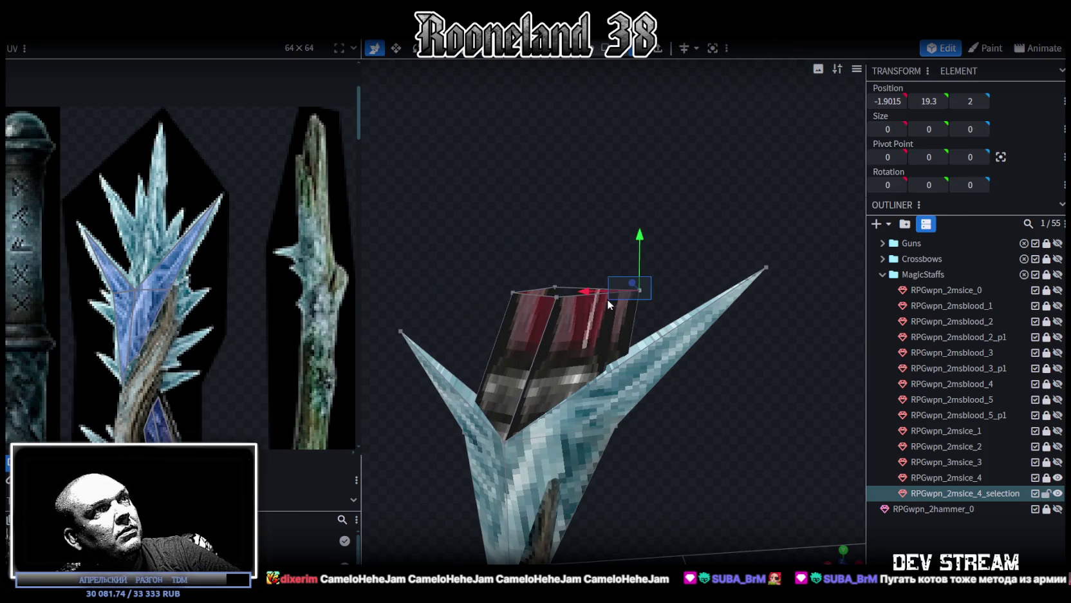
# - Shift the top vertex left, lower the box's top face, and extrude it one unit upward
pyautogui.moveTo(593, 294); pyautogui.dragTo(570, 295)
pyautogui.keyDown('ctrl'); pyautogui.moveTo(490, 247); pyautogui.dragTo(626, 304); pyautogui.keyUp('ctrl')
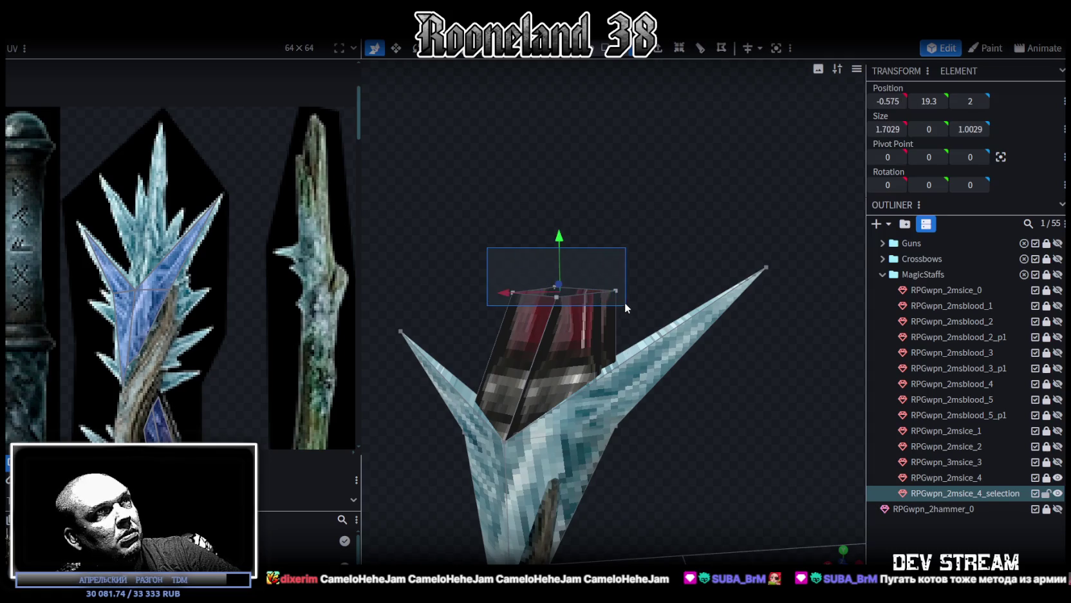
pyautogui.moveTo(556, 232); pyautogui.dragTo(568, 311)
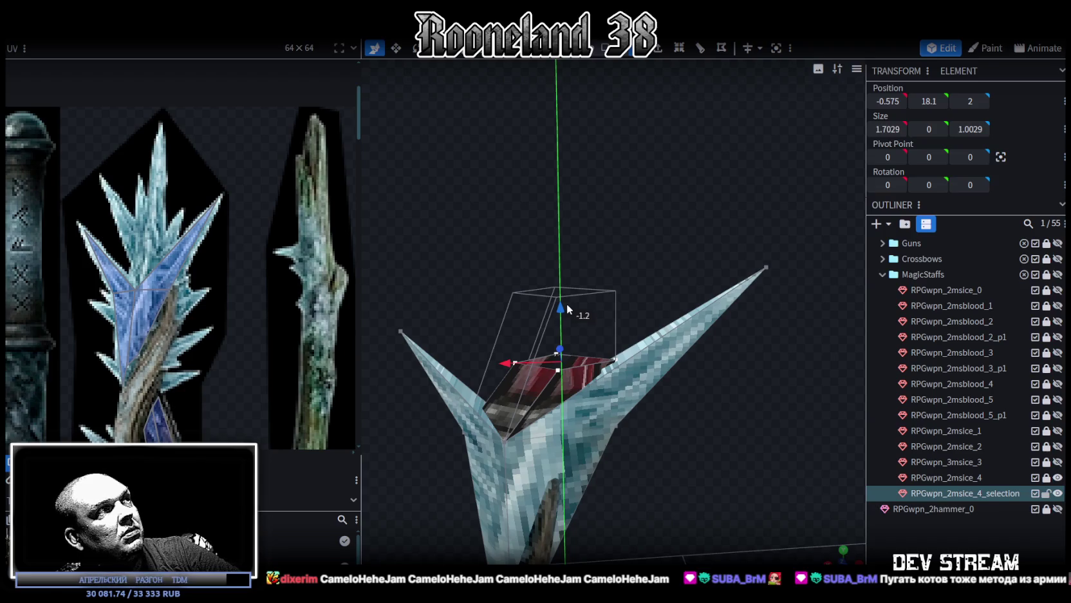
pyautogui.moveTo(567, 304); pyautogui.dragTo(568, 316)
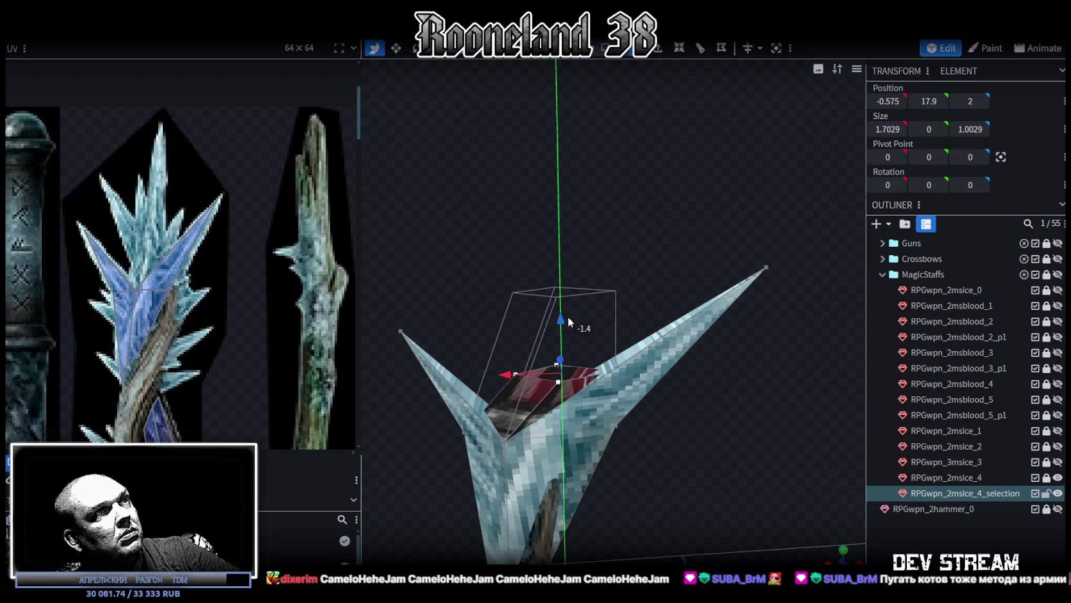
pyautogui.click(658, 50)
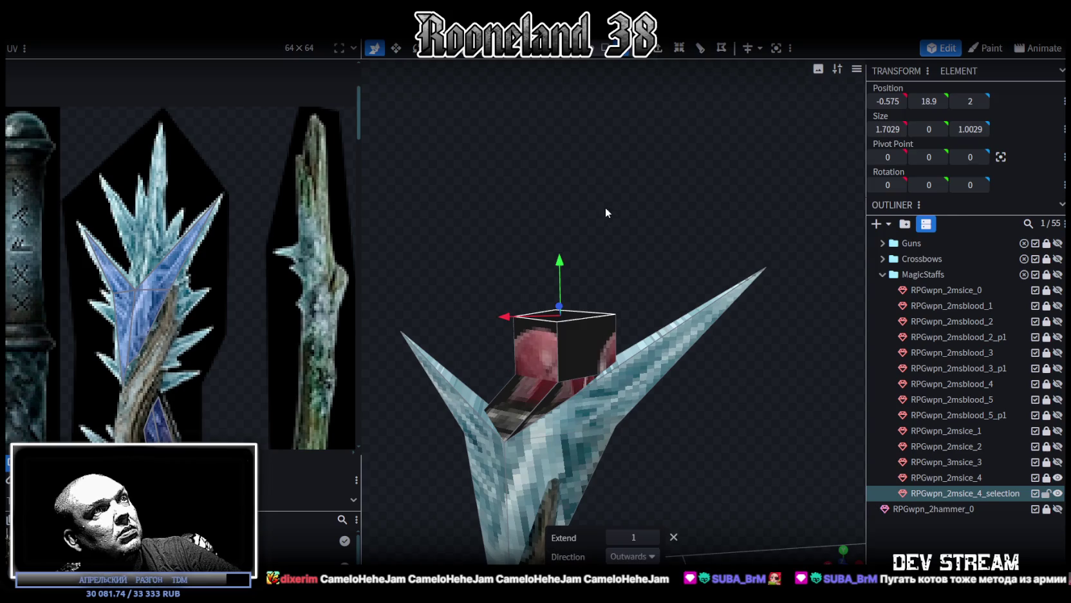
# - Scale the new box's top narrower along X and shift it sideways
pyautogui.moveTo(616, 231)
pyautogui.mouseDown()
pyautogui.moveTo(640, 167)
pyautogui.moveTo(636, 206)
pyautogui.moveTo(627, 166)
pyautogui.moveTo(630, 206)
pyautogui.moveTo(533, 241)
pyautogui.moveTo(658, 247)
pyautogui.mouseUp()
pyautogui.press('s')
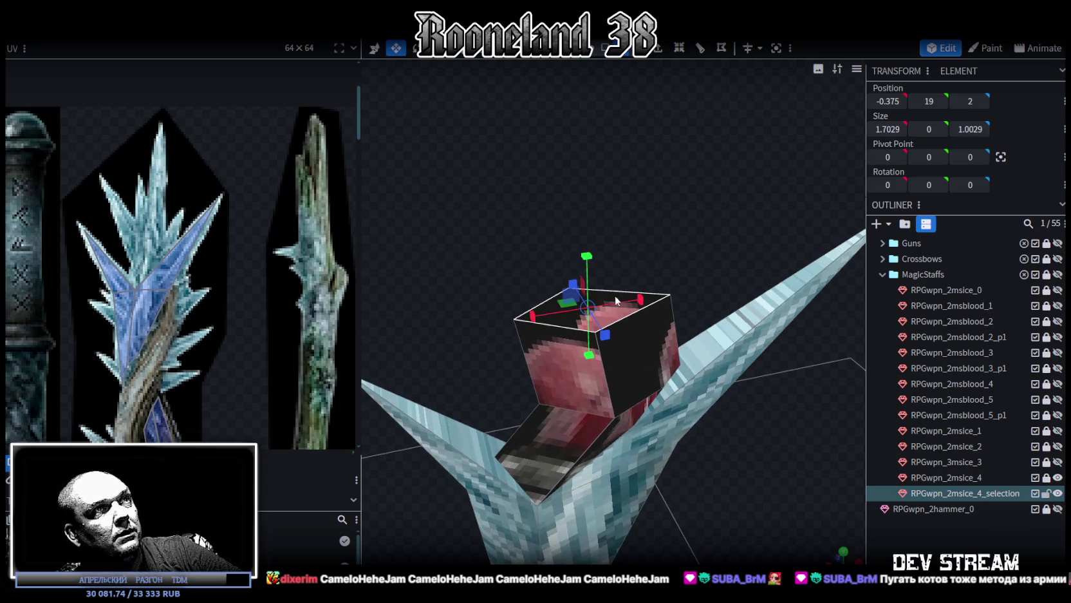
pyautogui.moveTo(616, 295); pyautogui.dragTo(583, 296)
pyautogui.moveTo(634, 270); pyautogui.dragTo(684, 228)
pyautogui.press('v')
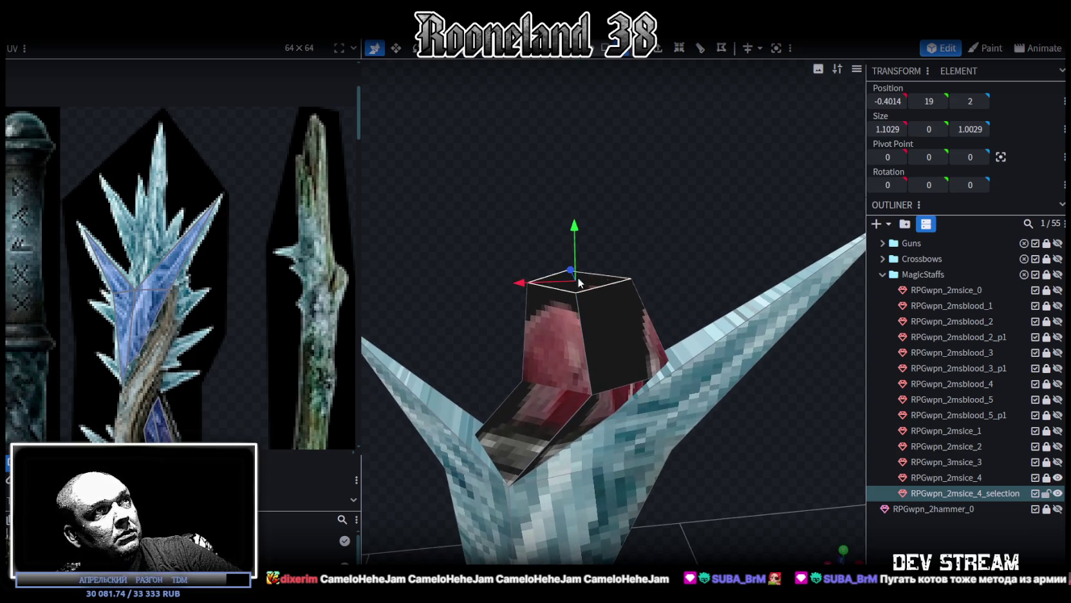
pyautogui.moveTo(517, 279)
pyautogui.mouseDown()
pyautogui.moveTo(475, 310)
pyautogui.moveTo(642, 209)
pyautogui.mouseUp()
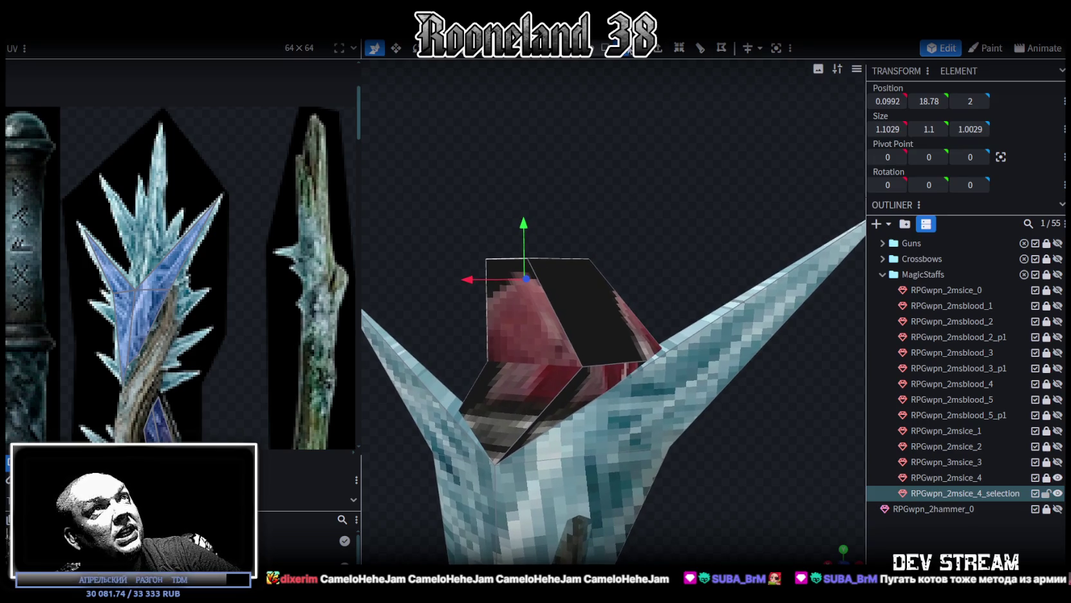
# - Extrude the new segment's top face straight up (Y+) by 1.1 and nudge it along X
pyautogui.moveTo(579, 366)
pyautogui.mouseDown()
pyautogui.moveTo(721, 255)
pyautogui.moveTo(817, 288)
pyautogui.mouseUp()
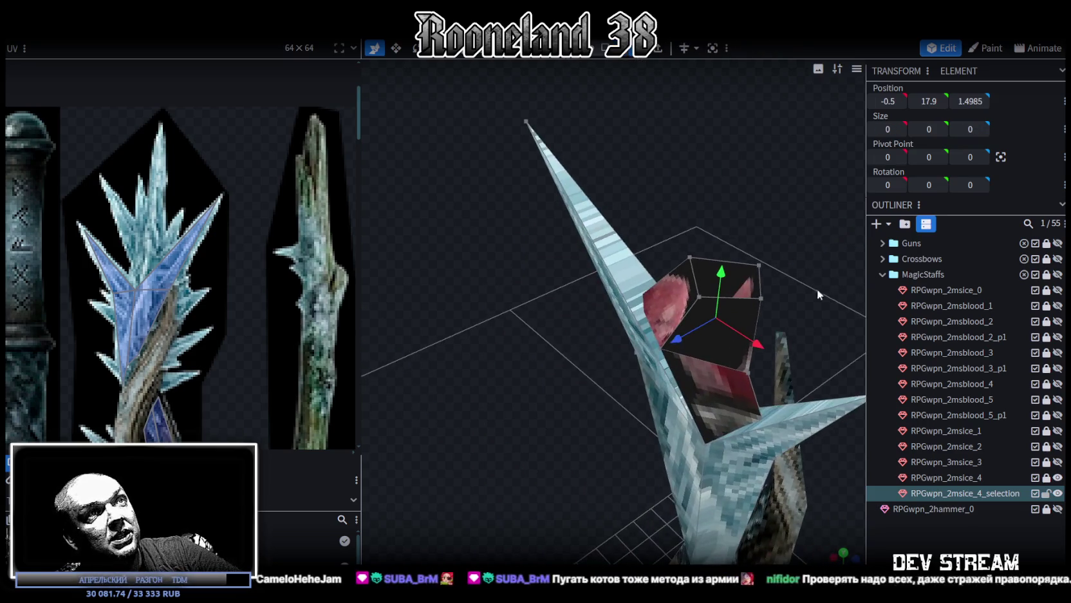
pyautogui.click(649, 349)
pyautogui.moveTo(649, 350)
pyautogui.mouseDown()
pyautogui.moveTo(369, 409)
pyautogui.moveTo(574, 414)
pyautogui.moveTo(525, 427)
pyautogui.moveTo(634, 202)
pyautogui.moveTo(627, 187)
pyautogui.moveTo(638, 224)
pyautogui.mouseUp()
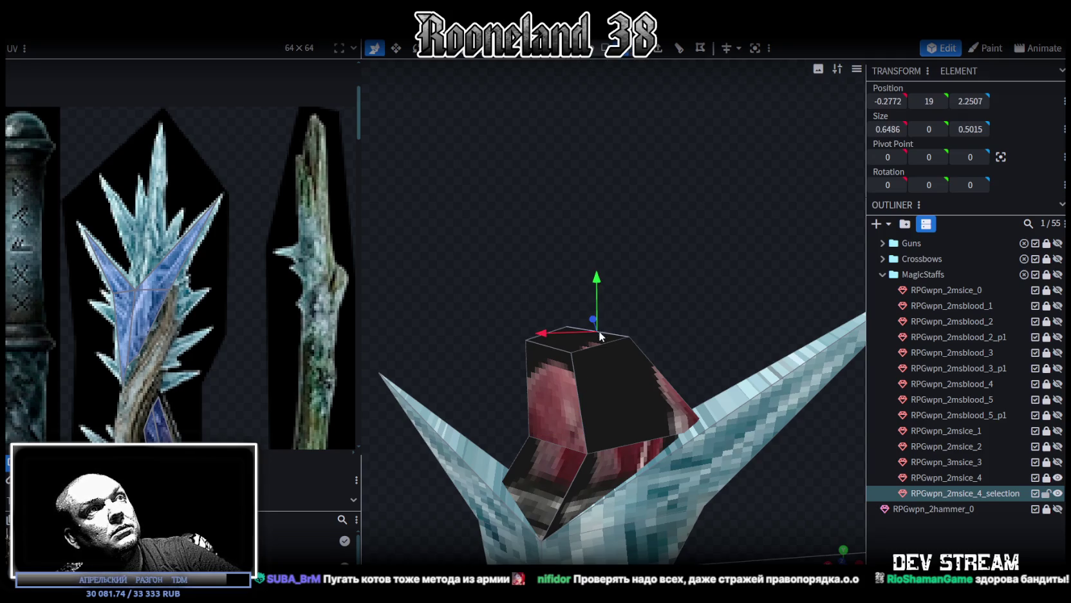
pyautogui.click(611, 343)
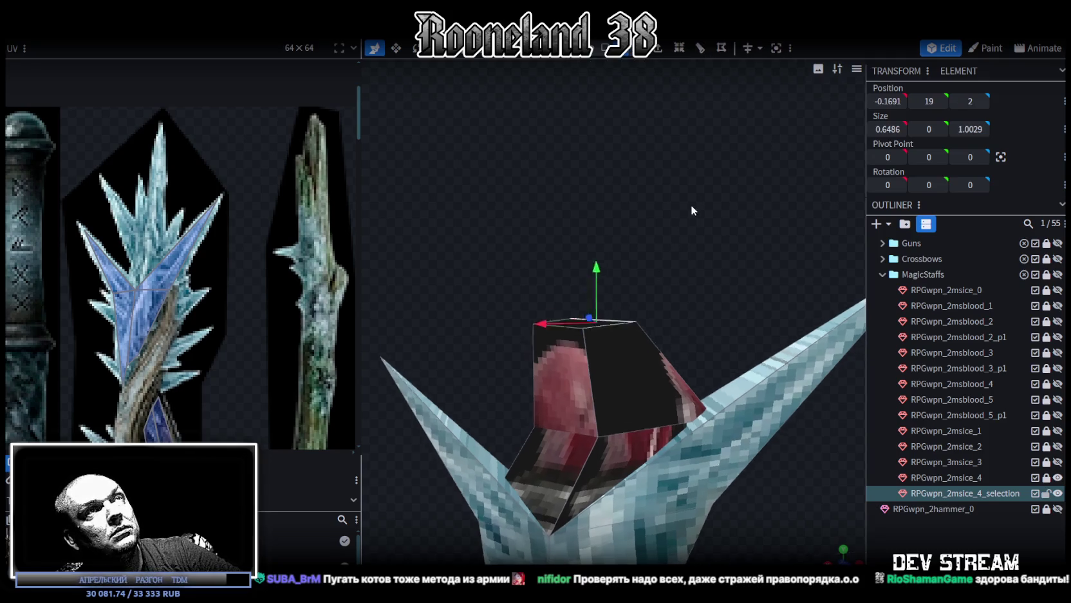
pyautogui.click(662, 50)
pyautogui.click(652, 557)
pyautogui.click(627, 476)
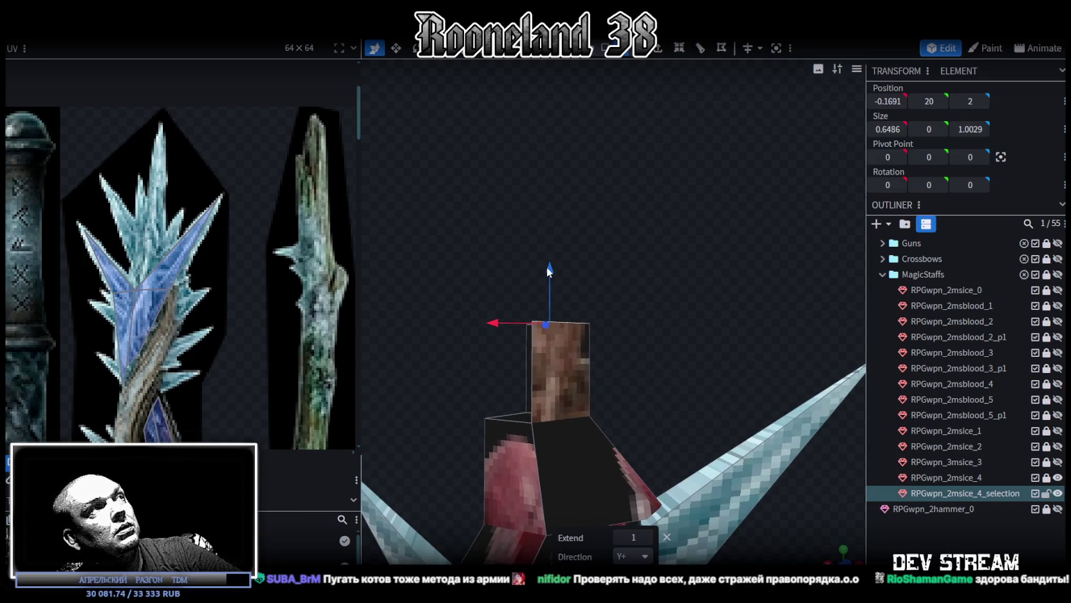
pyautogui.moveTo(546, 266); pyautogui.dragTo(557, 169)
pyautogui.moveTo(510, 220); pyautogui.dragTo(505, 223)
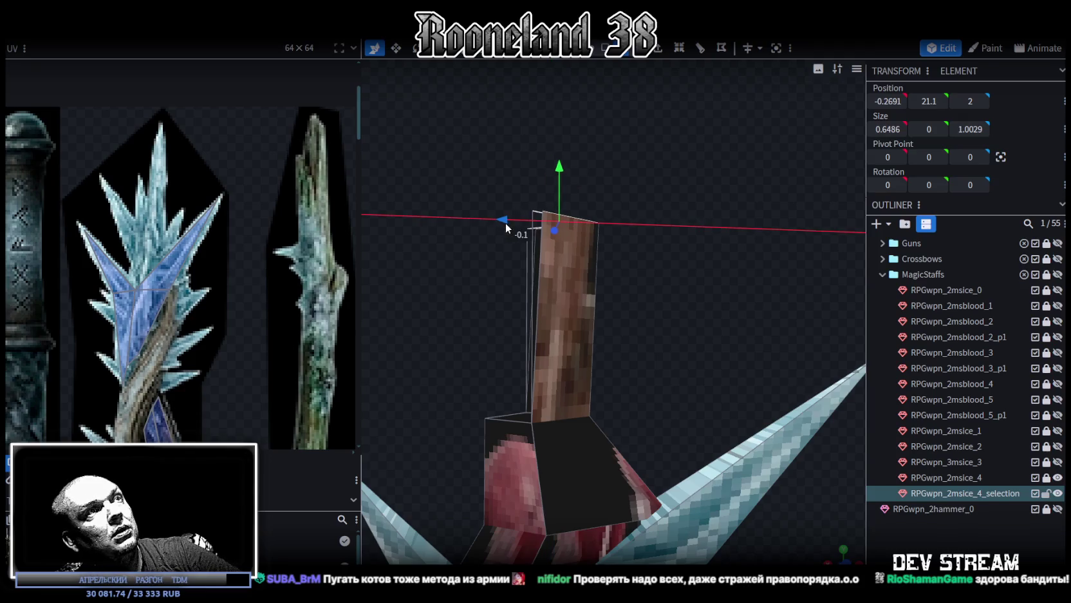
# - Extrude a lower edge into a face, move it 0.5 along X and up, then merge its vertices into a point
pyautogui.moveTo(628, 338); pyautogui.dragTo(574, 410)
pyautogui.click(574, 410)
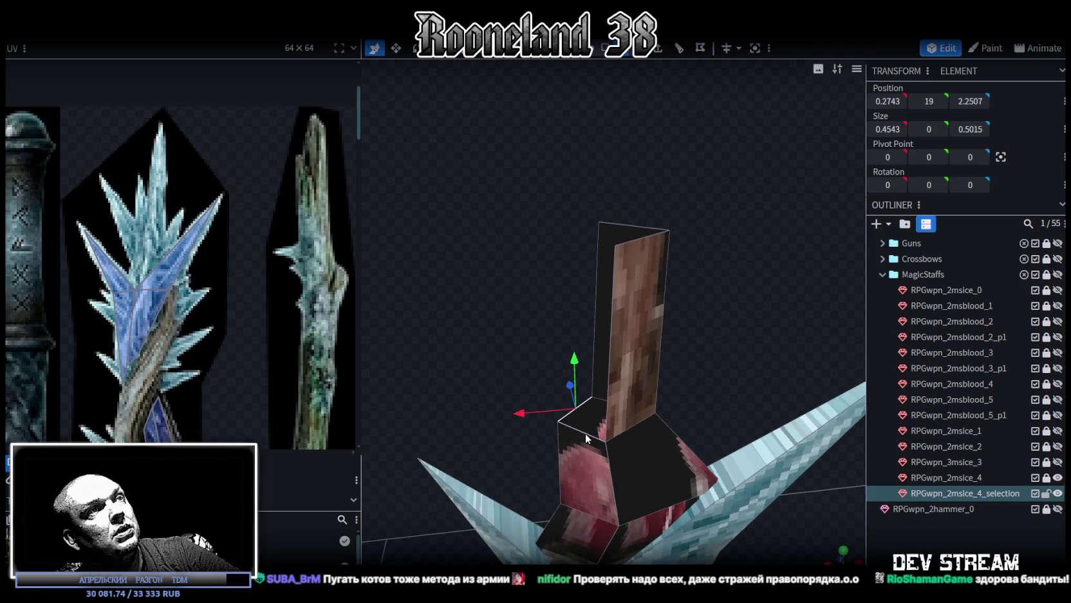
pyautogui.click(667, 50)
pyautogui.moveTo(517, 339); pyautogui.dragTo(478, 345)
pyautogui.moveTo(533, 291); pyautogui.dragTo(525, 251)
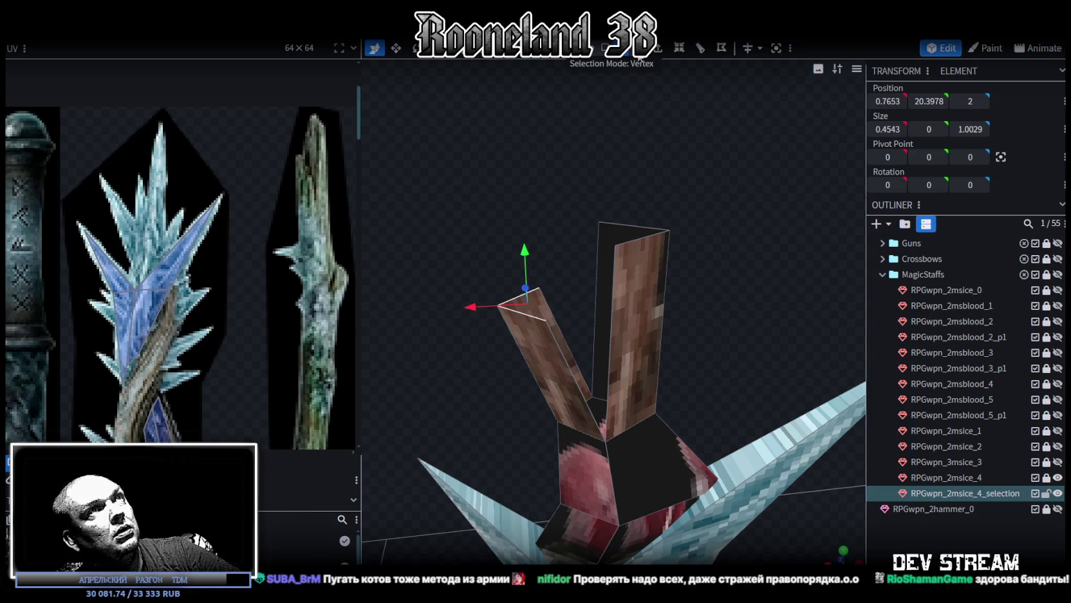
pyautogui.rightClick(550, 319)
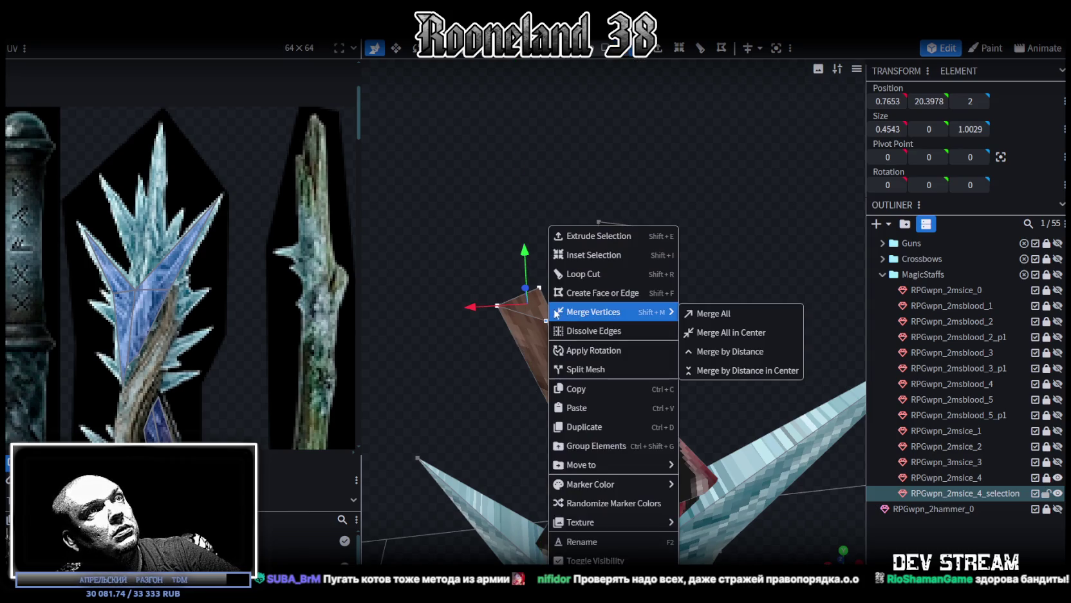
pyautogui.click(694, 312)
# - Merge the crest's top face into a single apex and turn on face-orientation shading
pyautogui.moveTo(670, 208); pyautogui.dragTo(577, 253)
pyautogui.rightClick(611, 226)
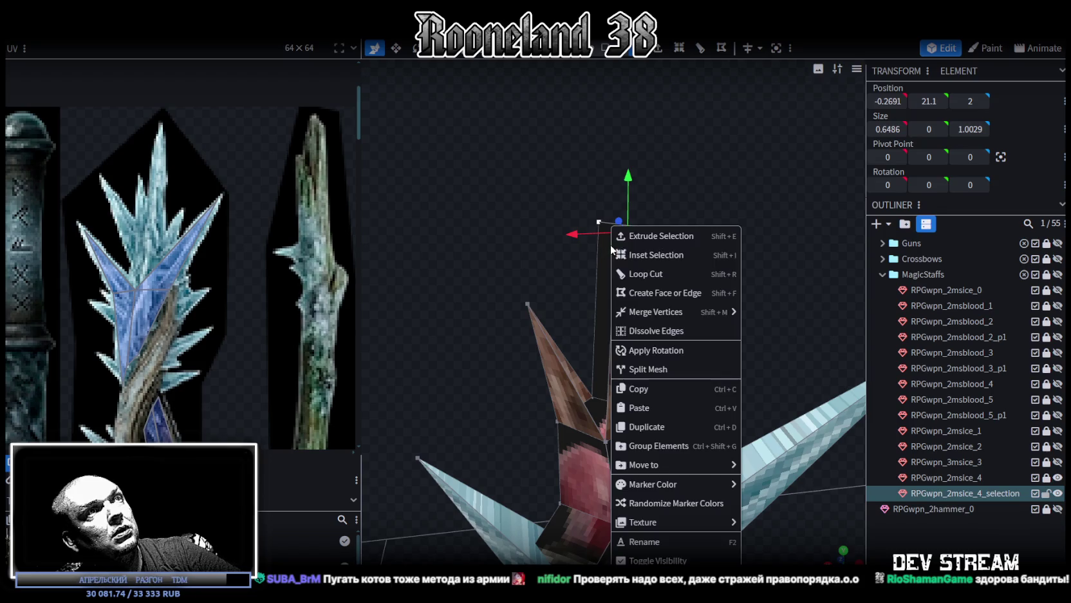
pyautogui.click(774, 332)
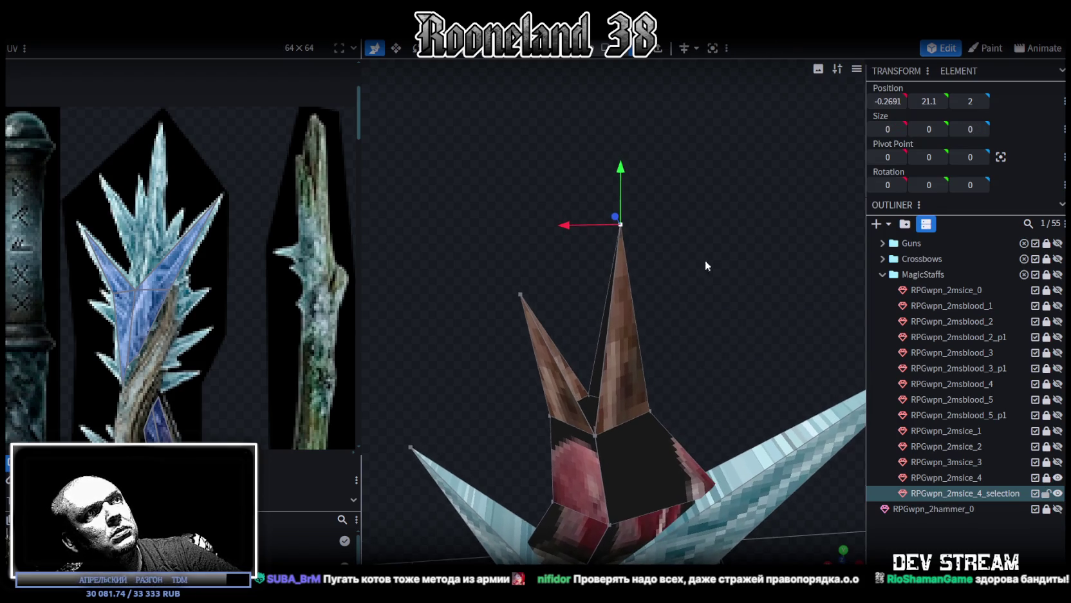
pyautogui.moveTo(585, 236)
pyautogui.mouseDown()
pyautogui.moveTo(687, 244)
pyautogui.moveTo(709, 219)
pyautogui.mouseUp()
pyautogui.press('z')
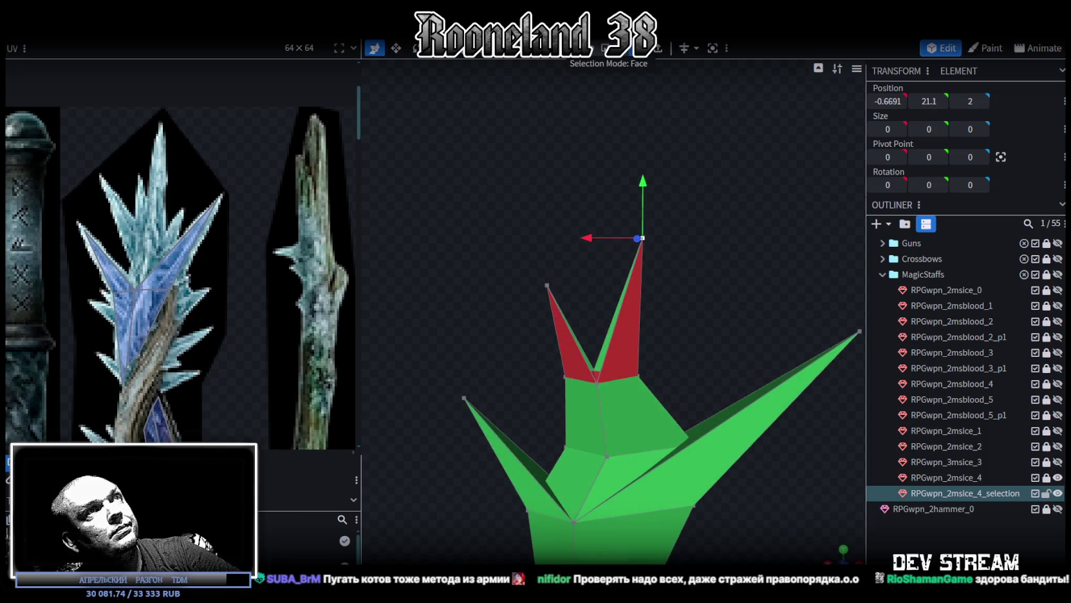
# - Select the two inside-out red spike faces and invert them to point outward
pyautogui.moveTo(492, 167); pyautogui.dragTo(730, 385)
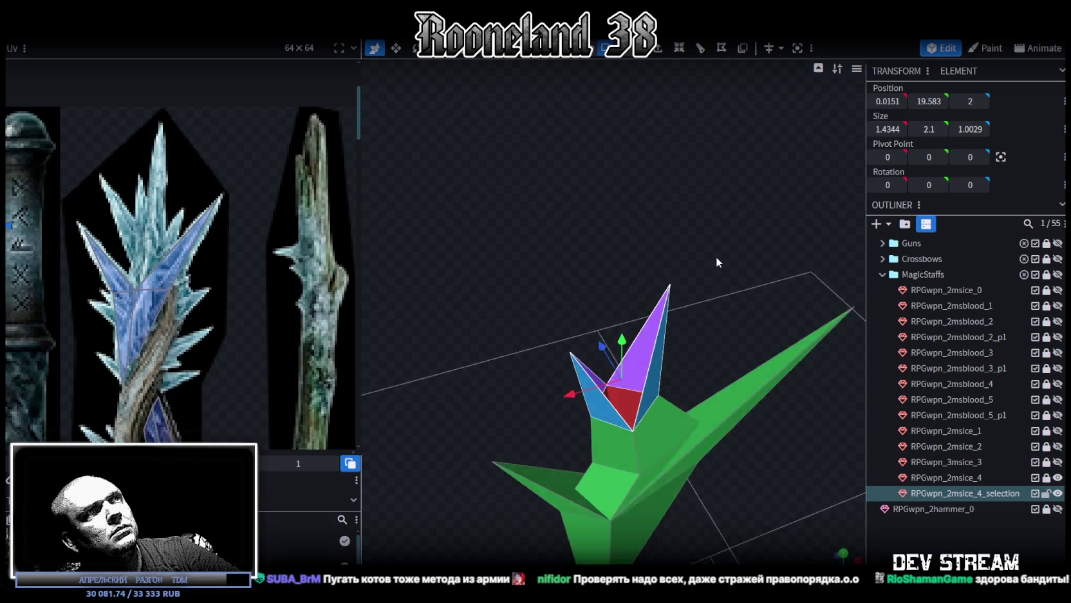
pyautogui.moveTo(716, 258); pyautogui.dragTo(644, 161)
pyautogui.click(639, 332)
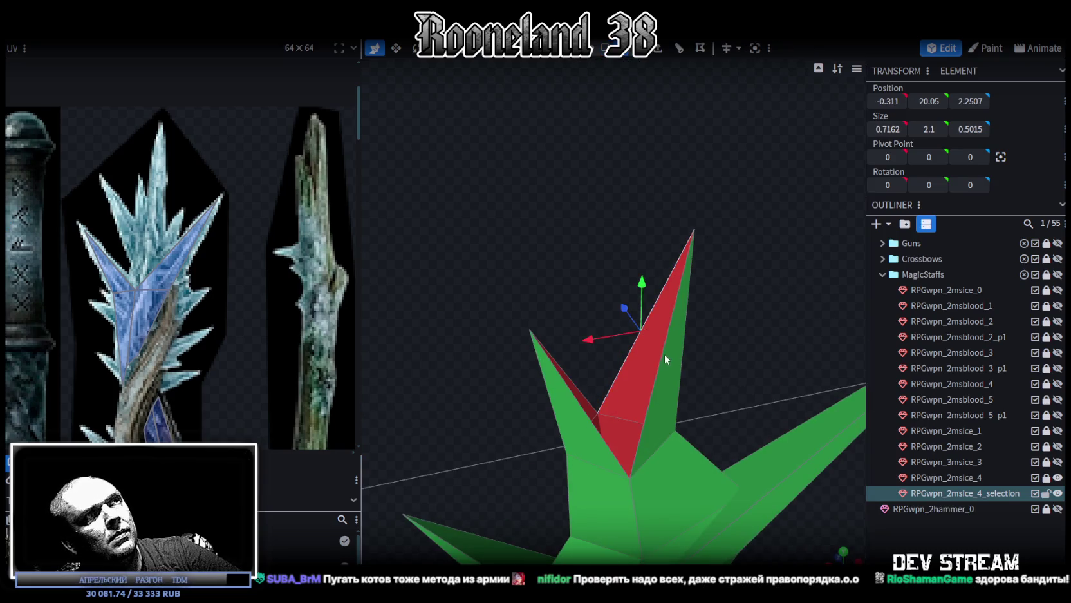
pyautogui.moveTo(675, 348); pyautogui.dragTo(680, 340)
pyautogui.click(512, 353)
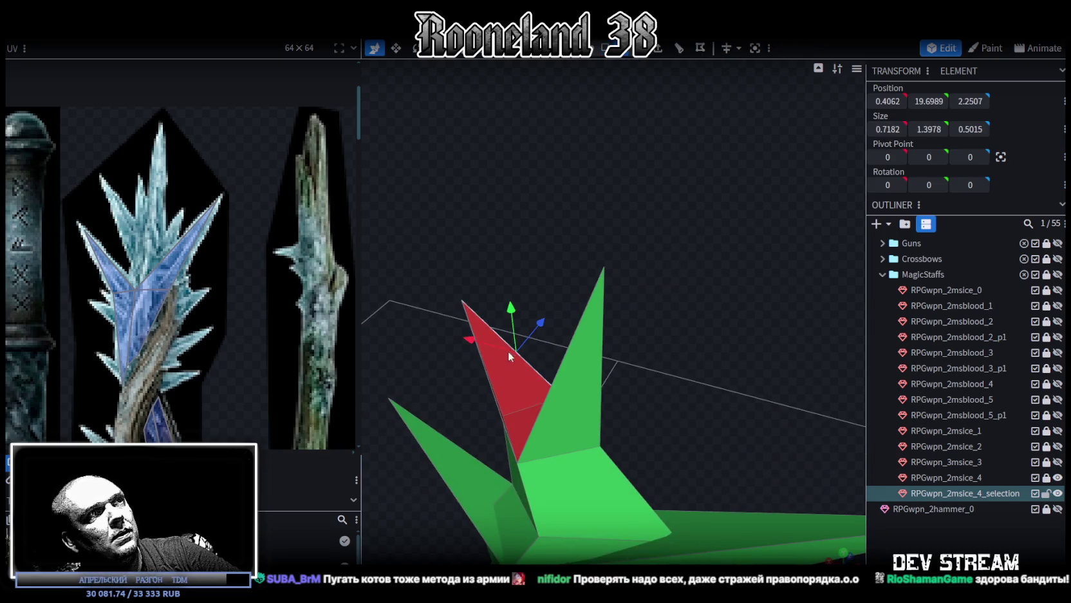
pyautogui.moveTo(488, 381); pyautogui.dragTo(490, 359)
pyautogui.click(539, 398)
# - Switch back to face selection and select the faces of the upper staff tips
pyautogui.moveTo(630, 398)
pyautogui.mouseDown()
pyautogui.moveTo(632, 323)
pyautogui.moveTo(550, 349)
pyautogui.moveTo(573, 327)
pyautogui.moveTo(663, 354)
pyautogui.moveTo(692, 415)
pyautogui.moveTo(647, 331)
pyautogui.moveTo(685, 367)
pyautogui.moveTo(625, 467)
pyautogui.moveTo(647, 444)
pyautogui.moveTo(767, 433)
pyautogui.mouseUp()
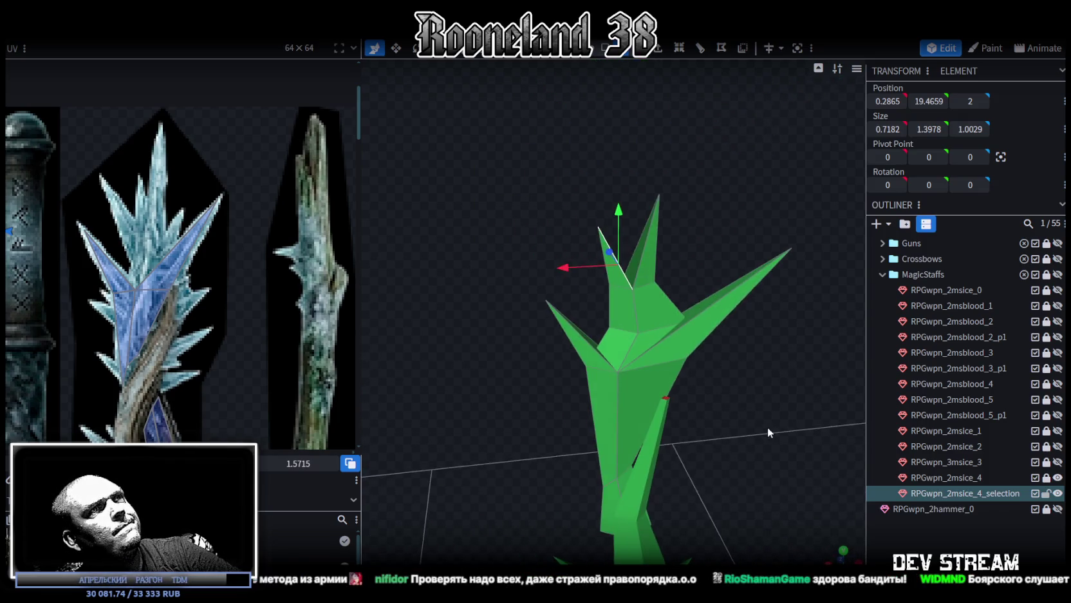
pyautogui.click(625, 48)
pyautogui.moveTo(599, 138)
pyautogui.mouseDown()
pyautogui.moveTo(569, 136)
pyautogui.moveTo(639, 302)
pyautogui.moveTo(676, 247)
pyautogui.moveTo(670, 241)
pyautogui.moveTo(716, 196)
pyautogui.mouseUp()
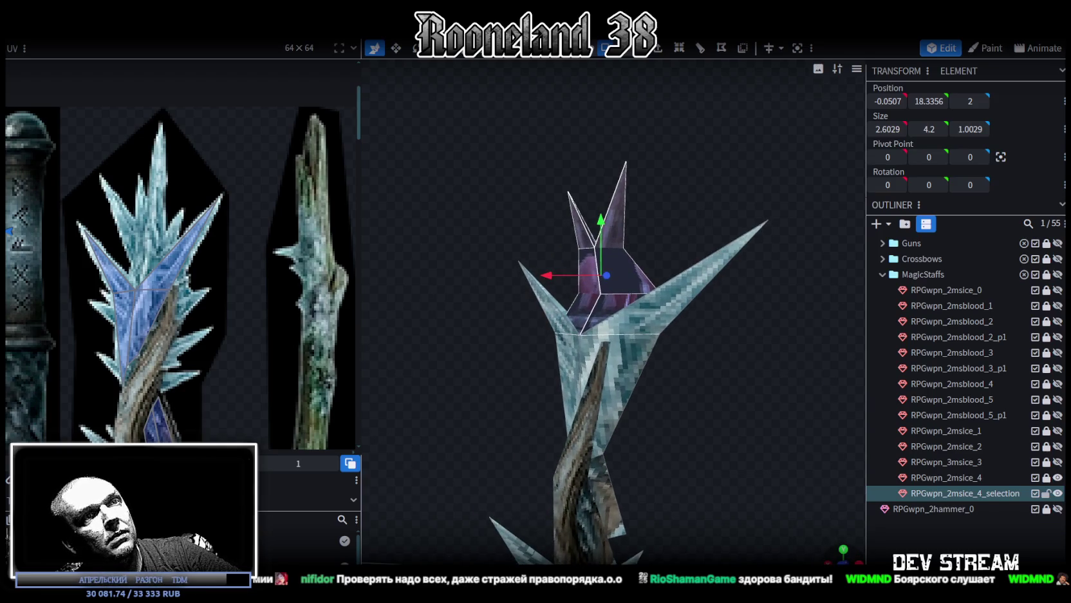
# - Move the crest faces' UVs from the red staff art onto the ice crystal tip of the texture
pyautogui.scroll(-3, 770, 460)
pyautogui.scroll(1, 703, 326)
pyautogui.scroll(1, 676, 392)
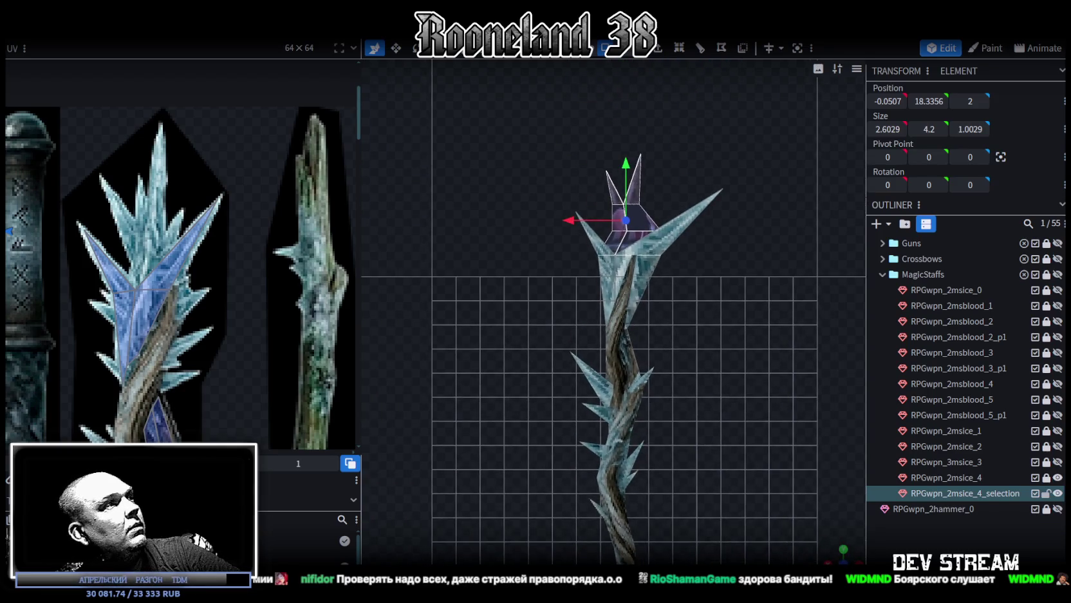
pyautogui.scroll(-3, 127, 263)
pyautogui.scroll(-2, 115, 258)
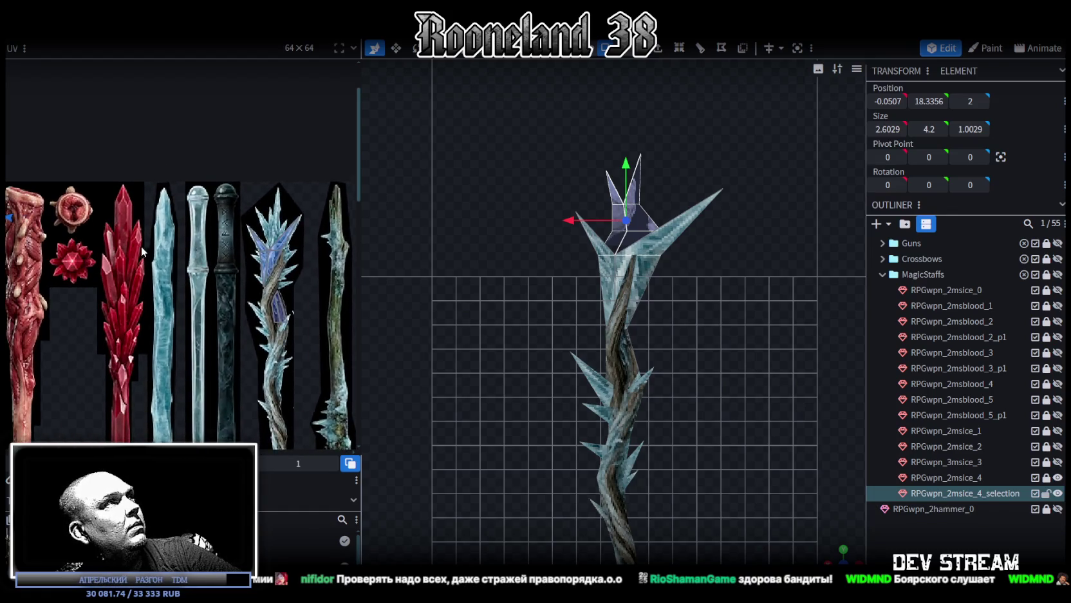
pyautogui.scroll(4, 93, 244)
pyautogui.moveTo(91, 240); pyautogui.dragTo(261, 244)
pyautogui.hscroll(3, 261, 244)
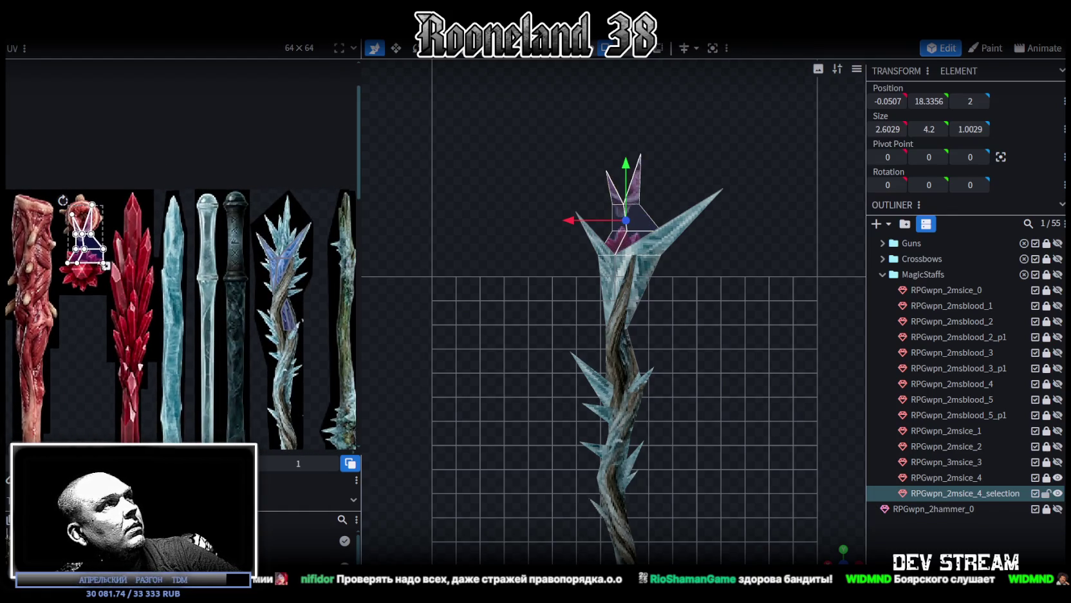
pyautogui.moveTo(107, 248); pyautogui.dragTo(307, 260)
pyautogui.scroll(3, 303, 259)
pyautogui.scroll(3, 277, 258)
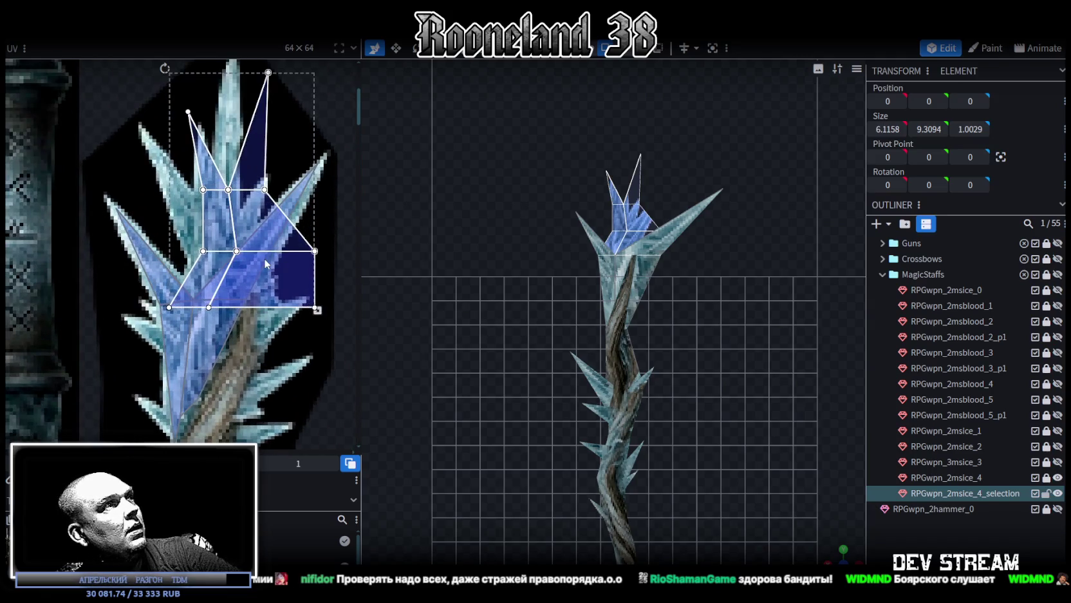
pyautogui.moveTo(266, 257); pyautogui.dragTo(267, 261)
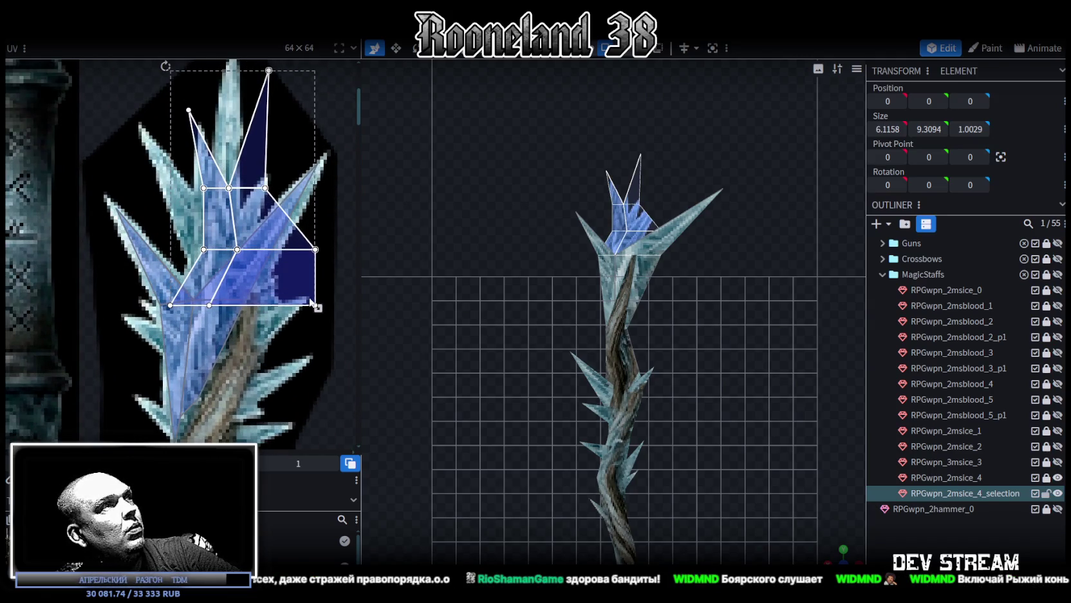
# - Narrow, lower and vertically squash the crest UVs to fit the crystal blades
pyautogui.moveTo(318, 308); pyautogui.dragTo(266, 304)
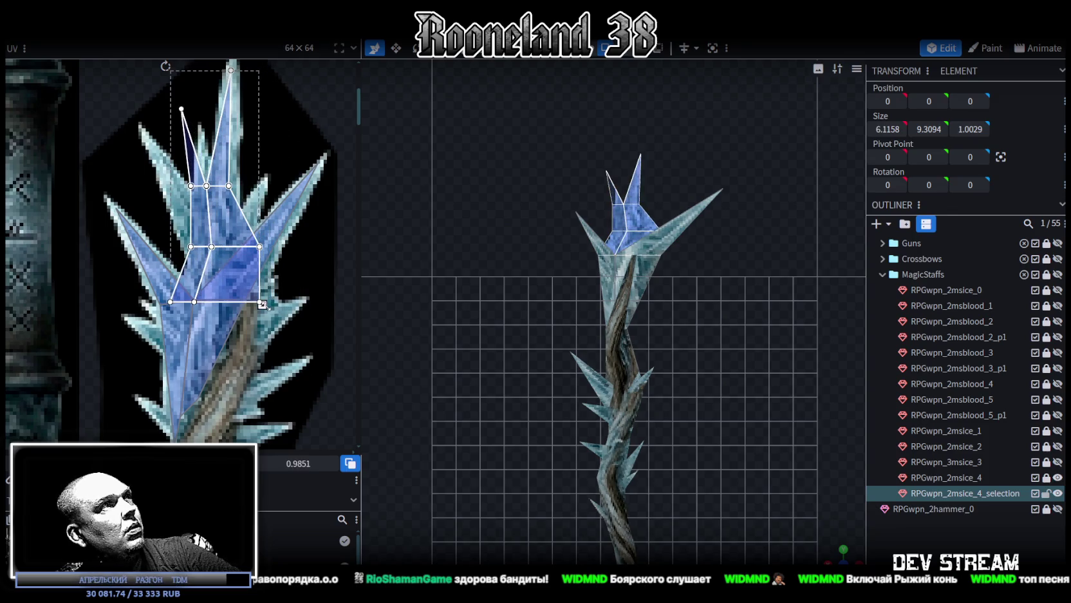
pyautogui.scroll(1, 248, 262)
pyautogui.scroll(1, 250, 268)
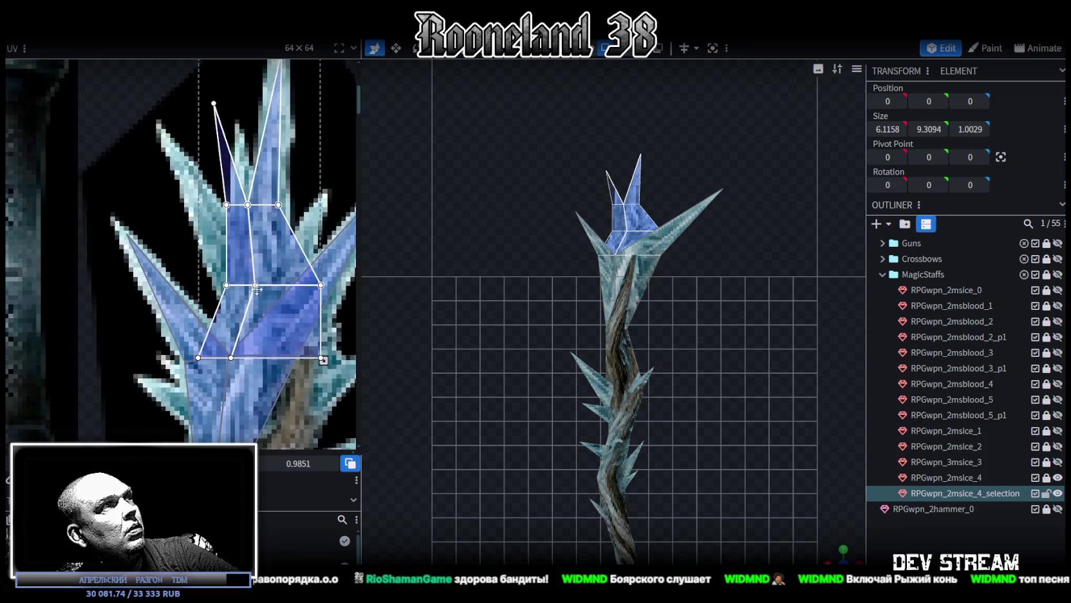
pyautogui.scroll(1, 253, 276)
pyautogui.moveTo(245, 290); pyautogui.dragTo(246, 295)
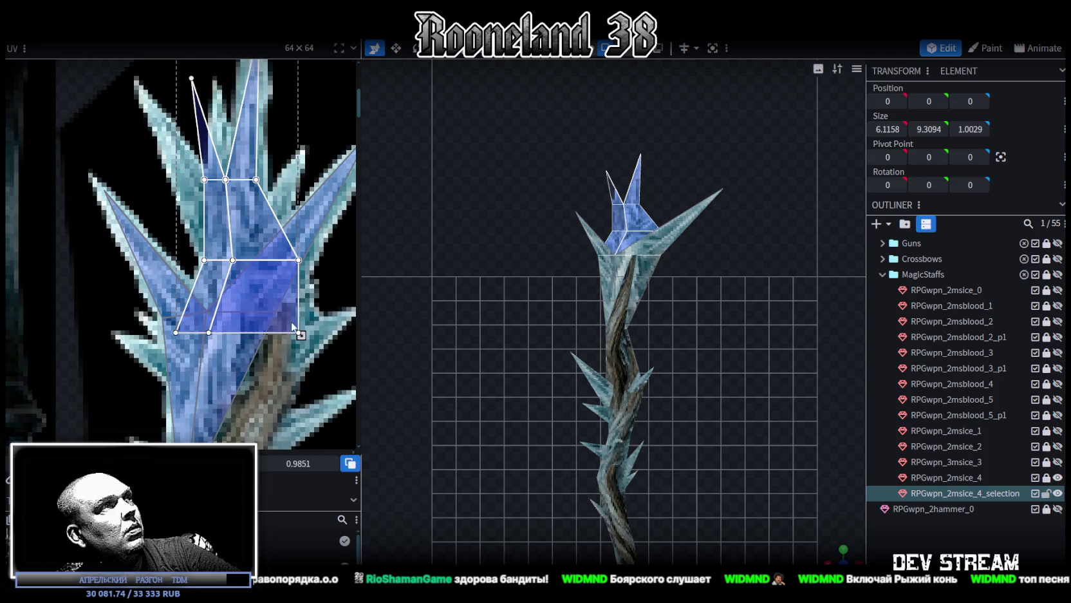
pyautogui.moveTo(301, 334); pyautogui.dragTo(296, 316)
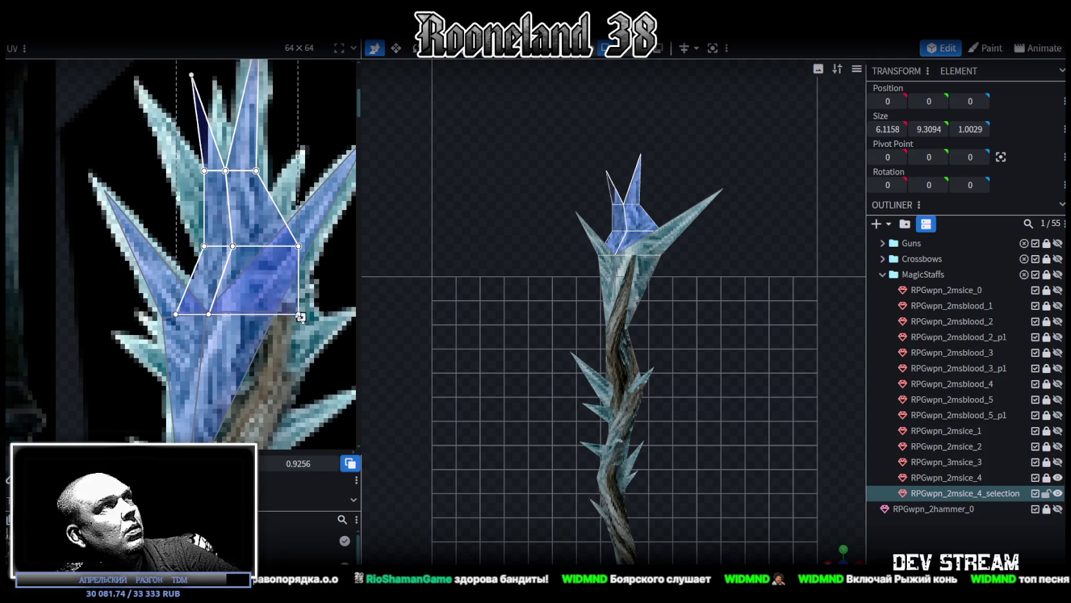
pyautogui.moveTo(296, 316)
pyautogui.mouseDown()
pyautogui.moveTo(276, 240)
pyautogui.moveTo(276, 285)
pyautogui.mouseUp()
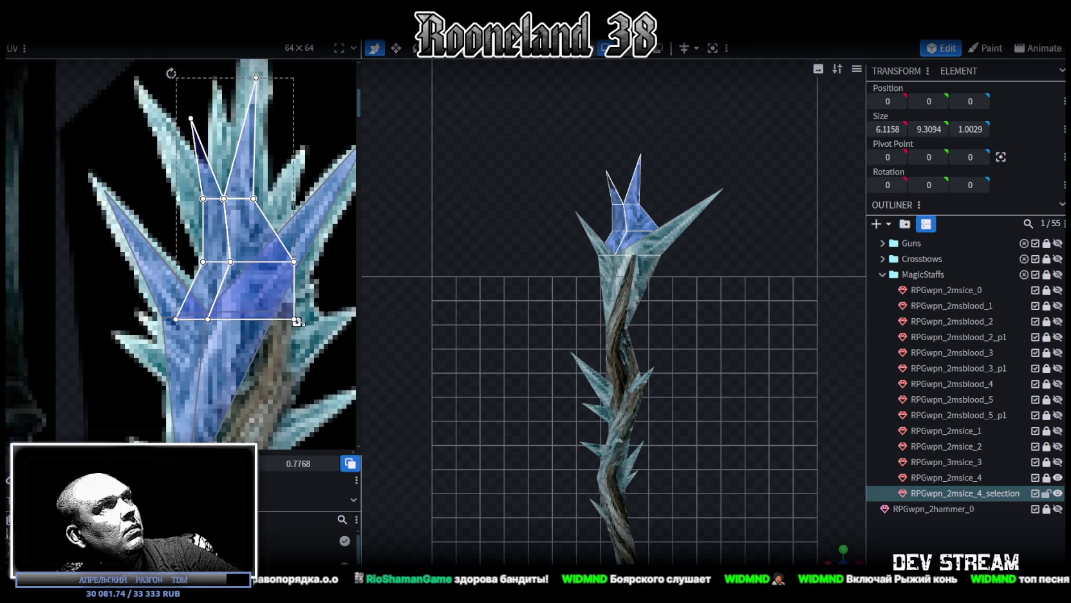
# - Select only the top triangle face's UVs among the upper crystal spikes
pyautogui.moveTo(208, 211); pyautogui.dragTo(226, 281, button='middle')
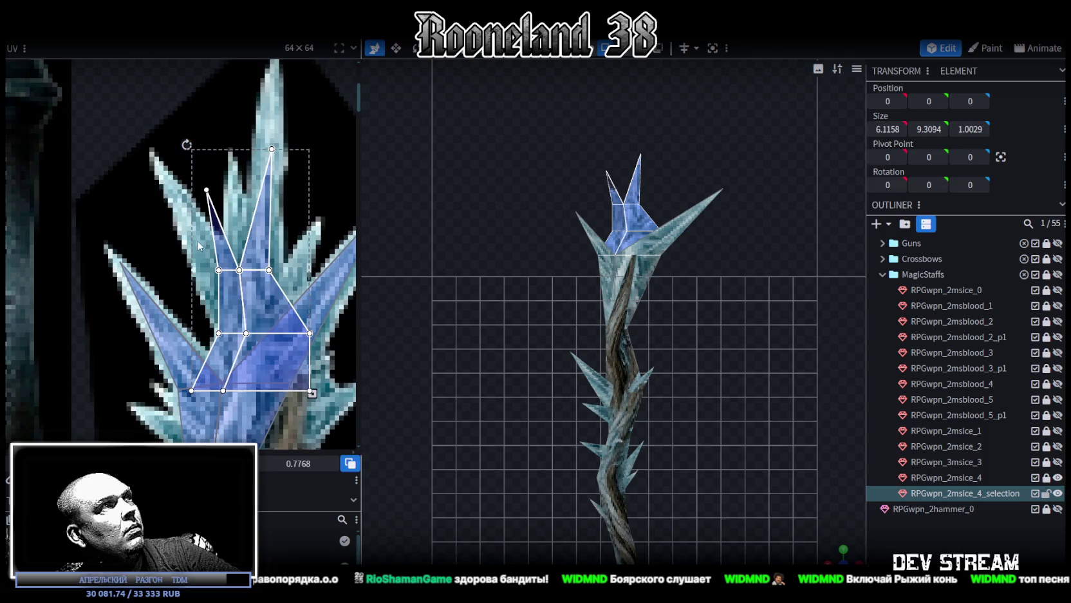
pyautogui.click(225, 282)
pyautogui.moveTo(190, 170)
pyautogui.mouseDown()
pyautogui.moveTo(220, 209)
pyautogui.moveTo(150, 156)
pyautogui.moveTo(160, 165)
pyautogui.mouseUp()
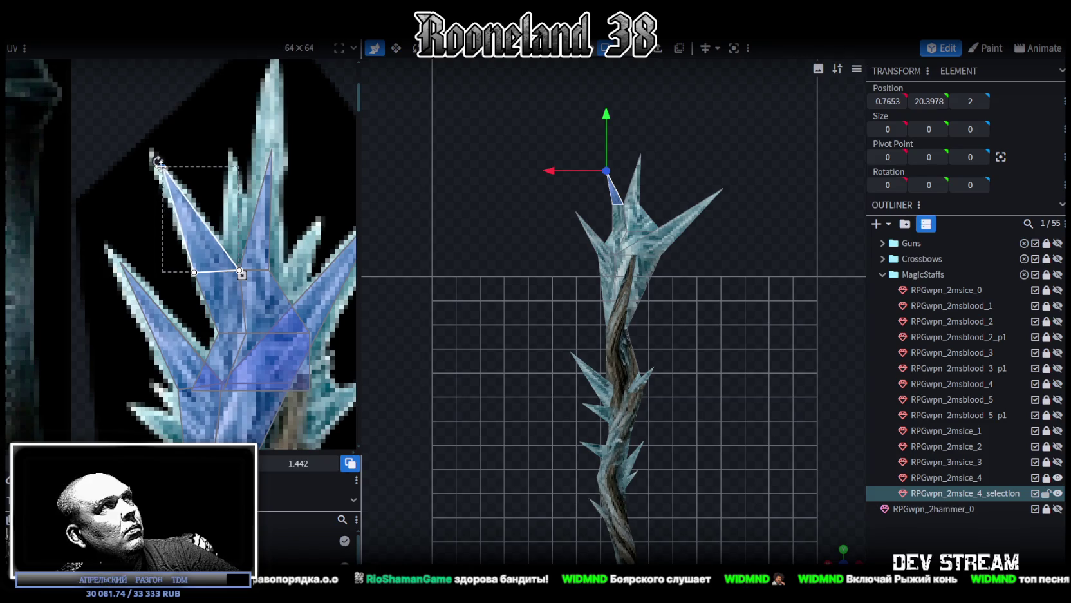
# - Reshape the prong UVs and stretch the tip triangle up the crystal spike in the texture
pyautogui.keyDown('shift'); pyautogui.click(226, 246); pyautogui.keyUp('shift')
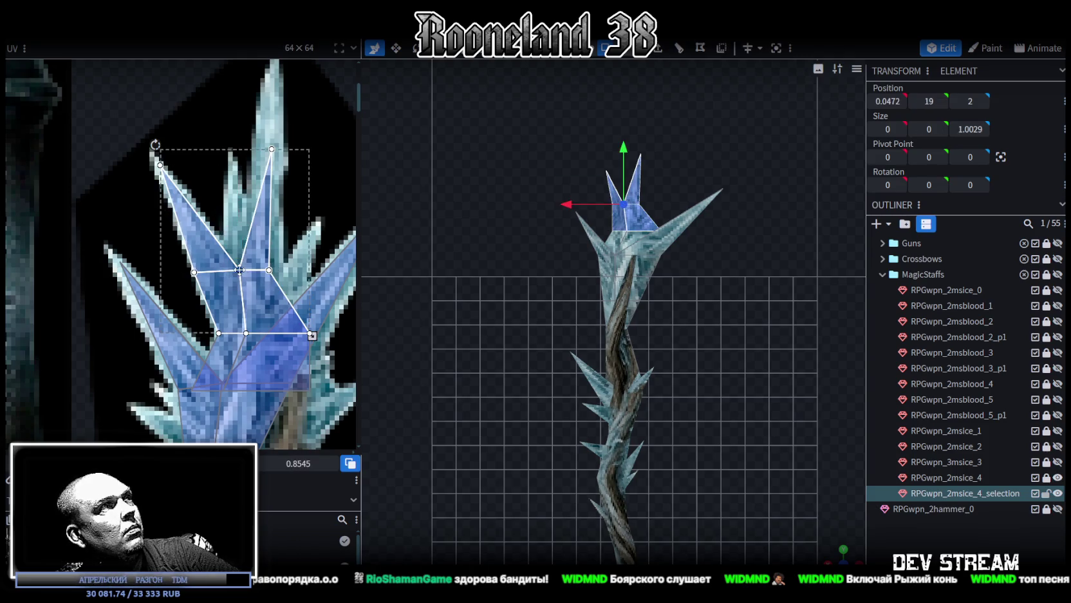
pyautogui.moveTo(227, 246); pyautogui.dragTo(246, 260)
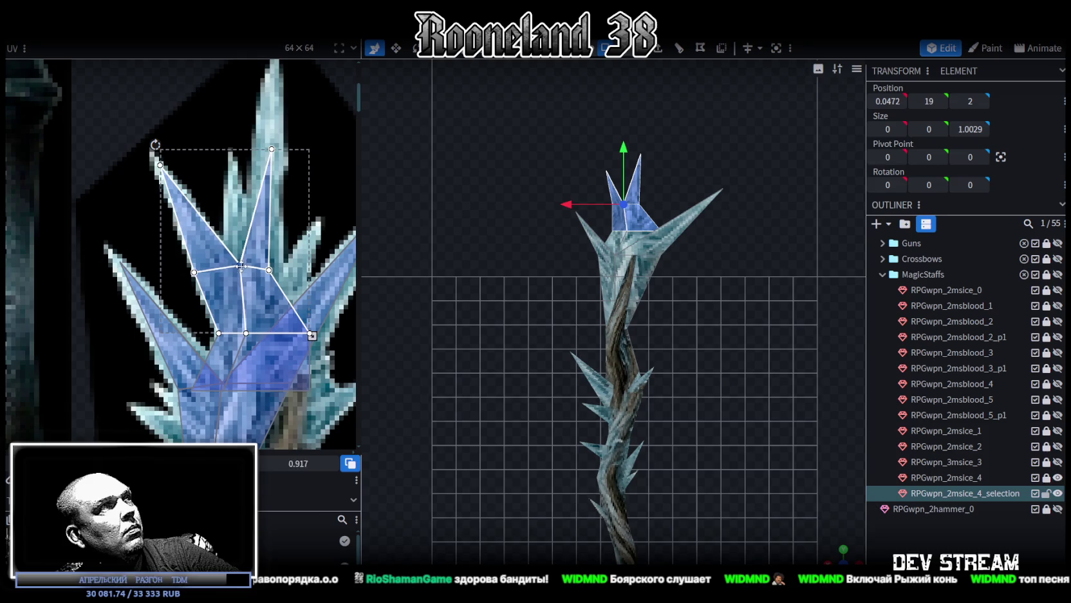
pyautogui.click(264, 278)
pyautogui.click(268, 270)
pyautogui.scroll(3, 277, 239)
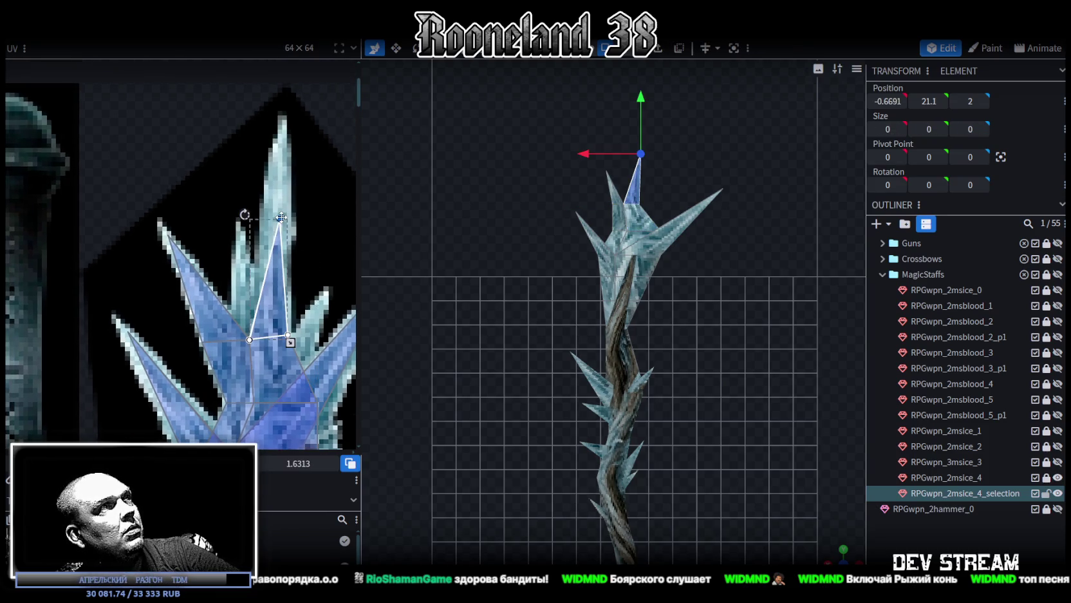
pyautogui.moveTo(281, 218); pyautogui.dragTo(283, 133)
pyautogui.scroll(-1, 292, 187)
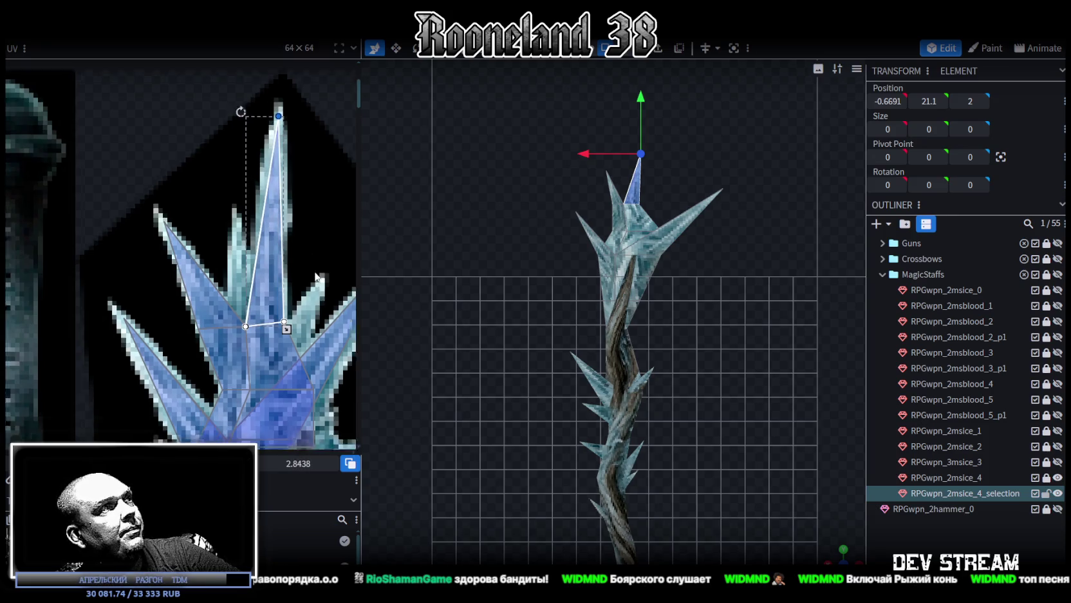
pyautogui.scroll(-3, 305, 240)
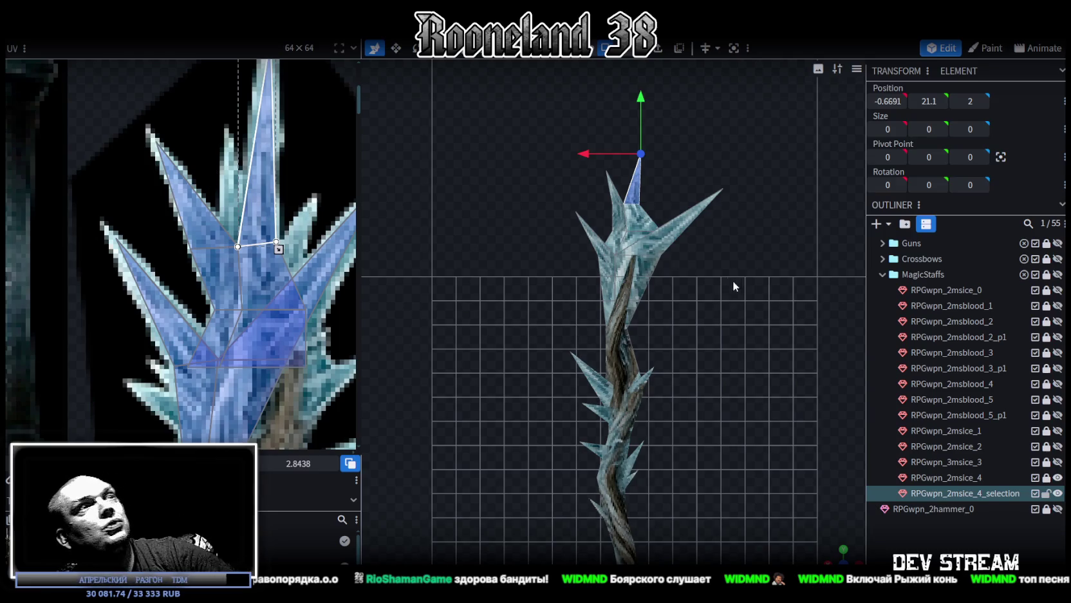
# - Pull the left crest spike's tip vertex outward
pyautogui.moveTo(705, 311); pyautogui.dragTo(687, 384, button='right')
pyautogui.moveTo(832, 544); pyautogui.dragTo(759, 430)
pyautogui.scroll(3, 720, 402)
pyautogui.scroll(2, 718, 398)
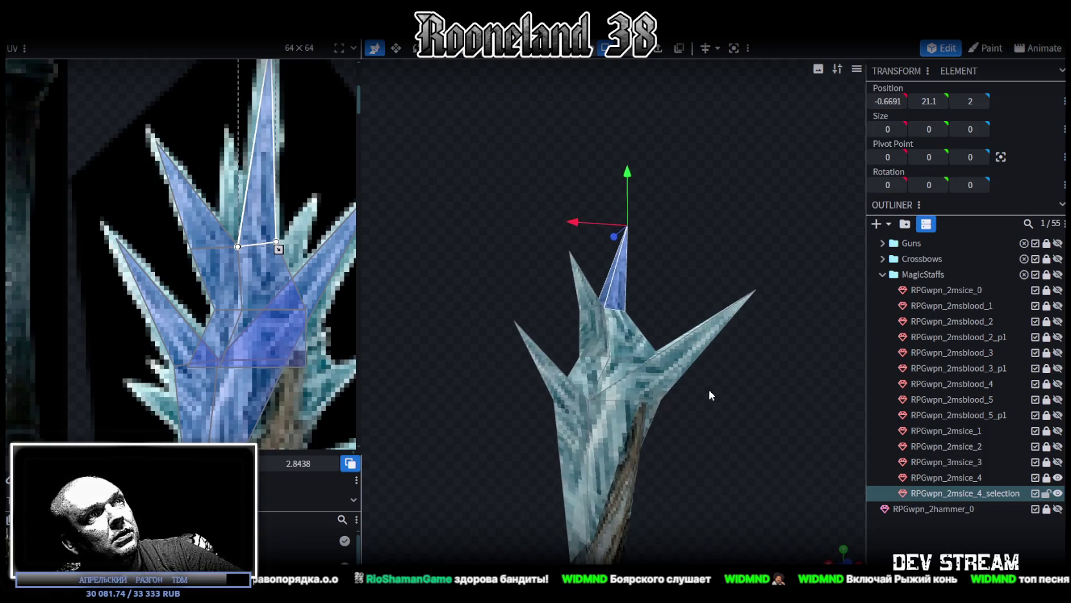
pyautogui.scroll(2, 710, 389)
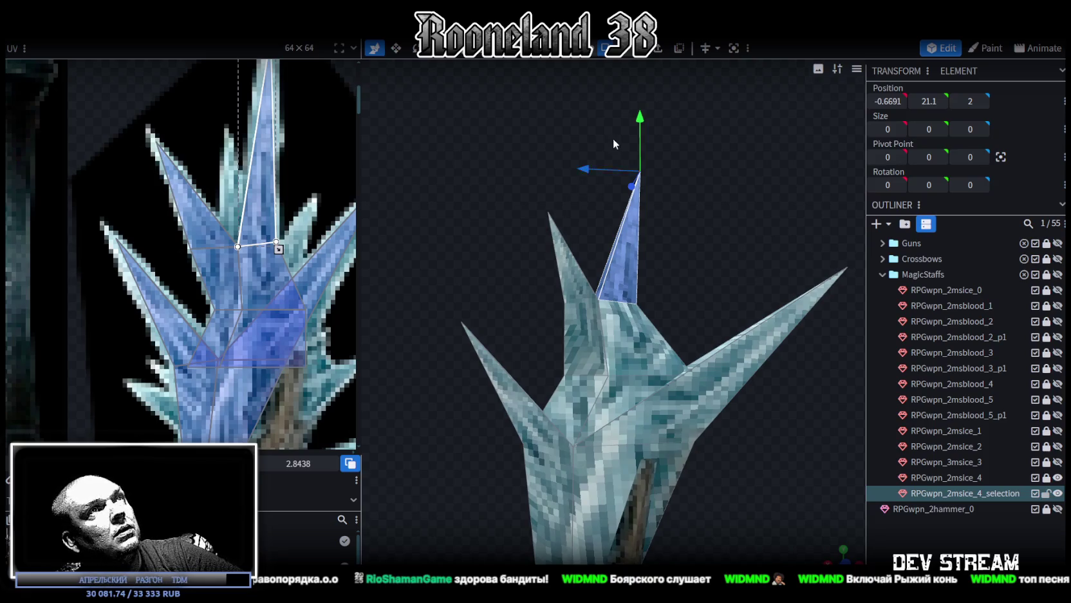
pyautogui.click(560, 279)
pyautogui.moveTo(503, 256); pyautogui.dragTo(471, 264)
pyautogui.moveTo(689, 215)
pyautogui.mouseDown()
pyautogui.moveTo(624, 307)
pyautogui.moveTo(655, 276)
pyautogui.mouseUp()
pyautogui.scroll(2, 672, 243)
# - Raise the other spike's tip vertex and shift it along X from -0.6353 to -0.7353
pyautogui.moveTo(472, 206); pyautogui.dragTo(501, 239, button='right')
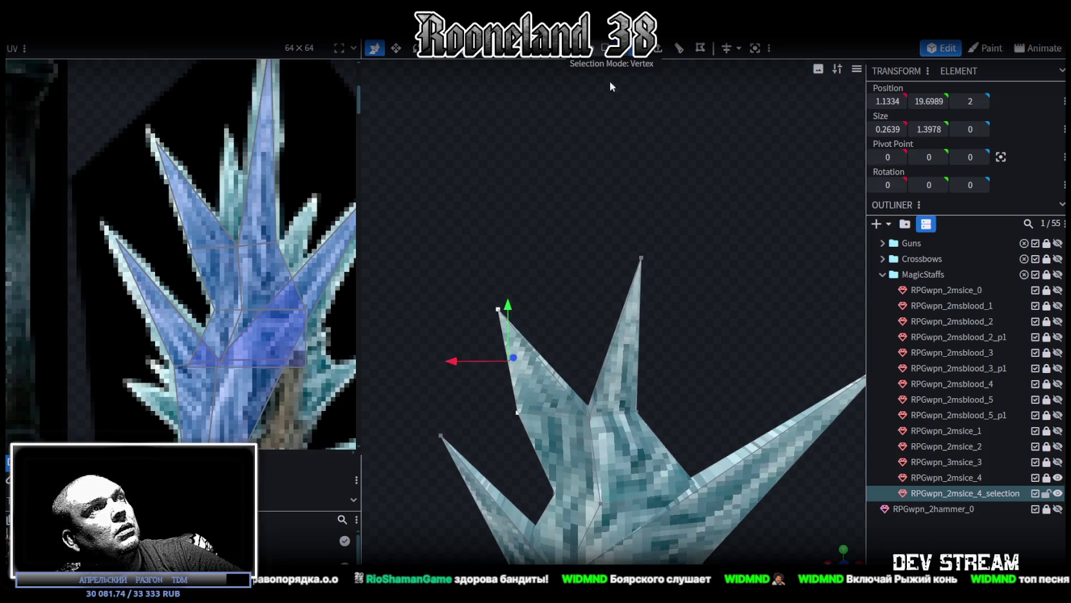
pyautogui.click(641, 258)
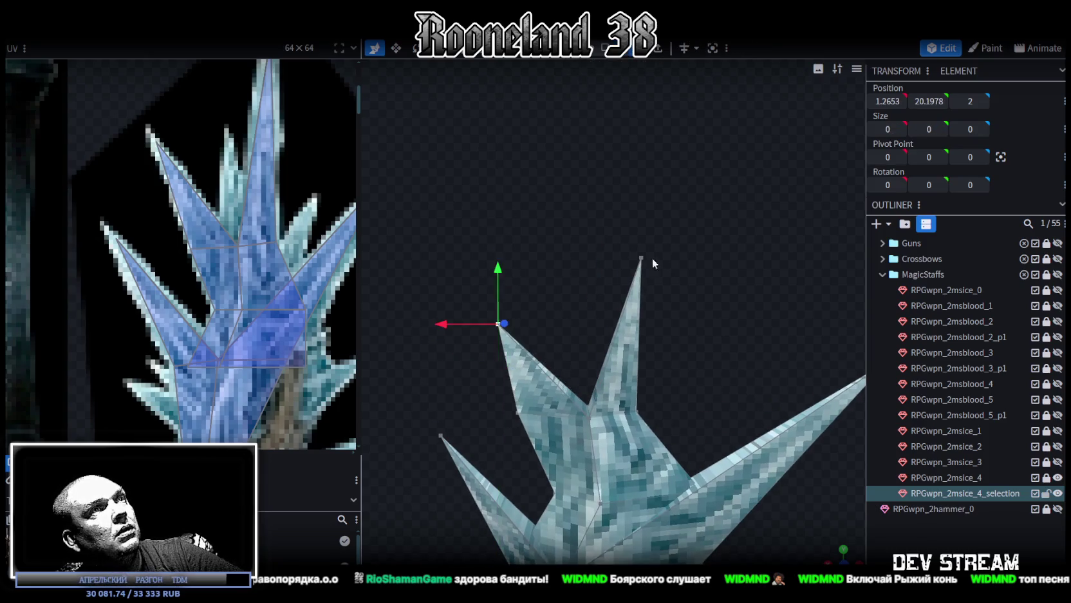
pyautogui.moveTo(652, 257); pyautogui.dragTo(645, 313)
pyautogui.moveTo(608, 241)
pyautogui.mouseDown()
pyautogui.moveTo(614, 175)
pyautogui.moveTo(565, 312)
pyautogui.mouseUp()
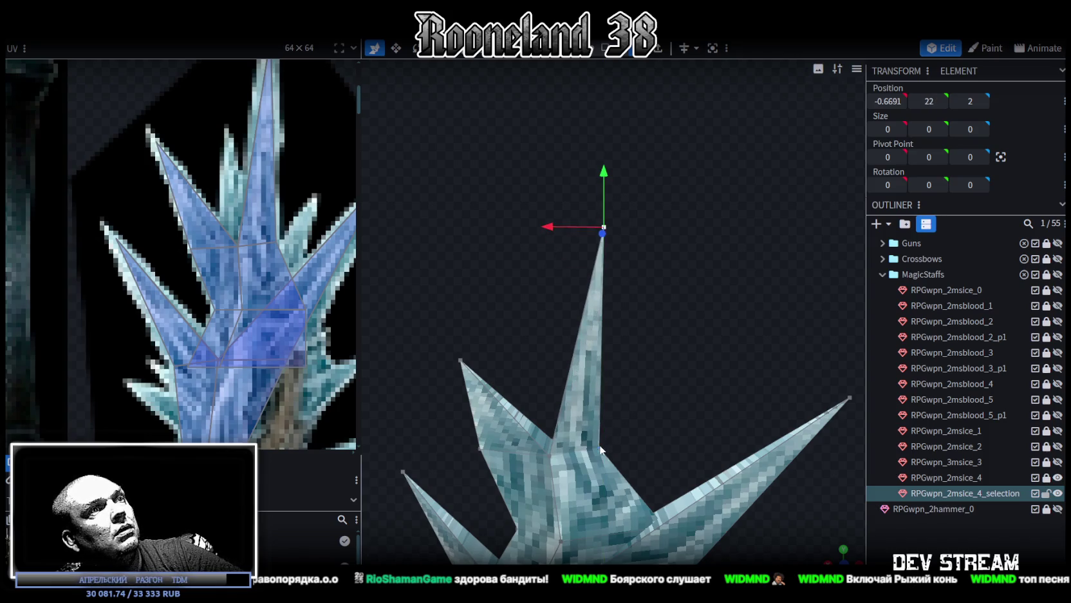
pyautogui.moveTo(539, 339)
pyautogui.mouseDown()
pyautogui.moveTo(556, 339)
pyautogui.moveTo(699, 468)
pyautogui.moveTo(690, 451)
pyautogui.moveTo(545, 521)
pyautogui.moveTo(696, 527)
pyautogui.moveTo(722, 505)
pyautogui.moveTo(694, 356)
pyautogui.moveTo(792, 336)
pyautogui.moveTo(820, 301)
pyautogui.moveTo(605, 303)
pyautogui.moveTo(614, 307)
pyautogui.mouseUp()
# - Inspect the staff from low, high and side angles, then unlock RPGwpn_2msice_4 in the Outliner
pyautogui.scroll(-1, 257, 270)
pyautogui.scroll(-1, 258, 271)
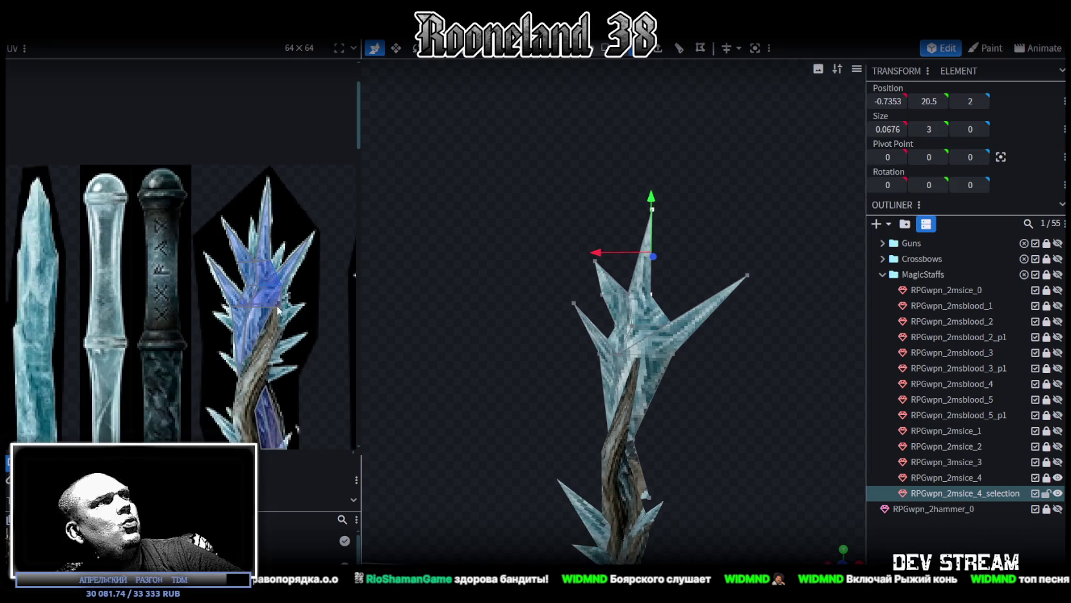
pyautogui.scroll(-1, 347, 227)
pyautogui.moveTo(579, 309)
pyautogui.mouseDown()
pyautogui.moveTo(705, 387)
pyautogui.moveTo(680, 356)
pyautogui.mouseUp()
pyautogui.scroll(2, 680, 355)
pyautogui.moveTo(669, 429); pyautogui.dragTo(683, 349)
pyautogui.scroll(3, 683, 349)
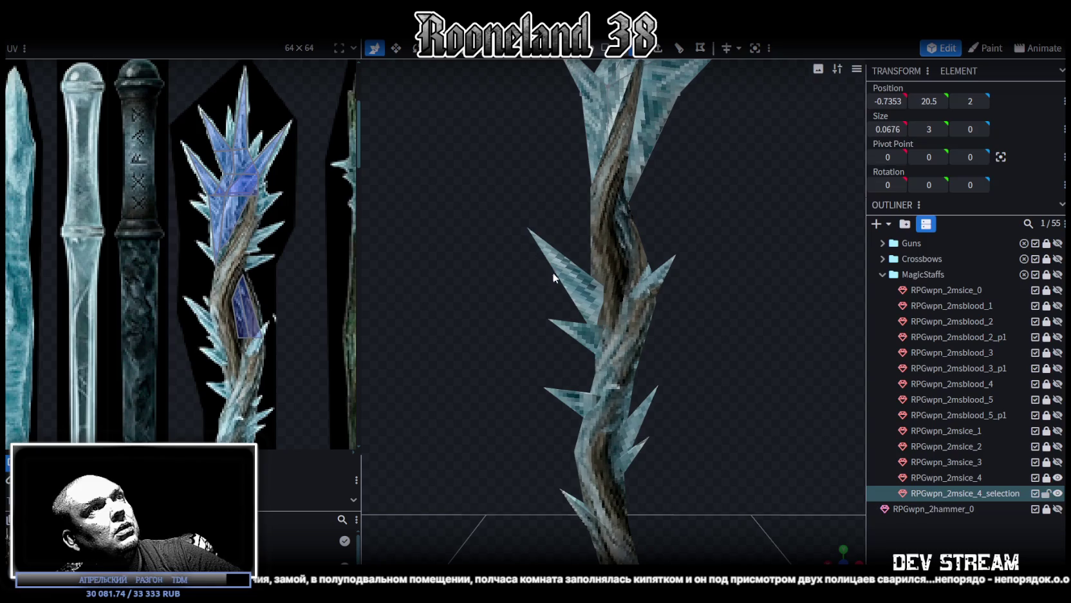
pyautogui.scroll(-3, 526, 179)
pyautogui.moveTo(526, 180)
pyautogui.mouseDown()
pyautogui.moveTo(678, 229)
pyautogui.moveTo(651, 204)
pyautogui.moveTo(632, 229)
pyautogui.mouseUp()
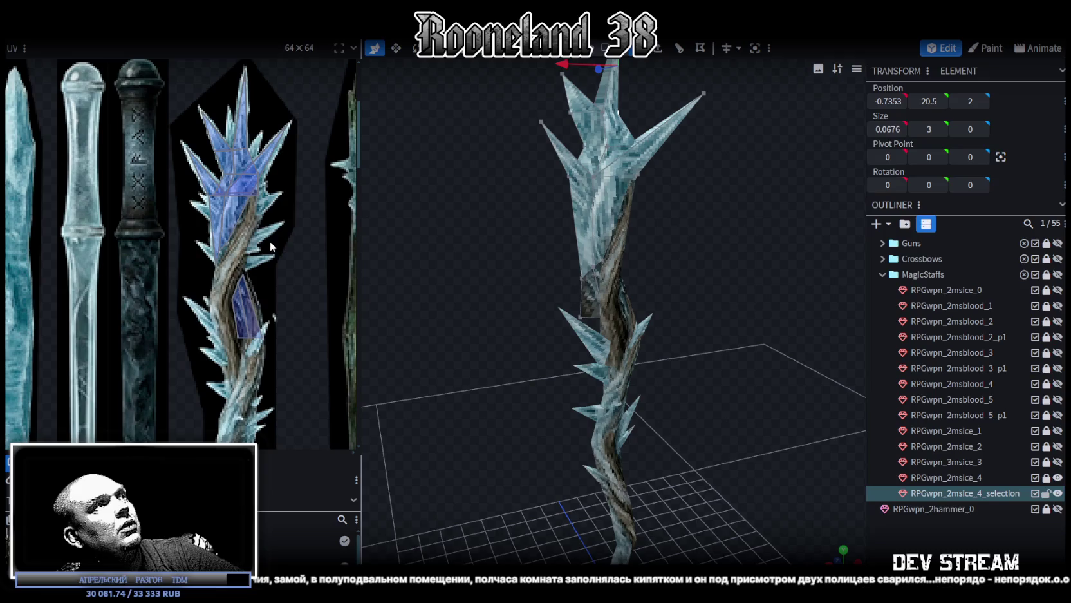
pyautogui.moveTo(489, 248)
pyautogui.mouseDown()
pyautogui.moveTo(661, 297)
pyautogui.moveTo(579, 406)
pyautogui.mouseUp()
pyautogui.moveTo(640, 355)
pyautogui.mouseDown()
pyautogui.moveTo(678, 343)
pyautogui.moveTo(775, 364)
pyautogui.moveTo(758, 338)
pyautogui.mouseUp()
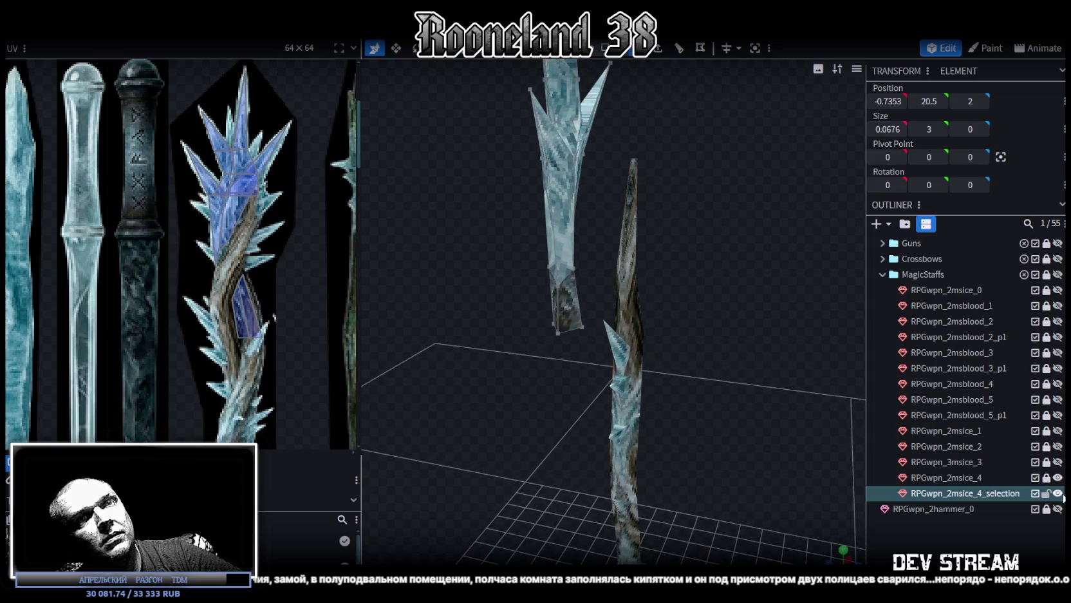
pyautogui.click(1047, 477)
# - Split the selected upper faces of RPGwpn_2msice_4 into a separate mesh
pyautogui.click(967, 477)
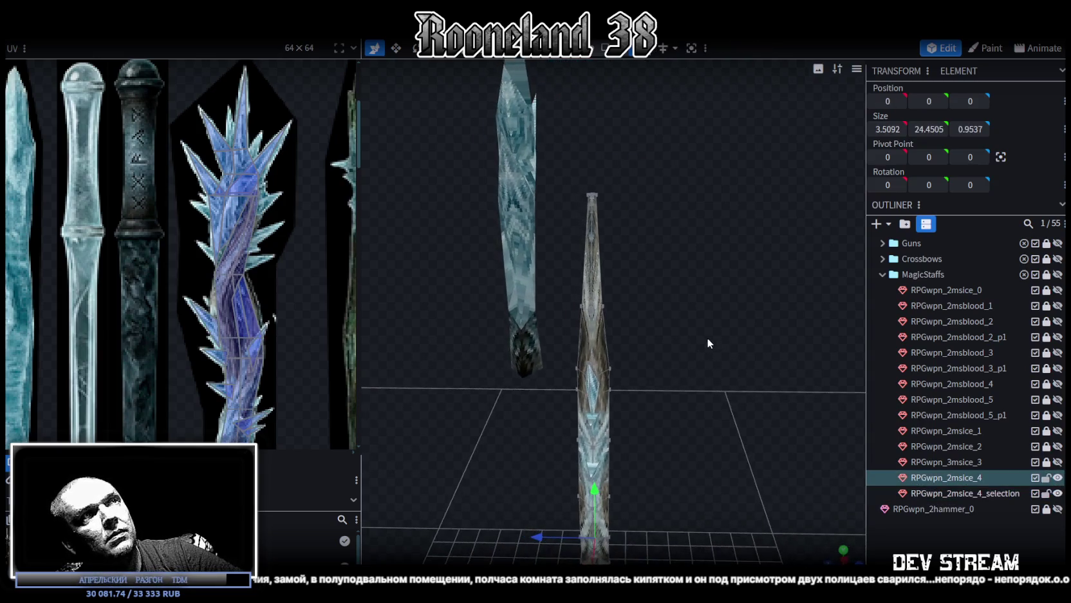
pyautogui.moveTo(613, 242)
pyautogui.mouseDown()
pyautogui.moveTo(553, 284)
pyautogui.moveTo(705, 282)
pyautogui.moveTo(634, 106)
pyautogui.moveTo(534, 322)
pyautogui.mouseUp()
pyautogui.scroll(2, 553, 285)
pyautogui.rightClick(592, 303)
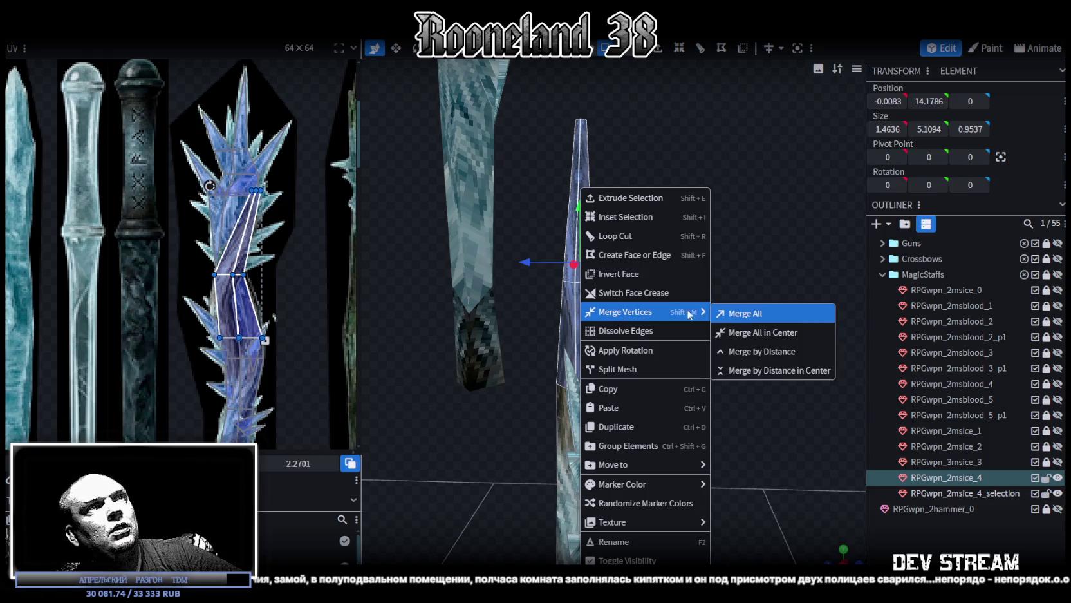
pyautogui.click(615, 372)
pyautogui.scroll(3, 613, 283)
pyautogui.moveTo(613, 283)
pyautogui.mouseDown()
pyautogui.moveTo(695, 315)
pyautogui.moveTo(683, 339)
pyautogui.moveTo(601, 331)
pyautogui.moveTo(716, 329)
pyautogui.moveTo(716, 346)
pyautogui.moveTo(704, 347)
pyautogui.moveTo(722, 317)
pyautogui.moveTo(635, 295)
pyautogui.mouseUp()
# - In vertex mode, lock the original RPGwpn_2msice_4 and merge the first selected tip vertices
pyautogui.click(646, 343)
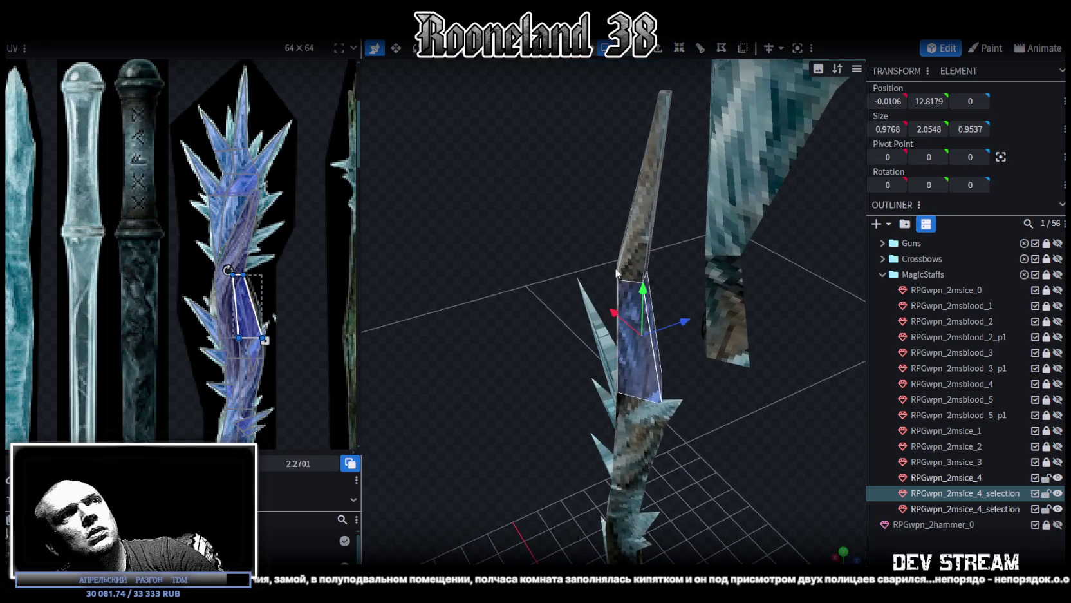
pyautogui.moveTo(543, 260); pyautogui.dragTo(633, 184)
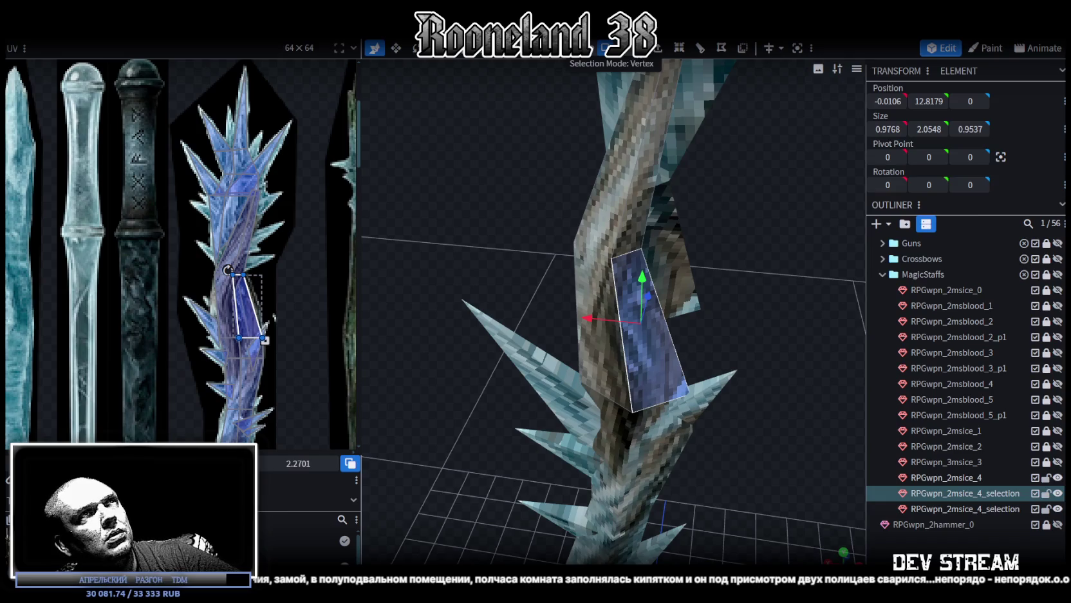
pyautogui.click(606, 48)
pyautogui.moveTo(618, 386); pyautogui.dragTo(638, 430)
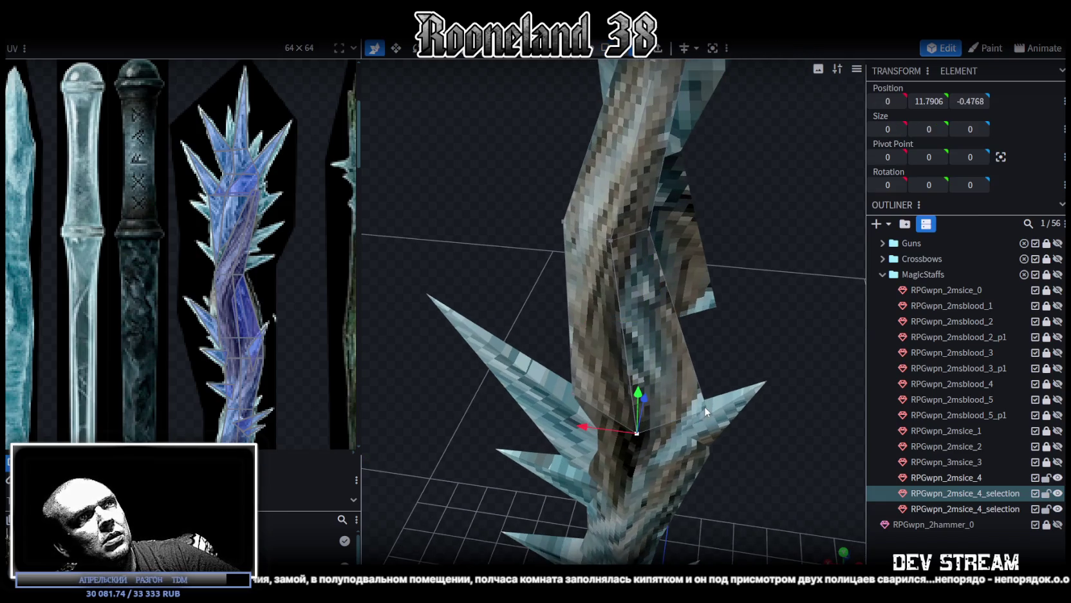
pyautogui.click(1047, 477)
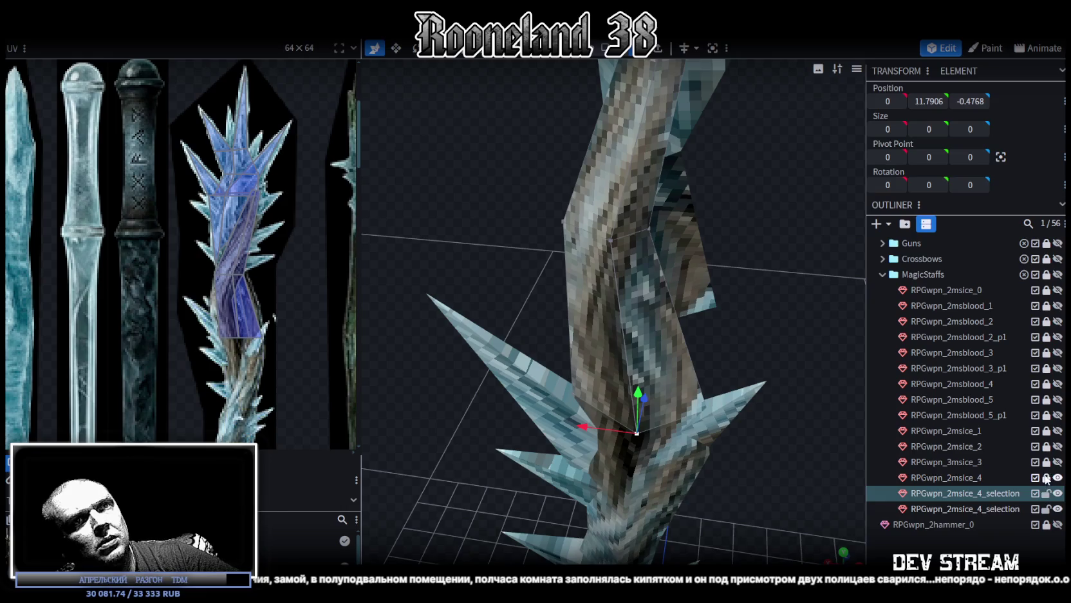
pyautogui.click(1045, 509)
pyautogui.rightClick(707, 409)
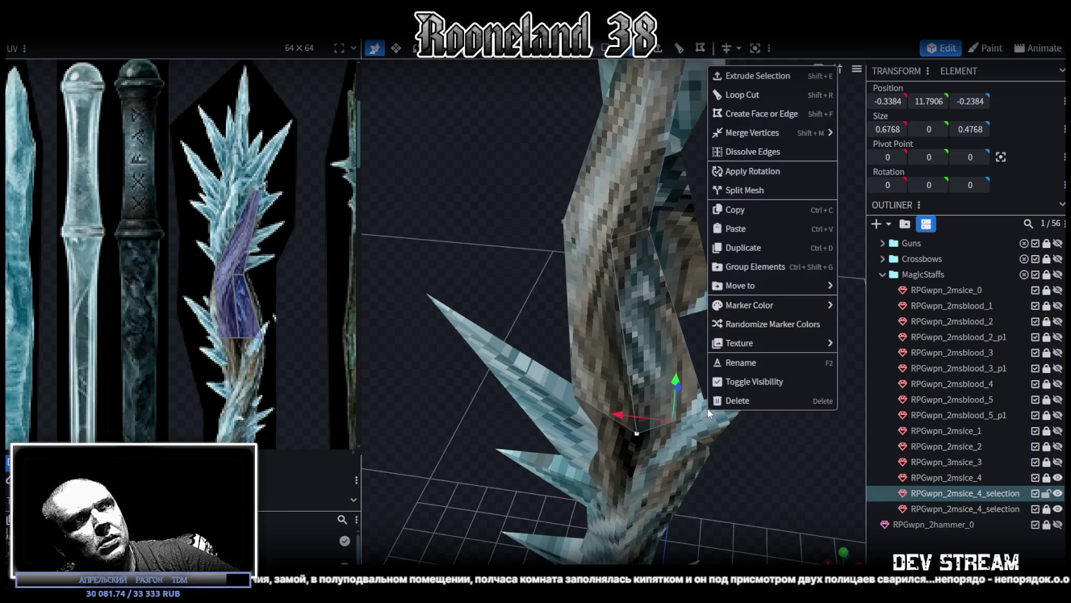
pyautogui.click(876, 134)
# - Merge another vertex pair, then the split piece's top vertices into one sharp point
pyautogui.moveTo(763, 329); pyautogui.dragTo(678, 317)
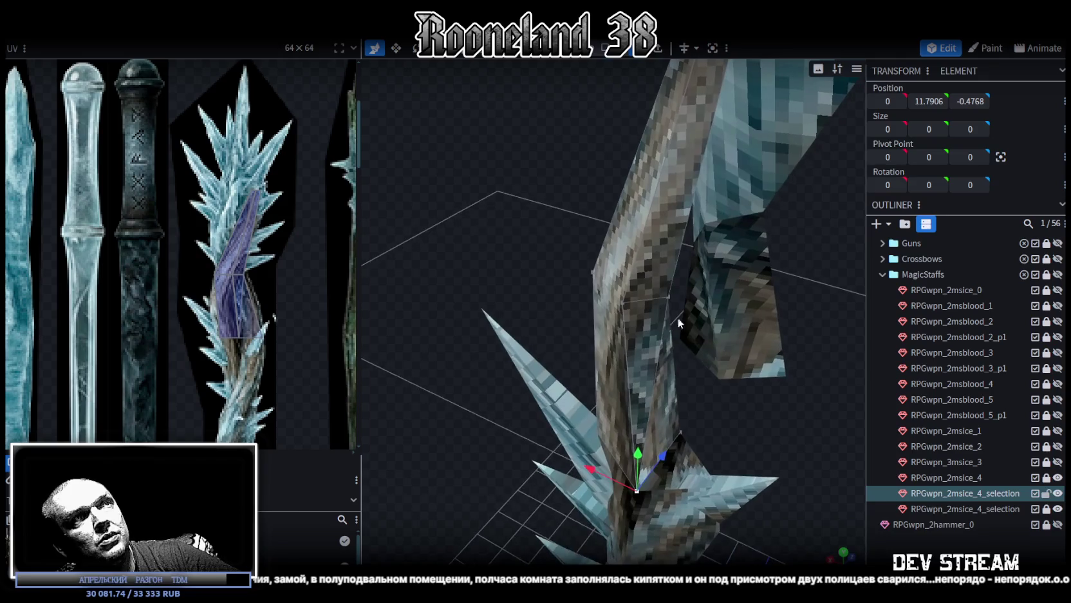
pyautogui.keyDown('shift'); pyautogui.click(669, 298); pyautogui.keyUp('shift')
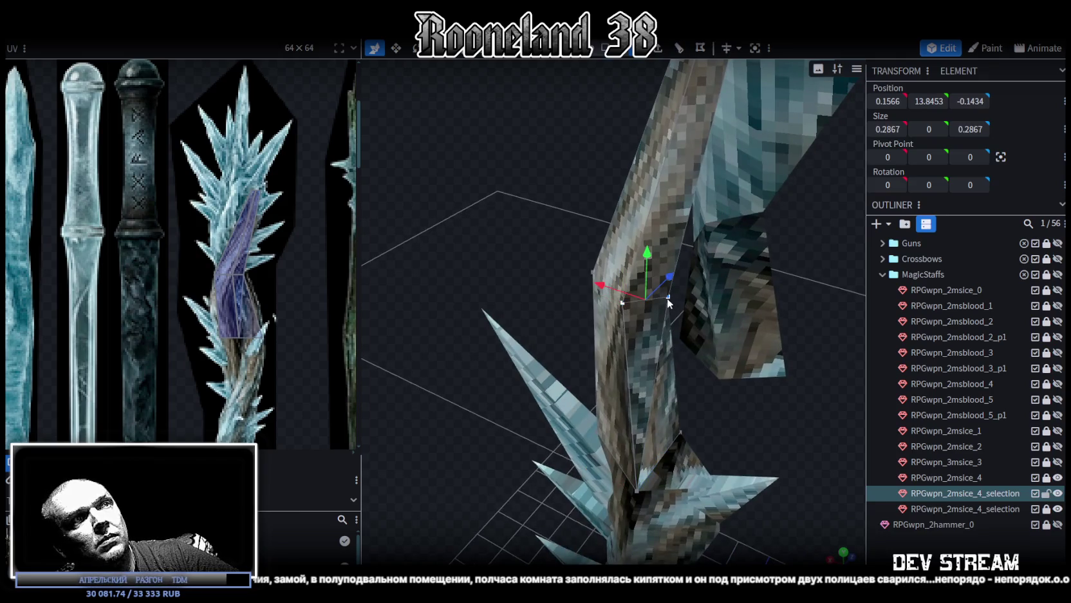
pyautogui.rightClick(667, 298)
pyautogui.click(824, 313)
pyautogui.moveTo(682, 341)
pyautogui.mouseDown()
pyautogui.moveTo(697, 380)
pyautogui.moveTo(612, 329)
pyautogui.moveTo(645, 377)
pyautogui.moveTo(586, 371)
pyautogui.moveTo(729, 351)
pyautogui.moveTo(630, 359)
pyautogui.moveTo(539, 249)
pyautogui.mouseUp()
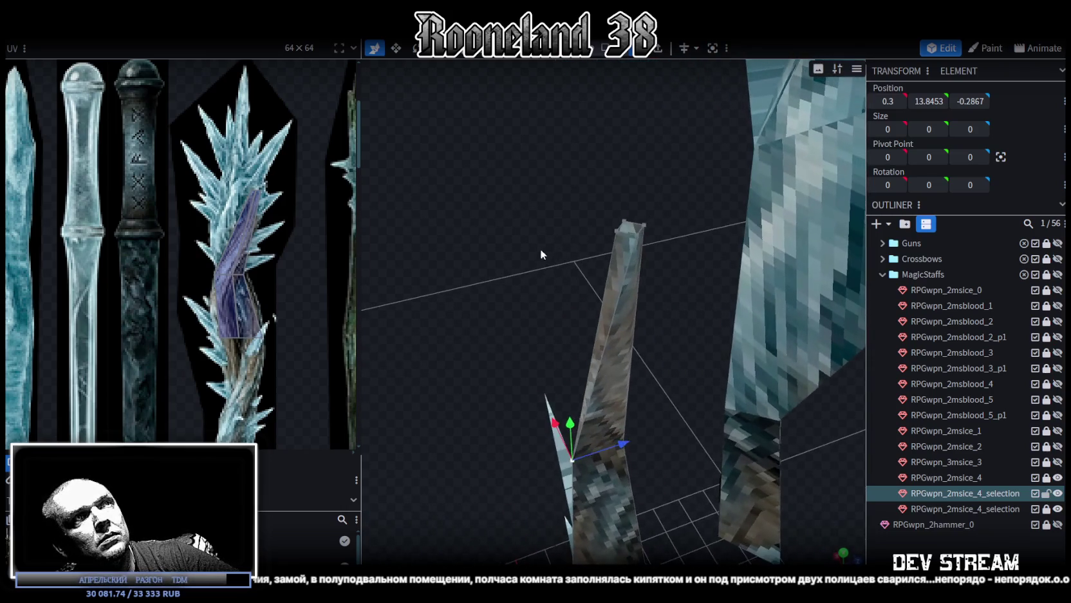
pyautogui.moveTo(608, 180); pyautogui.dragTo(678, 280)
pyautogui.rightClick(638, 242)
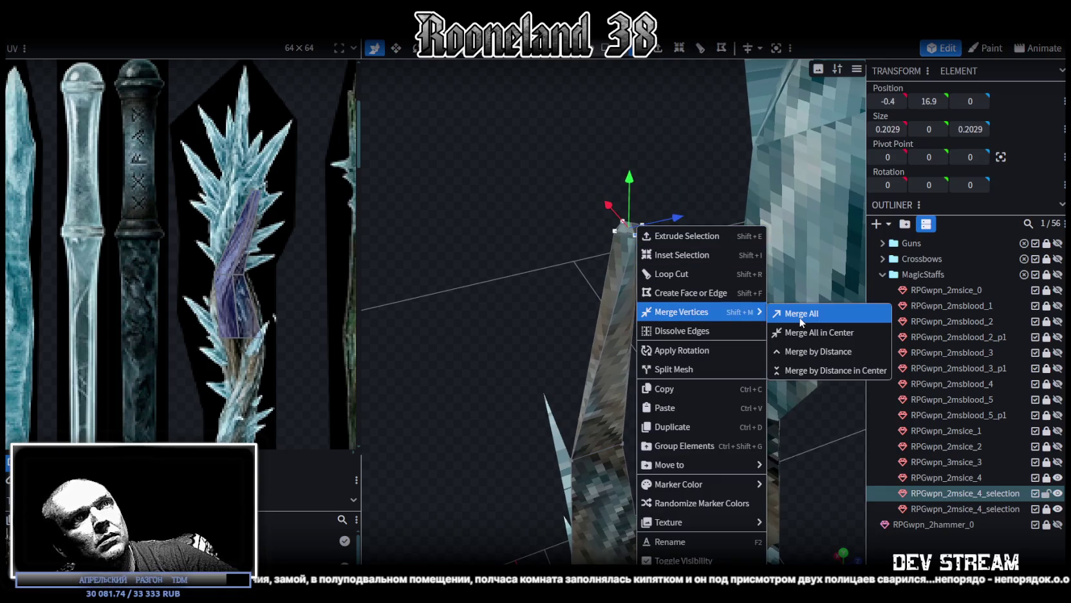
pyautogui.click(798, 310)
pyautogui.moveTo(730, 283)
pyautogui.mouseDown()
pyautogui.moveTo(557, 260)
pyautogui.moveTo(573, 277)
pyautogui.moveTo(547, 236)
pyautogui.moveTo(494, 252)
pyautogui.moveTo(575, 237)
pyautogui.mouseUp()
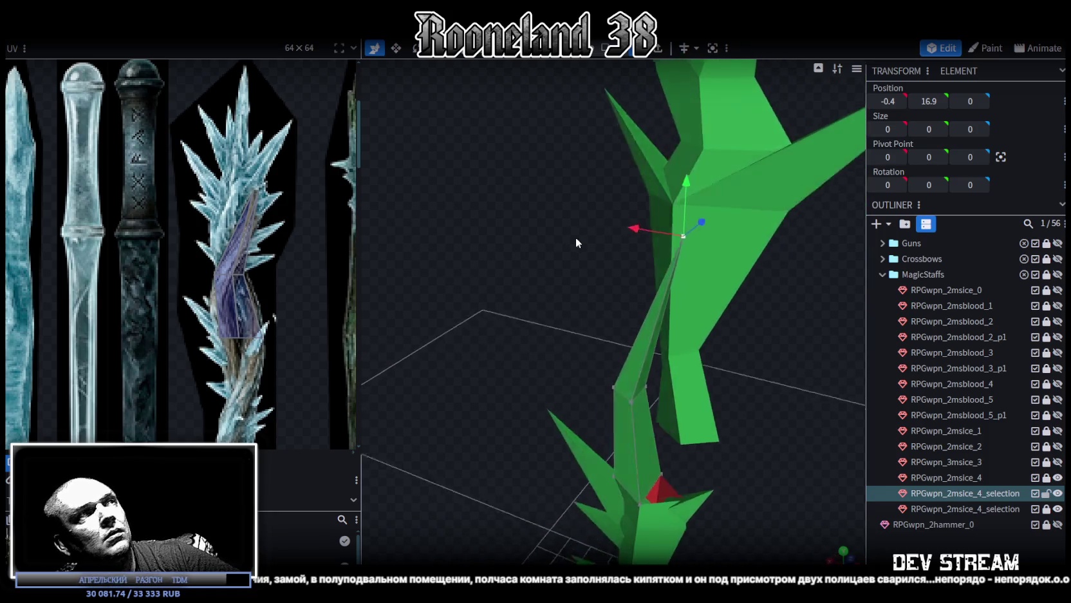
pyautogui.scroll(3, 251, 253)
# - Select the spike's two faces and move their UV island onto the ice staff texture
pyautogui.moveTo(665, 141); pyautogui.dragTo(539, 176)
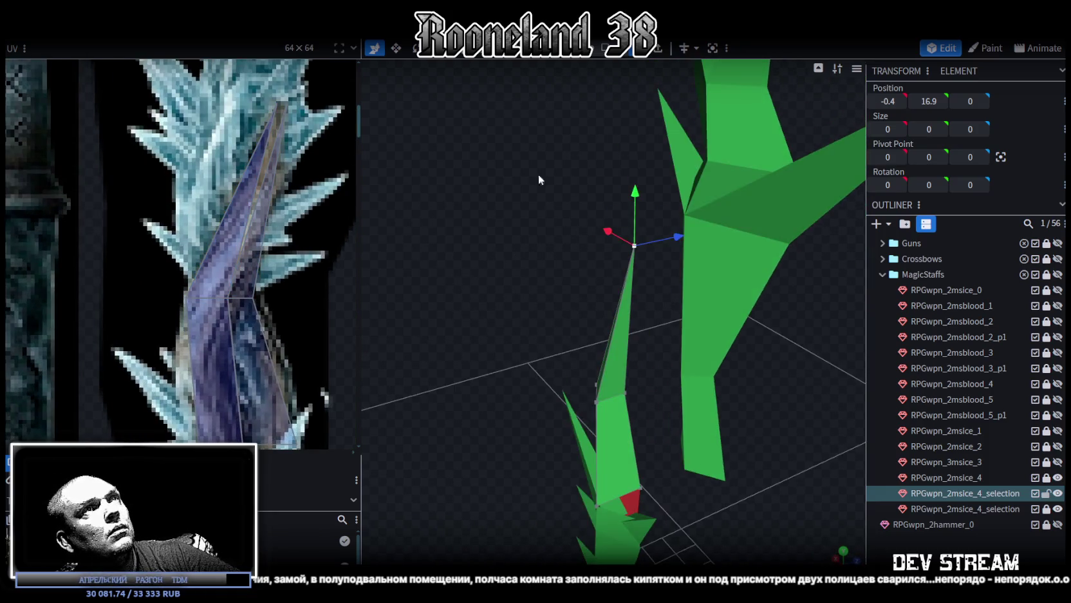
pyautogui.click(605, 375)
pyautogui.keyDown('shift'); pyautogui.click(617, 444); pyautogui.keyUp('shift')
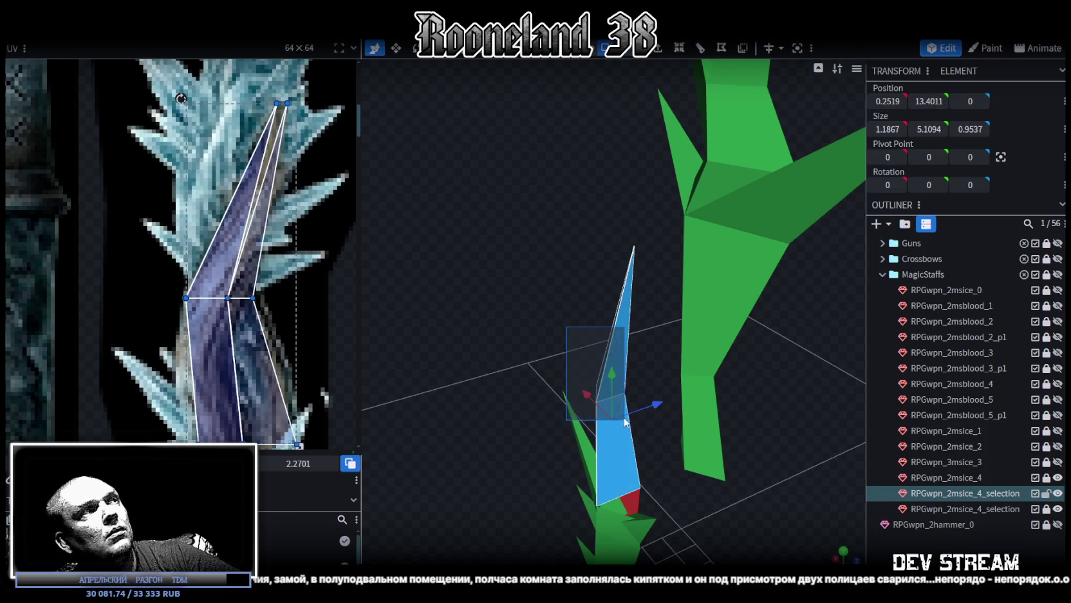
pyautogui.moveTo(562, 378)
pyautogui.mouseDown()
pyautogui.moveTo(619, 307)
pyautogui.moveTo(789, 318)
pyautogui.moveTo(753, 301)
pyautogui.moveTo(757, 391)
pyautogui.mouseUp()
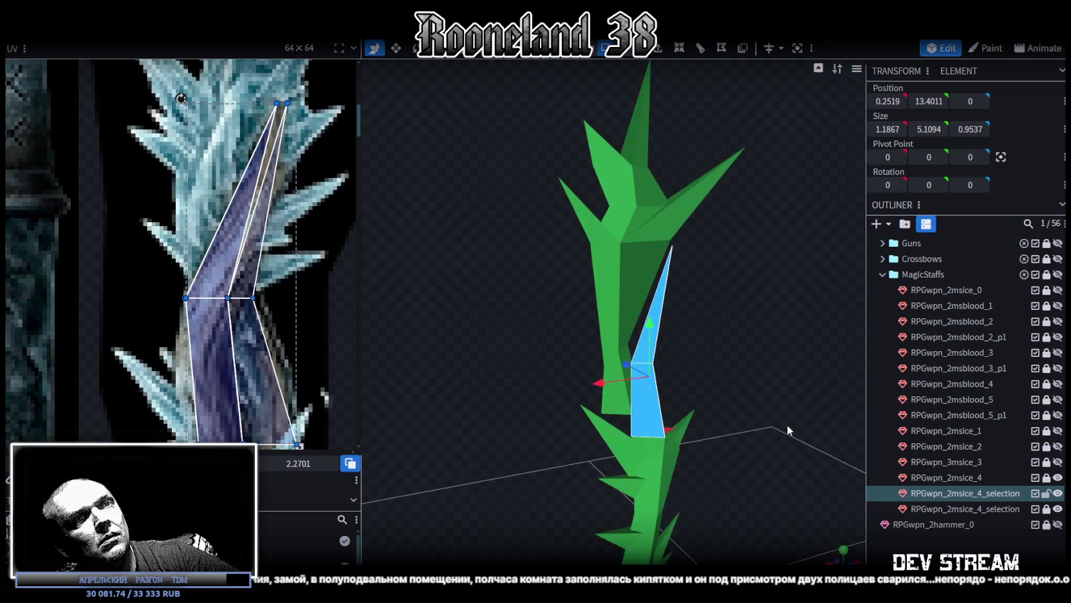
pyautogui.click(838, 558)
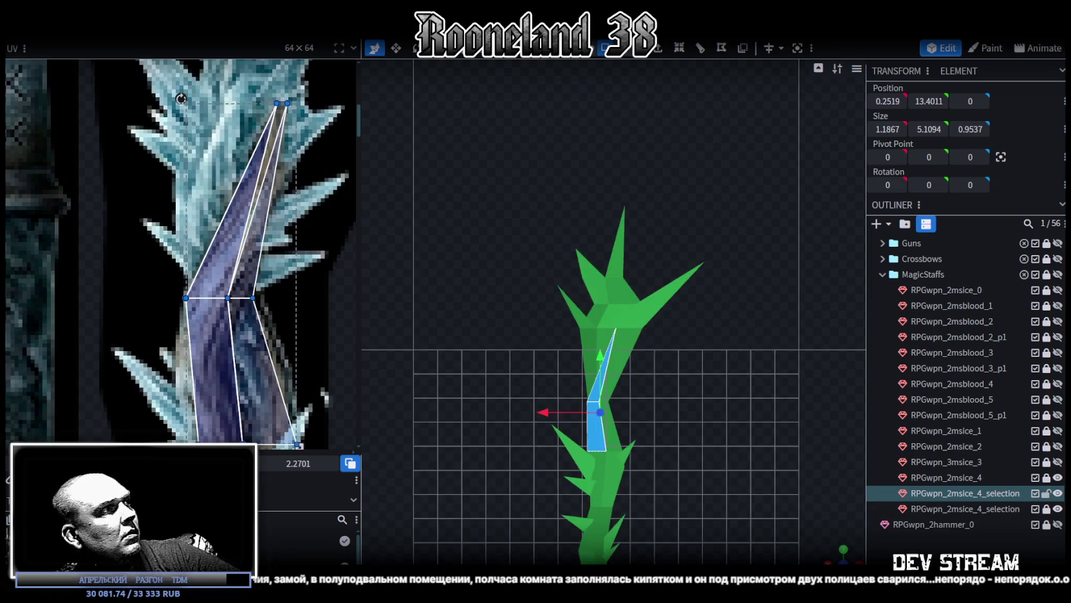
pyautogui.scroll(-2, 149, 336)
pyautogui.scroll(-3, 149, 337)
pyautogui.scroll(-2, 128, 343)
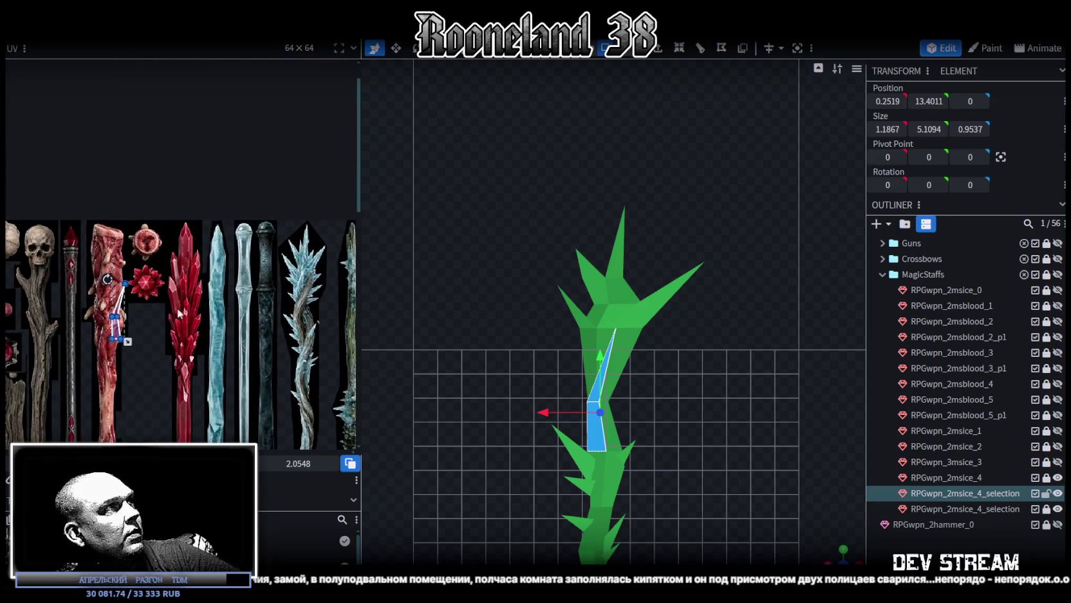
pyautogui.moveTo(119, 330); pyautogui.dragTo(307, 313)
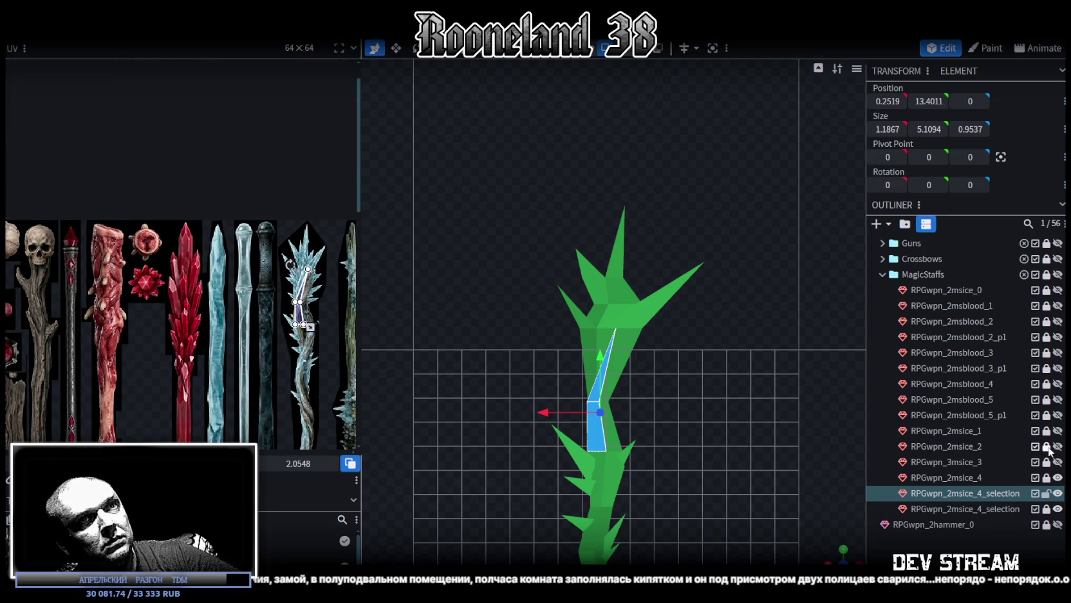
# - Unlock RPGwpn_2msice_4 and refine the spike's UV vertices, placing the top one on the crystal
pyautogui.click(1047, 478)
pyautogui.scroll(3, 180, 253)
pyautogui.scroll(2, 181, 253)
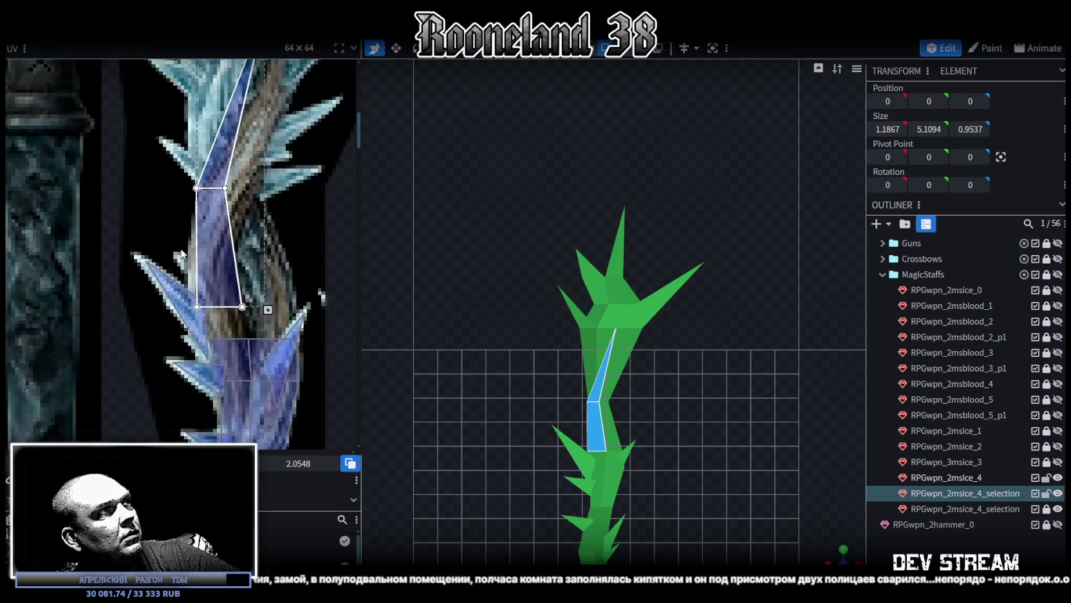
pyautogui.moveTo(207, 279); pyautogui.dragTo(212, 300)
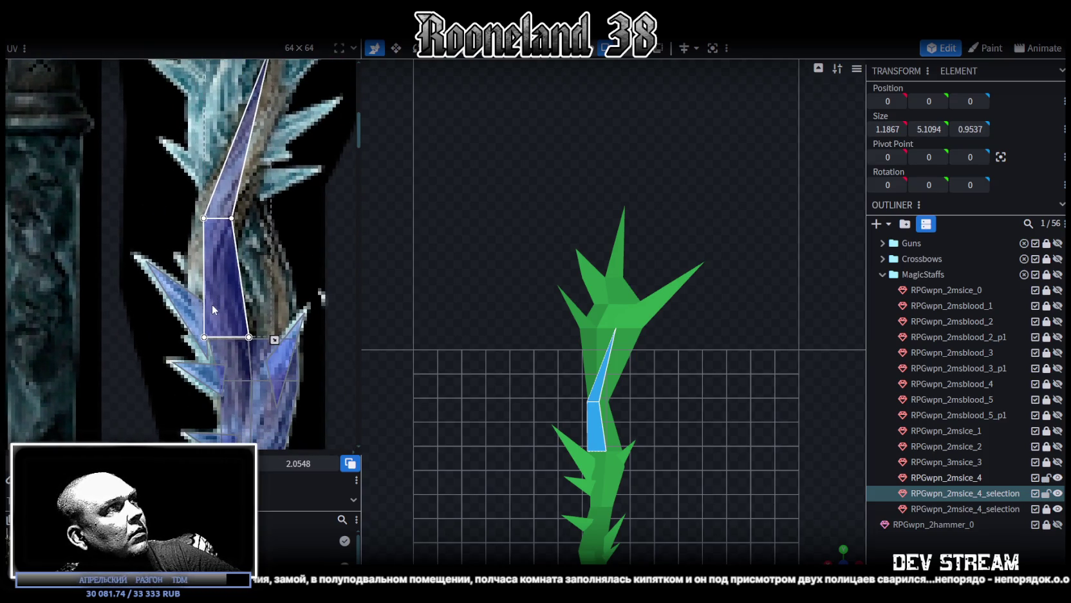
pyautogui.scroll(1, 204, 227)
pyautogui.click(193, 200)
pyautogui.moveTo(193, 200); pyautogui.dragTo(182, 201)
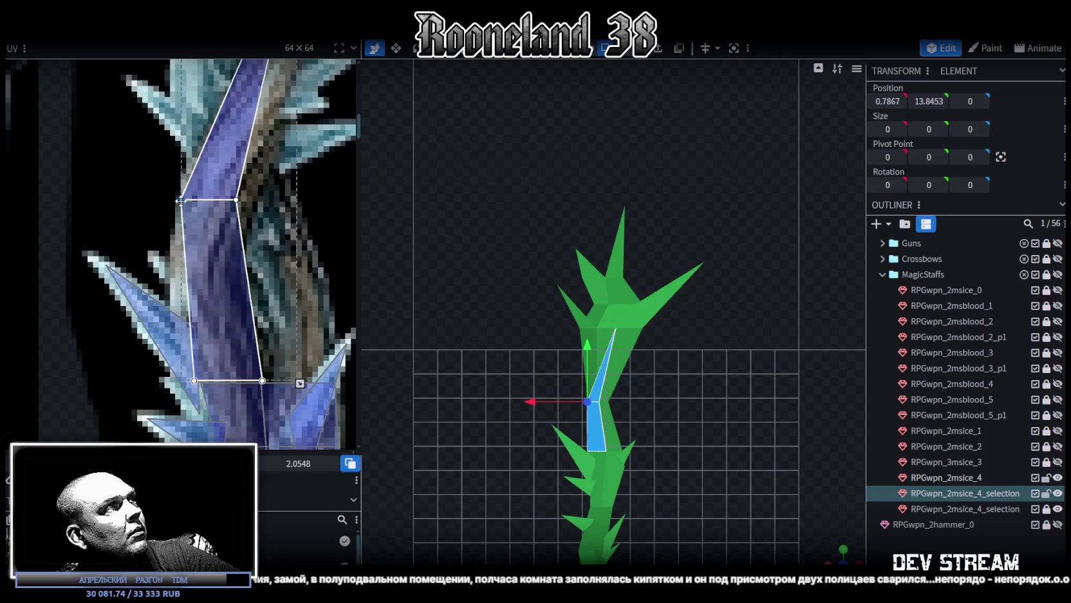
pyautogui.click(238, 200)
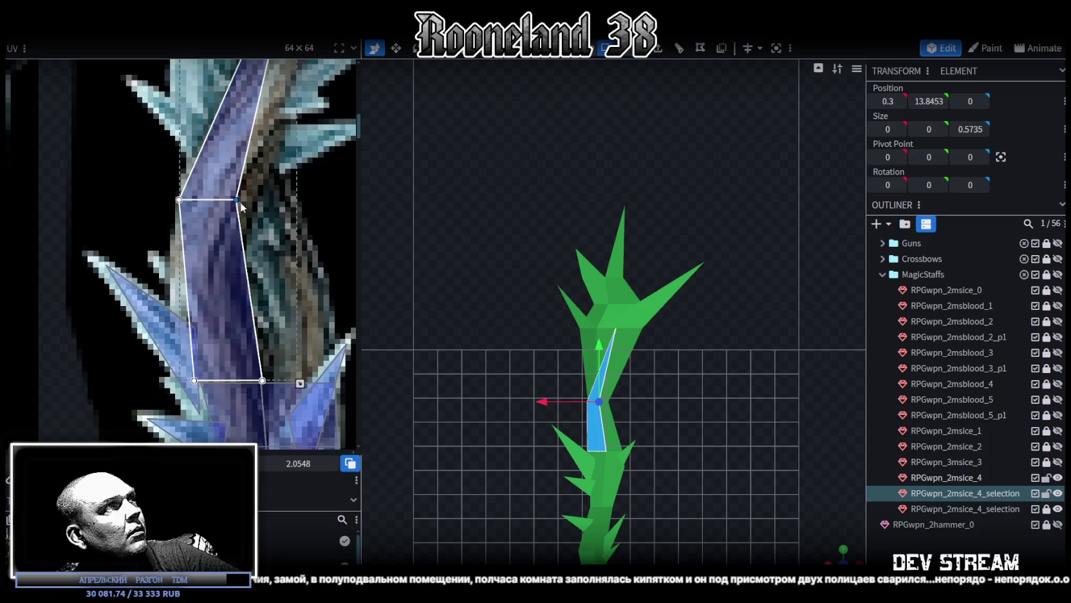
pyautogui.moveTo(236, 200); pyautogui.dragTo(240, 245)
pyautogui.scroll(3, 199, 320)
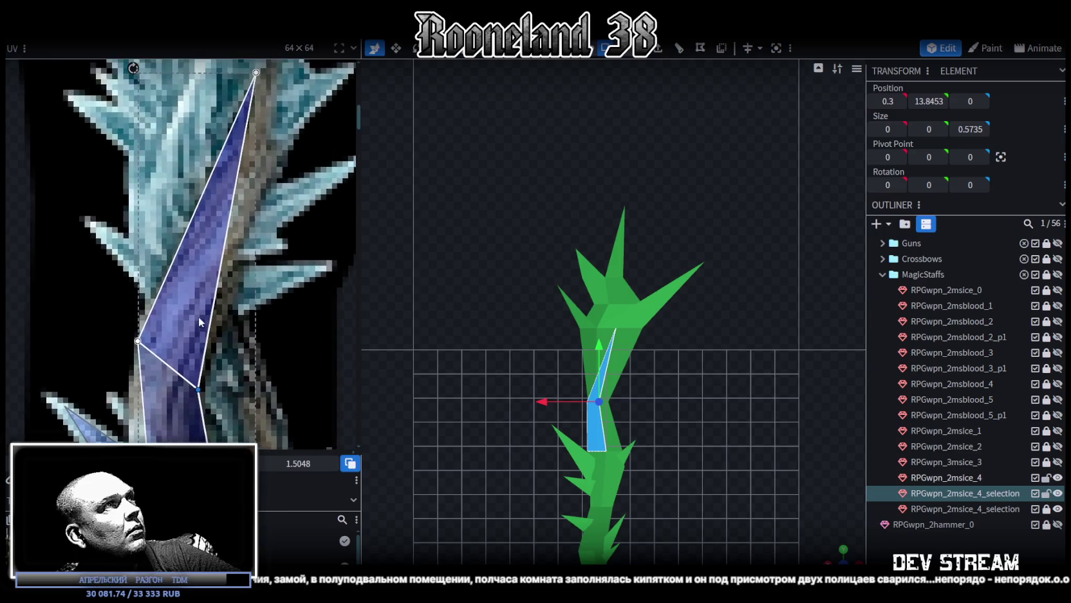
pyautogui.scroll(3, 199, 320)
pyautogui.click(235, 150)
pyautogui.moveTo(235, 149); pyautogui.dragTo(246, 167)
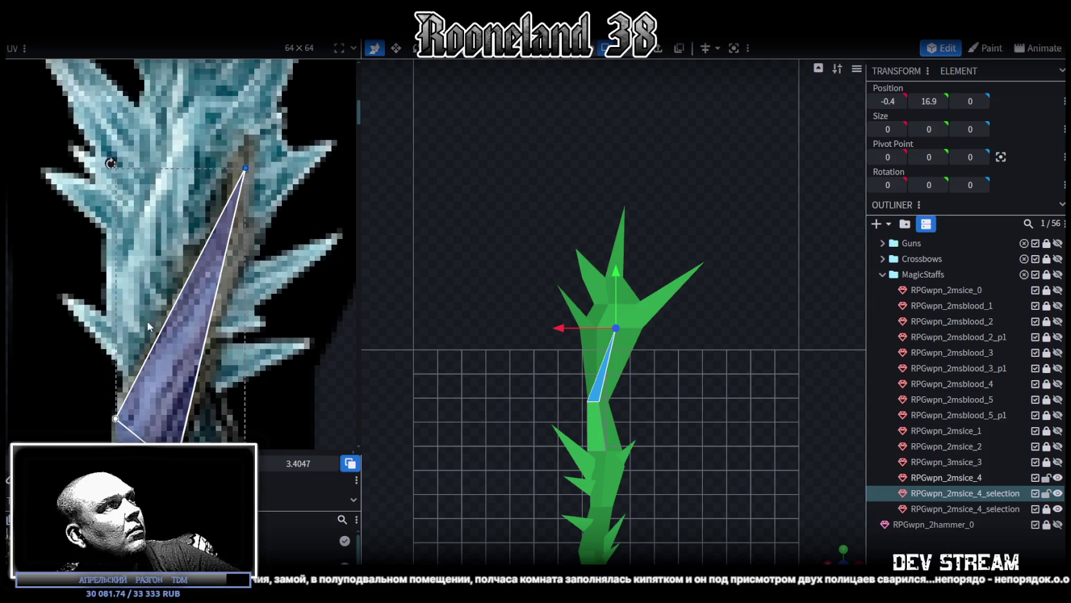
# - Switch to textured view and lower a shaft-tip vertex by 0.3 along Y
pyautogui.scroll(-3, 147, 320)
pyautogui.scroll(2, 693, 351)
pyautogui.scroll(1, 693, 351)
pyautogui.scroll(1, 637, 380)
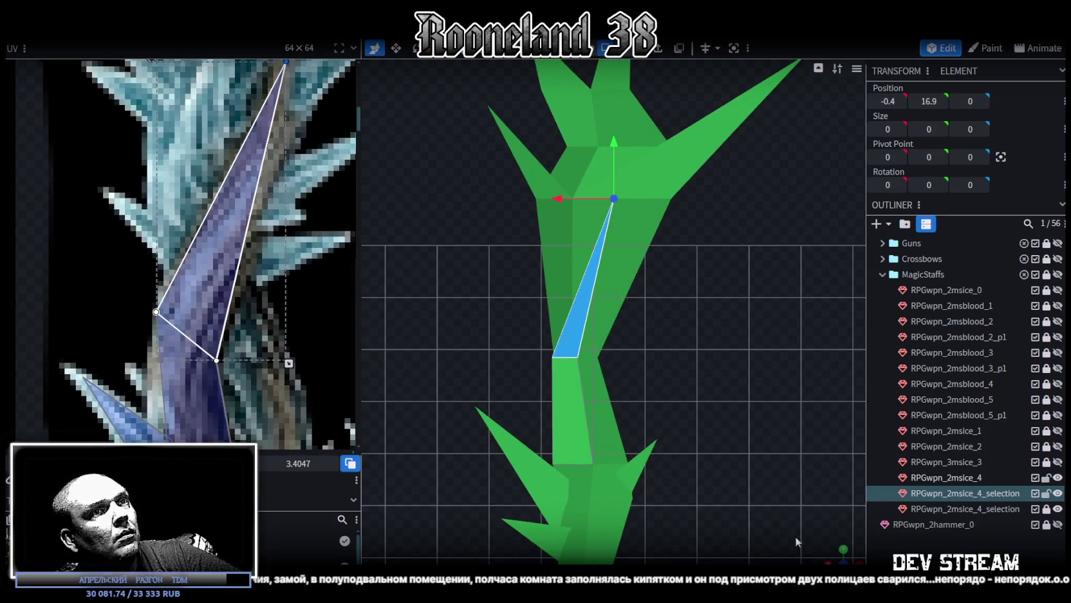
pyautogui.moveTo(835, 555); pyautogui.dragTo(700, 329)
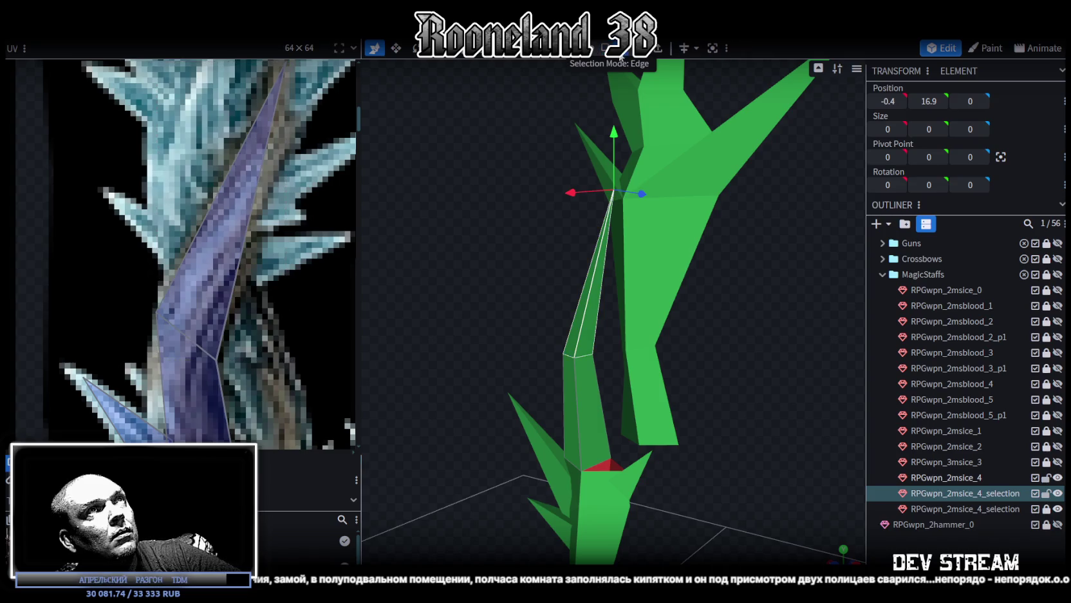
pyautogui.scroll(2, 582, 369)
pyautogui.click(571, 370)
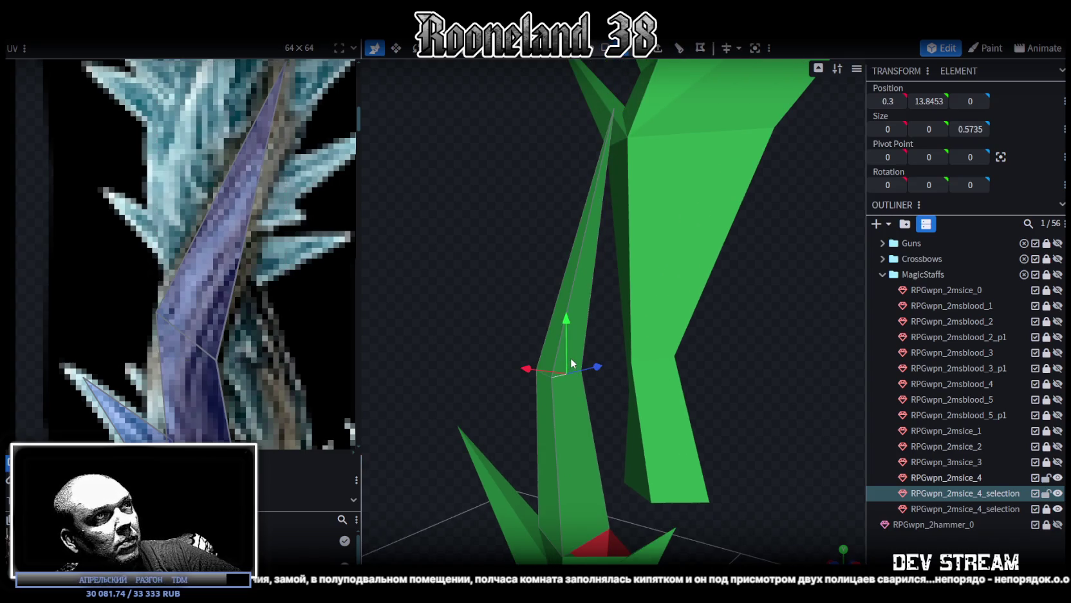
pyautogui.press('z')
pyautogui.moveTo(561, 333); pyautogui.dragTo(565, 338)
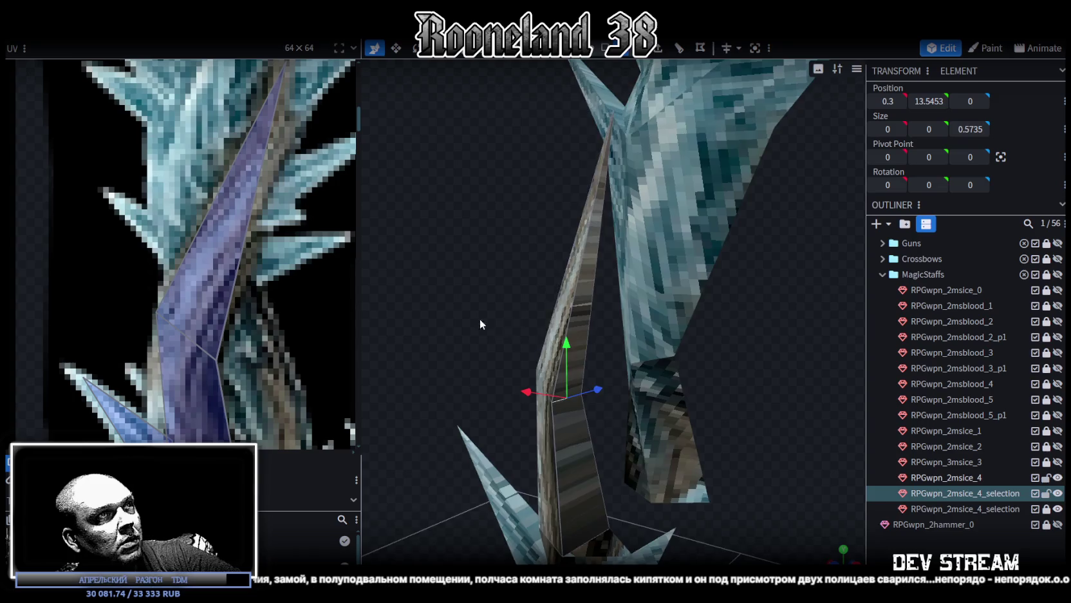
# - Move the upper shaft vertices along Y and X to about X -0.5, Y 15.8 under the crest
pyautogui.moveTo(480, 319)
pyautogui.mouseDown()
pyautogui.moveTo(556, 320)
pyautogui.moveTo(579, 358)
pyautogui.moveTo(617, 342)
pyautogui.moveTo(777, 347)
pyautogui.mouseUp()
pyautogui.moveTo(755, 345)
pyautogui.mouseDown()
pyautogui.moveTo(577, 362)
pyautogui.moveTo(560, 349)
pyautogui.mouseUp()
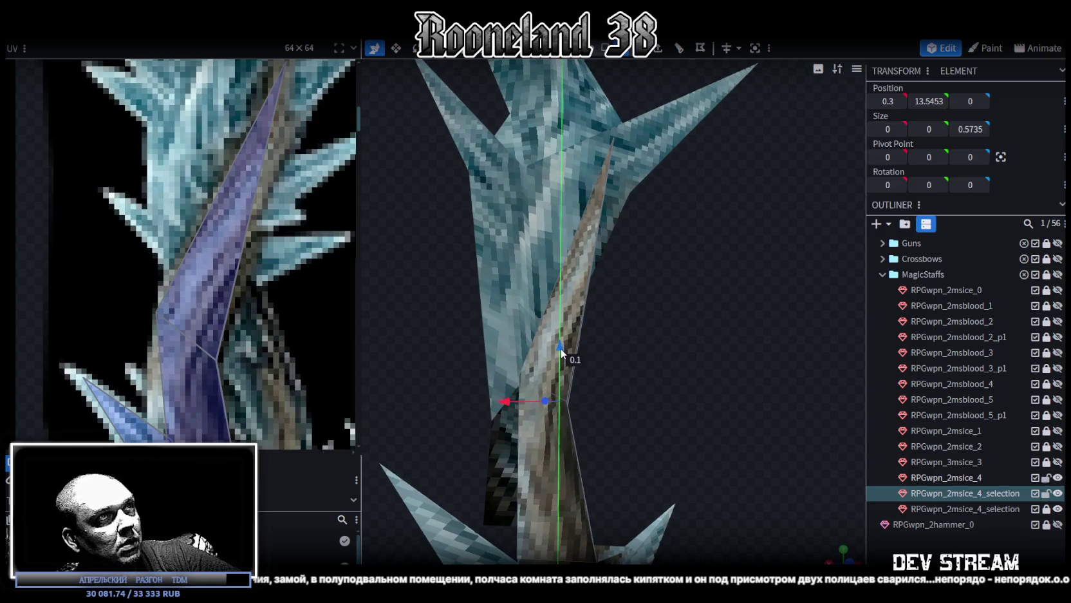
pyautogui.moveTo(661, 373)
pyautogui.mouseDown()
pyautogui.moveTo(665, 383)
pyautogui.moveTo(669, 368)
pyautogui.moveTo(579, 329)
pyautogui.mouseUp()
pyautogui.moveTo(681, 302)
pyautogui.mouseDown()
pyautogui.moveTo(709, 335)
pyautogui.moveTo(704, 349)
pyautogui.moveTo(657, 70)
pyautogui.mouseUp()
pyautogui.moveTo(660, 289)
pyautogui.mouseDown()
pyautogui.moveTo(753, 316)
pyautogui.moveTo(643, 233)
pyautogui.moveTo(637, 276)
pyautogui.mouseUp()
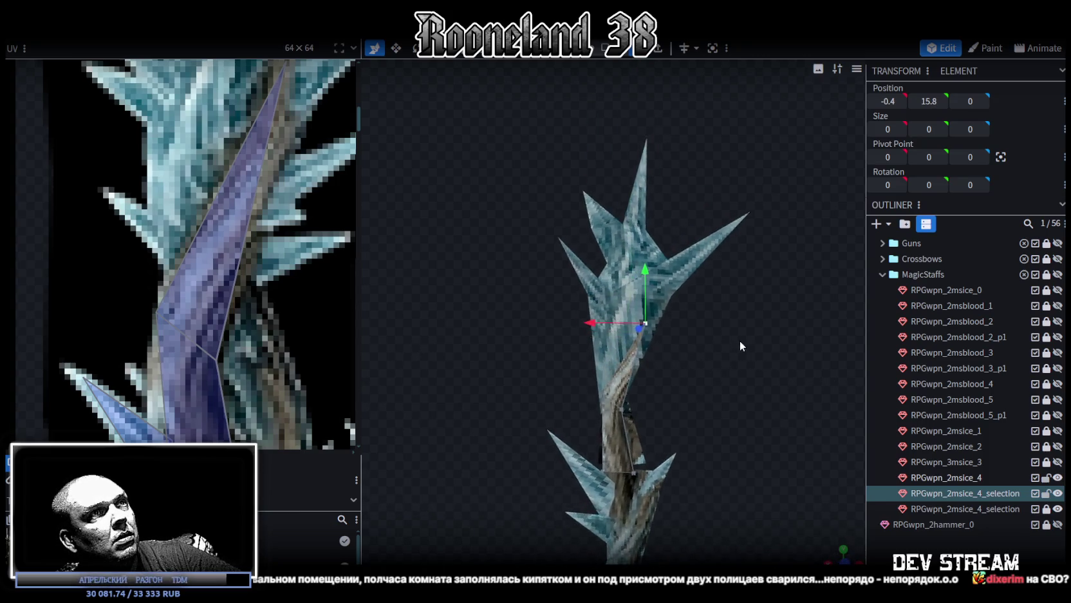
pyautogui.scroll(3, 736, 343)
pyautogui.scroll(3, 736, 343)
pyautogui.moveTo(647, 323); pyautogui.dragTo(649, 328)
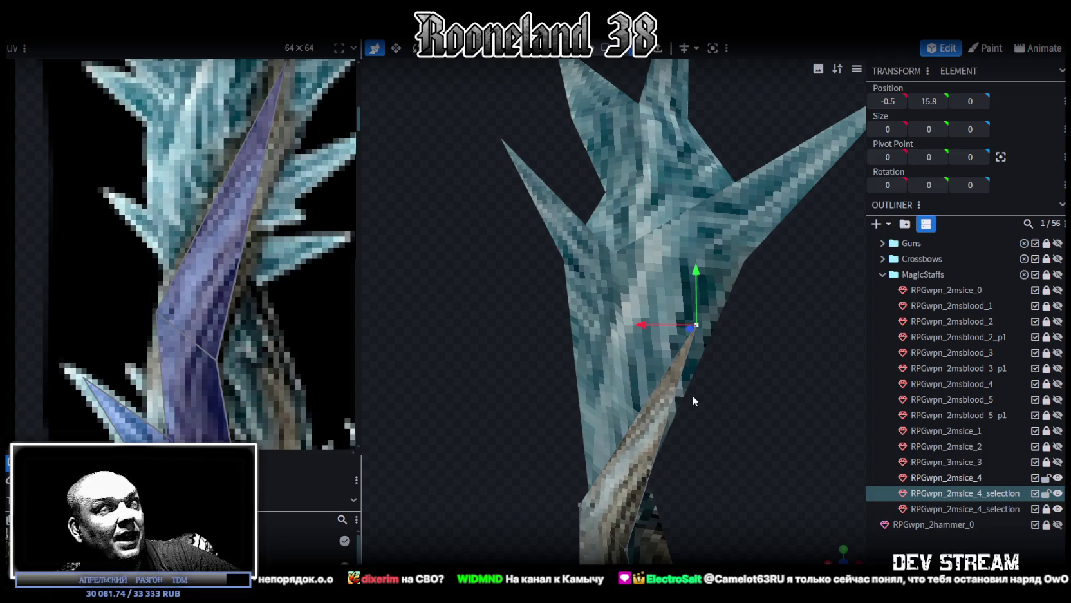
pyautogui.moveTo(692, 406)
pyautogui.mouseDown()
pyautogui.moveTo(582, 311)
pyautogui.moveTo(557, 134)
pyautogui.mouseUp()
pyautogui.click(528, 245)
# - In front view, move the cone prong's UV face from the red bone area onto the ice staff texture
pyautogui.moveTo(531, 322)
pyautogui.mouseDown()
pyautogui.moveTo(633, 372)
pyautogui.moveTo(572, 442)
pyautogui.moveTo(610, 428)
pyautogui.moveTo(740, 509)
pyautogui.mouseUp()
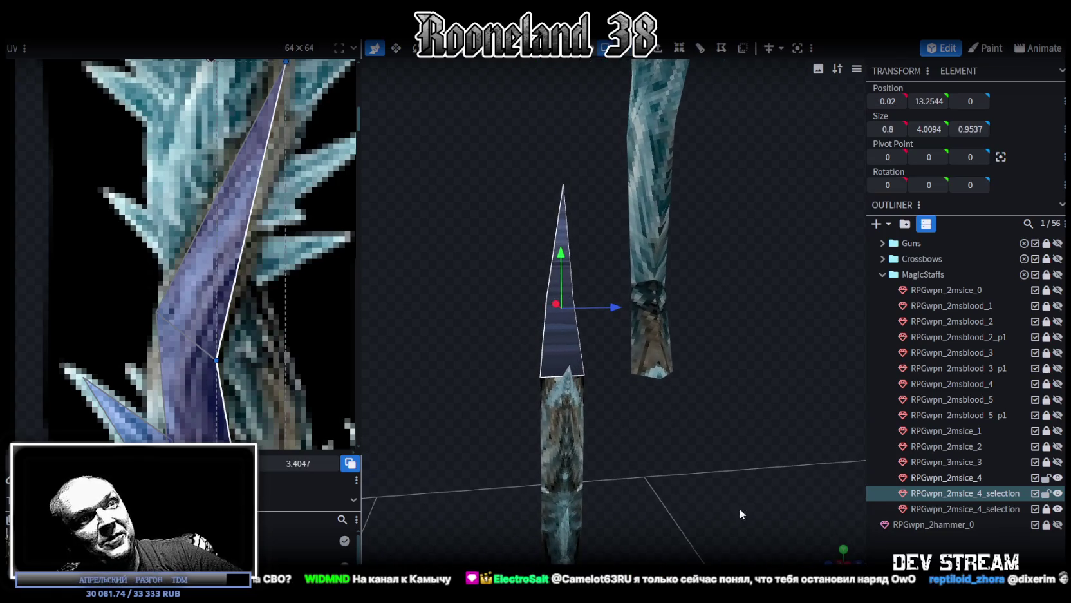
pyautogui.press('KP_1')
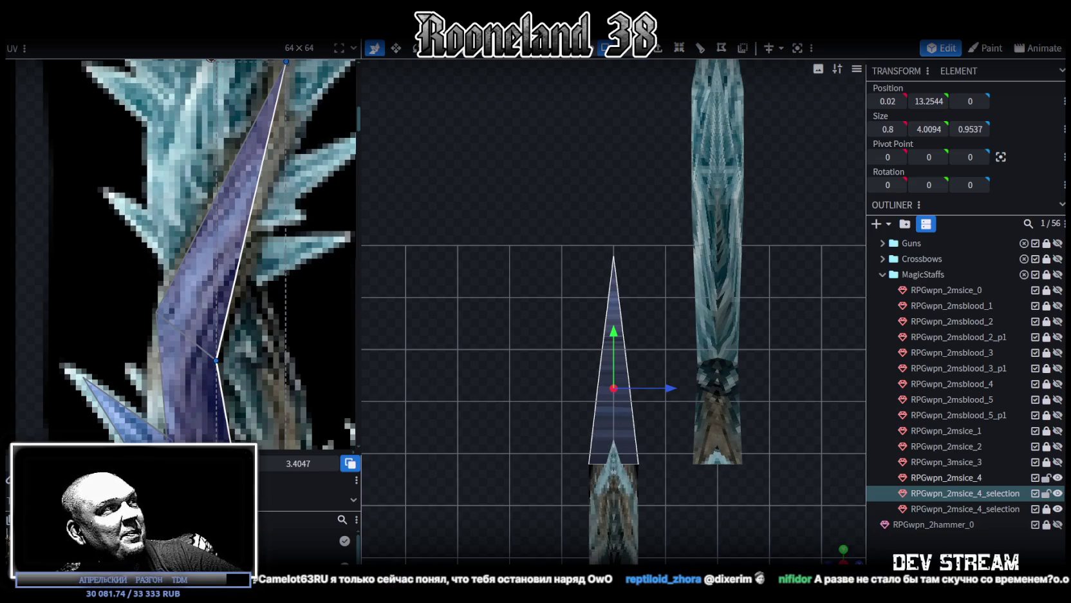
pyautogui.scroll(-2, 330, 216)
pyautogui.scroll(-3, 330, 217)
pyautogui.scroll(-2, 330, 216)
pyautogui.scroll(1, 331, 217)
pyautogui.scroll(-2, 187, 212)
pyautogui.moveTo(71, 216); pyautogui.dragTo(296, 193)
pyautogui.scroll(2, 298, 193)
pyautogui.scroll(2, 297, 193)
pyautogui.moveTo(197, 262)
pyautogui.mouseDown()
pyautogui.moveTo(206, 335)
pyautogui.moveTo(228, 338)
pyautogui.mouseUp()
# - Stretch the prong's top UV vertex up along the ice crystal
pyautogui.scroll(2, 264, 337)
pyautogui.scroll(2, 271, 272)
pyautogui.scroll(2, 251, 212)
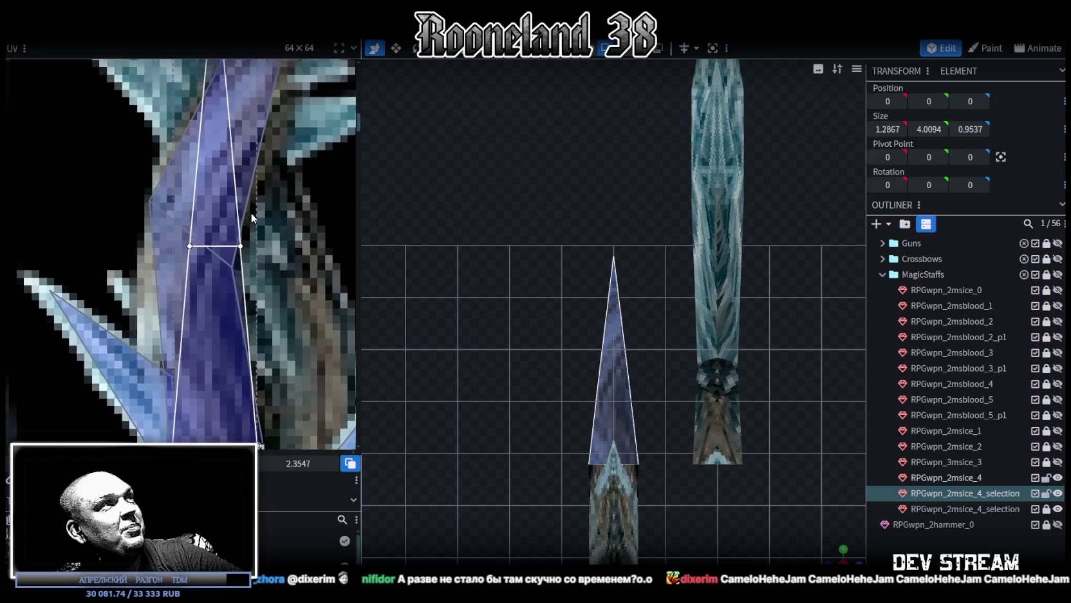
pyautogui.scroll(1, 251, 216)
pyautogui.moveTo(258, 241)
pyautogui.mouseDown()
pyautogui.moveTo(162, 257)
pyautogui.moveTo(232, 261)
pyautogui.mouseUp()
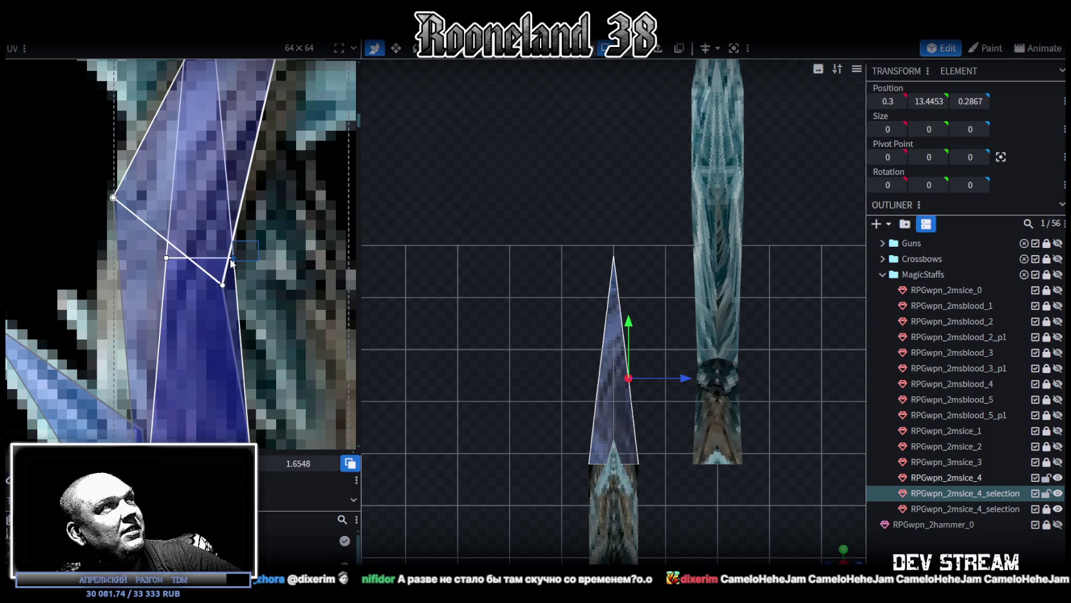
pyautogui.moveTo(226, 251); pyautogui.dragTo(95, 372)
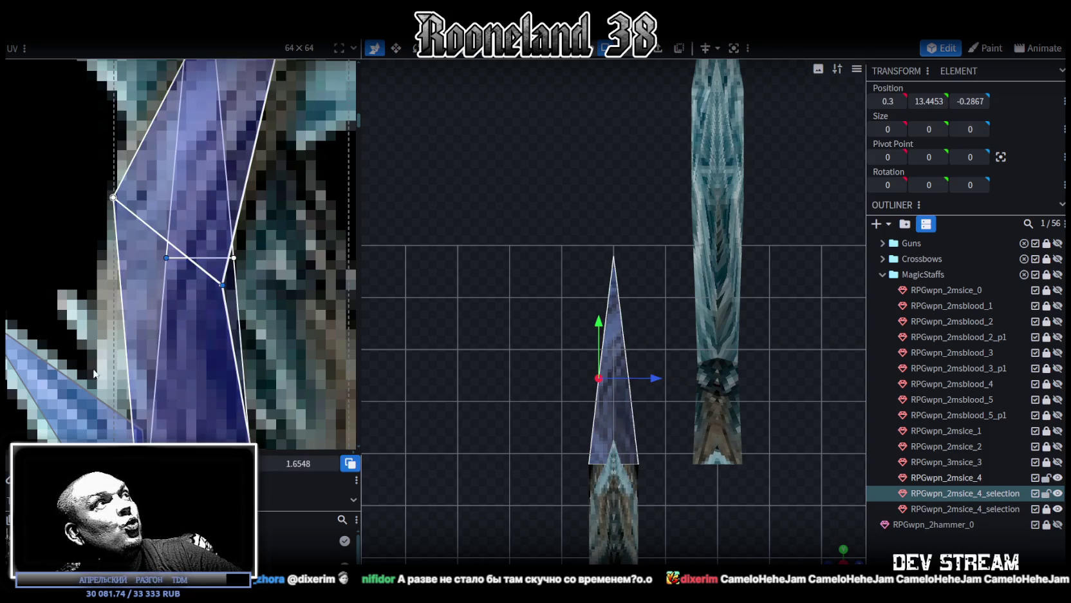
pyautogui.scroll(-3, 179, 318)
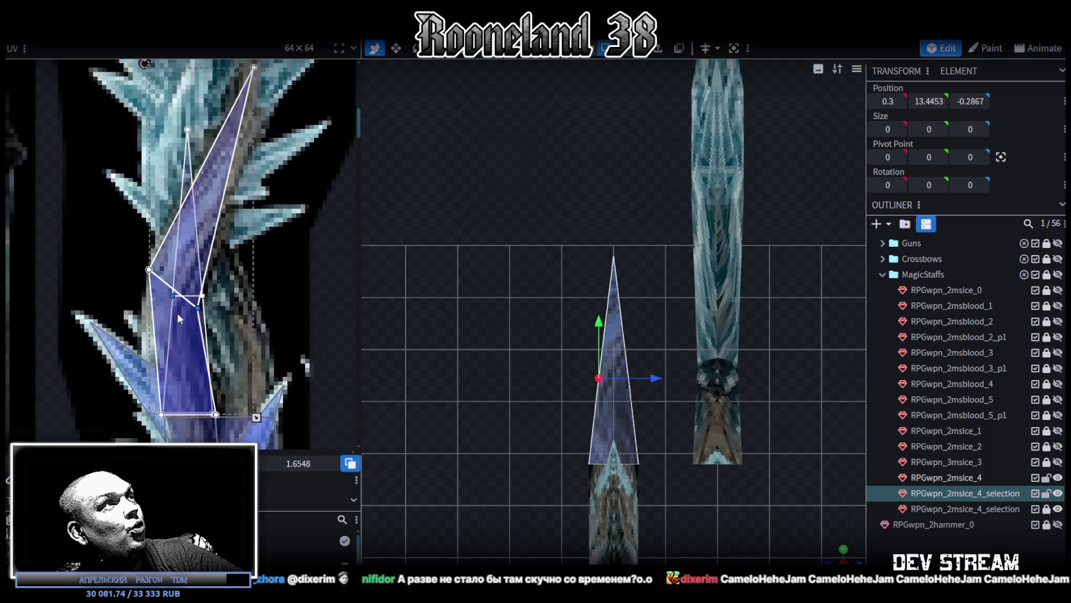
pyautogui.click(187, 128)
pyautogui.moveTo(187, 129)
pyautogui.mouseDown()
pyautogui.moveTo(225, 118)
pyautogui.moveTo(246, 83)
pyautogui.mouseUp()
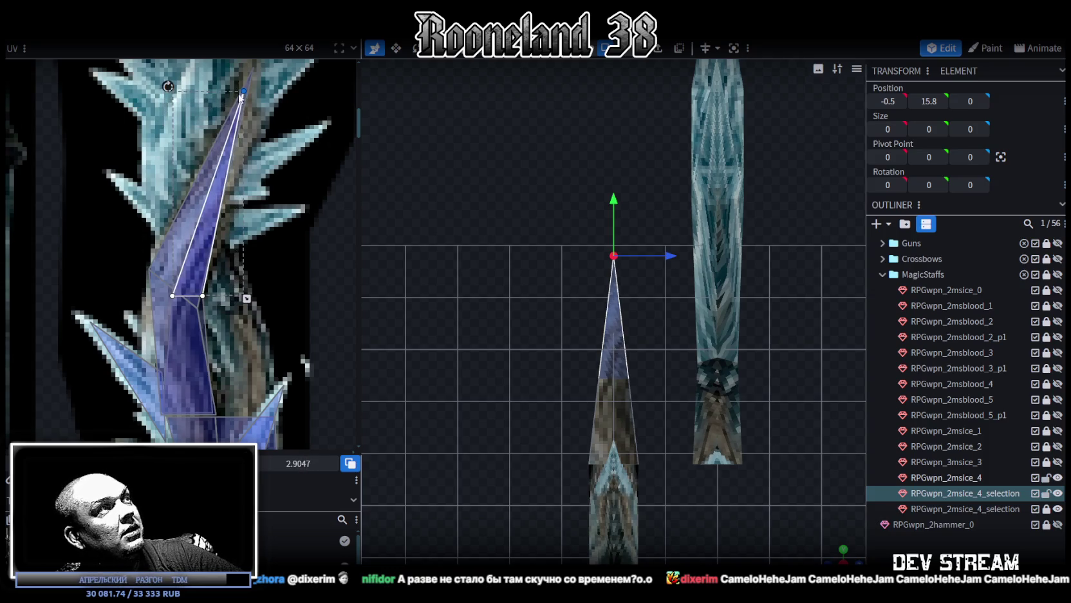
# - Adjust the prong's side UV vertices, undo the last move, and clear the selection
pyautogui.scroll(2, 211, 311)
pyautogui.scroll(1, 212, 310)
pyautogui.click(179, 227)
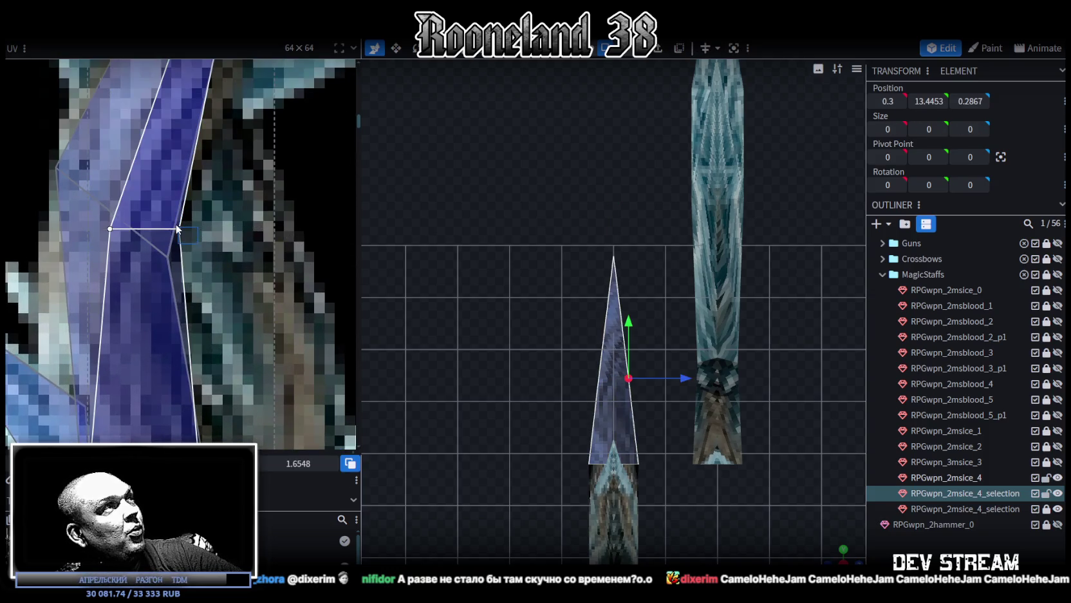
pyautogui.moveTo(179, 226); pyautogui.dragTo(170, 255)
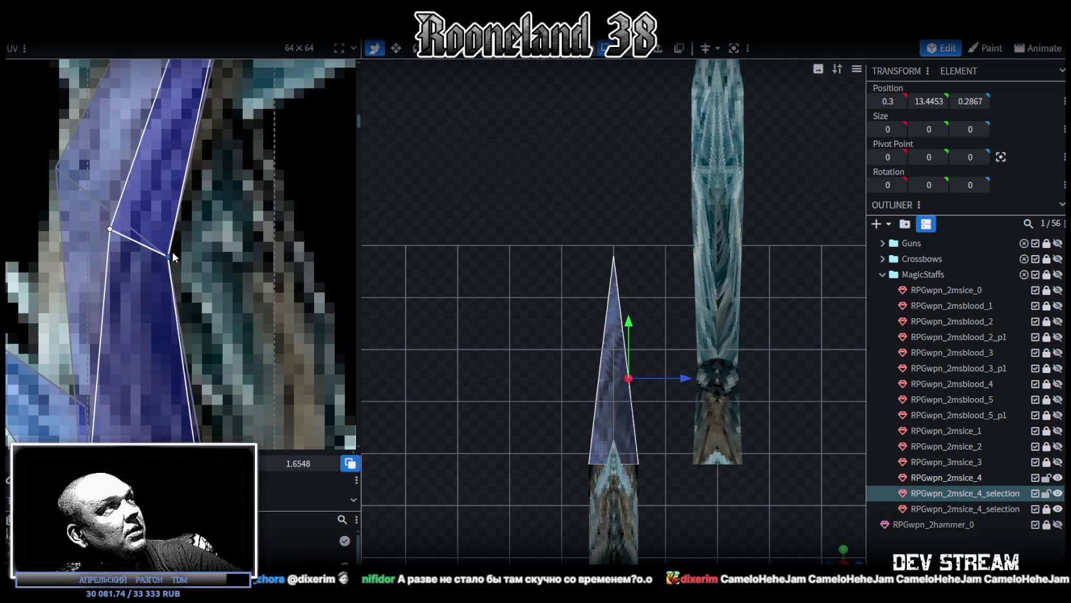
pyautogui.moveTo(170, 255); pyautogui.dragTo(257, 269, button='middle')
pyautogui.moveTo(105, 252); pyautogui.dragTo(203, 241)
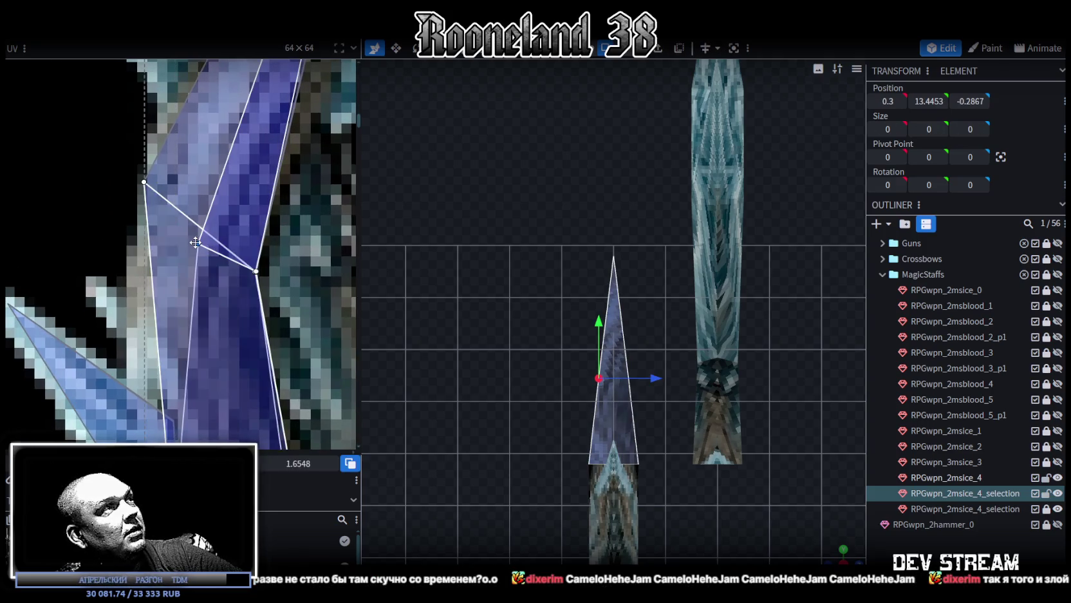
pyautogui.moveTo(196, 242); pyautogui.dragTo(179, 212)
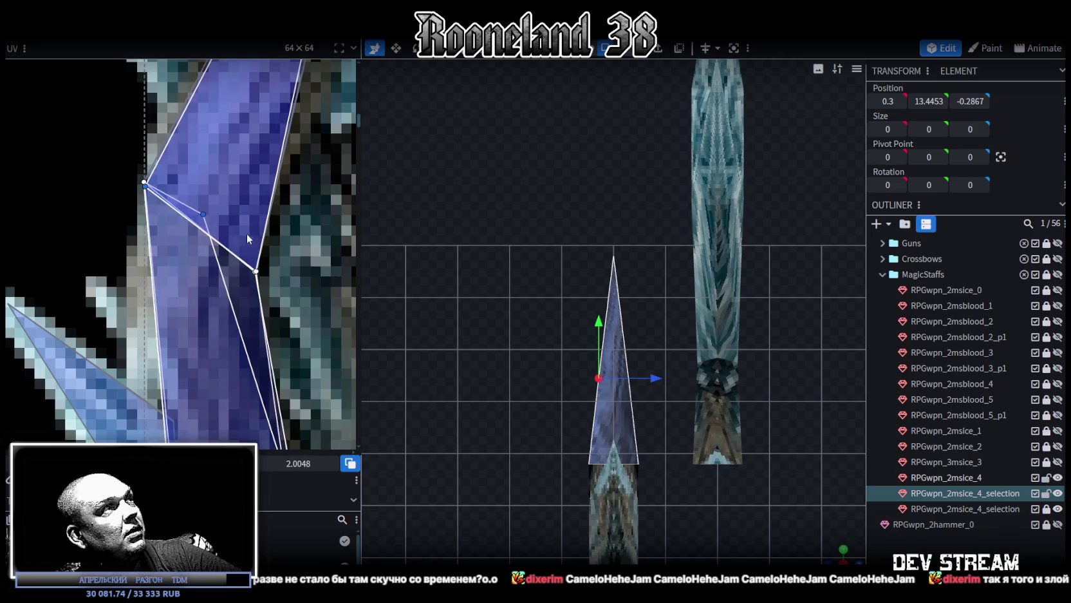
pyautogui.hotkey('ctrl', 'z')
pyautogui.scroll(-2, 720, 499)
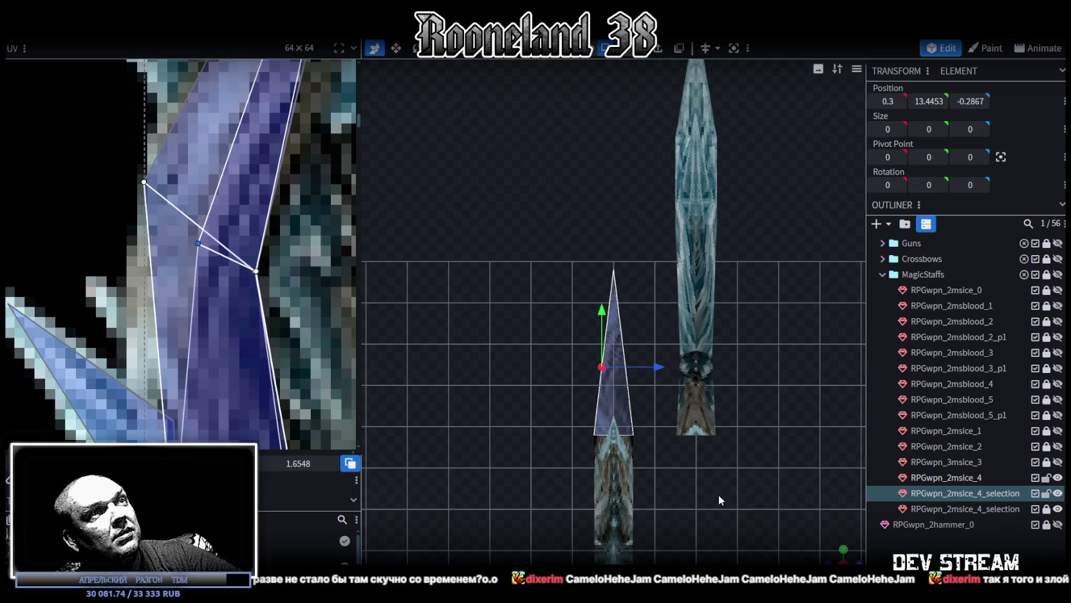
pyautogui.moveTo(850, 559)
pyautogui.mouseDown()
pyautogui.moveTo(649, 454)
pyautogui.moveTo(623, 408)
pyautogui.mouseUp()
pyautogui.click(649, 454)
pyautogui.scroll(2, 639, 419)
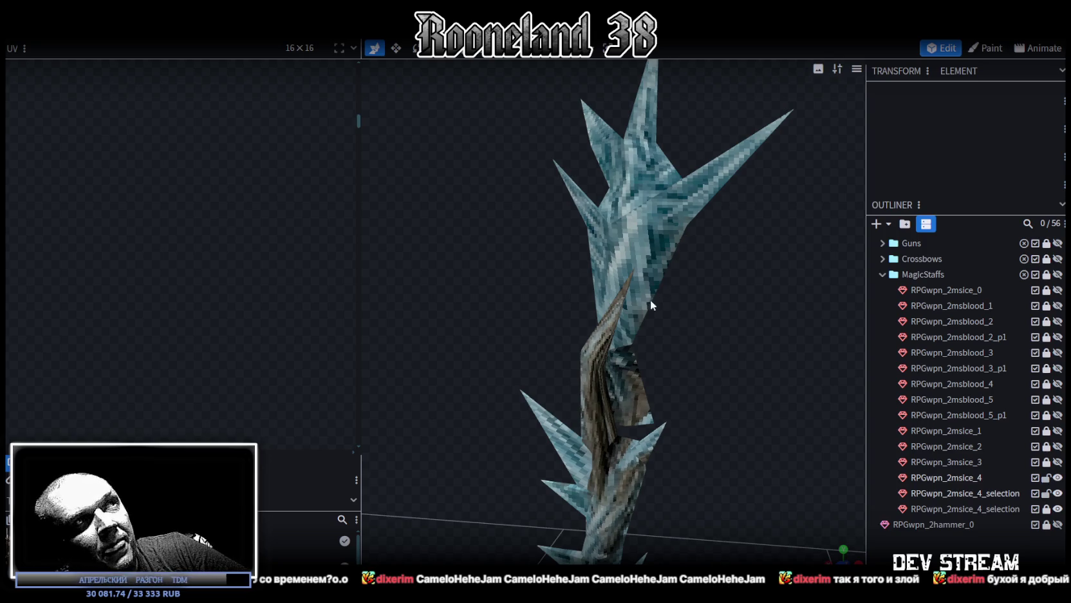
# - Select all vertices of the lower _selection shaft piece and move it back in depth
pyautogui.scroll(3, 631, 337)
pyautogui.moveTo(701, 361)
pyautogui.mouseDown()
pyautogui.moveTo(686, 349)
pyautogui.moveTo(756, 364)
pyautogui.moveTo(620, 389)
pyautogui.moveTo(486, 379)
pyautogui.moveTo(415, 342)
pyautogui.moveTo(409, 322)
pyautogui.moveTo(358, 313)
pyautogui.moveTo(399, 391)
pyautogui.moveTo(841, 471)
pyautogui.moveTo(730, 514)
pyautogui.moveTo(757, 454)
pyautogui.moveTo(584, 329)
pyautogui.moveTo(815, 385)
pyautogui.mouseUp()
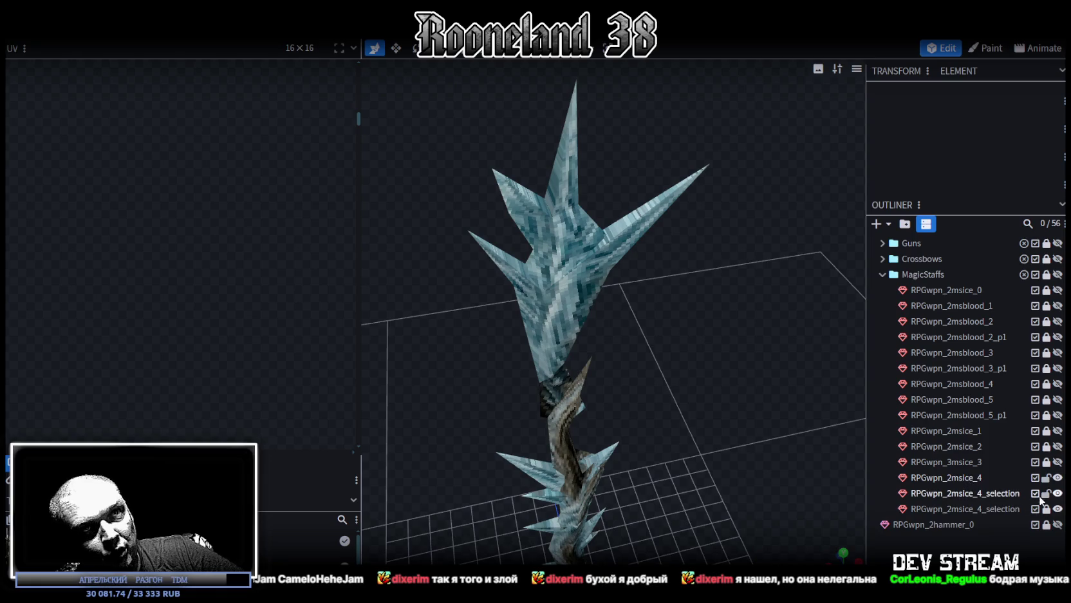
pyautogui.click(959, 509)
pyautogui.moveTo(733, 416)
pyautogui.mouseDown()
pyautogui.moveTo(787, 382)
pyautogui.moveTo(716, 328)
pyautogui.moveTo(747, 352)
pyautogui.mouseUp()
pyautogui.click(596, 327)
pyautogui.moveTo(596, 327)
pyautogui.mouseDown()
pyautogui.moveTo(672, 299)
pyautogui.moveTo(697, 93)
pyautogui.mouseUp()
pyautogui.click(623, 221)
pyautogui.scroll(2, 623, 221)
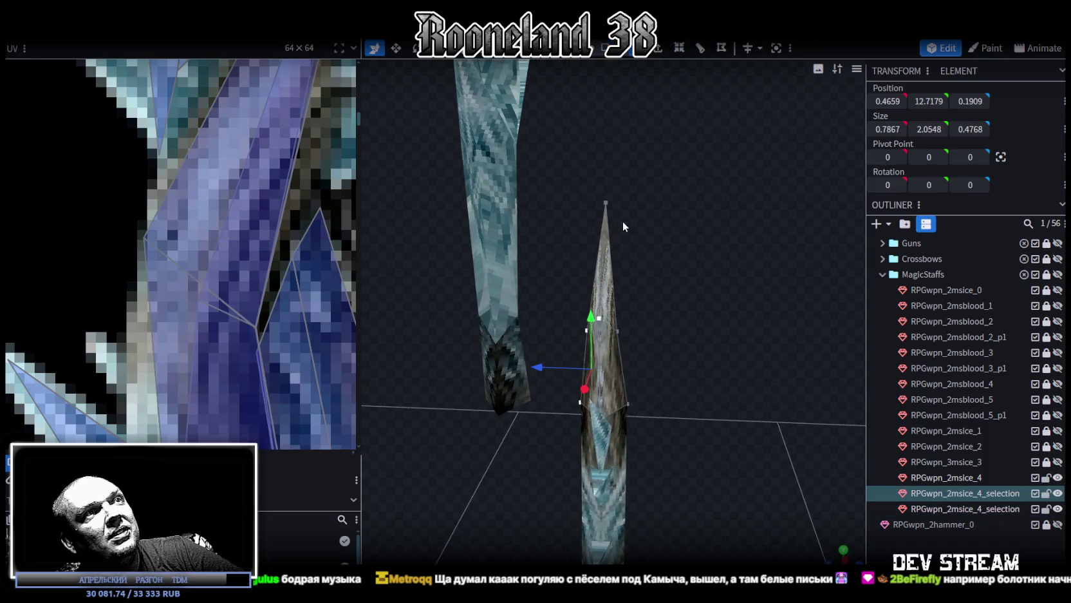
pyautogui.moveTo(577, 194); pyautogui.dragTo(654, 348)
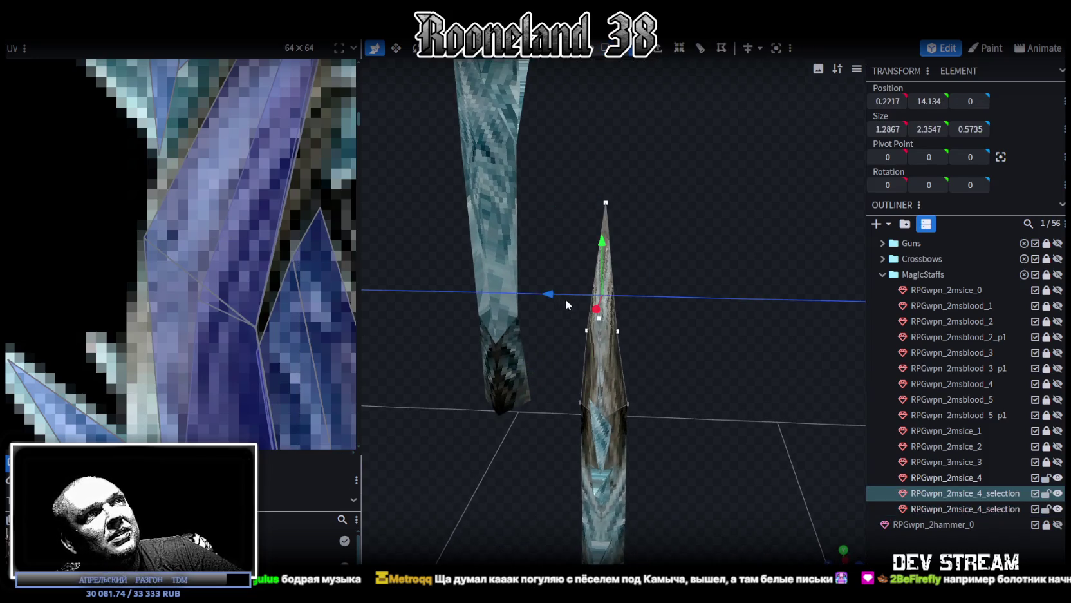
pyautogui.moveTo(566, 300); pyautogui.dragTo(581, 301)
# - Move the upper shaft piece one unit forward and bend its bottom toward the lower shaft
pyautogui.moveTo(638, 370); pyautogui.dragTo(703, 318)
pyautogui.click(1006, 510)
pyautogui.moveTo(817, 374); pyautogui.dragTo(767, 372)
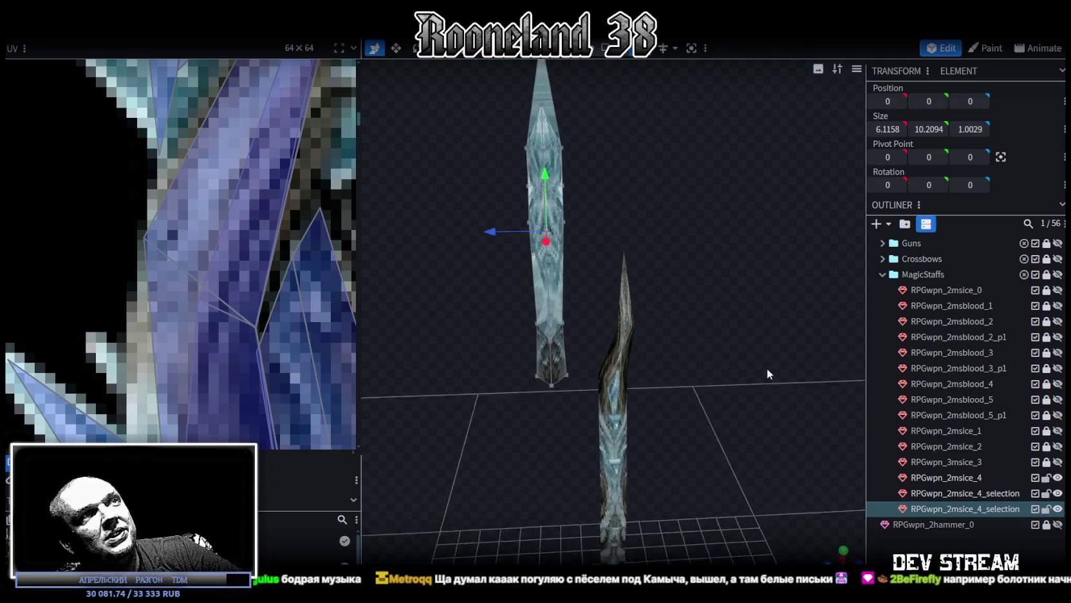
pyautogui.moveTo(634, 286)
pyautogui.mouseDown()
pyautogui.moveTo(536, 251)
pyautogui.moveTo(555, 277)
pyautogui.moveTo(515, 275)
pyautogui.moveTo(529, 276)
pyautogui.mouseUp()
pyautogui.hotkey('ctrl', 'a')
pyautogui.moveTo(553, 315); pyautogui.dragTo(542, 365)
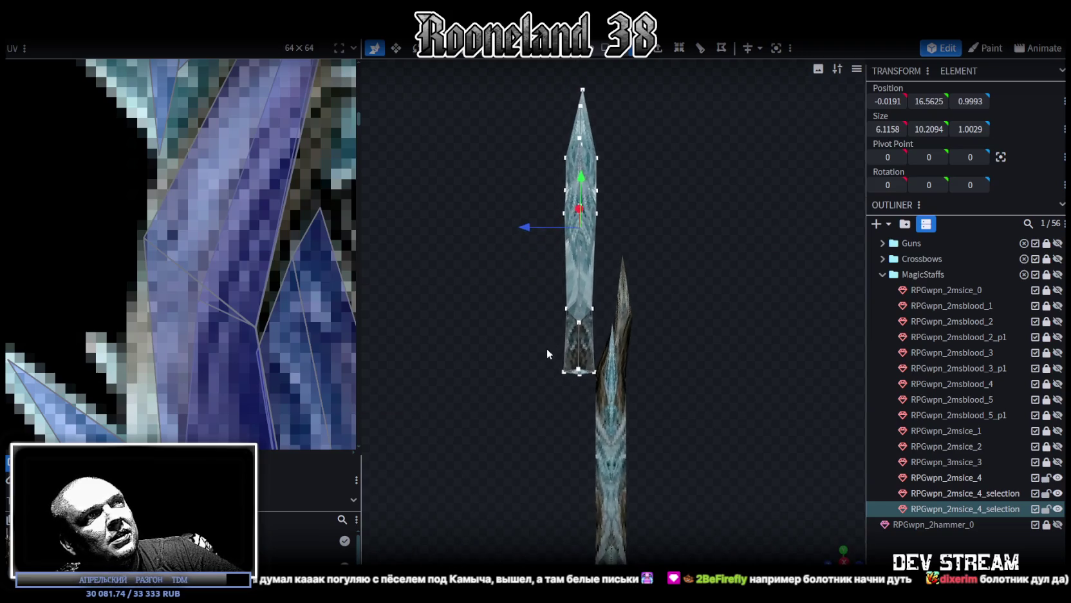
pyautogui.moveTo(522, 414); pyautogui.dragTo(616, 351)
pyautogui.moveTo(518, 389); pyautogui.dragTo(550, 389)
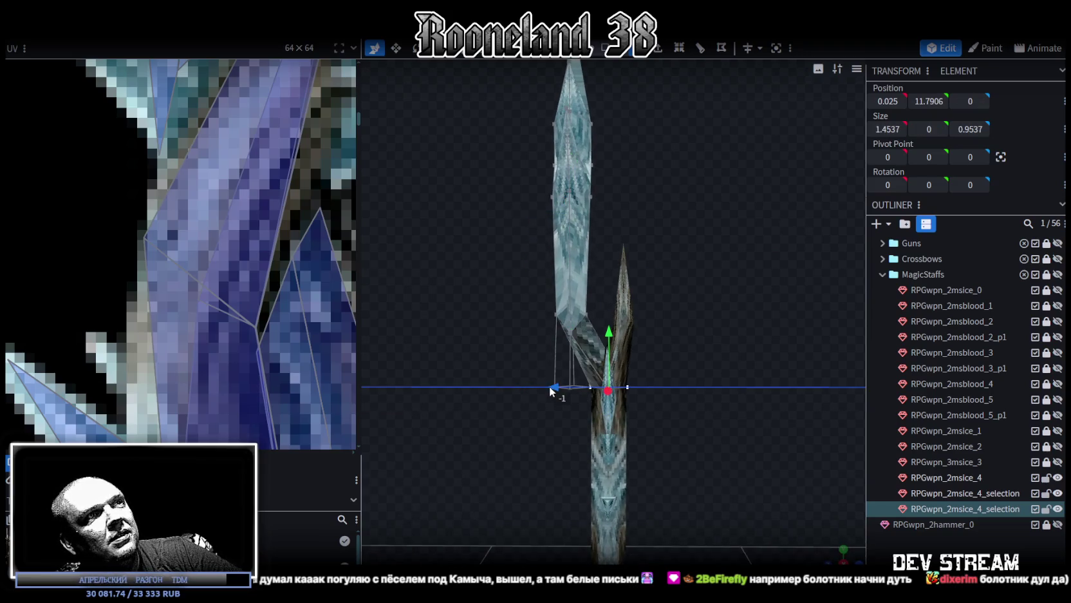
# - Select RPGwpn_2msice_4 and both shaft pieces in the Outliner and apply Merge Meshes
pyautogui.moveTo(670, 357); pyautogui.dragTo(805, 374)
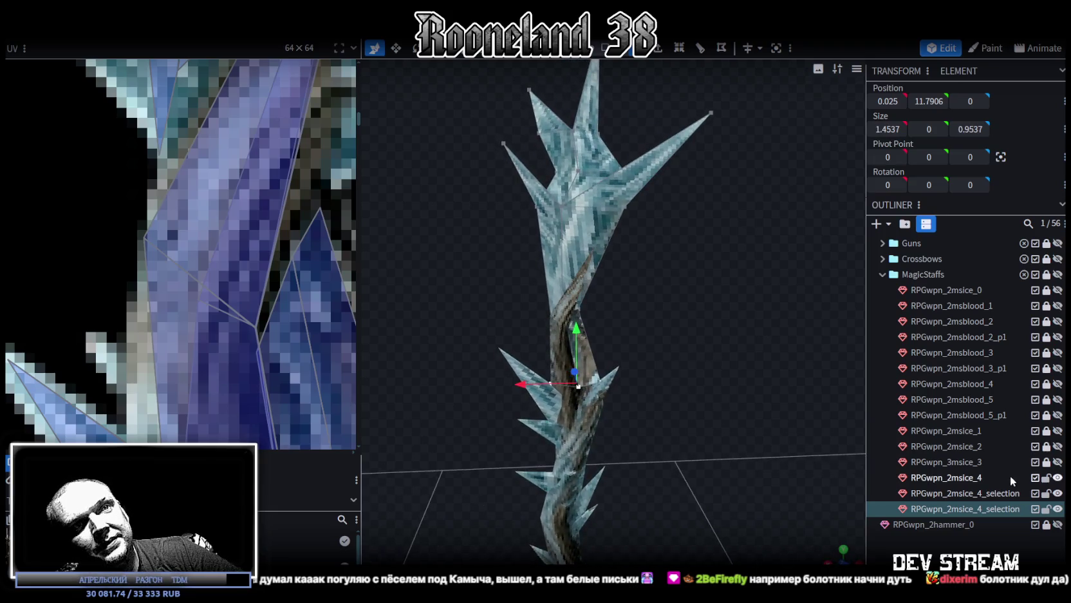
pyautogui.click(979, 493)
pyautogui.click(974, 477)
pyautogui.keyDown('ctrl'); pyautogui.click(971, 493); pyautogui.keyUp('ctrl')
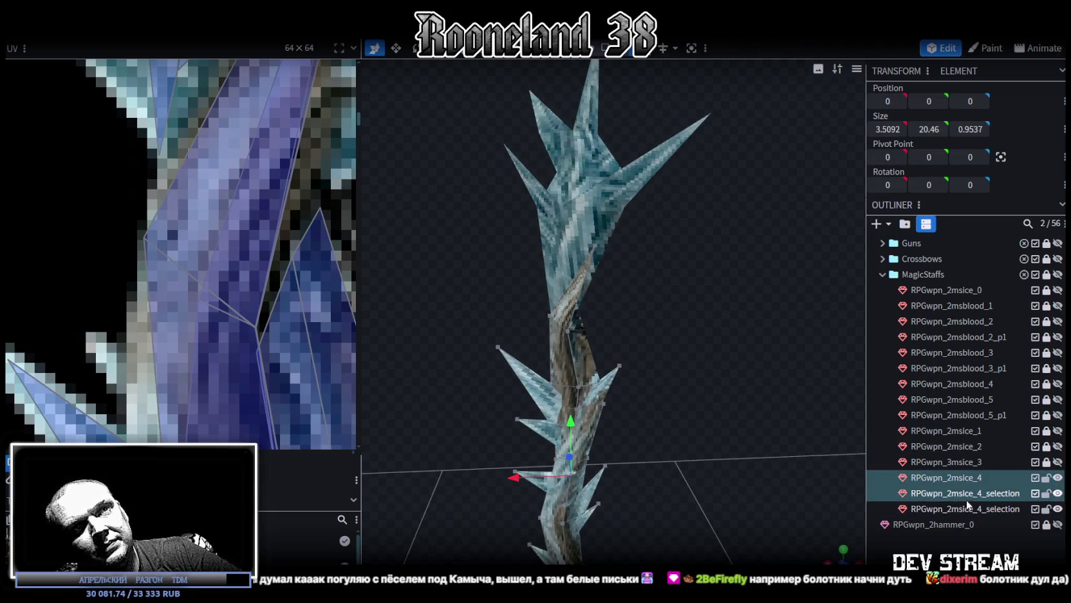
pyautogui.keyDown('ctrl'); pyautogui.click(967, 510); pyautogui.keyUp('ctrl')
pyautogui.rightClick(967, 510)
pyautogui.click(898, 293)
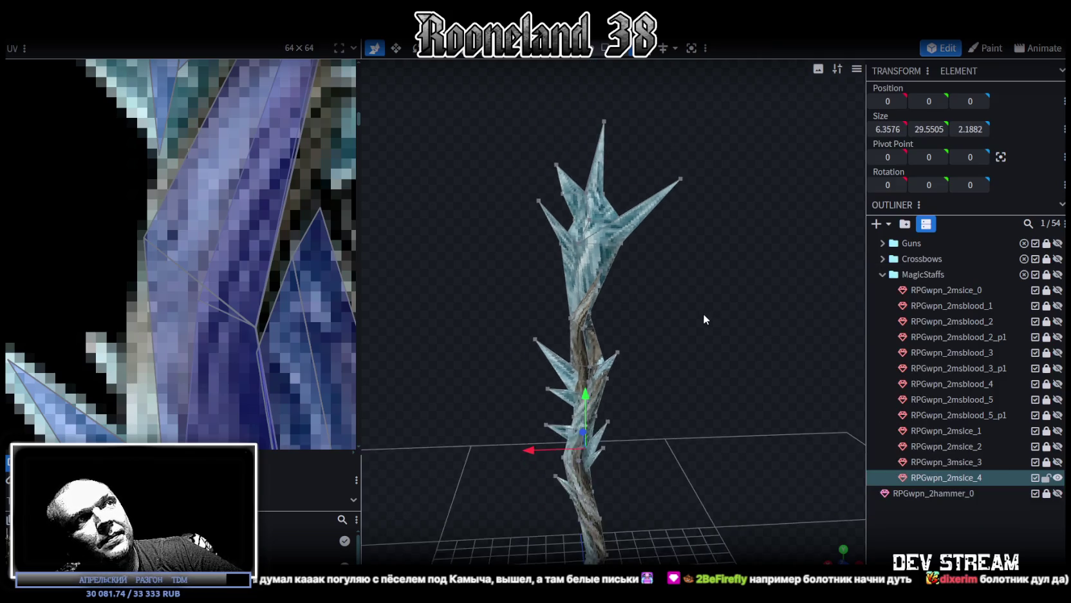
# - Select every vertex of the merged staff and merge the overlapping vertices
pyautogui.moveTo(704, 313); pyautogui.dragTo(691, 197)
pyautogui.hotkey('ctrl', 'a')
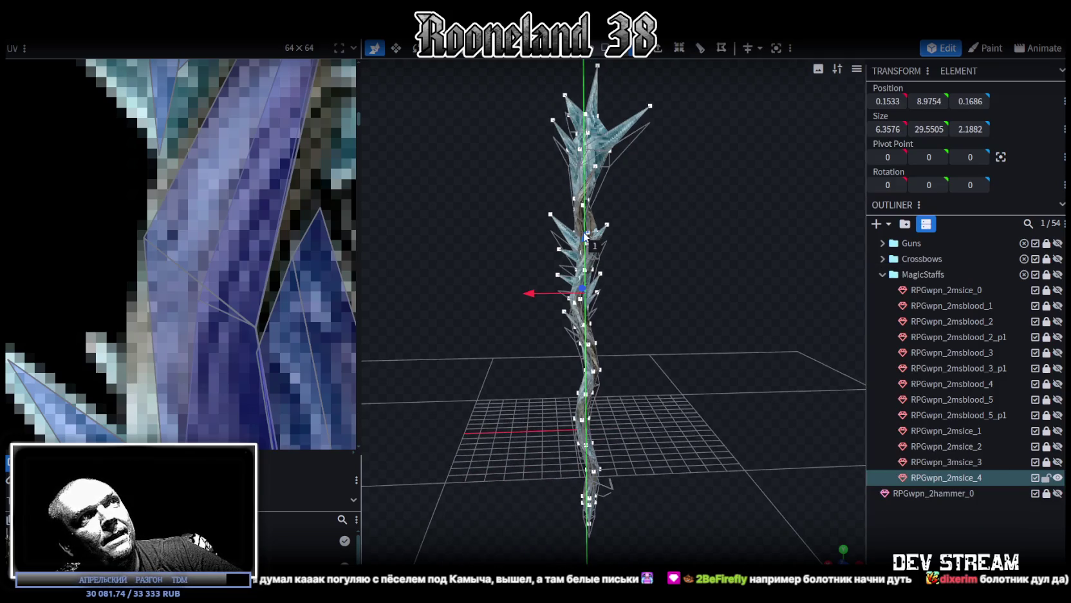
pyautogui.moveTo(586, 253); pyautogui.dragTo(586, 257)
pyautogui.click(534, 142)
# - Push a right-spire vertex slightly in depth, lower it, and nudge it 0.2 along X
pyautogui.moveTo(678, 208)
pyautogui.mouseDown()
pyautogui.moveTo(651, 274)
pyautogui.moveTo(599, 304)
pyautogui.moveTo(632, 295)
pyautogui.moveTo(605, 246)
pyautogui.moveTo(641, 285)
pyautogui.mouseUp()
pyautogui.scroll(2, 598, 290)
pyautogui.scroll(5, 597, 289)
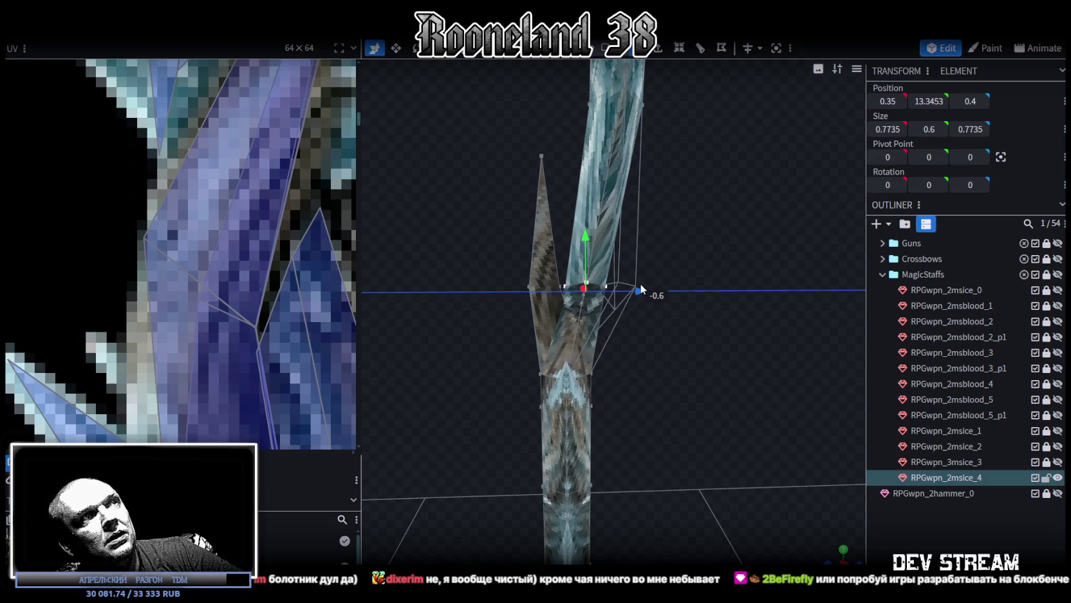
pyautogui.moveTo(463, 249)
pyautogui.mouseDown()
pyautogui.moveTo(762, 284)
pyautogui.moveTo(669, 267)
pyautogui.mouseUp()
pyautogui.moveTo(759, 291)
pyautogui.keyDown('ctrl'); pyautogui.mouseDown()
pyautogui.moveTo(675, 264)
pyautogui.moveTo(636, 269)
pyautogui.moveTo(713, 289)
pyautogui.moveTo(594, 263)
pyautogui.moveTo(531, 281)
pyautogui.mouseUp(); pyautogui.keyUp('ctrl')
pyautogui.click(515, 173)
pyautogui.moveTo(521, 177); pyautogui.dragTo(661, 183)
pyautogui.moveTo(481, 173)
pyautogui.mouseDown()
pyautogui.moveTo(589, 147)
pyautogui.moveTo(644, 161)
pyautogui.mouseUp()
pyautogui.moveTo(700, 111); pyautogui.dragTo(686, 123)
pyautogui.moveTo(640, 178); pyautogui.dragTo(630, 180)
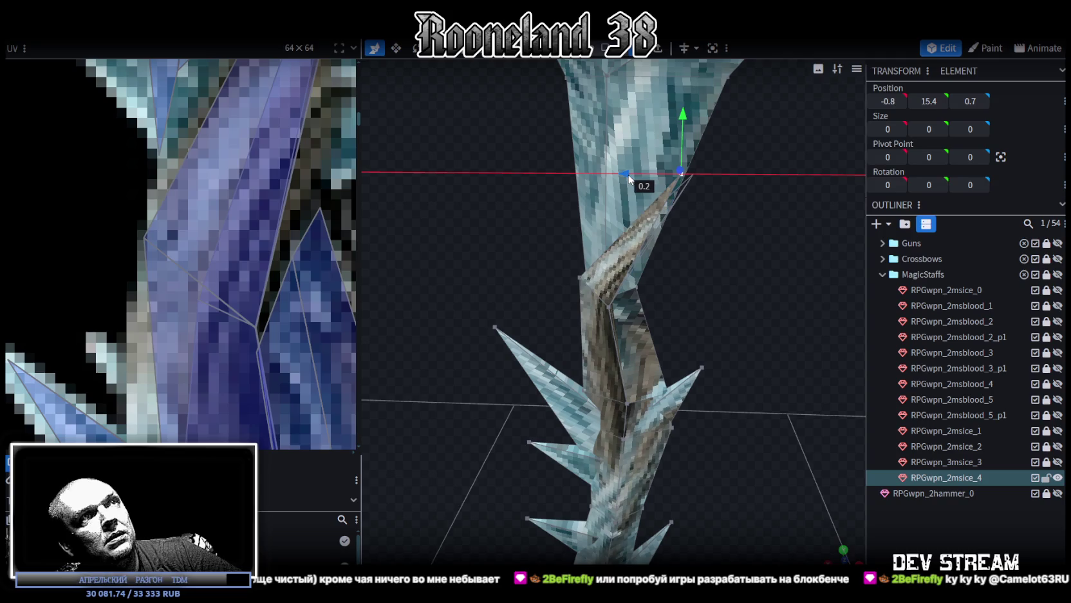
# - Box-select the upper crest spike vertices and lower them, centring them at Y 17.3848
pyautogui.moveTo(629, 174)
pyautogui.mouseDown(button='middle')
pyautogui.moveTo(747, 268)
pyautogui.moveTo(556, 239)
pyautogui.moveTo(510, 257)
pyautogui.moveTo(611, 254)
pyautogui.moveTo(793, 284)
pyautogui.moveTo(712, 268)
pyautogui.moveTo(783, 268)
pyautogui.moveTo(698, 282)
pyautogui.moveTo(800, 269)
pyautogui.moveTo(700, 323)
pyautogui.moveTo(621, 282)
pyautogui.moveTo(566, 140)
pyautogui.mouseUp(button='middle')
pyautogui.moveTo(515, 75); pyautogui.dragTo(758, 273)
pyautogui.moveTo(622, 146); pyautogui.dragTo(623, 178)
pyautogui.scroll(-2, 182, 213)
pyautogui.scroll(-2, 232, 191)
pyautogui.scroll(-3, 232, 191)
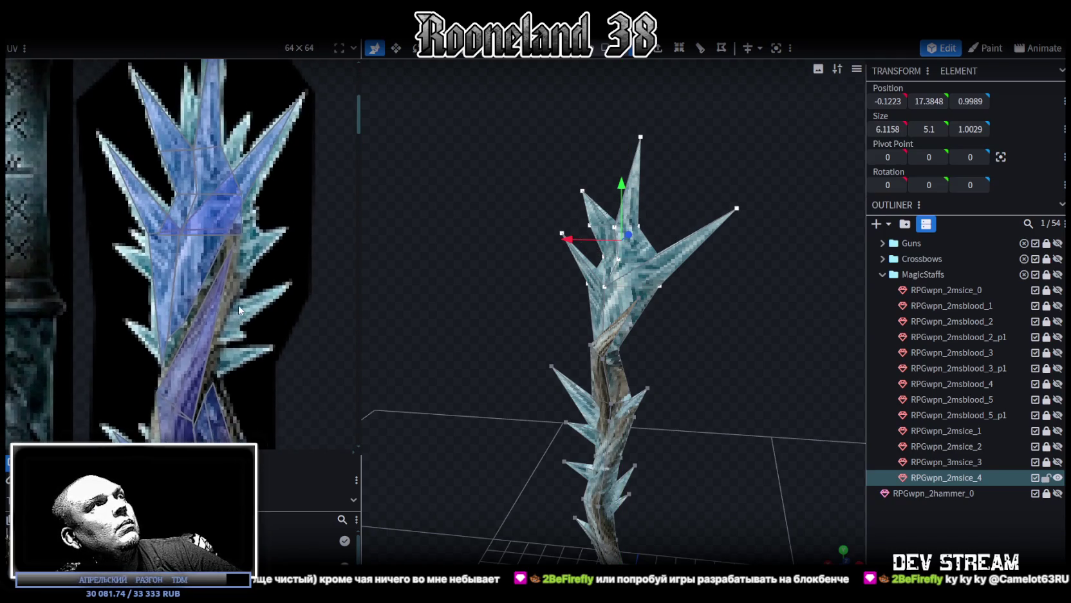
# - Lower the spike vertices further and pull the right crest spike tip inward and down
pyautogui.moveTo(630, 182); pyautogui.dragTo(623, 203)
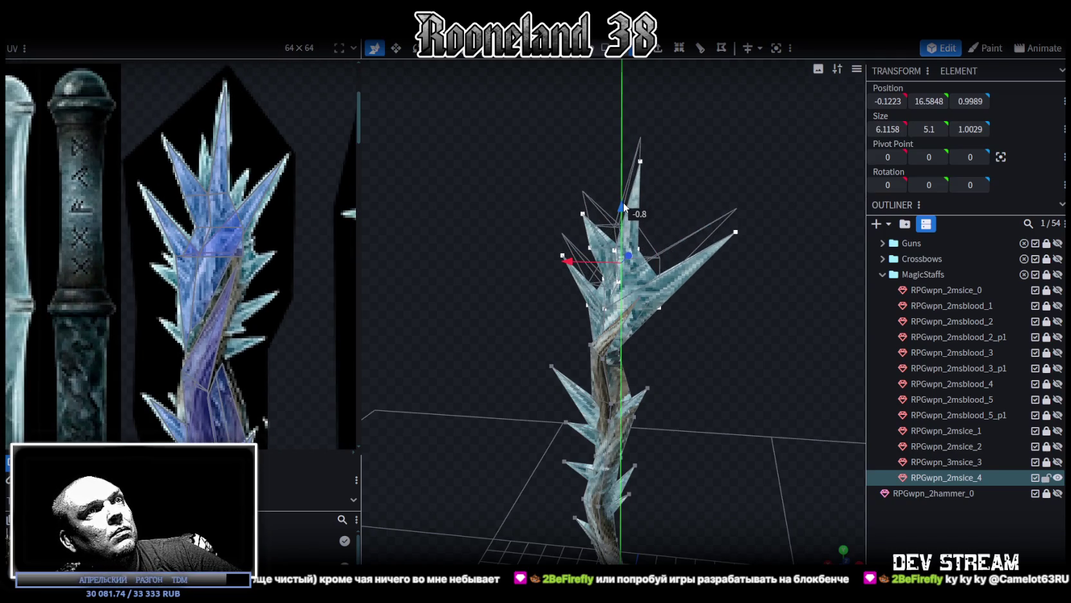
pyautogui.moveTo(568, 261); pyautogui.dragTo(565, 264)
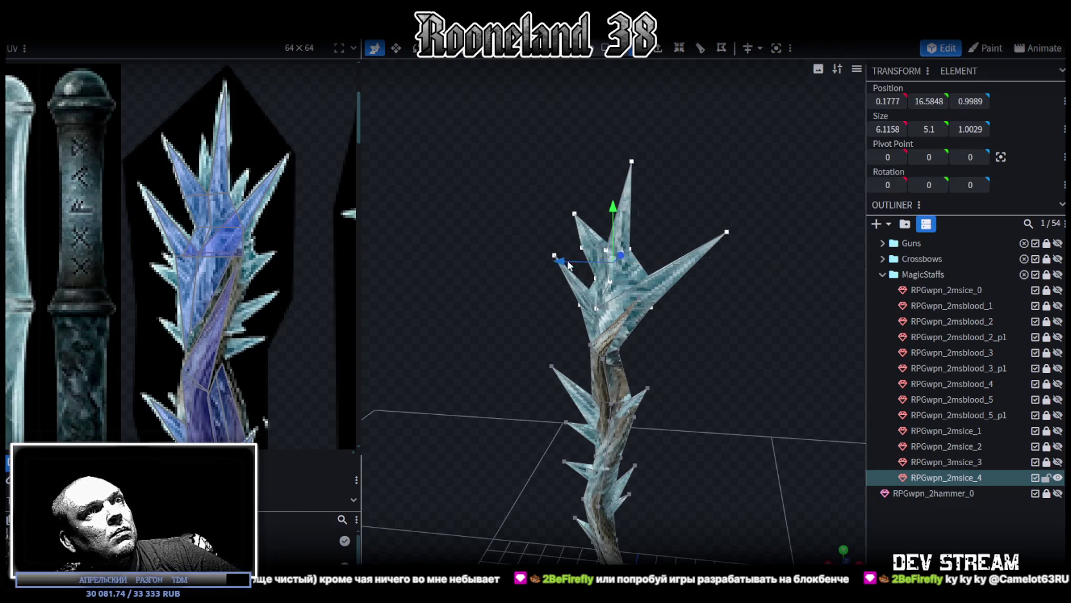
pyautogui.scroll(3, 740, 372)
pyautogui.click(782, 177)
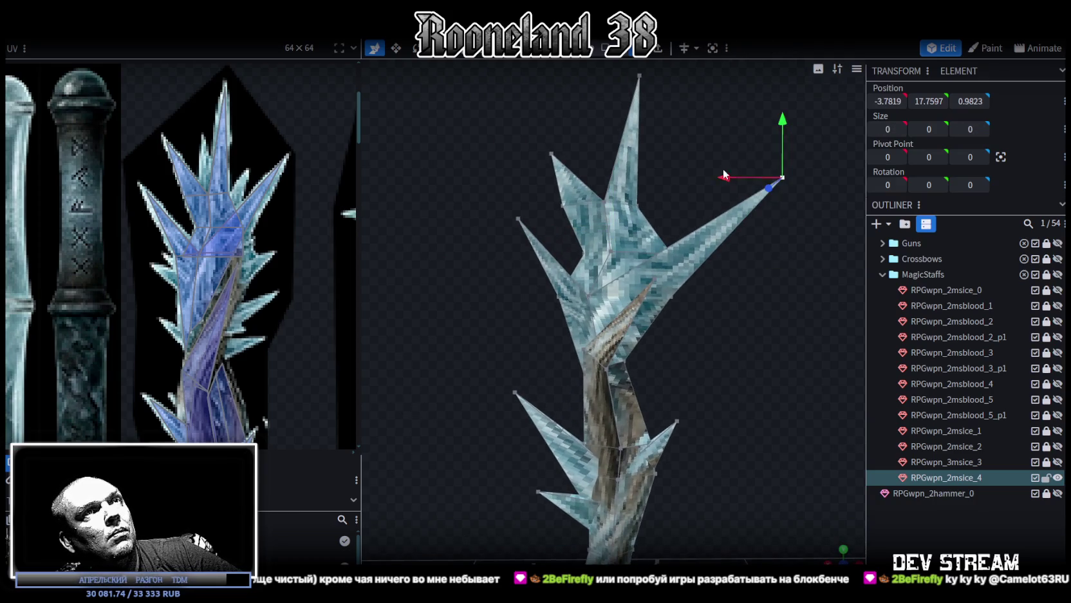
pyautogui.moveTo(726, 178); pyautogui.dragTo(685, 176)
pyautogui.moveTo(731, 132); pyautogui.dragTo(723, 107)
pyautogui.moveTo(681, 173); pyautogui.dragTo(675, 221)
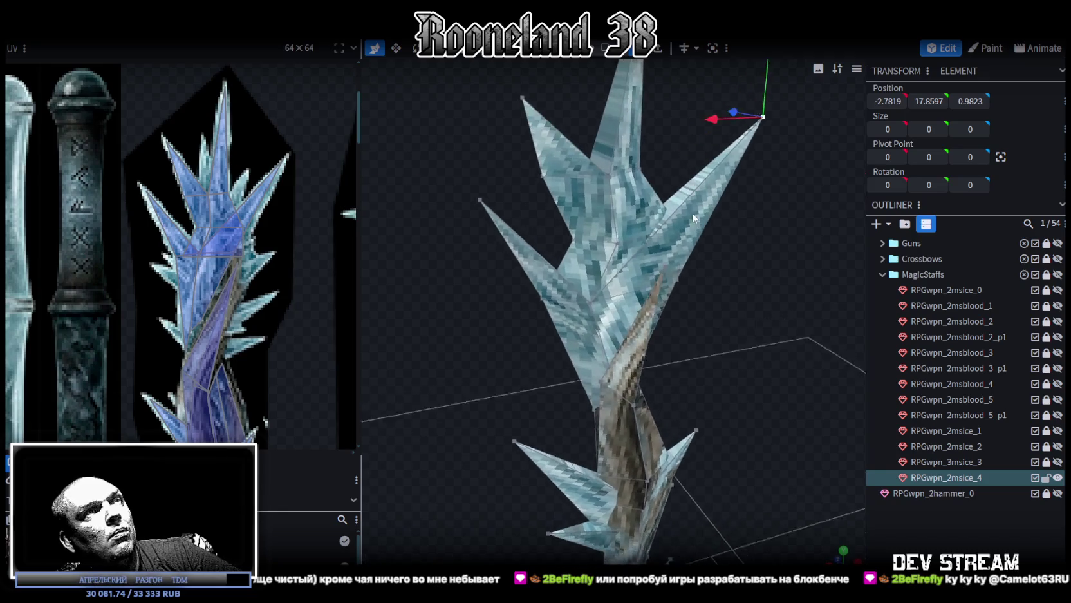
# - Shift crest vertices sideways by 0.3, 0.2, 0.1 and 0.3, nudging the top spike vertex too
pyautogui.click(674, 225)
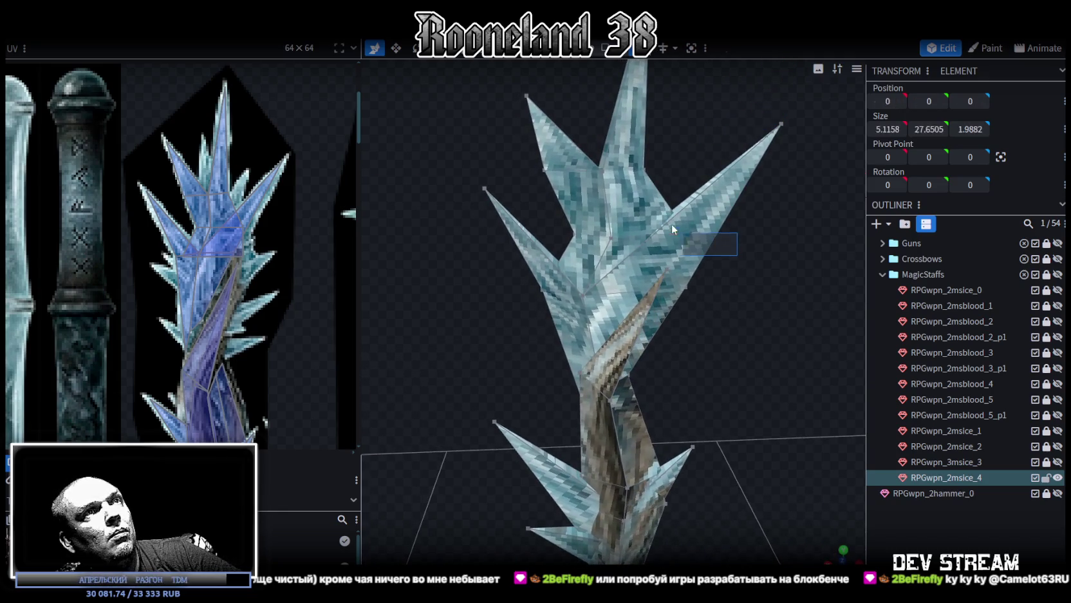
pyautogui.moveTo(629, 232)
pyautogui.mouseDown()
pyautogui.moveTo(616, 243)
pyautogui.moveTo(540, 203)
pyautogui.mouseUp()
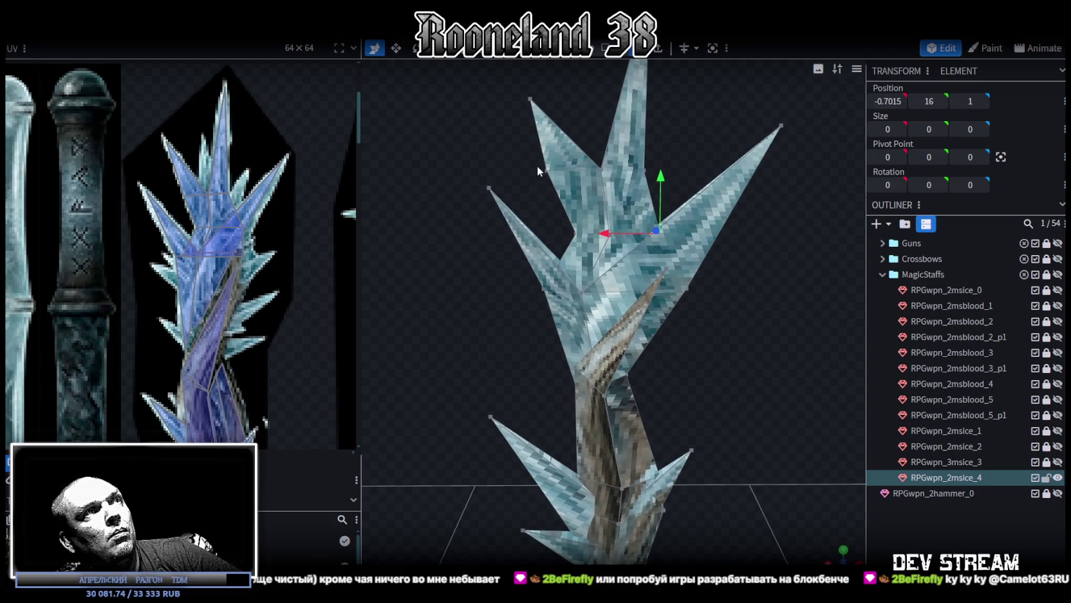
pyautogui.keyDown('shift'); pyautogui.click(582, 235); pyautogui.keyUp('shift')
pyautogui.moveTo(522, 202); pyautogui.dragTo(504, 212)
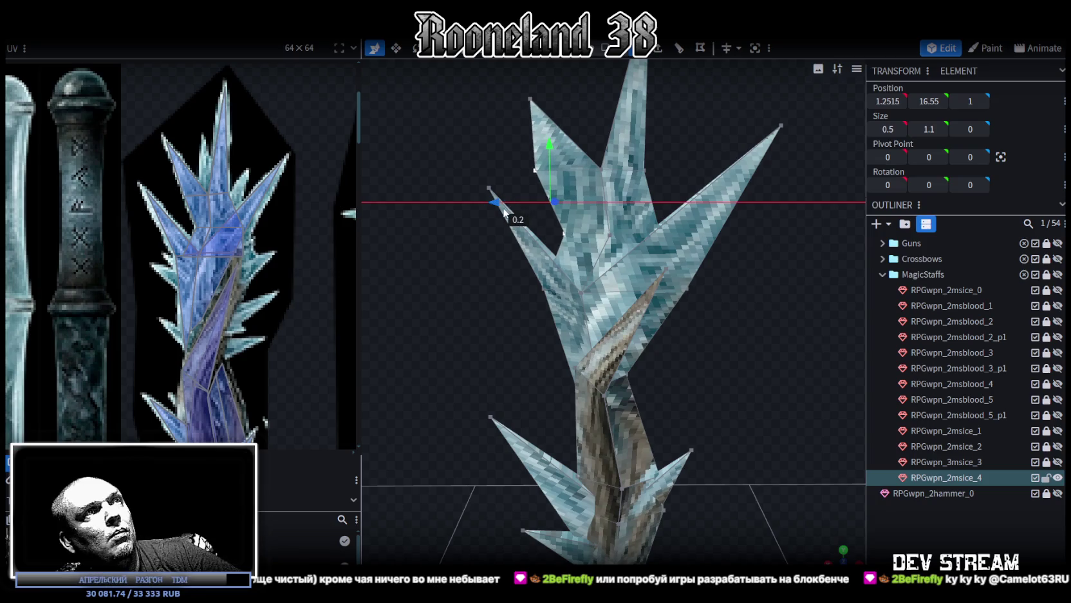
pyautogui.click(528, 99)
pyautogui.moveTo(517, 104)
pyautogui.mouseDown()
pyautogui.moveTo(465, 98)
pyautogui.moveTo(516, 76)
pyautogui.moveTo(518, 98)
pyautogui.mouseUp()
pyautogui.click(602, 211)
pyautogui.moveTo(566, 211); pyautogui.dragTo(557, 211)
pyautogui.moveTo(625, 232); pyautogui.dragTo(625, 262, button='right')
pyautogui.moveTo(666, 229)
pyautogui.mouseDown()
pyautogui.moveTo(628, 255)
pyautogui.moveTo(593, 244)
pyautogui.mouseUp()
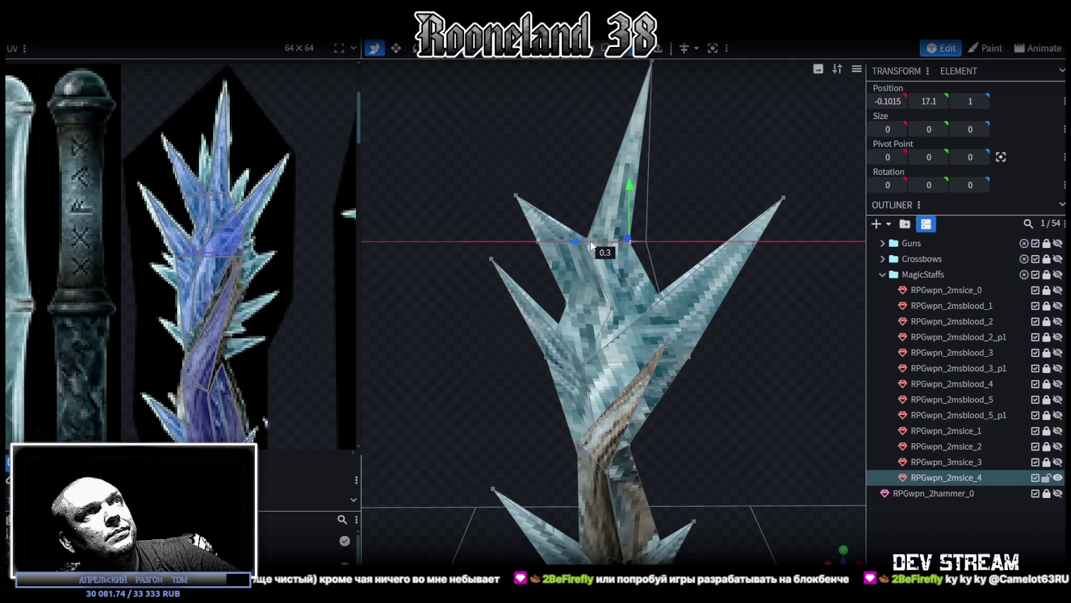
# - Raise the crest-centre vertices slightly and push them back in depth to Z 0.7985
pyautogui.scroll(-2, 650, 282)
pyautogui.moveTo(592, 297)
pyautogui.mouseDown()
pyautogui.moveTo(622, 322)
pyautogui.moveTo(581, 312)
pyautogui.mouseUp()
pyautogui.moveTo(613, 255); pyautogui.dragTo(615, 253)
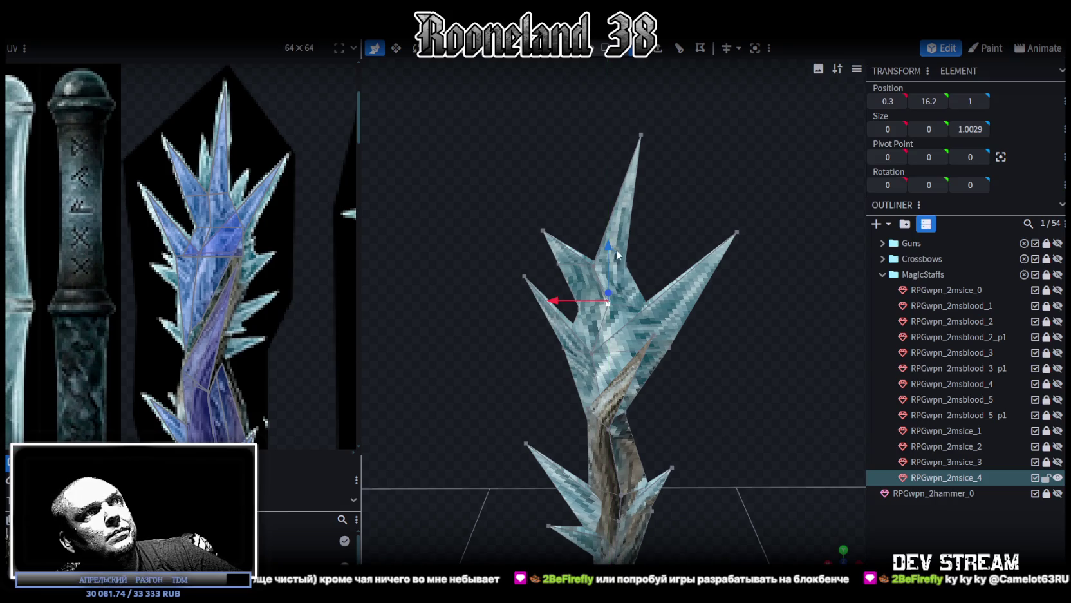
pyautogui.moveTo(712, 348)
pyautogui.mouseDown()
pyautogui.moveTo(751, 350)
pyautogui.moveTo(761, 309)
pyautogui.moveTo(710, 332)
pyautogui.moveTo(707, 299)
pyautogui.moveTo(702, 335)
pyautogui.moveTo(620, 319)
pyautogui.moveTo(629, 314)
pyautogui.mouseUp()
pyautogui.moveTo(755, 240)
pyautogui.mouseDown()
pyautogui.moveTo(475, 270)
pyautogui.moveTo(589, 287)
pyautogui.mouseUp()
# - Move several crest vertices back along Z, one of them by 0.2
pyautogui.moveTo(732, 332)
pyautogui.mouseDown()
pyautogui.moveTo(726, 355)
pyautogui.moveTo(684, 358)
pyautogui.moveTo(736, 344)
pyautogui.moveTo(680, 374)
pyautogui.moveTo(658, 307)
pyautogui.moveTo(766, 330)
pyautogui.moveTo(837, 295)
pyautogui.mouseUp()
pyautogui.click(661, 251)
pyautogui.moveTo(661, 251)
pyautogui.mouseDown()
pyautogui.moveTo(590, 341)
pyautogui.moveTo(602, 245)
pyautogui.mouseUp()
pyautogui.moveTo(596, 238)
pyautogui.mouseDown()
pyautogui.moveTo(740, 271)
pyautogui.moveTo(698, 270)
pyautogui.moveTo(707, 294)
pyautogui.moveTo(714, 278)
pyautogui.mouseUp()
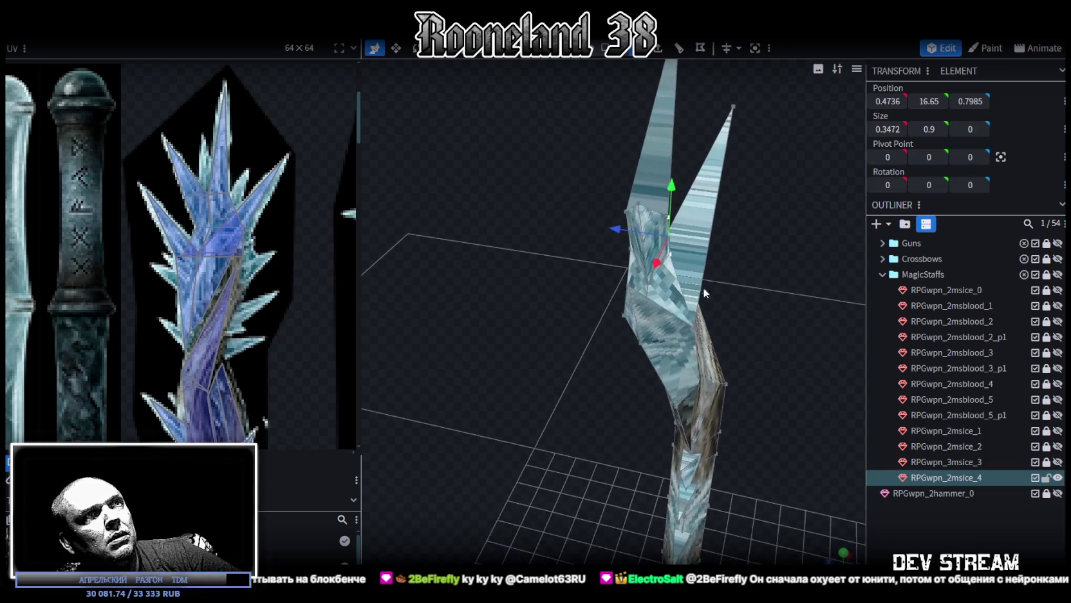
pyautogui.click(630, 339)
pyautogui.moveTo(591, 333)
pyautogui.mouseDown()
pyautogui.moveTo(582, 329)
pyautogui.moveTo(804, 328)
pyautogui.moveTo(695, 268)
pyautogui.mouseUp()
# - Move the tallest spike's tip 0.2 in depth to Z 0.8
pyautogui.click(650, 280)
pyautogui.moveTo(770, 288)
pyautogui.mouseDown()
pyautogui.moveTo(617, 279)
pyautogui.moveTo(739, 275)
pyautogui.moveTo(771, 288)
pyautogui.moveTo(781, 275)
pyautogui.mouseUp()
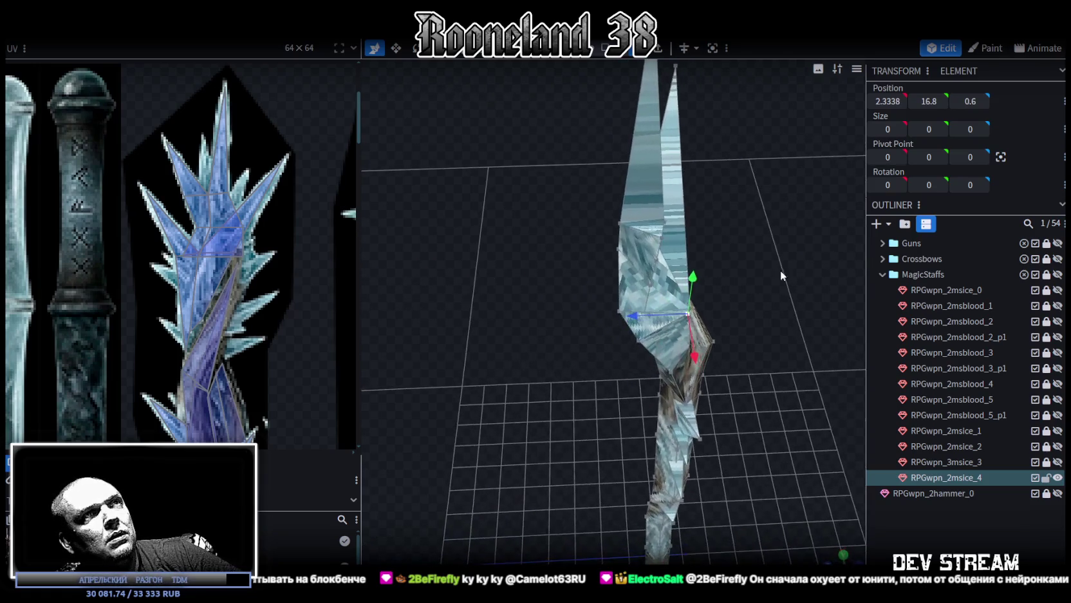
pyautogui.click(666, 232)
pyautogui.click(660, 260)
pyautogui.moveTo(782, 272)
pyautogui.mouseDown()
pyautogui.moveTo(529, 235)
pyautogui.moveTo(471, 264)
pyautogui.moveTo(569, 280)
pyautogui.mouseUp()
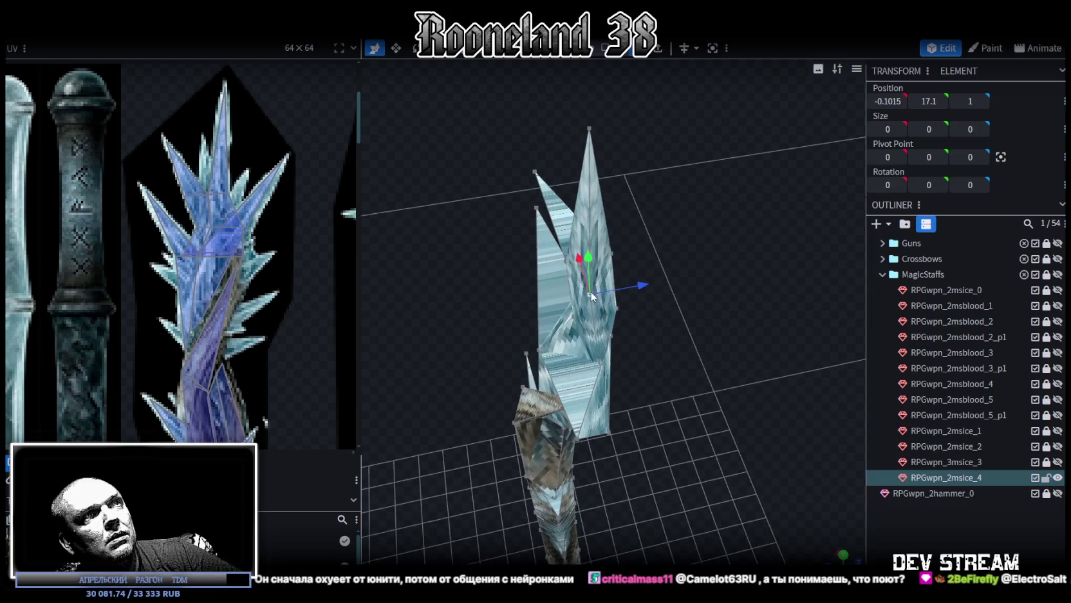
pyautogui.click(590, 130)
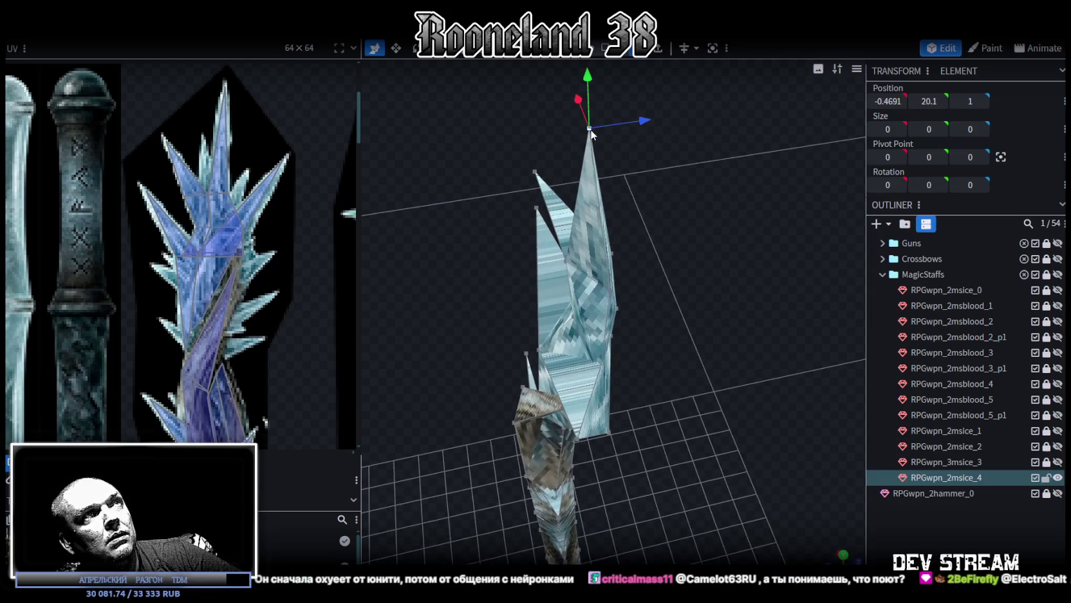
pyautogui.moveTo(656, 125)
pyautogui.mouseDown()
pyautogui.moveTo(627, 124)
pyautogui.moveTo(492, 254)
pyautogui.moveTo(508, 296)
pyautogui.moveTo(599, 216)
pyautogui.moveTo(573, 211)
pyautogui.moveTo(688, 223)
pyautogui.mouseUp()
# - Select a crest face and switch the view to Face Orientation to reveal reversed faces
pyautogui.scroll(3, 508, 293)
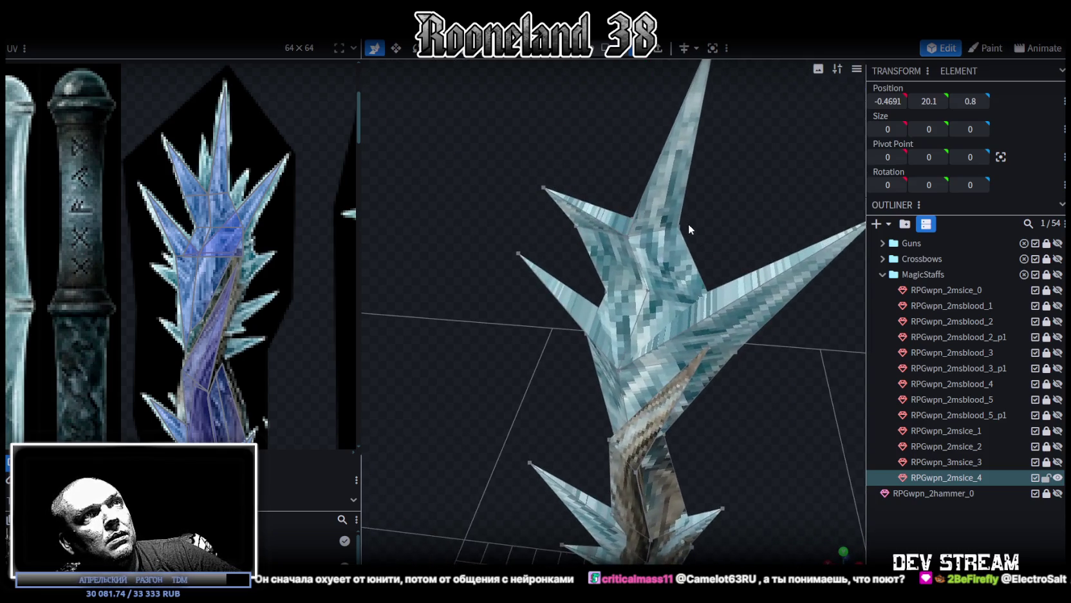
pyautogui.click(649, 297)
pyautogui.moveTo(657, 284); pyautogui.dragTo(746, 198)
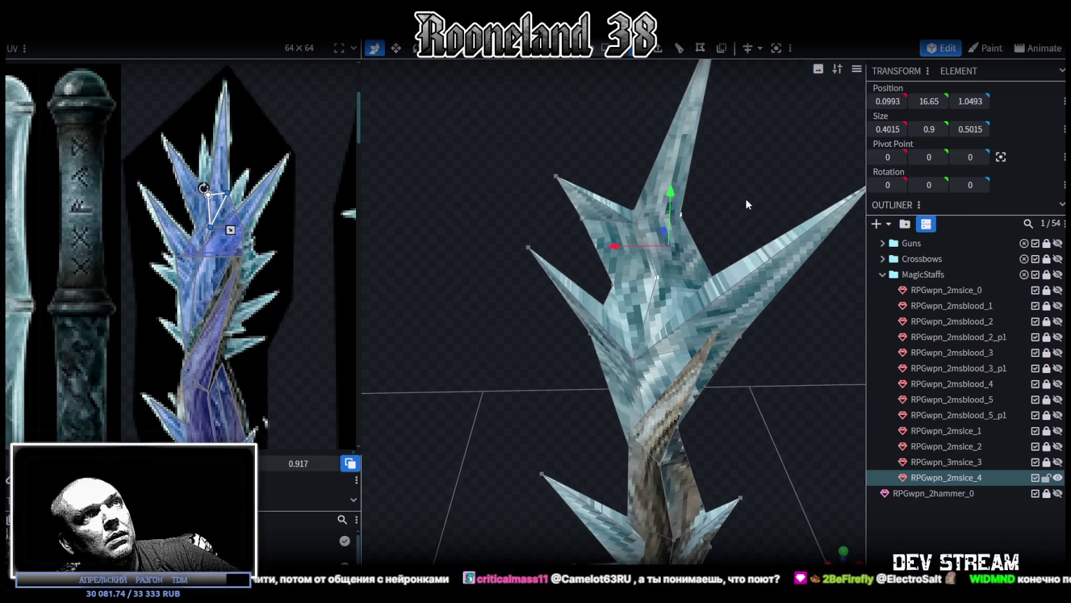
pyautogui.press('z')
pyautogui.moveTo(780, 350); pyautogui.dragTo(757, 351)
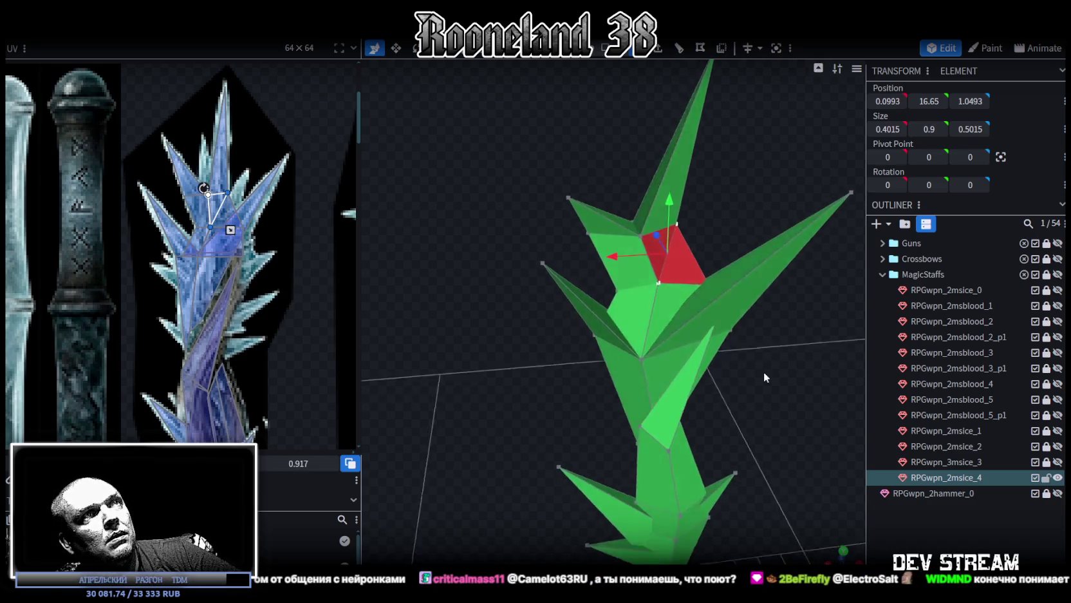
# - Select the reversed red face on the crest and its neighbouring face
pyautogui.scroll(2, 764, 371)
pyautogui.click(685, 260)
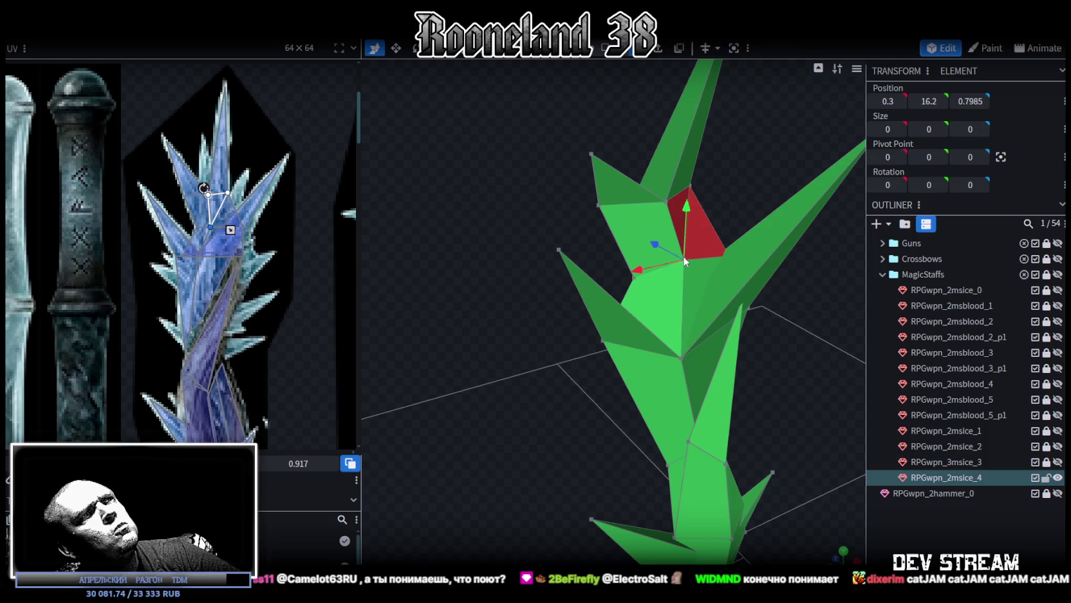
pyautogui.keyDown('shift'); pyautogui.click(599, 205); pyautogui.keyUp('shift')
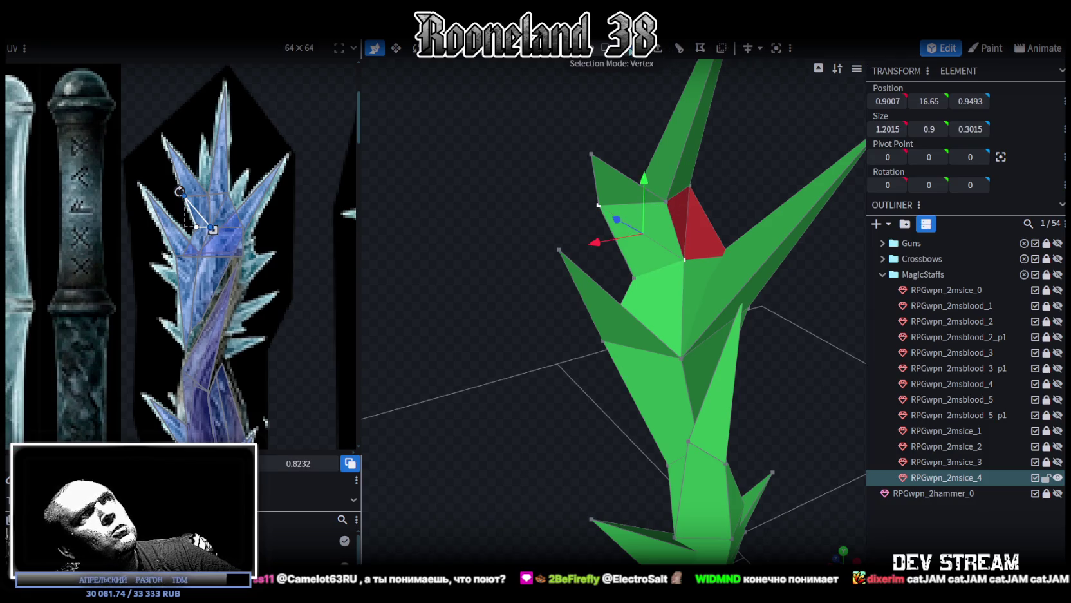
pyautogui.click(695, 222)
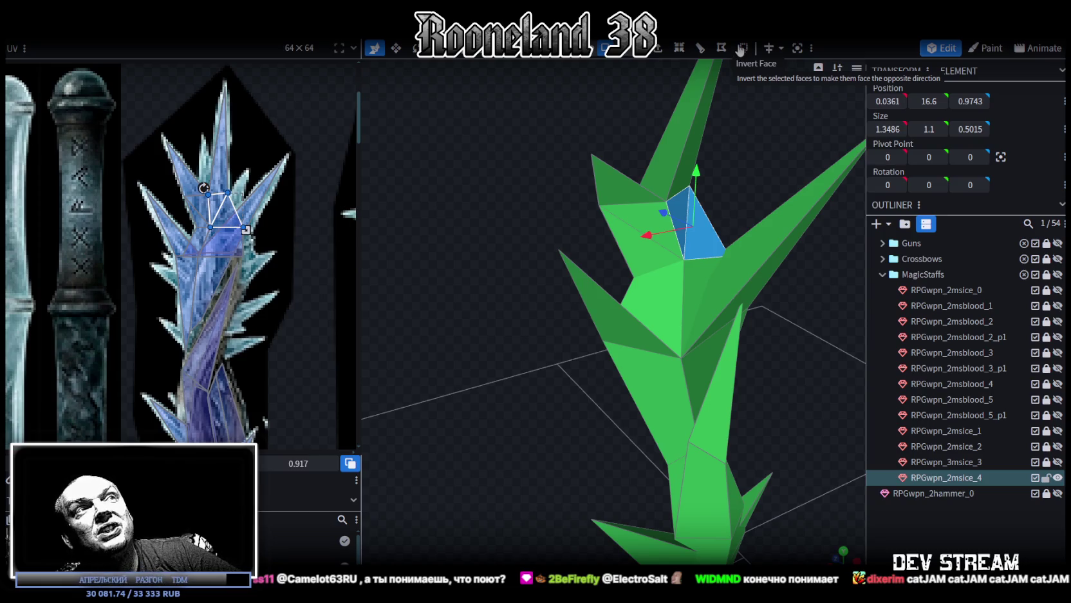
pyautogui.scroll(-2, 668, 266)
pyautogui.scroll(-2, 670, 277)
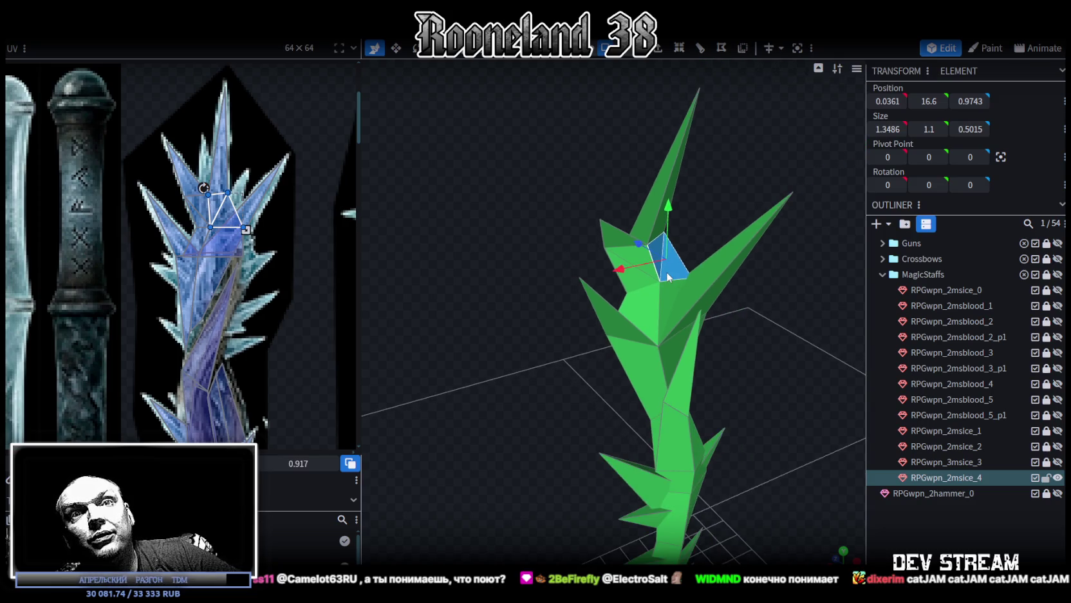
pyautogui.moveTo(669, 282); pyautogui.dragTo(706, 345)
pyautogui.scroll(3, 664, 324)
pyautogui.scroll(1, 667, 322)
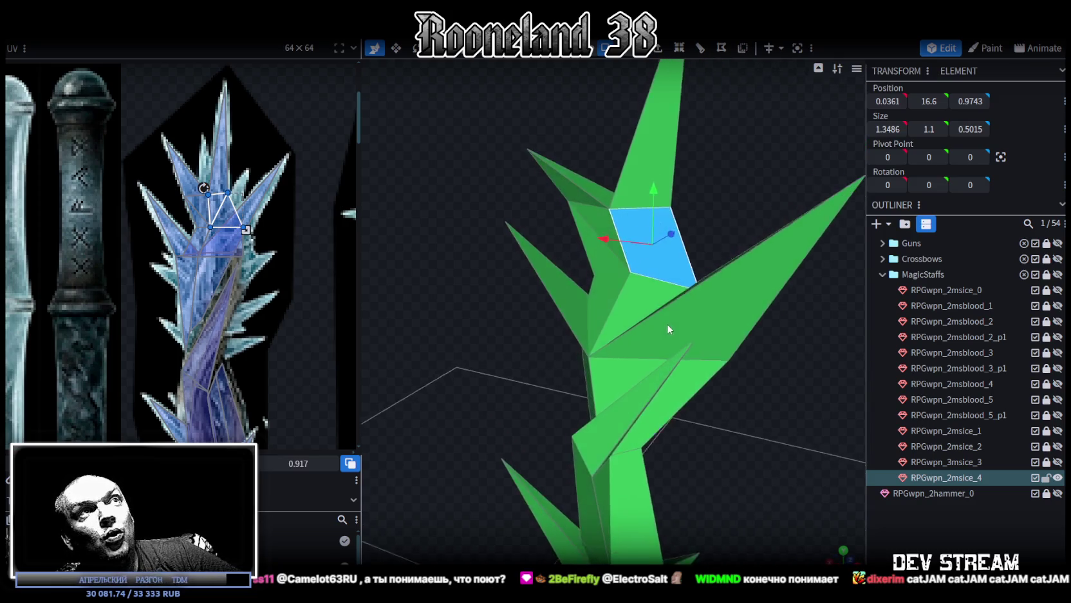
pyautogui.click(616, 291)
pyautogui.moveTo(808, 419)
pyautogui.mouseDown()
pyautogui.moveTo(757, 401)
pyautogui.moveTo(735, 246)
pyautogui.mouseUp()
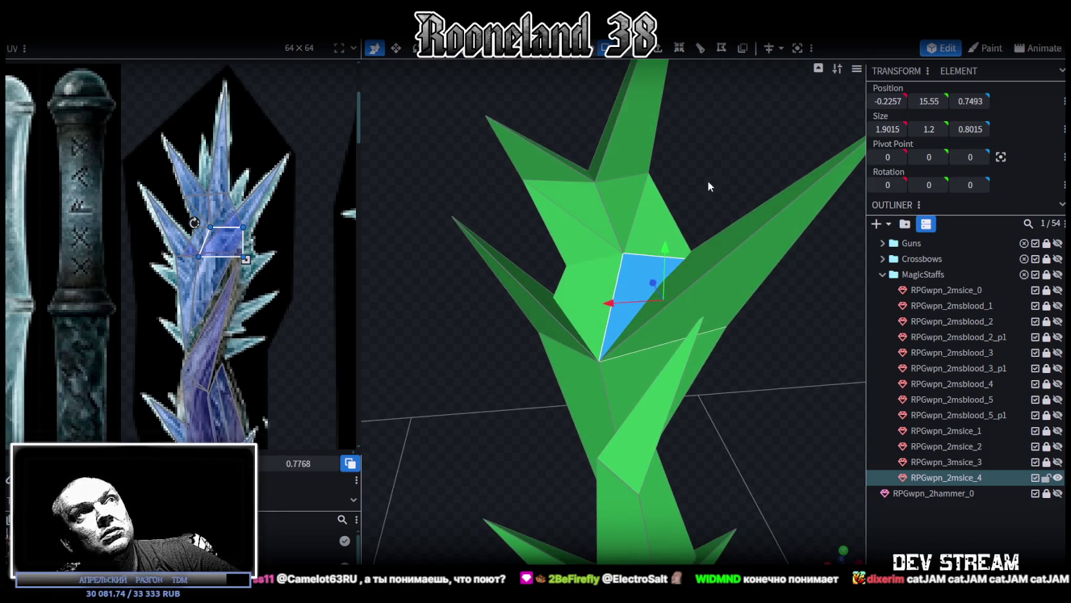
# - In vertex mode, select the corners of the reversed quad face at the crest base
pyautogui.click(608, 47)
pyautogui.click(726, 325)
pyautogui.keyDown('shift'); pyautogui.click(623, 253); pyautogui.keyUp('shift')
pyautogui.moveTo(456, 237)
pyautogui.mouseDown()
pyautogui.moveTo(544, 245)
pyautogui.moveTo(510, 259)
pyautogui.moveTo(653, 372)
pyautogui.mouseUp()
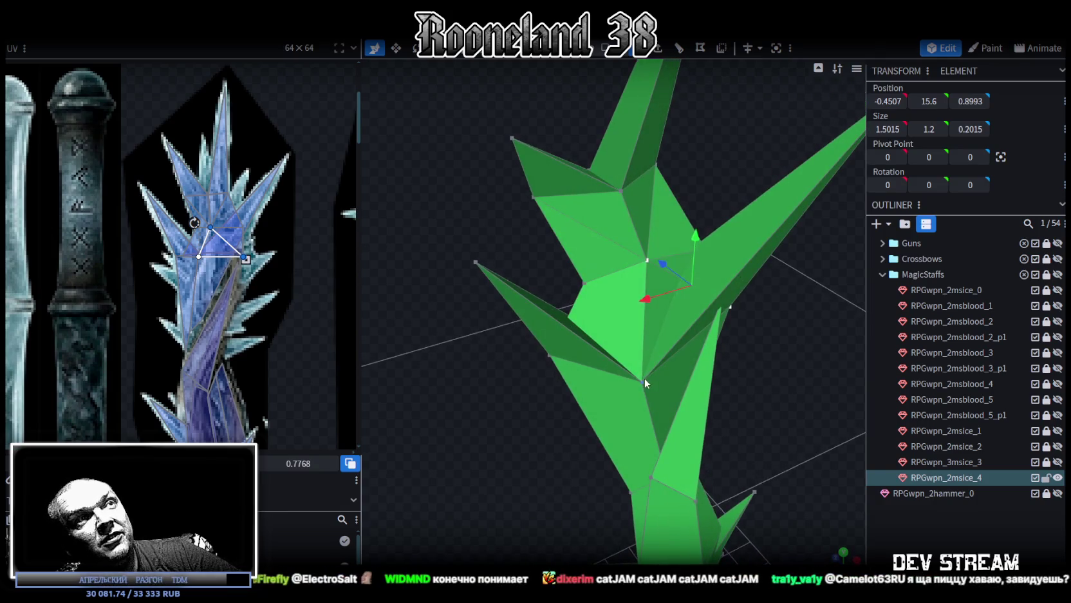
pyautogui.click(644, 379)
pyautogui.keyDown('shift'); pyautogui.click(586, 284); pyautogui.keyUp('shift')
pyautogui.moveTo(525, 244)
pyautogui.mouseDown()
pyautogui.moveTo(760, 247)
pyautogui.moveTo(615, 278)
pyautogui.mouseUp()
pyautogui.keyDown('shift'); pyautogui.click(532, 277); pyautogui.keyUp('shift')
pyautogui.keyDown('shift'); pyautogui.click(613, 236); pyautogui.keyUp('shift')
pyautogui.keyDown('shift'); pyautogui.click(641, 319); pyautogui.keyUp('shift')
pyautogui.moveTo(488, 343)
pyautogui.mouseDown()
pyautogui.moveTo(421, 355)
pyautogui.moveTo(436, 328)
pyautogui.moveTo(554, 329)
pyautogui.mouseUp()
# - Inspect crest faces from top-down and other angles, then clear the face selection
pyautogui.click(648, 314)
pyautogui.moveTo(450, 360)
pyautogui.mouseDown()
pyautogui.moveTo(393, 376)
pyautogui.moveTo(396, 417)
pyautogui.moveTo(426, 423)
pyautogui.moveTo(499, 298)
pyautogui.mouseUp()
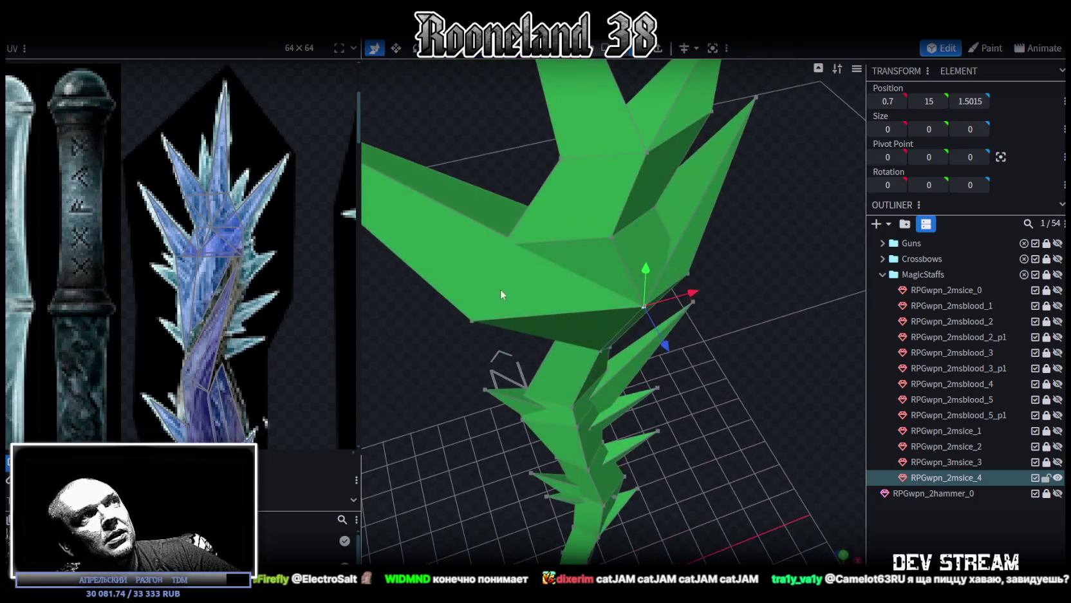
pyautogui.click(504, 249)
pyautogui.moveTo(725, 340)
pyautogui.mouseDown()
pyautogui.moveTo(707, 379)
pyautogui.moveTo(883, 400)
pyautogui.moveTo(679, 421)
pyautogui.moveTo(666, 394)
pyautogui.moveTo(559, 331)
pyautogui.moveTo(450, 149)
pyautogui.moveTo(522, 263)
pyautogui.mouseUp()
pyautogui.click(571, 351)
# - Push the crest vertex at X −0.7015, Y 16 out 0.4 to Z 1.4, restoring Textured view
pyautogui.moveTo(464, 124); pyautogui.dragTo(579, 171)
pyautogui.moveTo(580, 334)
pyautogui.mouseDown()
pyautogui.moveTo(618, 342)
pyautogui.moveTo(673, 304)
pyautogui.mouseUp()
pyautogui.press('z')
pyautogui.press('z')
pyautogui.press('z')
pyautogui.press('z')
pyautogui.press('z')
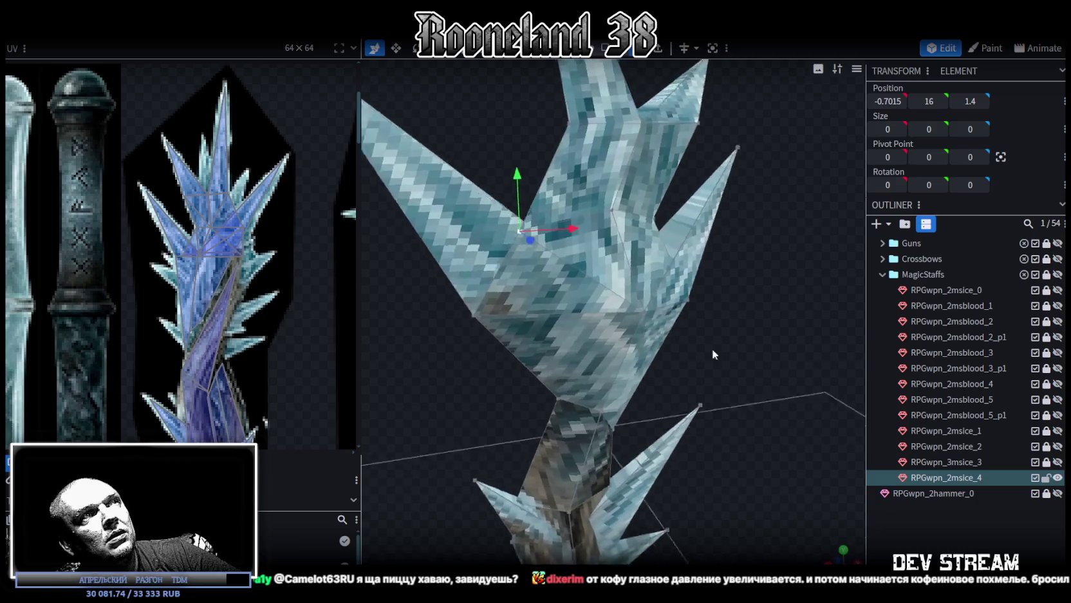
# - Pull a crest vertex back 0.6 in depth, then select another pair of crest vertices
pyautogui.moveTo(694, 362); pyautogui.dragTo(781, 375)
pyautogui.moveTo(636, 299)
pyautogui.mouseDown()
pyautogui.moveTo(564, 291)
pyautogui.moveTo(698, 306)
pyautogui.moveTo(644, 282)
pyautogui.mouseUp()
pyautogui.scroll(3, 553, 238)
pyautogui.moveTo(553, 238); pyautogui.dragTo(599, 212)
pyautogui.click(612, 208)
pyautogui.keyDown('shift'); pyautogui.click(570, 123); pyautogui.keyUp('shift')
# - Cycle the viewport display mode back to Face Orientation
pyautogui.press('z')
pyautogui.press('z')
pyautogui.press('z')
pyautogui.press('z')
pyautogui.press('z')
pyautogui.moveTo(757, 325)
pyautogui.mouseDown()
pyautogui.moveTo(716, 354)
pyautogui.moveTo(734, 316)
pyautogui.moveTo(757, 389)
pyautogui.moveTo(808, 398)
pyautogui.mouseUp()
pyautogui.press('z')
pyautogui.press('z')
pyautogui.press('z')
pyautogui.scroll(3, 851, 355)
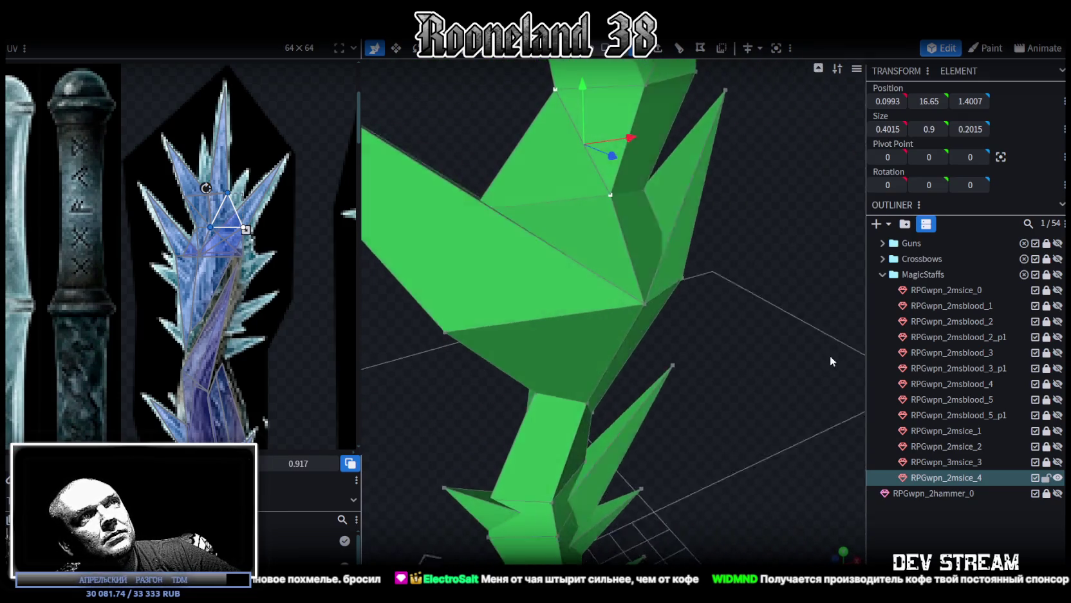
# - Select the red backward-facing face at the crest base and invert it to face outward
pyautogui.click(693, 282)
pyautogui.click(609, 192)
pyautogui.moveTo(757, 327)
pyautogui.mouseDown()
pyautogui.moveTo(659, 340)
pyautogui.moveTo(662, 308)
pyautogui.mouseUp()
pyautogui.click(653, 319)
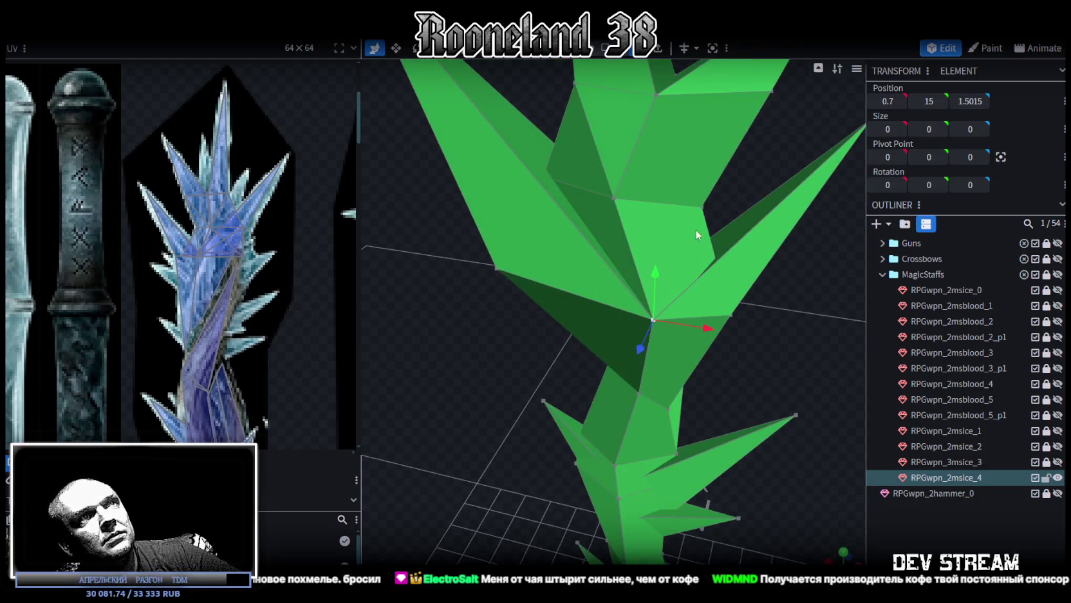
pyautogui.click(703, 212)
pyautogui.moveTo(606, 299); pyautogui.dragTo(619, 360)
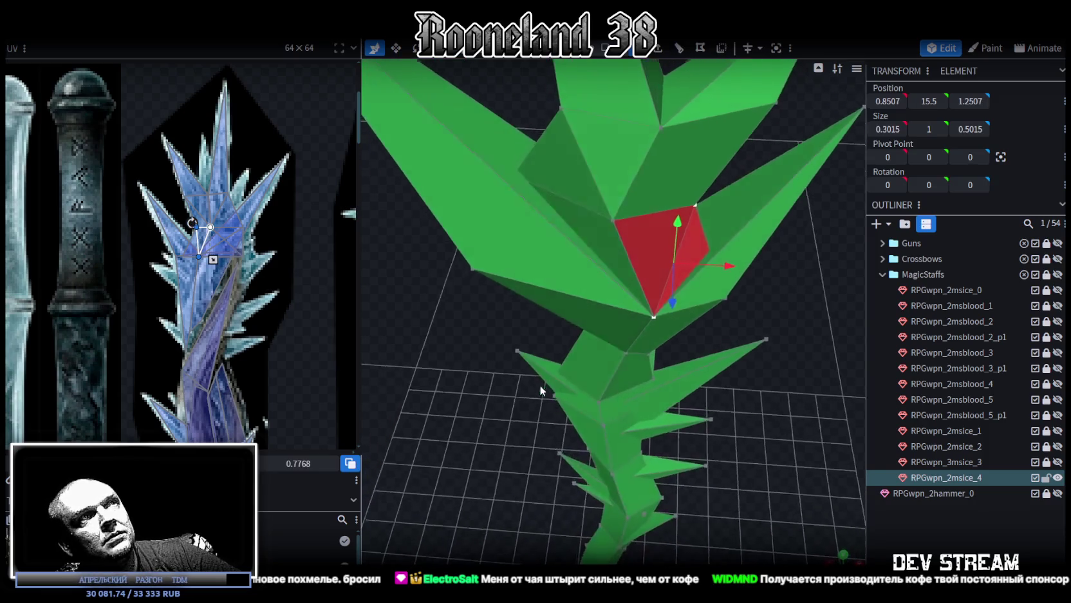
pyautogui.keyDown('shift'); pyautogui.click(696, 258); pyautogui.keyUp('shift')
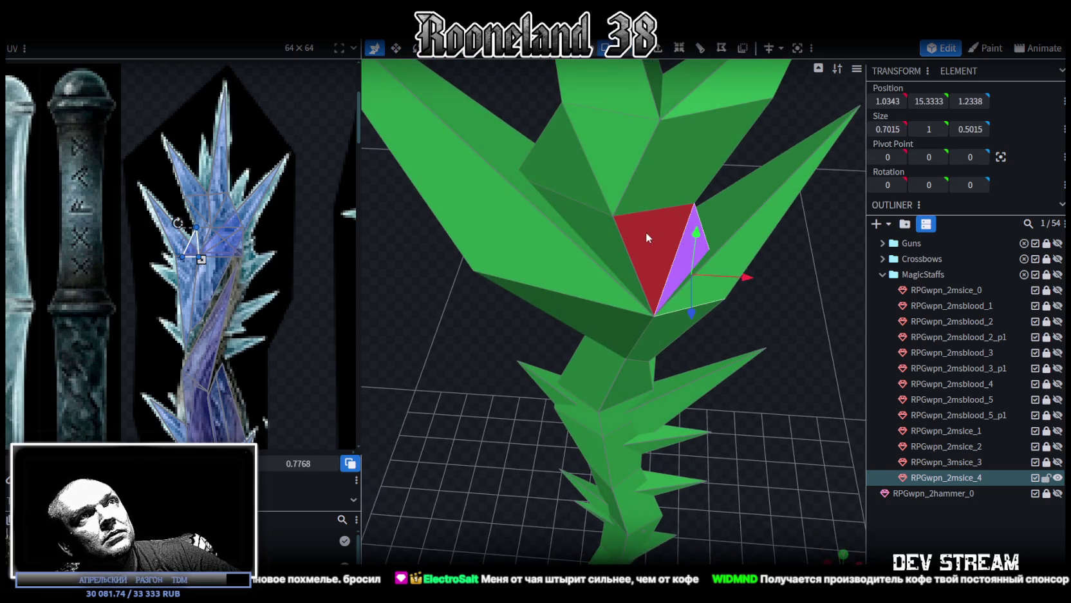
pyautogui.keyDown('shift'); pyautogui.click(647, 258); pyautogui.keyUp('shift')
pyautogui.moveTo(765, 301); pyautogui.dragTo(790, 336)
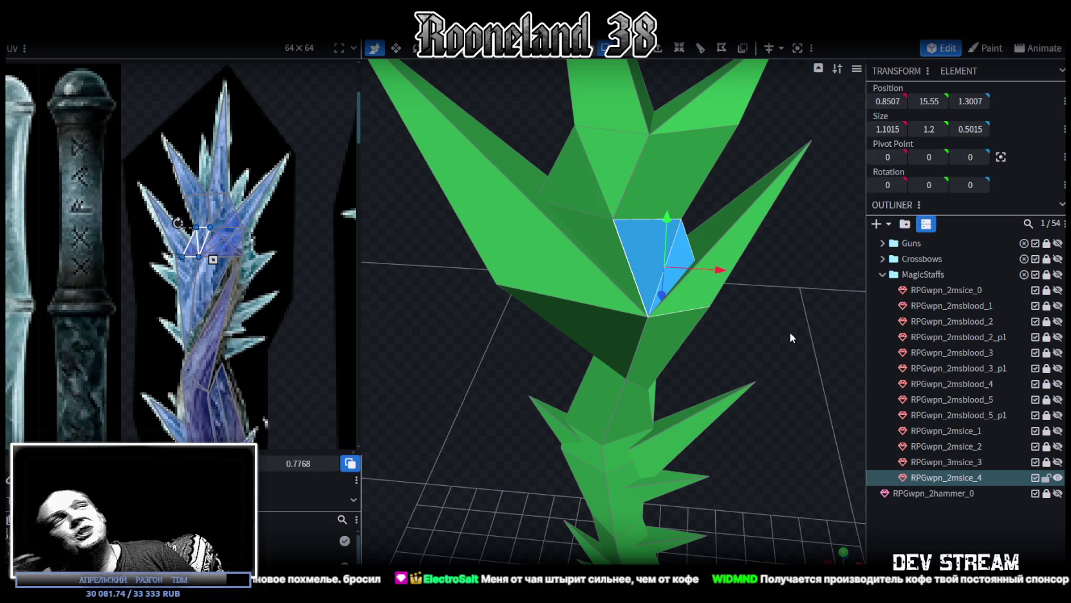
# - Box-select the vertices around the crest centre, centred at X 0.3, Y 16.2, Z 1.15
pyautogui.moveTo(546, 260)
pyautogui.mouseDown()
pyautogui.moveTo(471, 393)
pyautogui.moveTo(433, 344)
pyautogui.moveTo(368, 339)
pyautogui.moveTo(700, 351)
pyautogui.moveTo(527, 295)
pyautogui.moveTo(722, 156)
pyautogui.moveTo(744, 161)
pyautogui.moveTo(592, 234)
pyautogui.mouseUp()
pyautogui.scroll(3, 700, 352)
pyautogui.moveTo(693, 154)
pyautogui.mouseDown()
pyautogui.moveTo(605, 226)
pyautogui.moveTo(789, 386)
pyautogui.moveTo(529, 390)
pyautogui.moveTo(555, 366)
pyautogui.moveTo(484, 382)
pyautogui.moveTo(482, 372)
pyautogui.mouseUp()
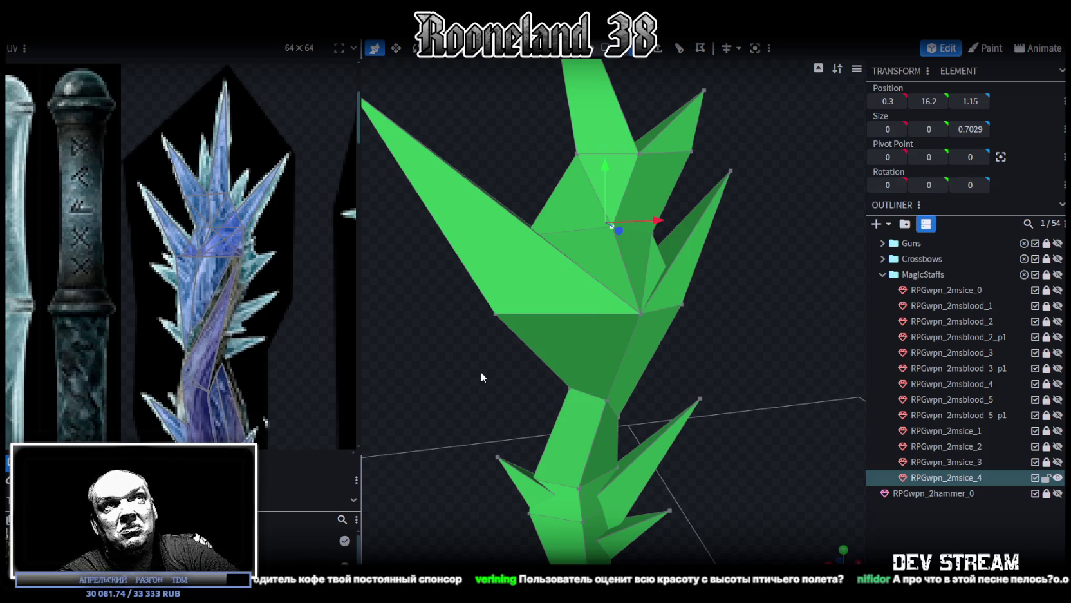
# - Select the vertices at the crest centre and orbit in close around the crest
pyautogui.moveTo(482, 371)
pyautogui.mouseDown()
pyautogui.moveTo(460, 359)
pyautogui.moveTo(646, 387)
pyautogui.moveTo(746, 381)
pyautogui.moveTo(753, 361)
pyautogui.moveTo(657, 261)
pyautogui.mouseUp()
pyautogui.moveTo(683, 166); pyautogui.dragTo(589, 231)
pyautogui.moveTo(766, 398)
pyautogui.mouseDown()
pyautogui.moveTo(678, 430)
pyautogui.moveTo(701, 406)
pyautogui.moveTo(768, 387)
pyautogui.moveTo(732, 406)
pyautogui.moveTo(710, 473)
pyautogui.moveTo(701, 370)
pyautogui.moveTo(733, 398)
pyautogui.moveTo(739, 388)
pyautogui.mouseUp()
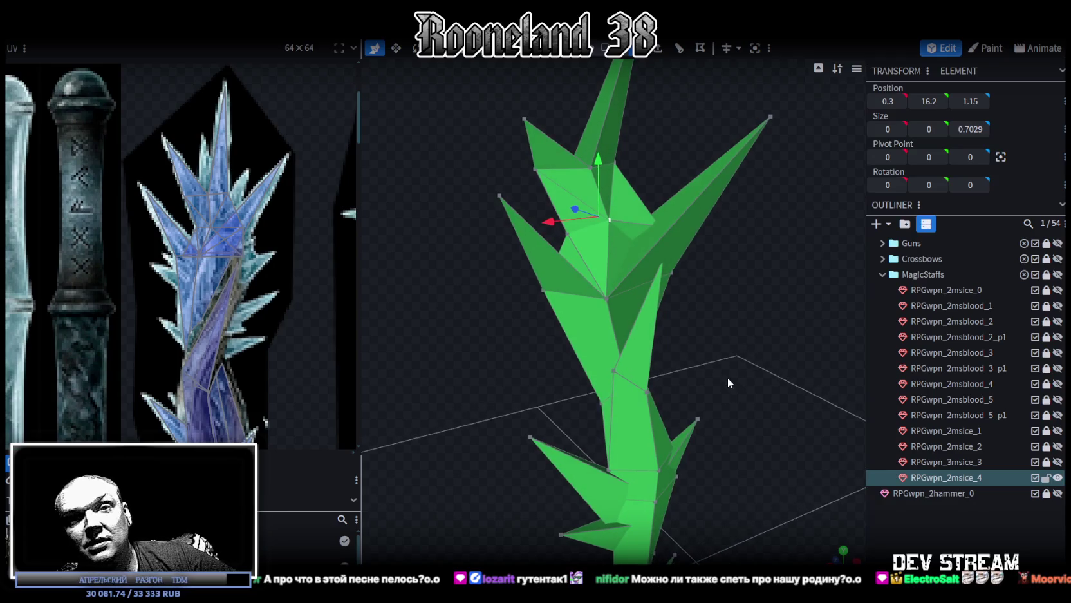
pyautogui.moveTo(733, 354)
pyautogui.mouseDown()
pyautogui.moveTo(722, 406)
pyautogui.moveTo(711, 404)
pyautogui.moveTo(757, 371)
pyautogui.mouseUp()
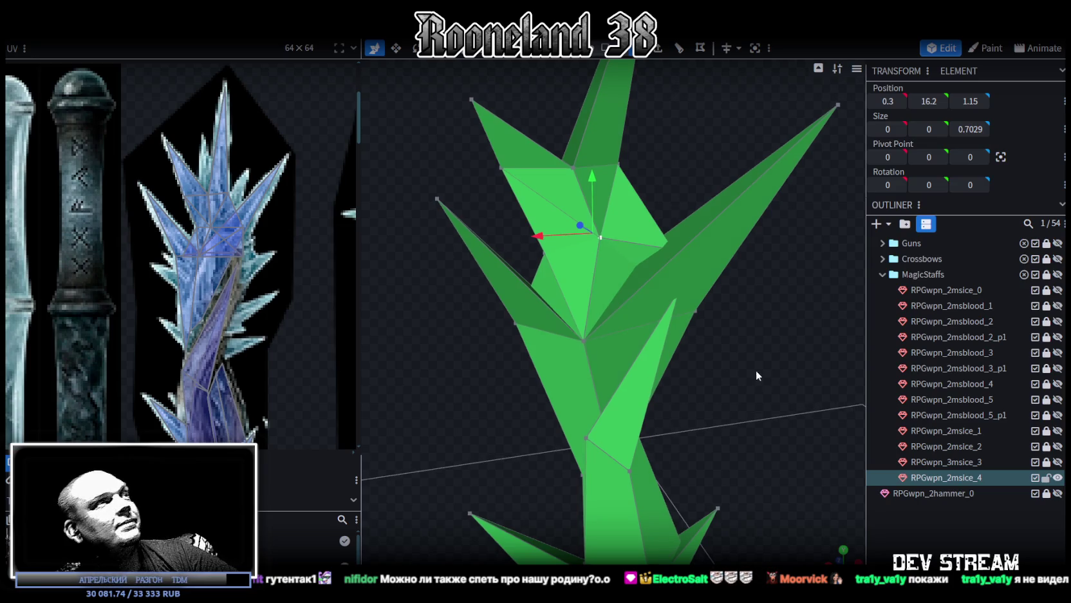
pyautogui.scroll(-3, 217, 270)
pyautogui.scroll(3, 213, 289)
pyautogui.moveTo(708, 348)
pyautogui.mouseDown()
pyautogui.moveTo(608, 329)
pyautogui.moveTo(597, 304)
pyautogui.mouseUp()
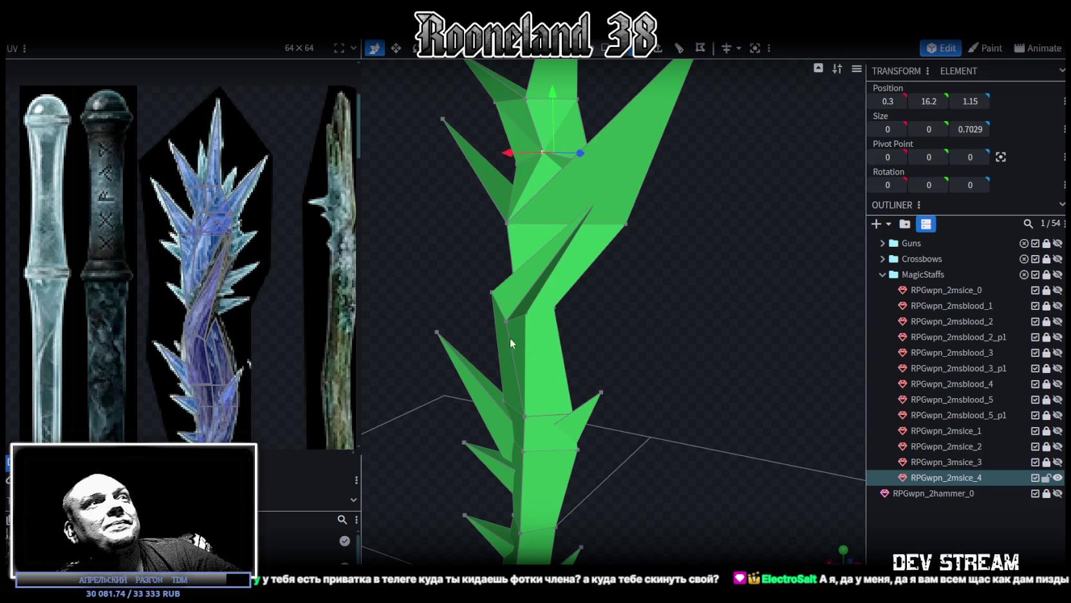
# - Move a shaft vertex below the crest along Z and down to about X −0.8, Y 15, Z 0.9, then cycle shading
pyautogui.moveTo(510, 337)
pyautogui.mouseDown()
pyautogui.moveTo(686, 265)
pyautogui.moveTo(801, 331)
pyautogui.mouseUp()
pyautogui.click(681, 238)
pyautogui.moveTo(652, 237)
pyautogui.mouseDown()
pyautogui.moveTo(589, 224)
pyautogui.moveTo(700, 233)
pyautogui.moveTo(550, 248)
pyautogui.moveTo(549, 271)
pyautogui.moveTo(504, 205)
pyautogui.mouseUp()
pyautogui.moveTo(709, 276); pyautogui.dragTo(640, 267)
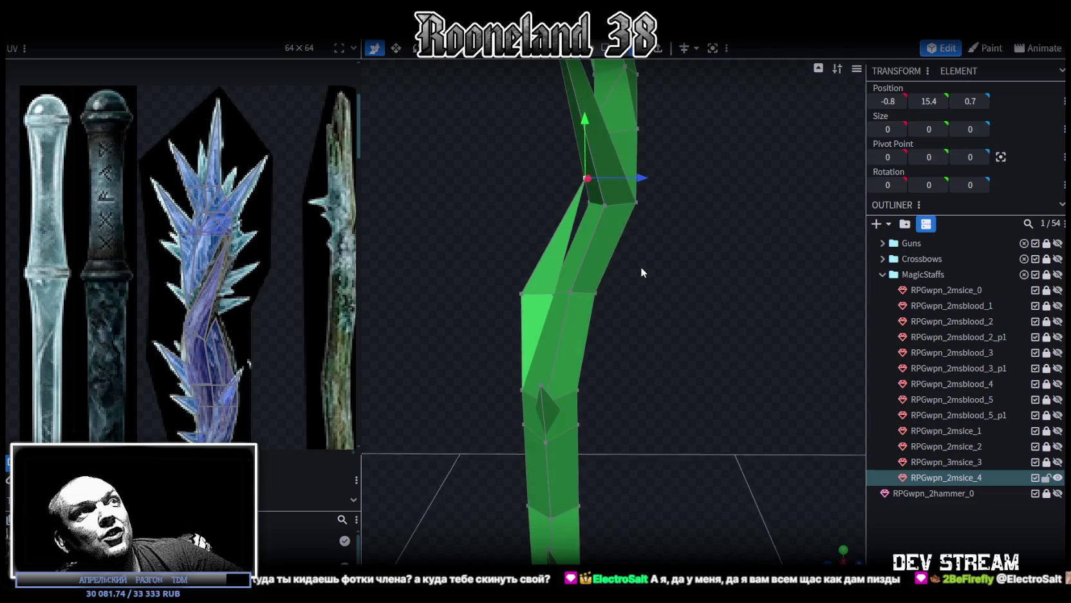
pyautogui.moveTo(588, 125); pyautogui.dragTo(588, 158)
pyautogui.moveTo(643, 207); pyautogui.dragTo(651, 206)
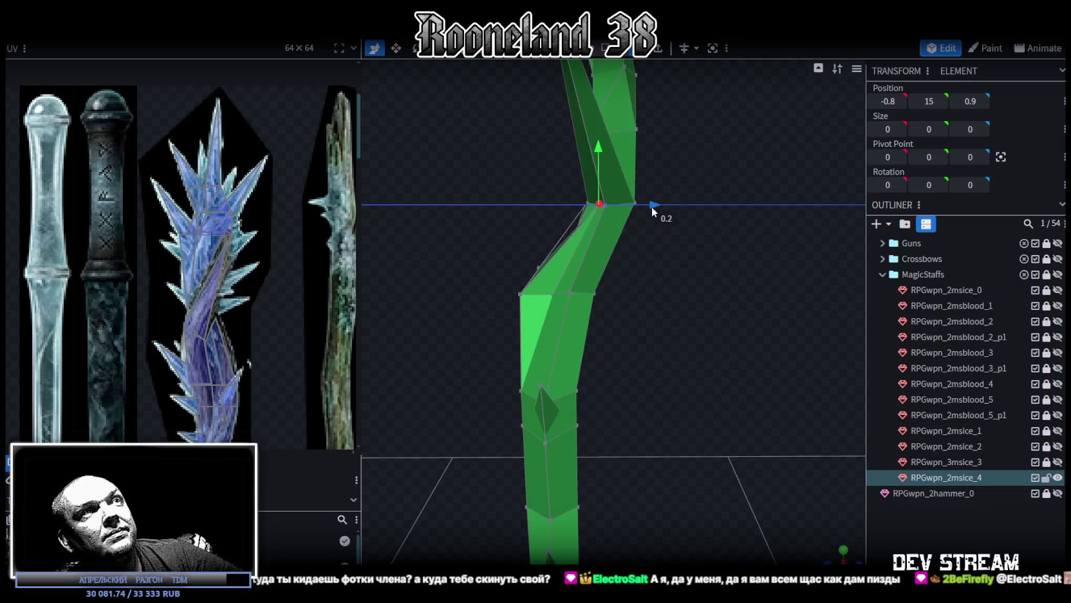
pyautogui.moveTo(471, 186); pyautogui.dragTo(617, 219)
pyautogui.scroll(-2, 637, 226)
pyautogui.press('z')
pyautogui.press('z')
pyautogui.press('z')
pyautogui.press('z')
pyautogui.press('z')
# - Lower the upper crest vertices slightly and shift them sideways
pyautogui.moveTo(695, 256)
pyautogui.mouseDown()
pyautogui.moveTo(716, 269)
pyautogui.moveTo(493, 89)
pyautogui.moveTo(640, 260)
pyautogui.mouseUp()
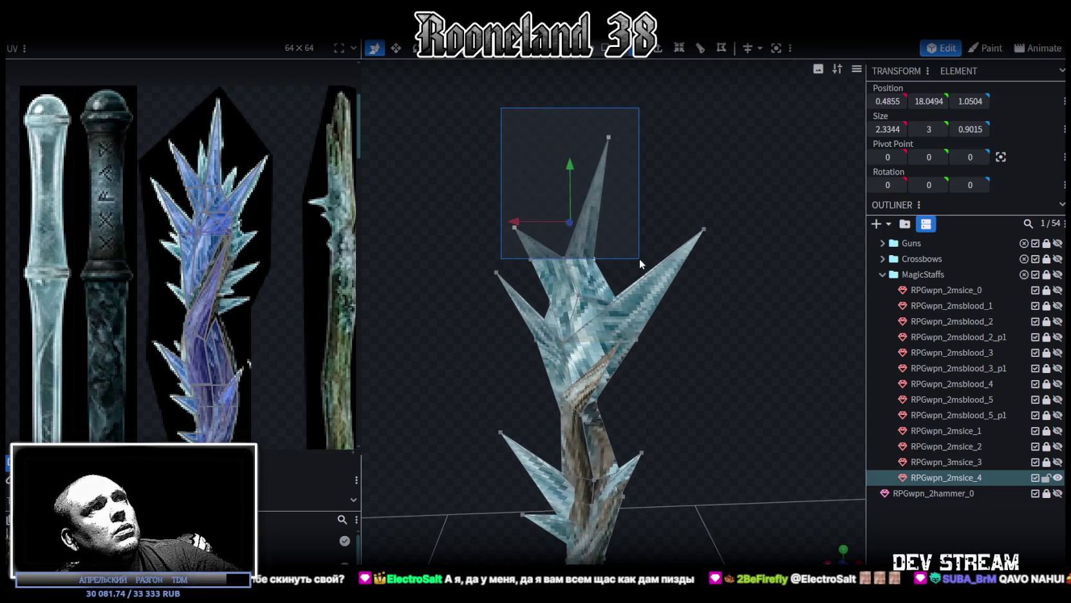
pyautogui.moveTo(560, 180); pyautogui.dragTo(565, 188)
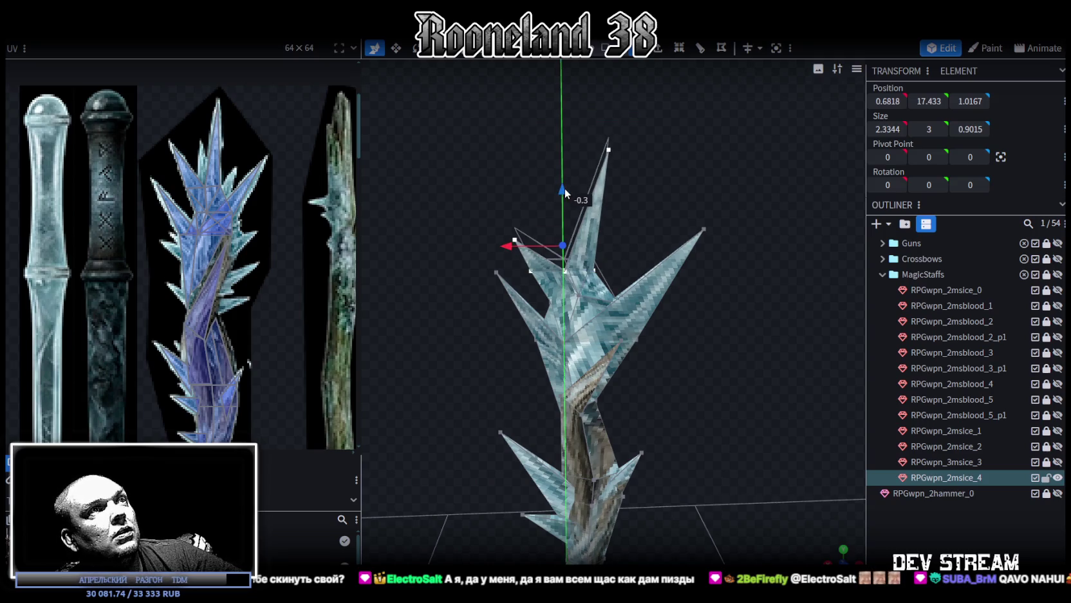
pyautogui.moveTo(514, 246); pyautogui.dragTo(506, 247)
pyautogui.scroll(3, 661, 322)
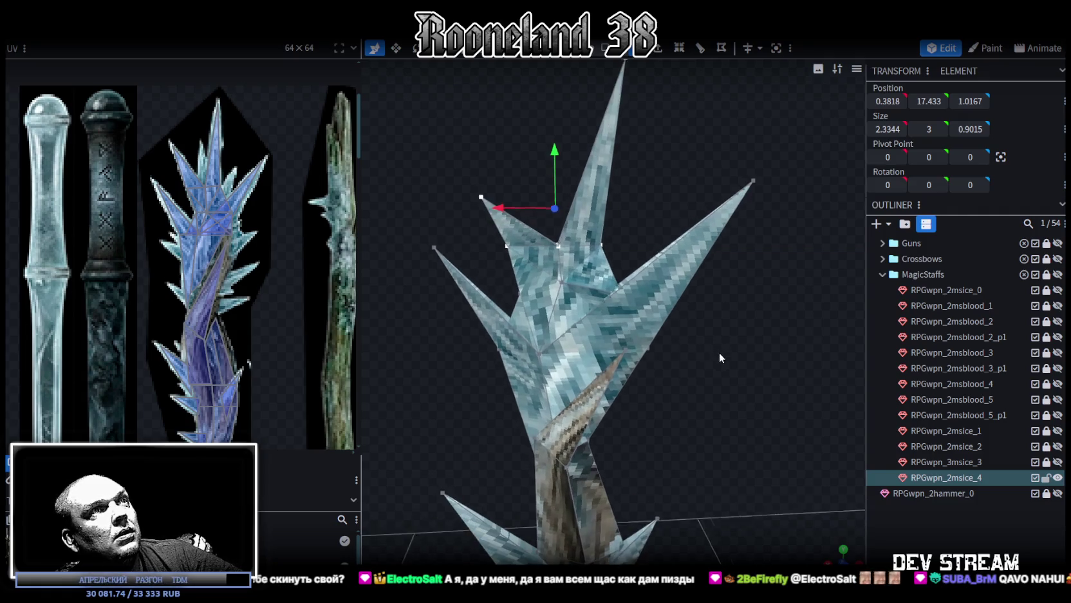
pyautogui.scroll(3, 724, 350)
# - Select a prong vertex plus the top spike tip and shift them to the right
pyautogui.moveTo(727, 349)
pyautogui.mouseDown()
pyautogui.moveTo(595, 170)
pyautogui.moveTo(611, 299)
pyautogui.mouseUp()
pyautogui.click(603, 313)
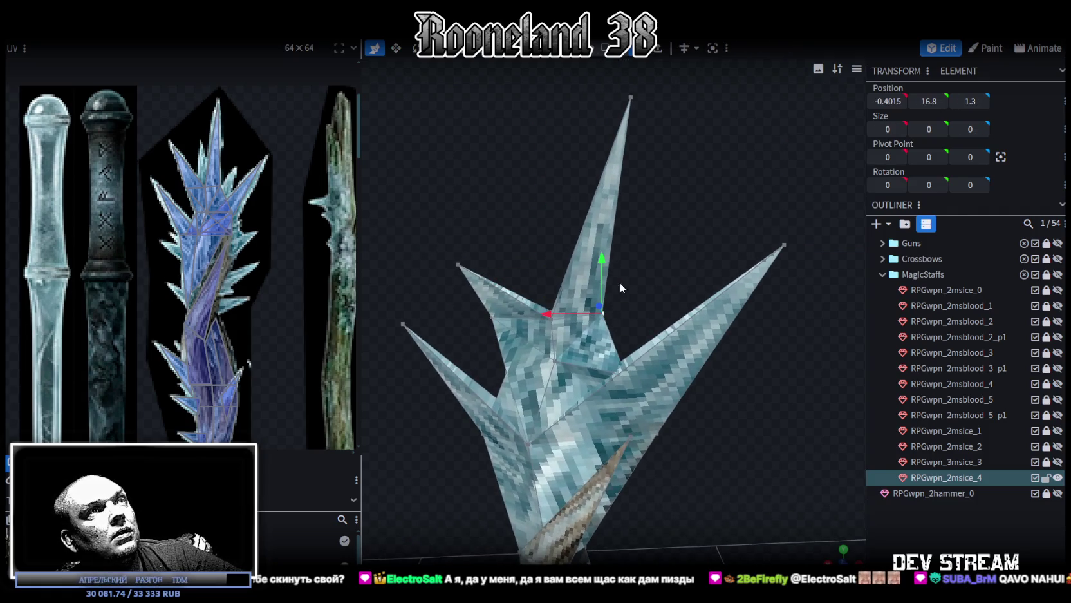
pyautogui.keyDown('shift'); pyautogui.click(631, 99); pyautogui.keyUp('shift')
pyautogui.moveTo(571, 217); pyautogui.dragTo(535, 268)
# - Lower another prong vertex and draw it inward to about X 1.0, Y 16.7, Z 1.1
pyautogui.click(553, 307)
pyautogui.moveTo(508, 304); pyautogui.dragTo(516, 303)
pyautogui.hotkey('ctrl', 'z')
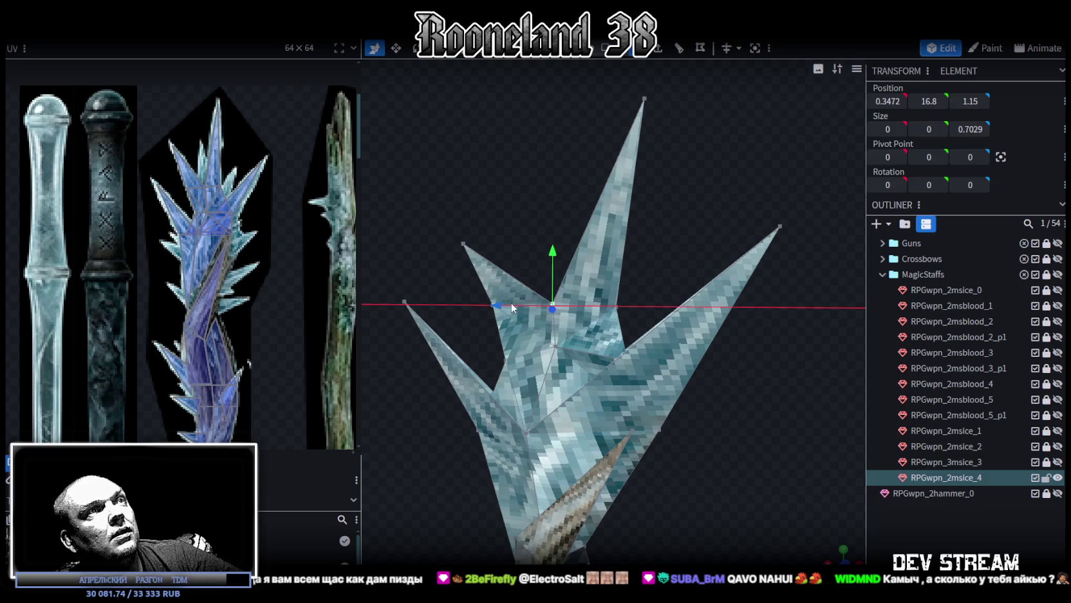
pyautogui.moveTo(557, 248); pyautogui.dragTo(552, 253)
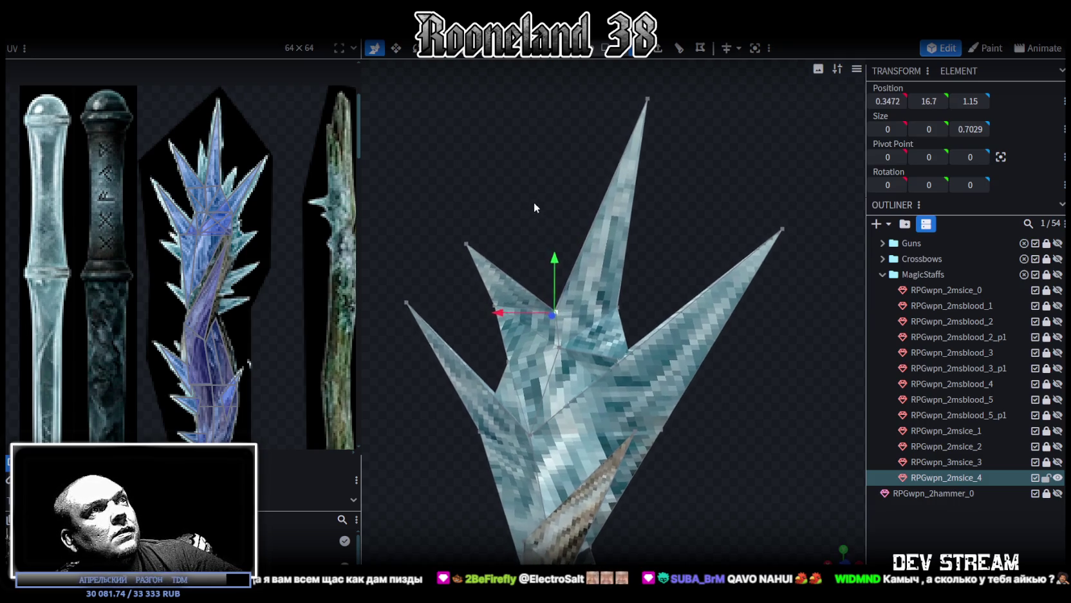
pyautogui.moveTo(487, 302); pyautogui.dragTo(455, 309)
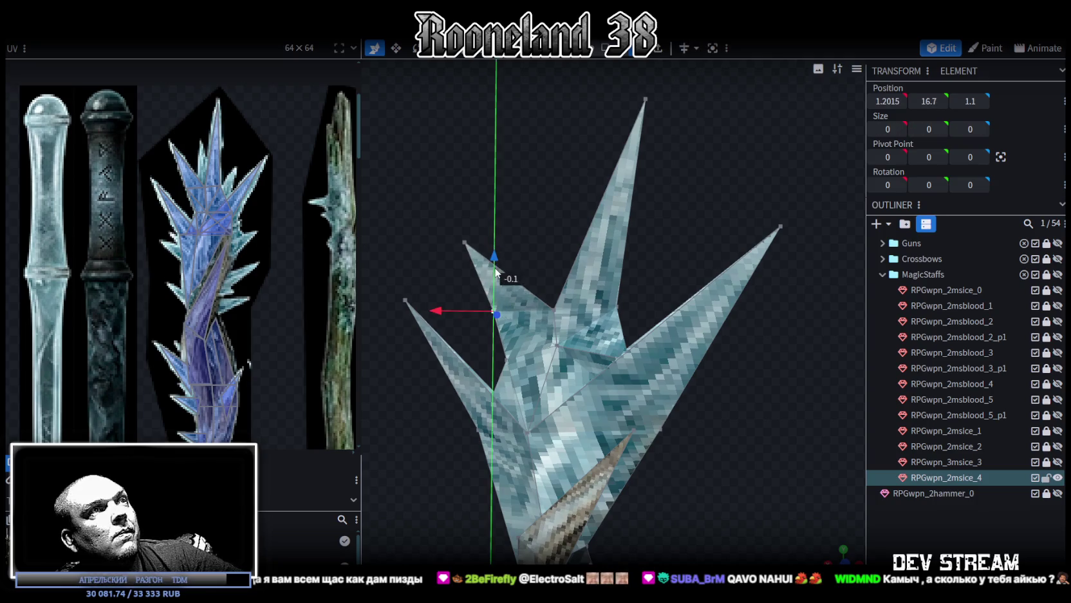
pyautogui.moveTo(461, 310)
pyautogui.mouseDown()
pyautogui.moveTo(554, 293)
pyautogui.moveTo(649, 372)
pyautogui.mouseUp()
pyautogui.scroll(5, 511, 197)
pyautogui.click(441, 209)
# - Pick a shaft face in the UV editor and drag its UV corner up onto the crystal texture
pyautogui.moveTo(441, 209)
pyautogui.mouseDown()
pyautogui.moveTo(669, 223)
pyautogui.moveTo(708, 215)
pyautogui.mouseUp()
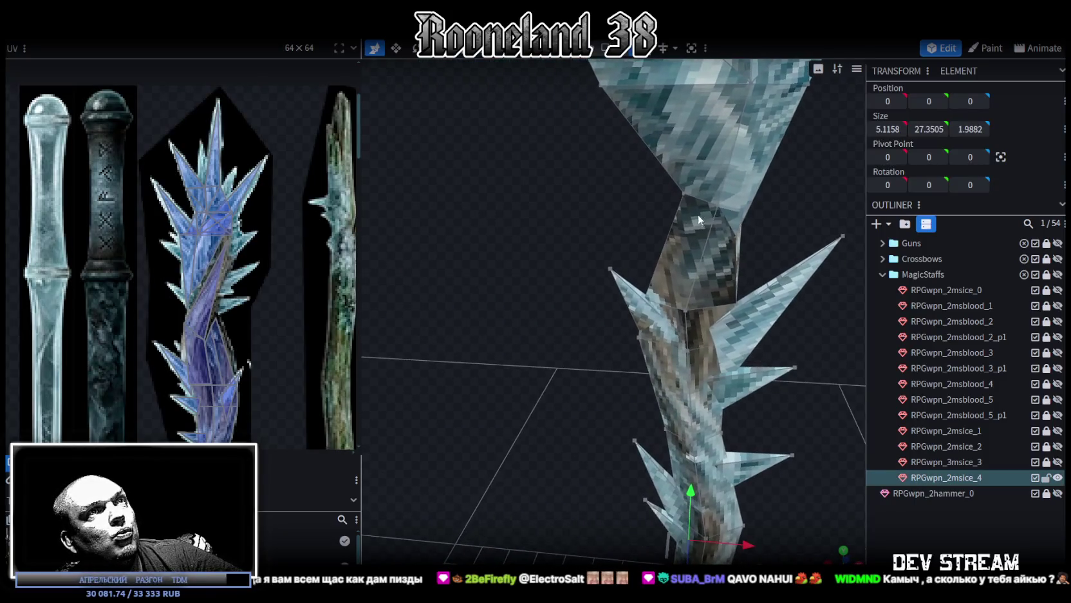
pyautogui.scroll(3, 107, 354)
pyautogui.scroll(2, 235, 242)
pyautogui.click(235, 242)
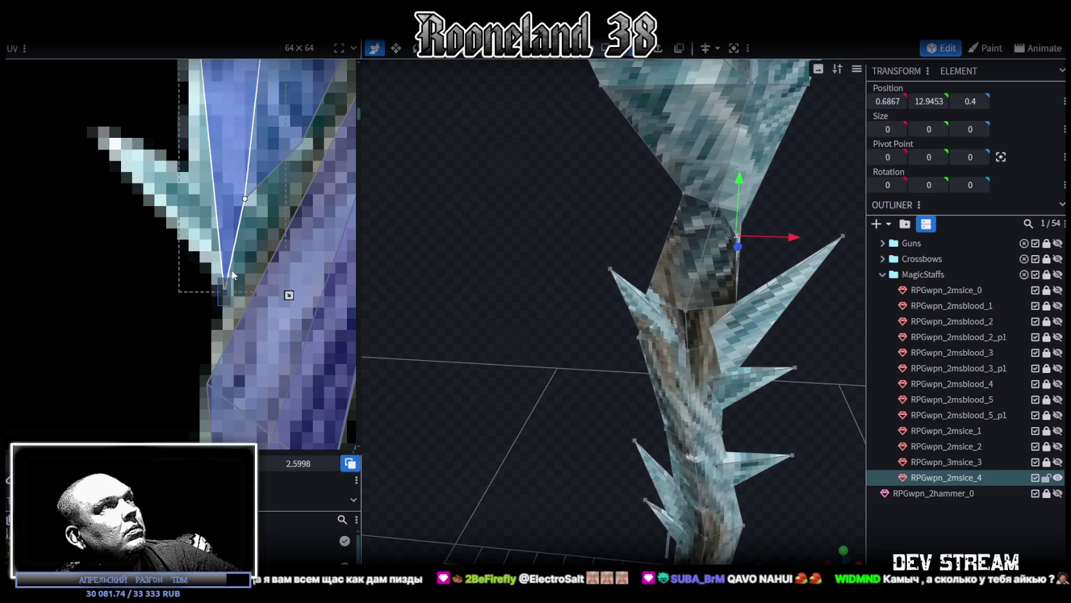
pyautogui.click(216, 266)
pyautogui.moveTo(215, 266); pyautogui.dragTo(211, 237)
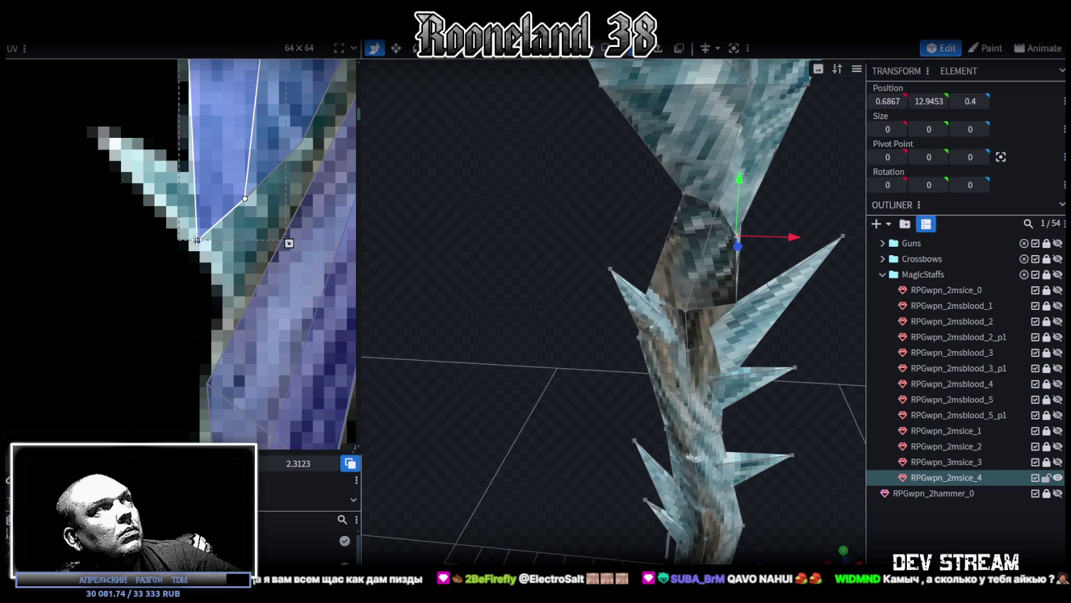
pyautogui.scroll(-3, 219, 322)
pyautogui.scroll(1, 225, 306)
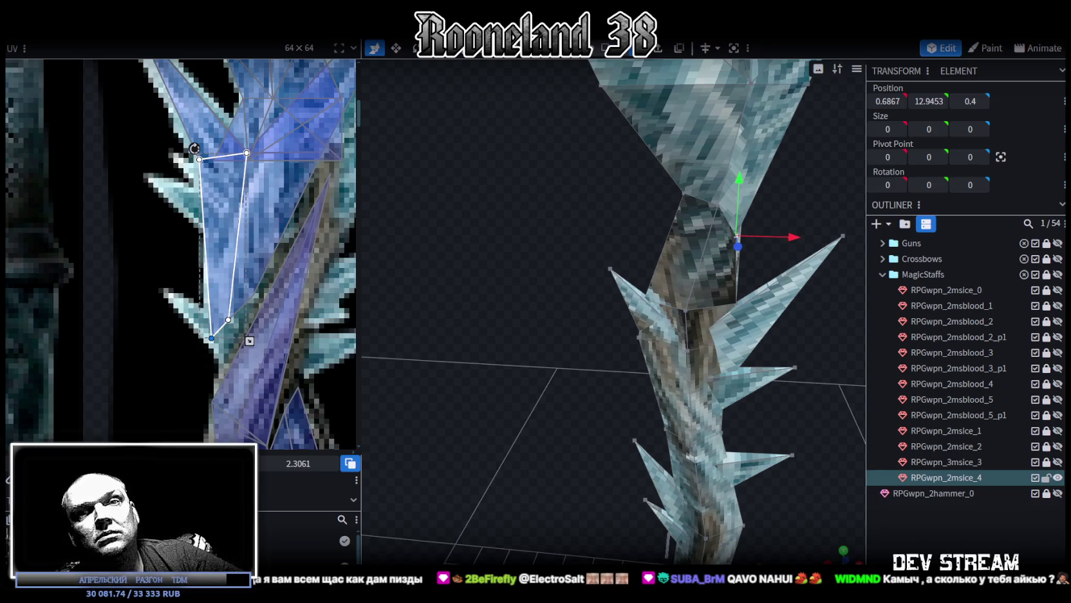
pyautogui.moveTo(705, 480)
pyautogui.mouseDown()
pyautogui.moveTo(514, 332)
pyautogui.moveTo(523, 319)
pyautogui.moveTo(504, 346)
pyautogui.moveTo(673, 366)
pyautogui.moveTo(497, 369)
pyautogui.moveTo(814, 417)
pyautogui.moveTo(666, 359)
pyautogui.moveTo(671, 367)
pyautogui.mouseUp()
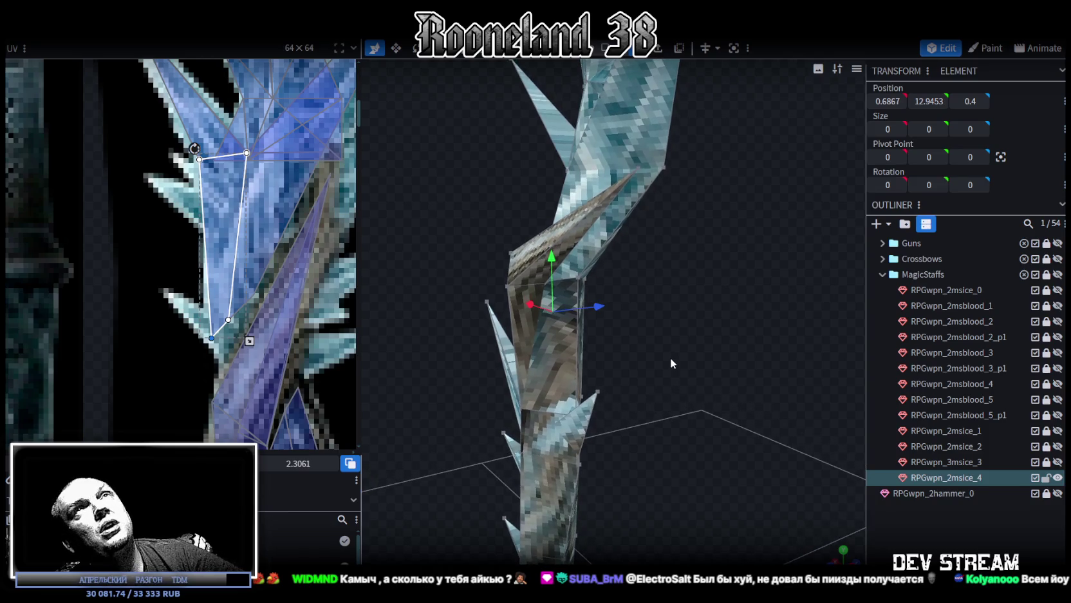
pyautogui.moveTo(670, 362)
pyautogui.mouseDown()
pyautogui.moveTo(680, 358)
pyautogui.moveTo(650, 355)
pyautogui.moveTo(682, 368)
pyautogui.moveTo(503, 302)
pyautogui.mouseUp()
pyautogui.moveTo(495, 259); pyautogui.dragTo(525, 276)
pyautogui.keyDown('shift'); pyautogui.click(551, 293); pyautogui.keyUp('shift')
pyautogui.moveTo(738, 335); pyautogui.dragTo(679, 317)
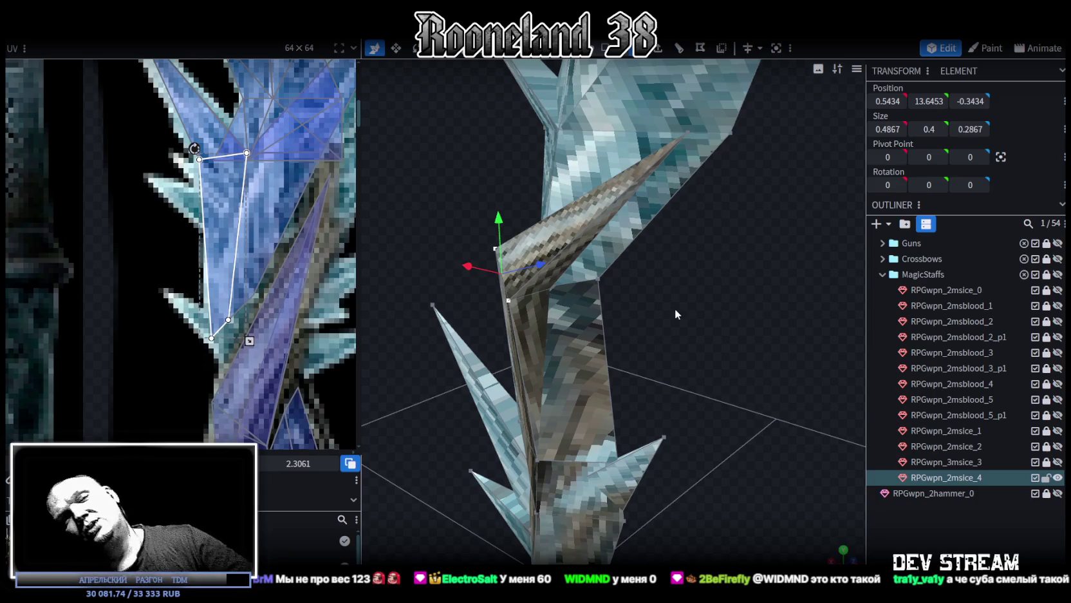
pyautogui.moveTo(743, 271)
pyautogui.mouseDown()
pyautogui.moveTo(694, 372)
pyautogui.moveTo(609, 315)
pyautogui.moveTo(617, 338)
pyautogui.moveTo(781, 348)
pyautogui.moveTo(705, 350)
pyautogui.moveTo(661, 299)
pyautogui.moveTo(674, 326)
pyautogui.moveTo(683, 316)
pyautogui.mouseUp()
pyautogui.scroll(3, 608, 315)
pyautogui.click(681, 285)
# - Shift the crest-shaft join vertex along X to X −0.8015, Y 15, Z 1
pyautogui.moveTo(668, 259)
pyautogui.mouseDown()
pyautogui.moveTo(724, 324)
pyautogui.moveTo(700, 268)
pyautogui.moveTo(757, 396)
pyautogui.moveTo(706, 417)
pyautogui.mouseUp()
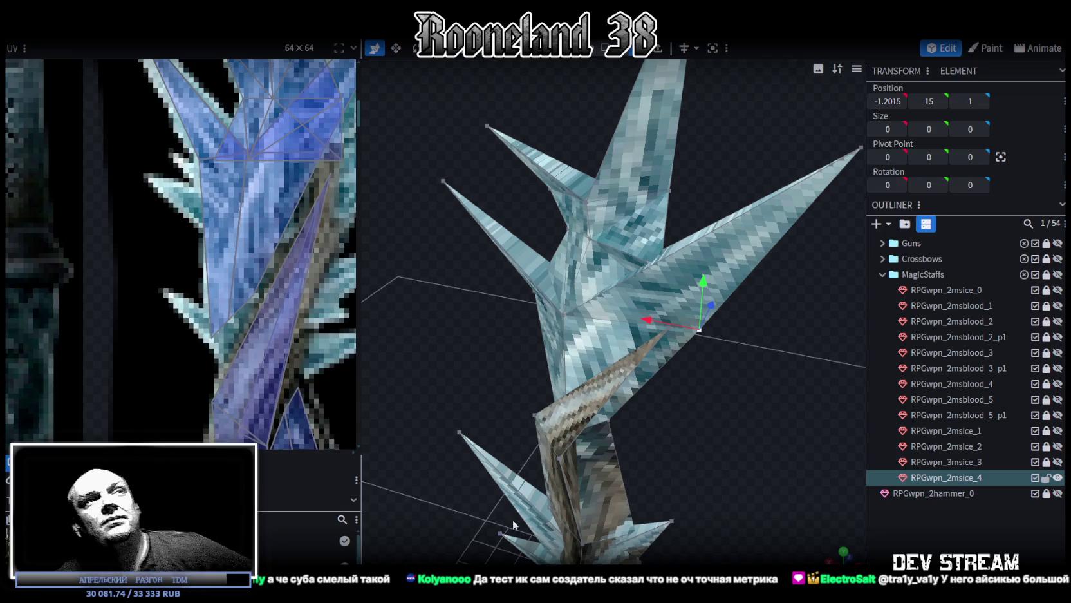
pyautogui.scroll(2, 712, 425)
pyautogui.scroll(1, 772, 385)
pyautogui.scroll(2, 774, 382)
pyautogui.scroll(1, 730, 351)
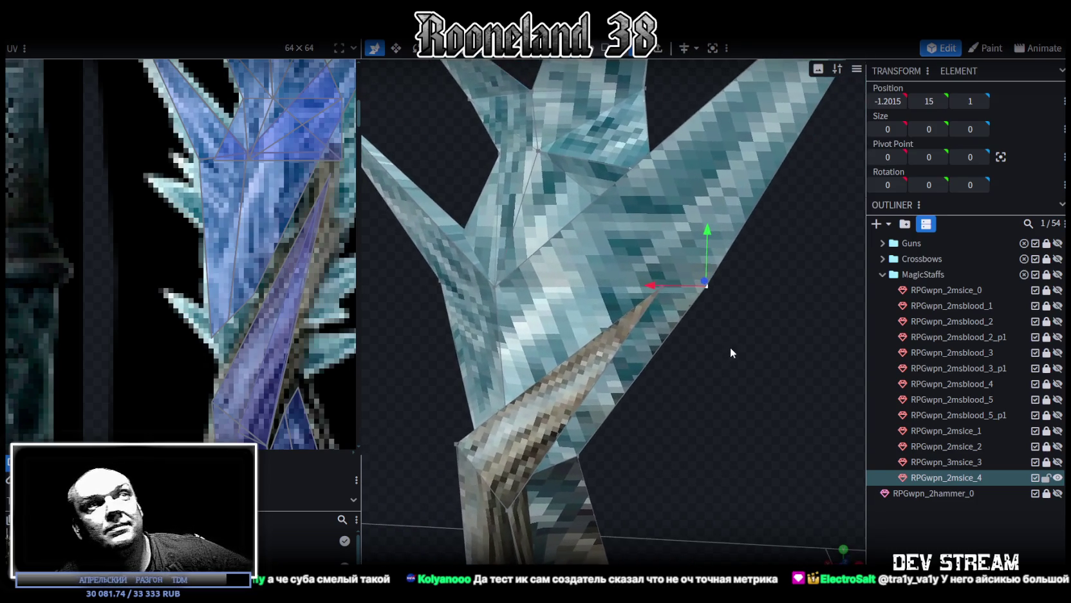
pyautogui.moveTo(676, 285); pyautogui.dragTo(605, 275)
pyautogui.scroll(-2, 700, 362)
pyautogui.scroll(-1, 718, 364)
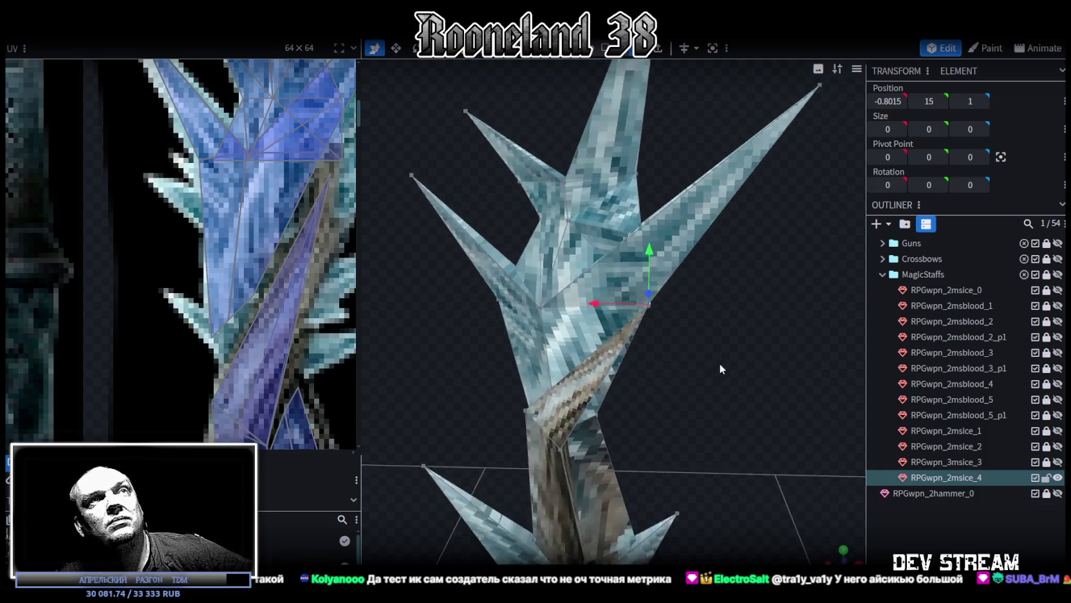
pyautogui.scroll(-1, 695, 374)
# - Orbit around the staff from both sides and below to review the smoothed crest join
pyautogui.moveTo(696, 374)
pyautogui.mouseDown()
pyautogui.moveTo(748, 348)
pyautogui.moveTo(743, 368)
pyautogui.moveTo(757, 353)
pyautogui.mouseUp()
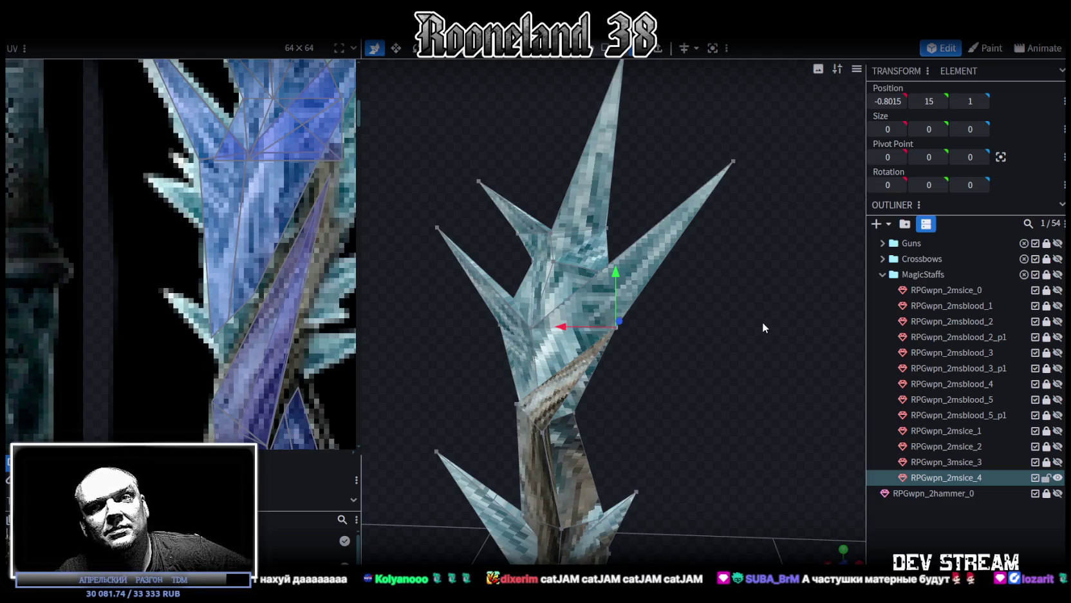
pyautogui.scroll(-2, 727, 315)
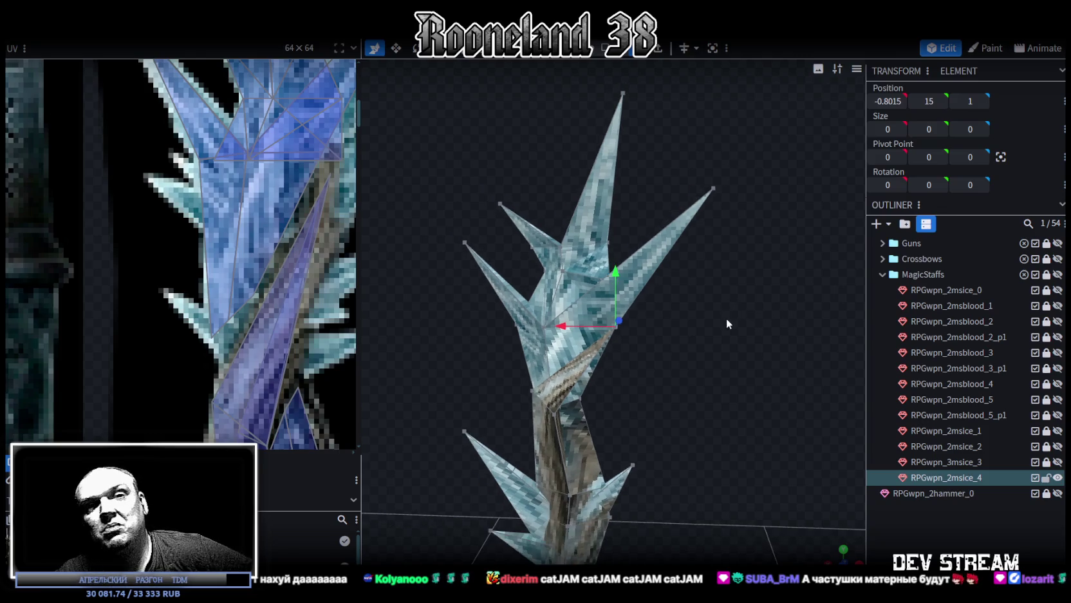
pyautogui.scroll(4, 740, 379)
pyautogui.moveTo(757, 372)
pyautogui.mouseDown()
pyautogui.moveTo(717, 364)
pyautogui.moveTo(611, 384)
pyautogui.moveTo(688, 408)
pyautogui.moveTo(776, 364)
pyautogui.moveTo(745, 428)
pyautogui.moveTo(667, 479)
pyautogui.moveTo(616, 454)
pyautogui.moveTo(756, 358)
pyautogui.mouseUp()
pyautogui.scroll(2, 668, 379)
pyautogui.moveTo(669, 382)
pyautogui.mouseDown()
pyautogui.moveTo(686, 371)
pyautogui.moveTo(695, 266)
pyautogui.moveTo(672, 335)
pyautogui.moveTo(683, 337)
pyautogui.moveTo(673, 258)
pyautogui.moveTo(655, 391)
pyautogui.moveTo(631, 59)
pyautogui.mouseUp()
pyautogui.scroll(2, 678, 296)
pyautogui.scroll(-2, 321, 281)
pyautogui.scroll(-2, 274, 244)
pyautogui.scroll(-1, 257, 221)
pyautogui.moveTo(737, 350)
pyautogui.mouseDown()
pyautogui.moveTo(483, 120)
pyautogui.moveTo(578, 267)
pyautogui.moveTo(694, 289)
pyautogui.moveTo(678, 358)
pyautogui.mouseUp()
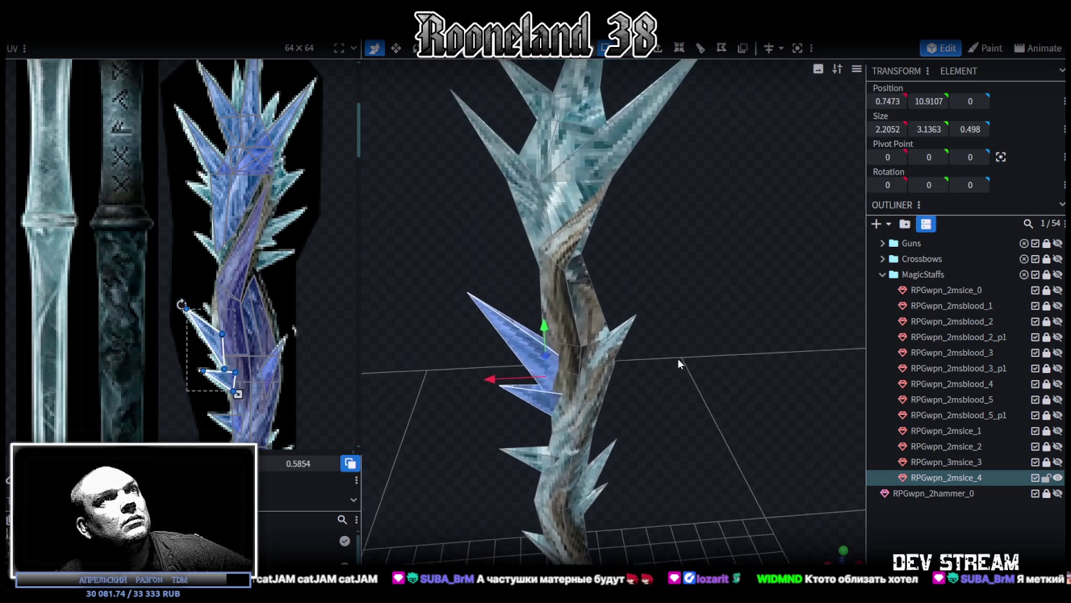
# - Copy the blue spike, move it higher up the shaft and mirror it to the other side
pyautogui.hotkey('ctrl', 'c')
pyautogui.rightClick(680, 345)
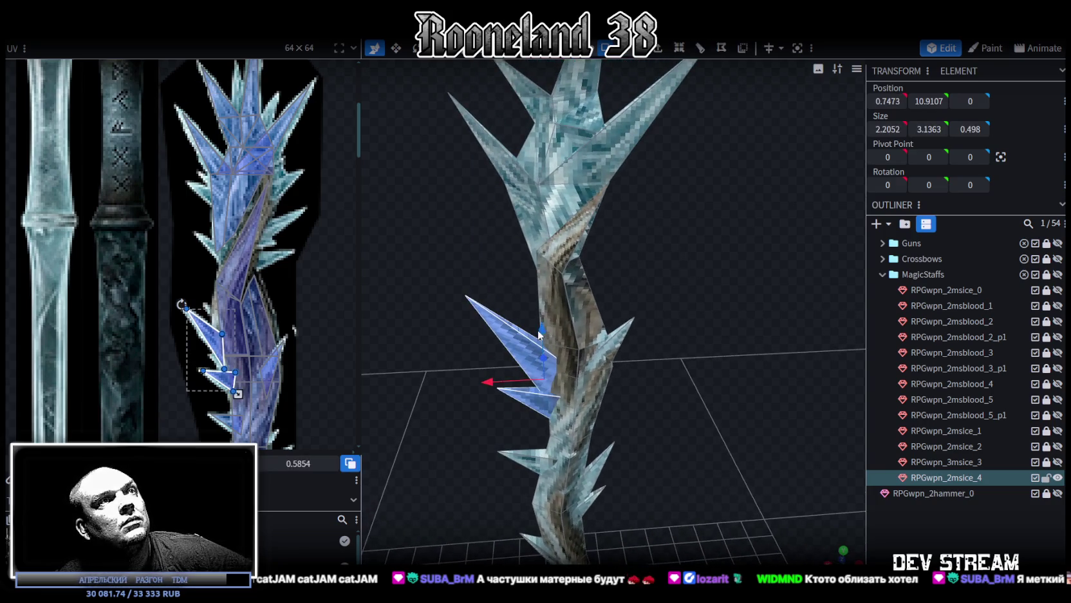
pyautogui.moveTo(539, 335); pyautogui.dragTo(537, 233)
pyautogui.rightClick(134, 39)
pyautogui.moveTo(172, 63)
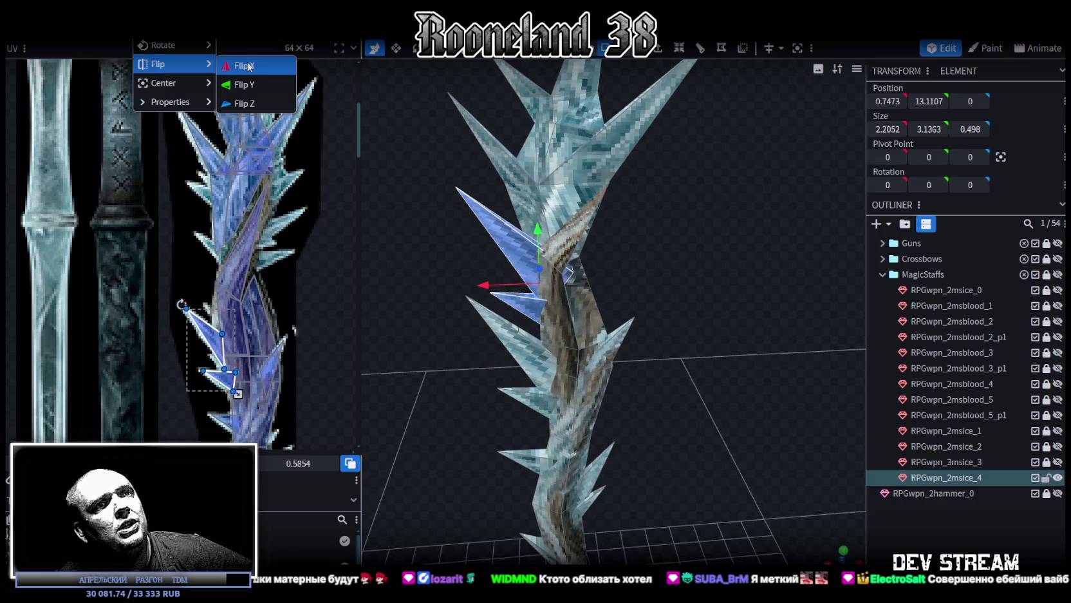
pyautogui.click(249, 65)
pyautogui.moveTo(611, 266)
pyautogui.mouseDown()
pyautogui.moveTo(677, 273)
pyautogui.moveTo(683, 260)
pyautogui.moveTo(635, 266)
pyautogui.moveTo(620, 219)
pyautogui.moveTo(590, 289)
pyautogui.moveTo(601, 317)
pyautogui.moveTo(530, 243)
pyautogui.moveTo(553, 243)
pyautogui.moveTo(585, 296)
pyautogui.moveTo(618, 314)
pyautogui.mouseUp()
# - Rotate the crystal spike so it follows the twist of the shaft
pyautogui.press('r')
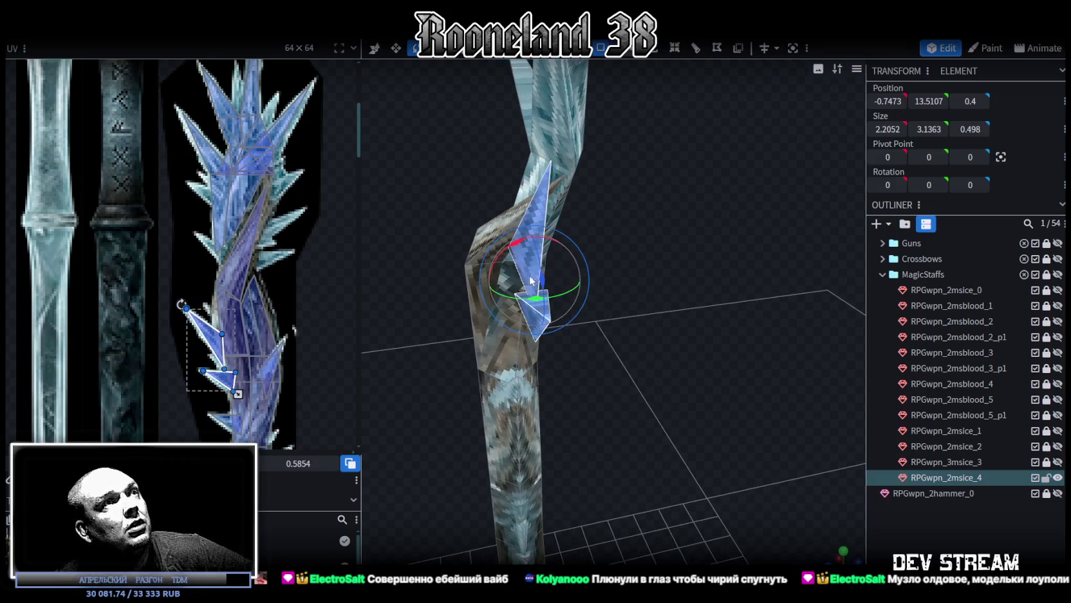
pyautogui.moveTo(519, 249)
pyautogui.mouseDown()
pyautogui.moveTo(555, 249)
pyautogui.moveTo(655, 298)
pyautogui.mouseUp()
pyautogui.moveTo(530, 303); pyautogui.dragTo(489, 271)
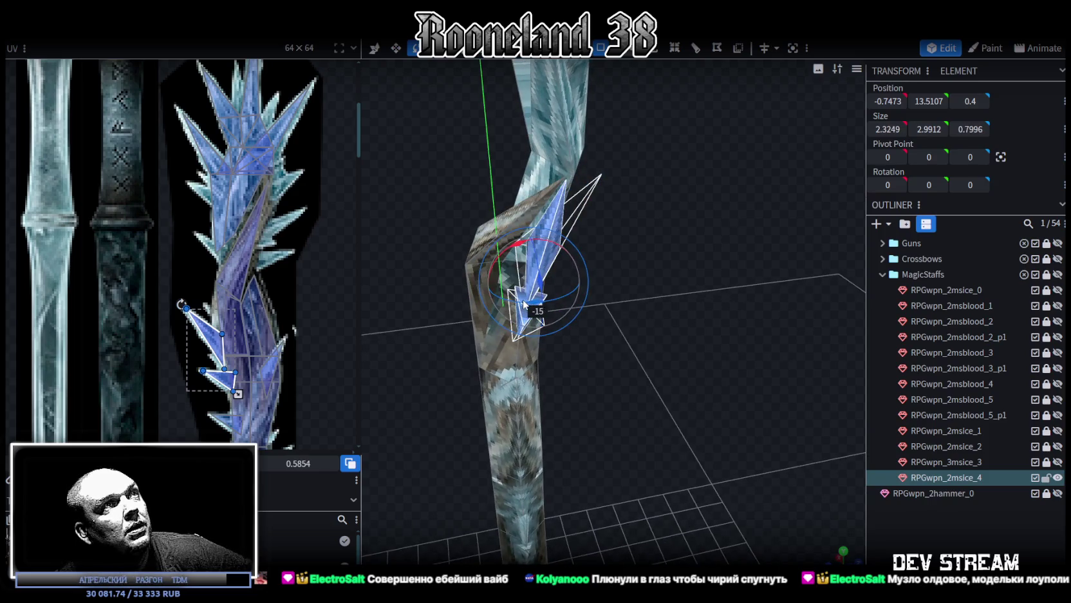
pyautogui.moveTo(418, 253)
pyautogui.mouseDown()
pyautogui.moveTo(530, 234)
pyautogui.moveTo(635, 245)
pyautogui.mouseUp()
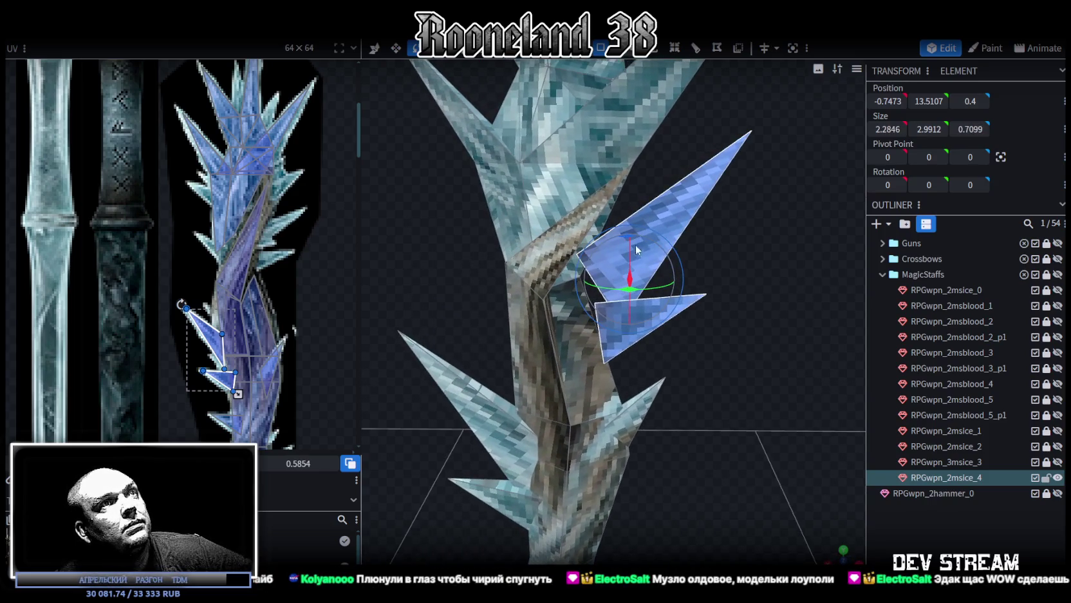
# - Move the spike along X, nudge it down and push it inward along Z
pyautogui.press('v')
pyautogui.moveTo(735, 275); pyautogui.dragTo(711, 259)
pyautogui.moveTo(585, 274)
pyautogui.mouseDown()
pyautogui.moveTo(684, 257)
pyautogui.moveTo(548, 255)
pyautogui.moveTo(548, 246)
pyautogui.mouseUp()
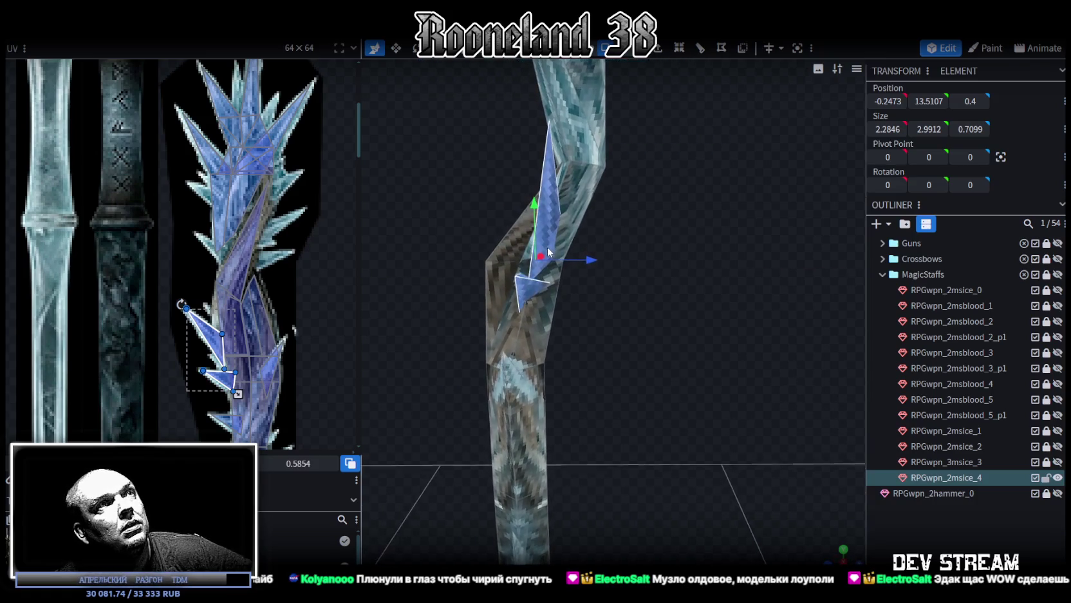
pyautogui.press('Down')
pyautogui.moveTo(404, 186); pyautogui.dragTo(427, 208)
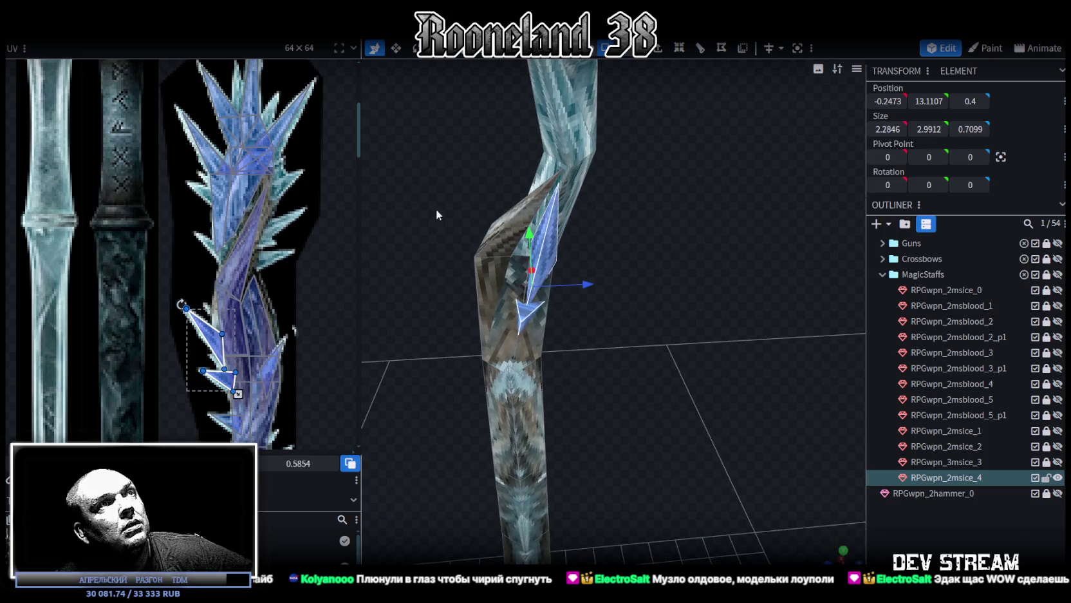
pyautogui.moveTo(584, 284)
pyautogui.mouseDown()
pyautogui.moveTo(655, 308)
pyautogui.moveTo(638, 58)
pyautogui.mouseUp()
# - Pull the spike's tip vertex along Z in toward the shaft
pyautogui.click(598, 240)
pyautogui.moveTo(696, 289); pyautogui.dragTo(665, 278)
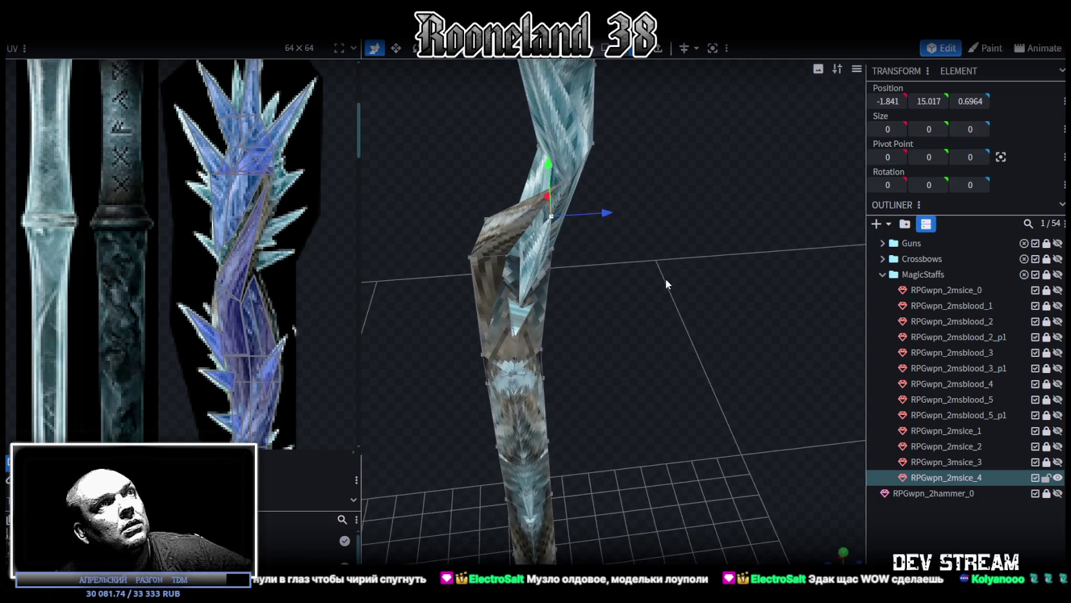
pyautogui.moveTo(603, 214); pyautogui.dragTo(547, 212)
pyautogui.moveTo(519, 306); pyautogui.dragTo(634, 303)
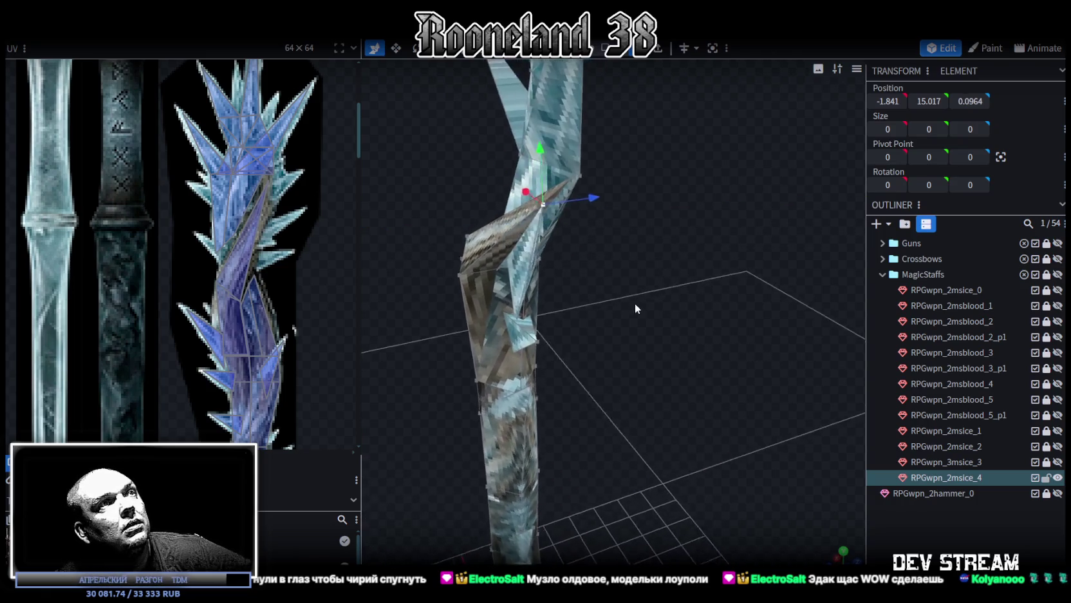
pyautogui.click(538, 313)
pyautogui.moveTo(538, 312)
pyautogui.mouseDown()
pyautogui.moveTo(613, 316)
pyautogui.moveTo(588, 321)
pyautogui.moveTo(736, 294)
pyautogui.mouseUp()
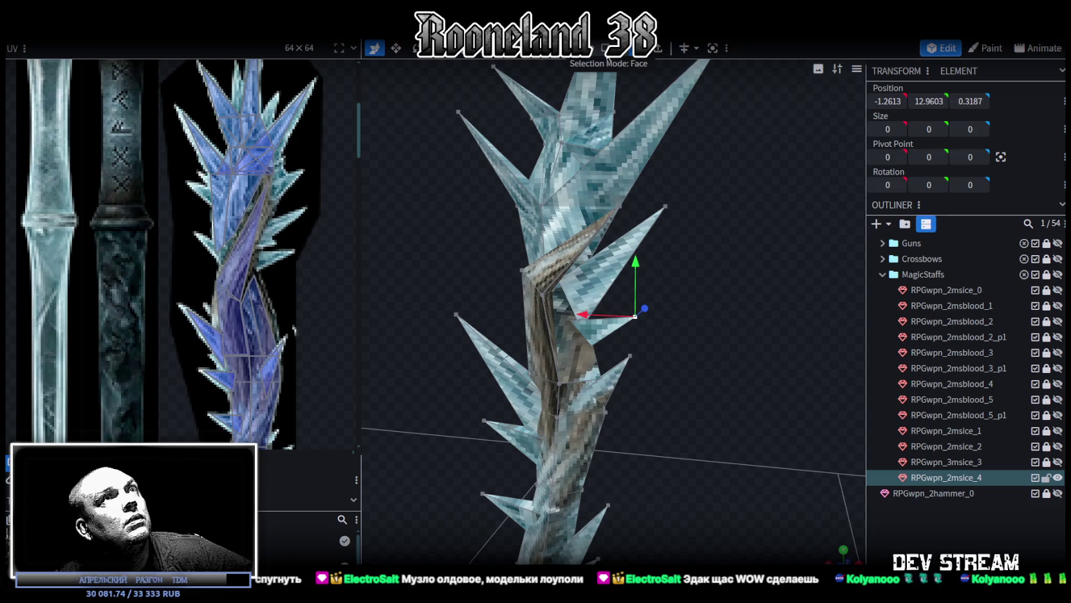
# - Map the spike's face UV onto the blue crystal and rotate it slightly
pyautogui.moveTo(686, 209); pyautogui.dragTo(638, 242)
pyautogui.scroll(1, 264, 290)
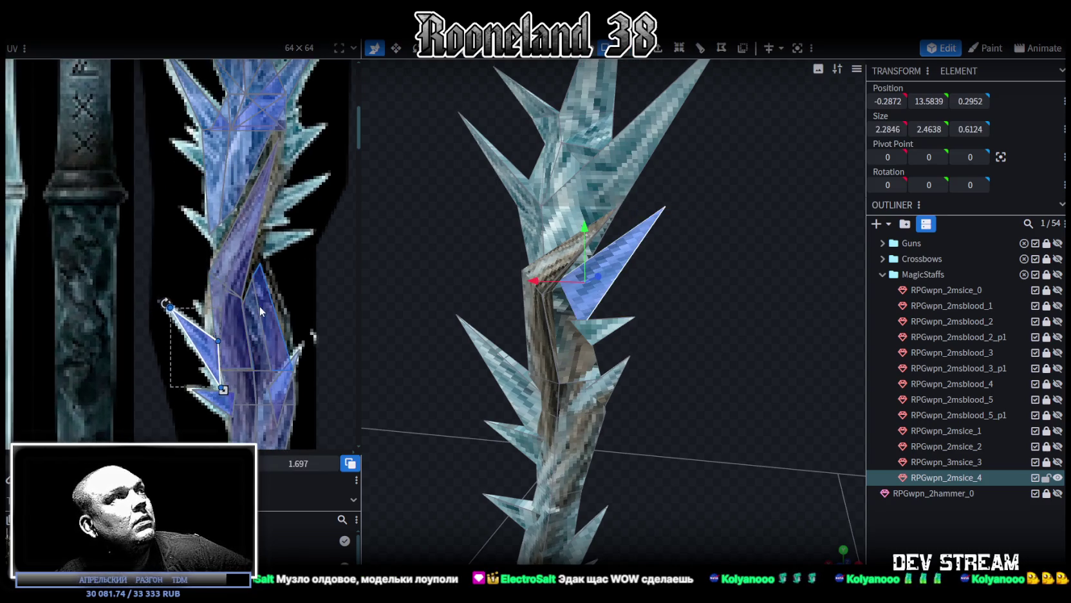
pyautogui.scroll(2, 259, 305)
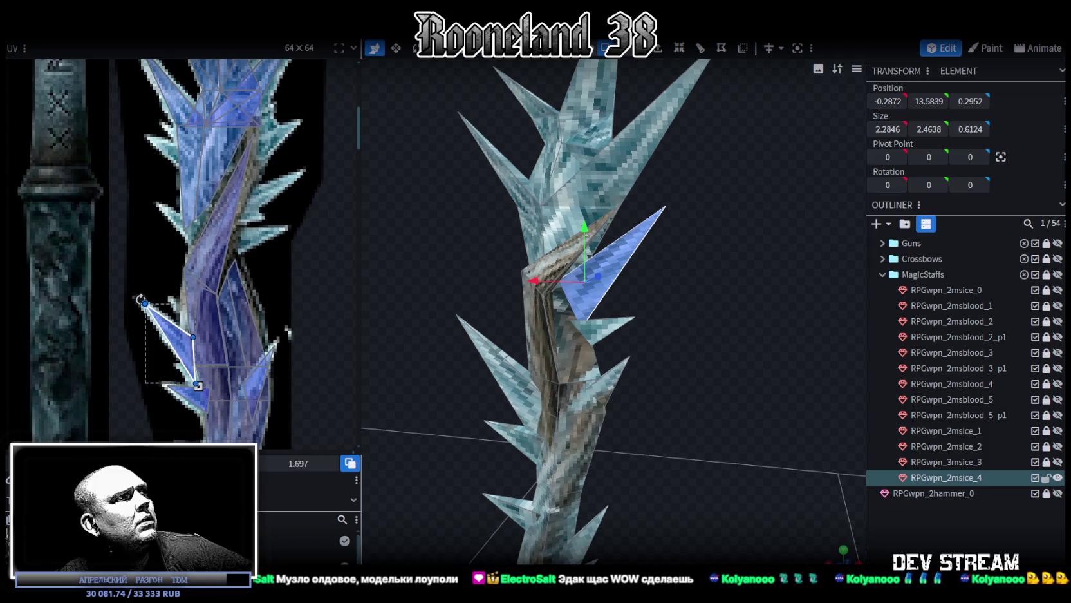
pyautogui.moveTo(169, 338); pyautogui.dragTo(258, 164)
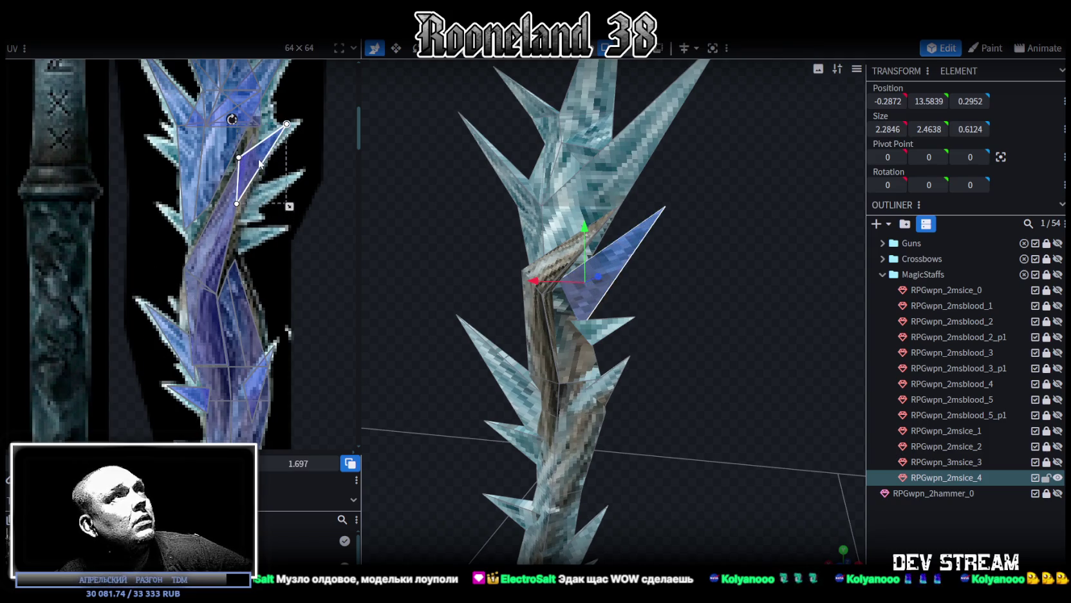
pyautogui.scroll(1, 257, 169)
pyautogui.scroll(1, 248, 164)
pyautogui.moveTo(221, 155)
pyautogui.mouseDown()
pyautogui.moveTo(233, 150)
pyautogui.moveTo(266, 199)
pyautogui.mouseUp()
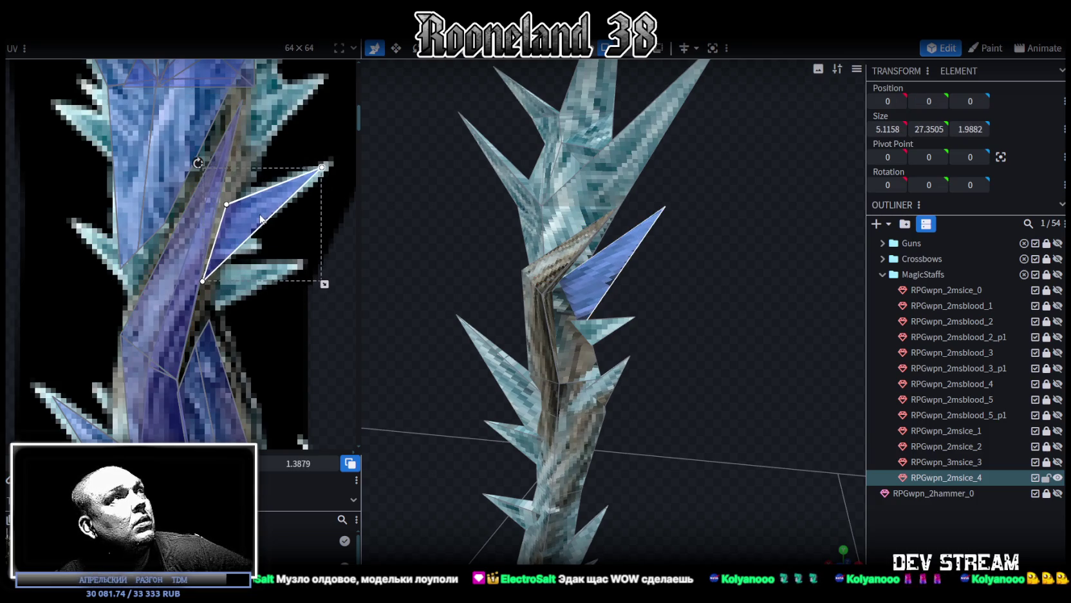
# - Place the small neighbouring face's UV on the blue crystal, shrink it, and nudge it one texel right
pyautogui.moveTo(663, 335); pyautogui.dragTo(616, 305)
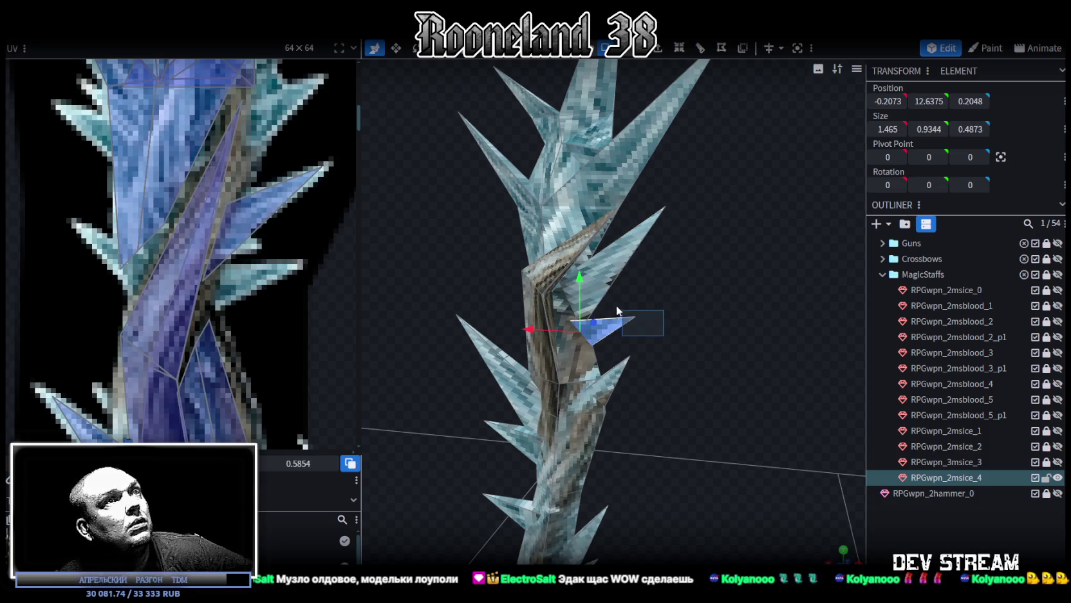
pyautogui.scroll(-3, 277, 309)
pyautogui.moveTo(237, 371); pyautogui.dragTo(291, 266)
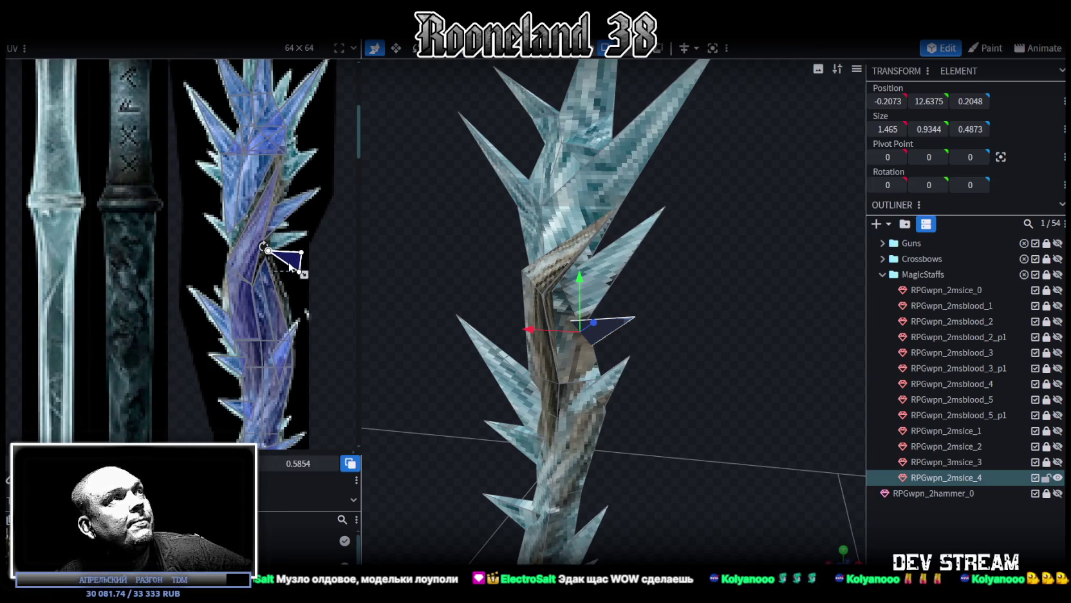
pyautogui.scroll(3, 280, 264)
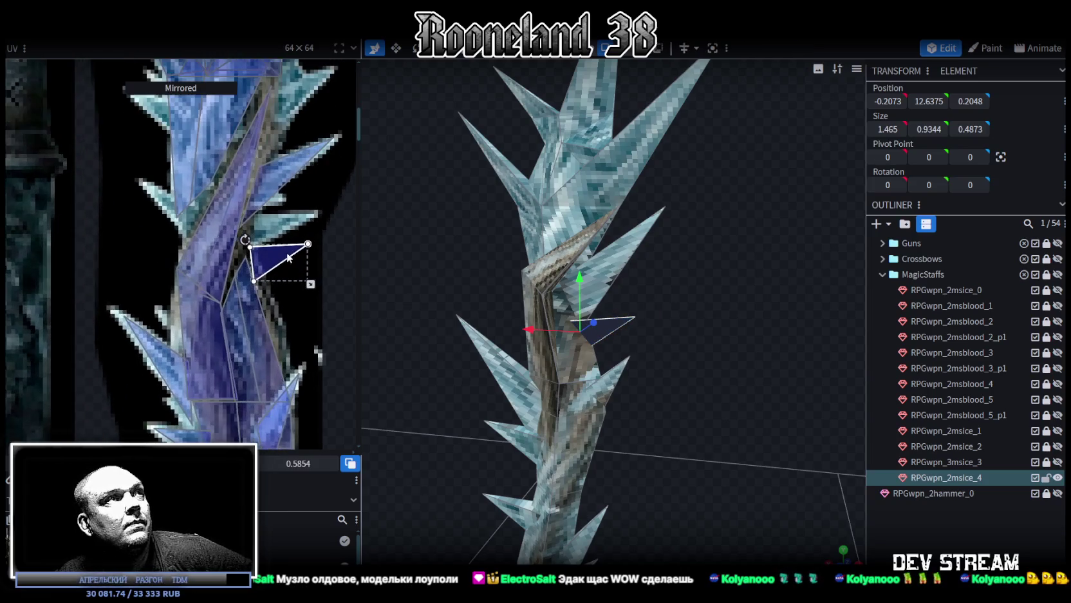
pyautogui.moveTo(283, 265); pyautogui.dragTo(278, 237)
pyautogui.scroll(2, 279, 235)
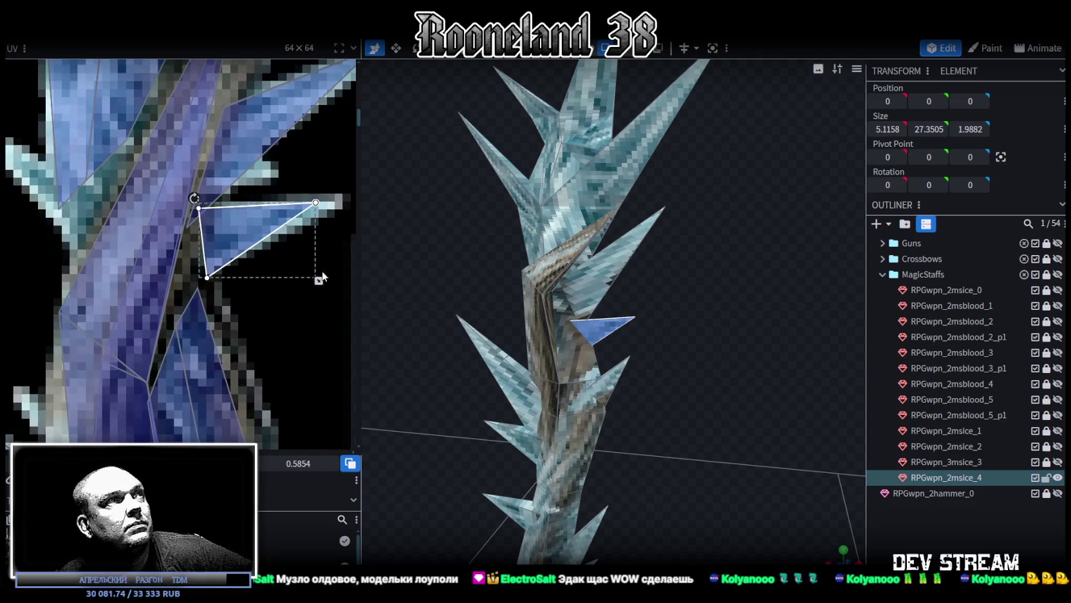
pyautogui.moveTo(320, 282); pyautogui.dragTo(313, 276)
pyautogui.moveTo(254, 217); pyautogui.dragTo(247, 218)
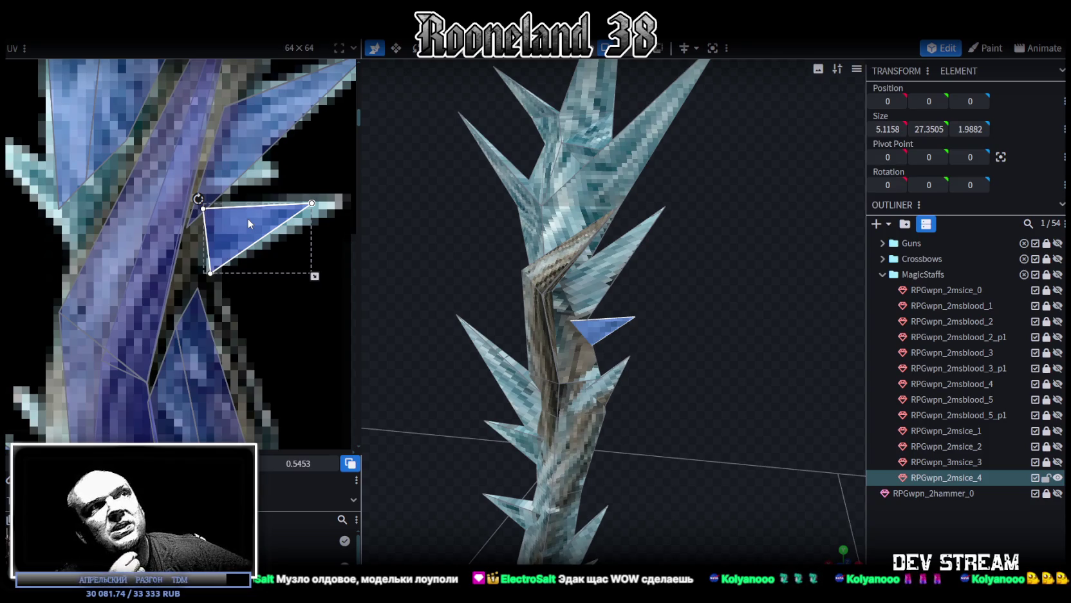
pyautogui.scroll(-3, 247, 217)
pyautogui.scroll(2, 670, 315)
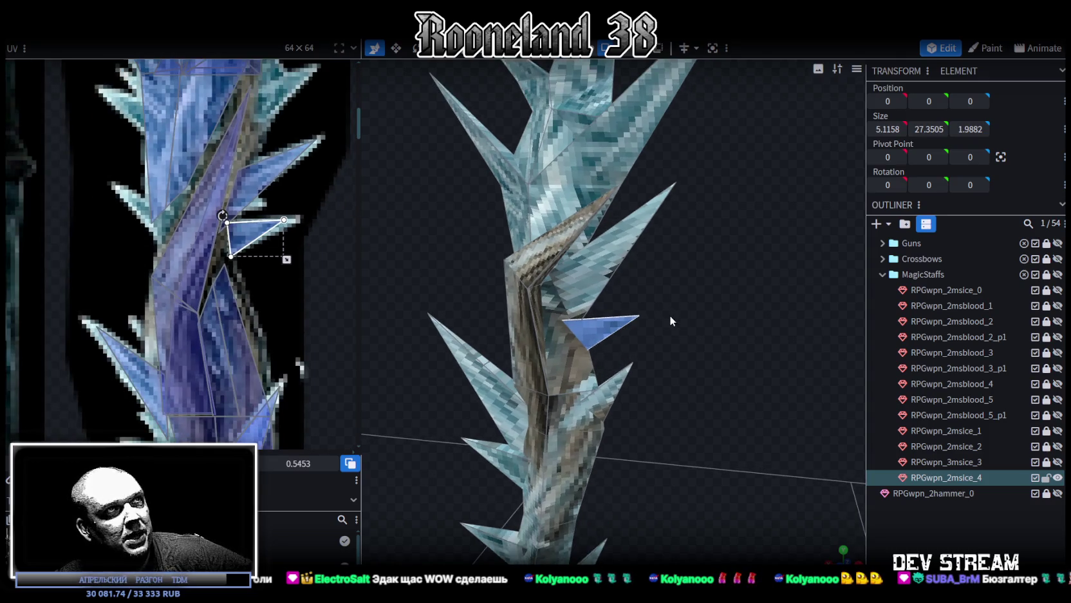
# - Move the small face inward along Z and raise it to centre at X −0.3237, Y 12.9143, Z 0.161
pyautogui.moveTo(636, 298); pyautogui.dragTo(642, 384)
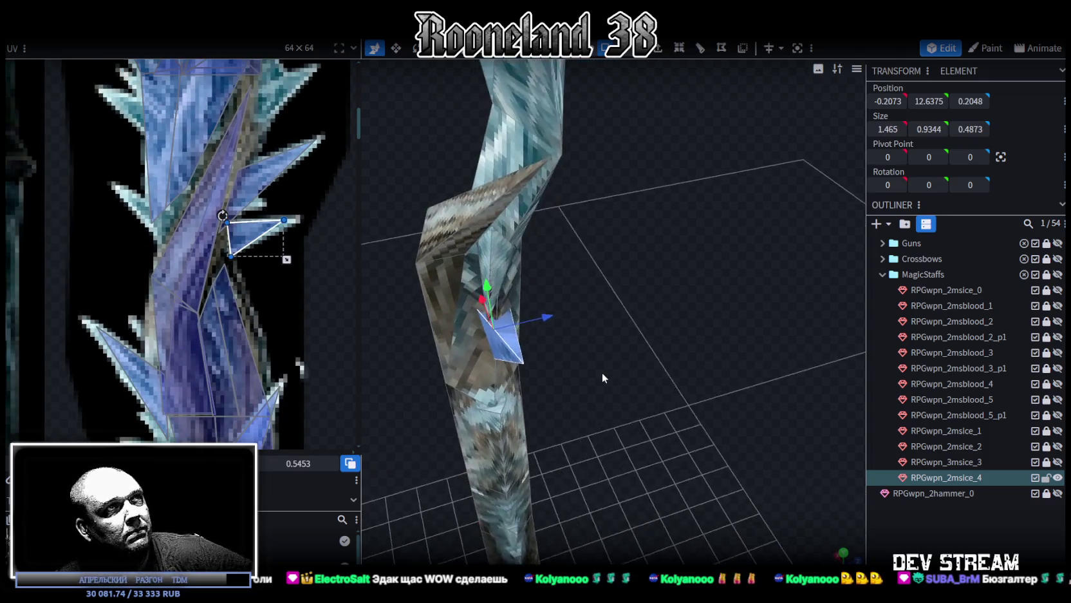
pyautogui.scroll(2, 642, 385)
pyautogui.moveTo(575, 340); pyautogui.dragTo(598, 356)
pyautogui.scroll(3, 598, 357)
pyautogui.moveTo(590, 307); pyautogui.dragTo(605, 289)
pyautogui.moveTo(690, 354)
pyautogui.mouseDown()
pyautogui.moveTo(695, 420)
pyautogui.moveTo(599, 352)
pyautogui.moveTo(588, 322)
pyautogui.moveTo(713, 350)
pyautogui.moveTo(735, 340)
pyautogui.moveTo(737, 386)
pyautogui.moveTo(698, 374)
pyautogui.moveTo(667, 403)
pyautogui.moveTo(607, 414)
pyautogui.moveTo(631, 349)
pyautogui.moveTo(623, 339)
pyautogui.mouseUp()
# - Select the RPGwpn_2msice_4 mesh and pull a spike-tip vertex inward in depth
pyautogui.click(737, 406)
pyautogui.scroll(-3, 737, 405)
pyautogui.click(621, 340)
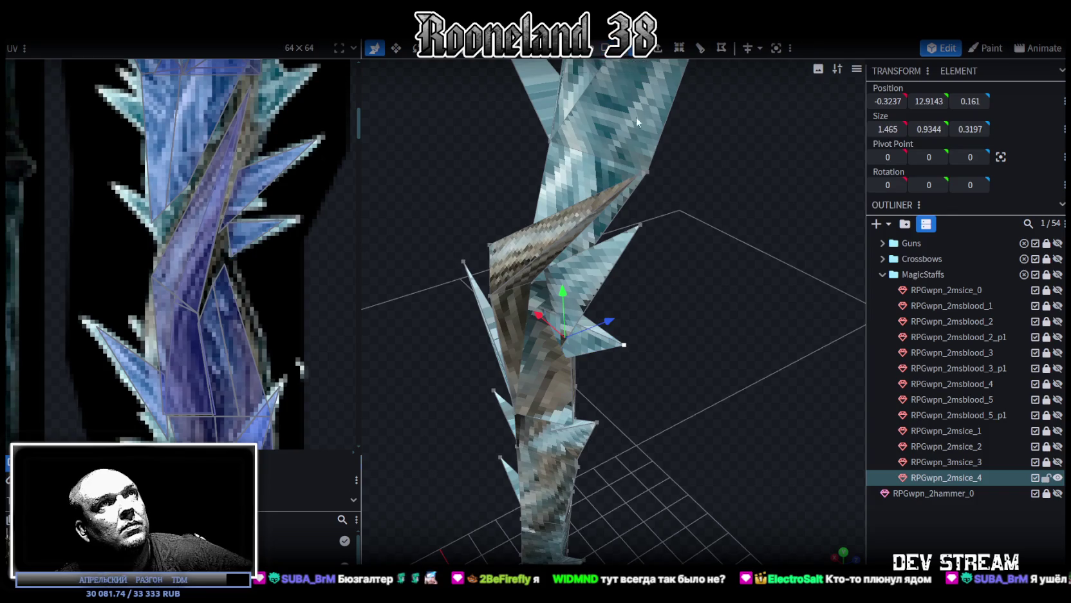
pyautogui.click(624, 344)
pyautogui.moveTo(666, 359)
pyautogui.mouseDown()
pyautogui.moveTo(668, 377)
pyautogui.moveTo(641, 363)
pyautogui.moveTo(604, 372)
pyautogui.moveTo(712, 394)
pyautogui.moveTo(628, 412)
pyautogui.mouseUp()
# - Move another spike vertex down and left, then nudge it slightly up and right
pyautogui.click(572, 261)
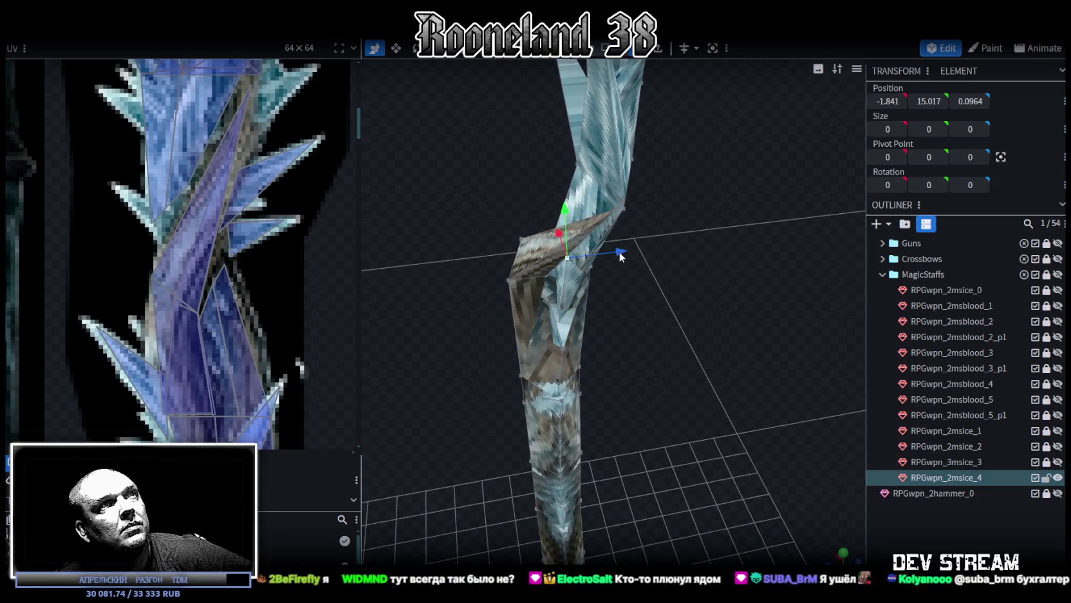
pyautogui.moveTo(652, 256)
pyautogui.mouseDown()
pyautogui.moveTo(614, 382)
pyautogui.moveTo(655, 350)
pyautogui.moveTo(627, 261)
pyautogui.moveTo(559, 310)
pyautogui.moveTo(680, 327)
pyautogui.moveTo(705, 305)
pyautogui.mouseUp()
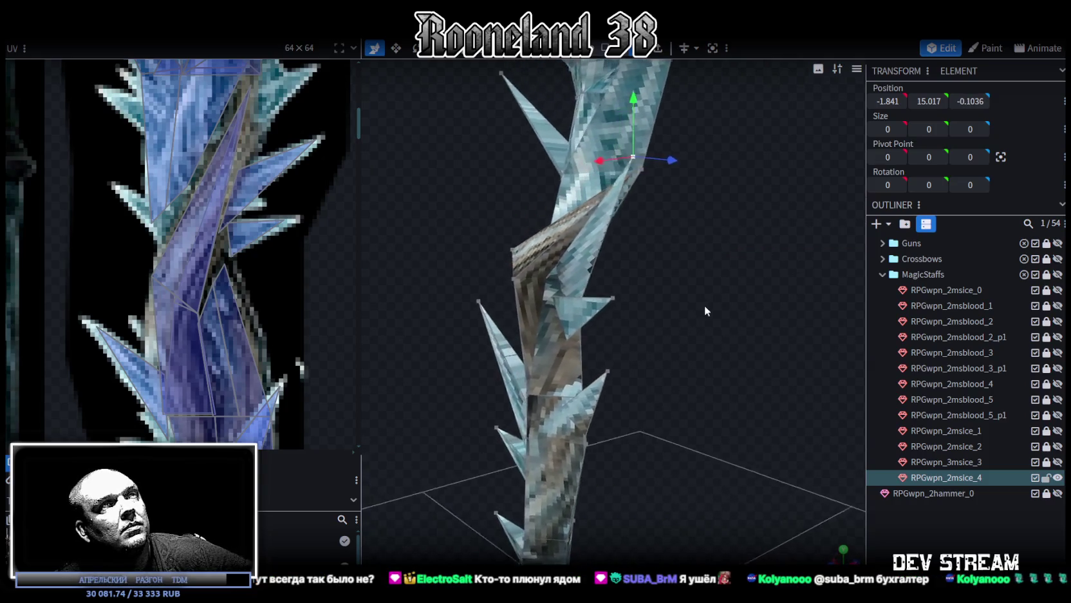
pyautogui.scroll(3, 705, 305)
pyautogui.moveTo(653, 188); pyautogui.dragTo(626, 187)
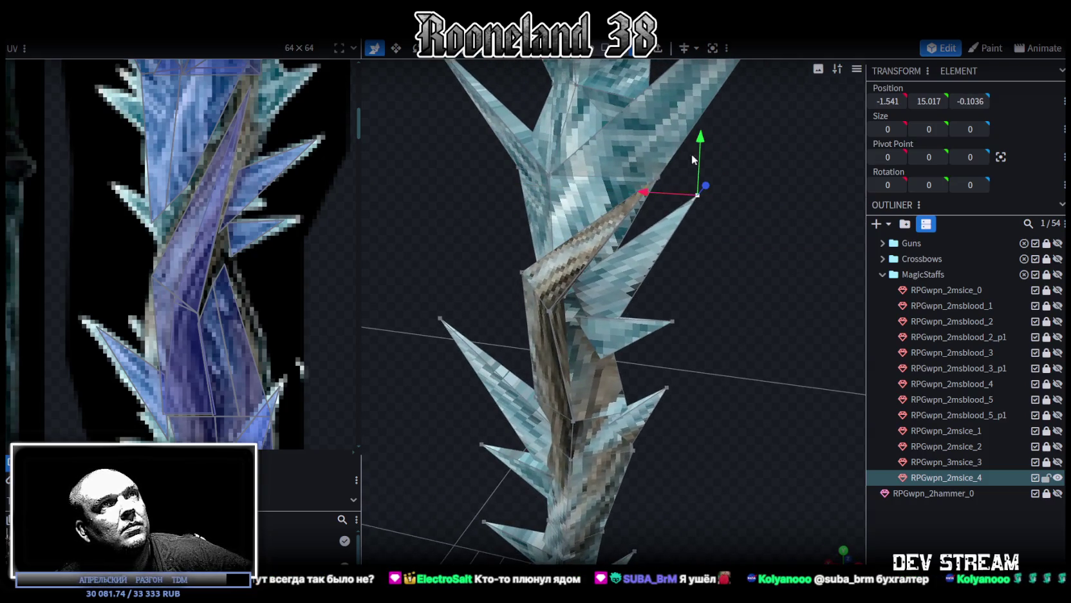
pyautogui.moveTo(692, 153); pyautogui.dragTo(690, 191)
pyautogui.moveTo(645, 245); pyautogui.dragTo(714, 284)
pyautogui.moveTo(652, 207); pyautogui.dragTo(653, 199)
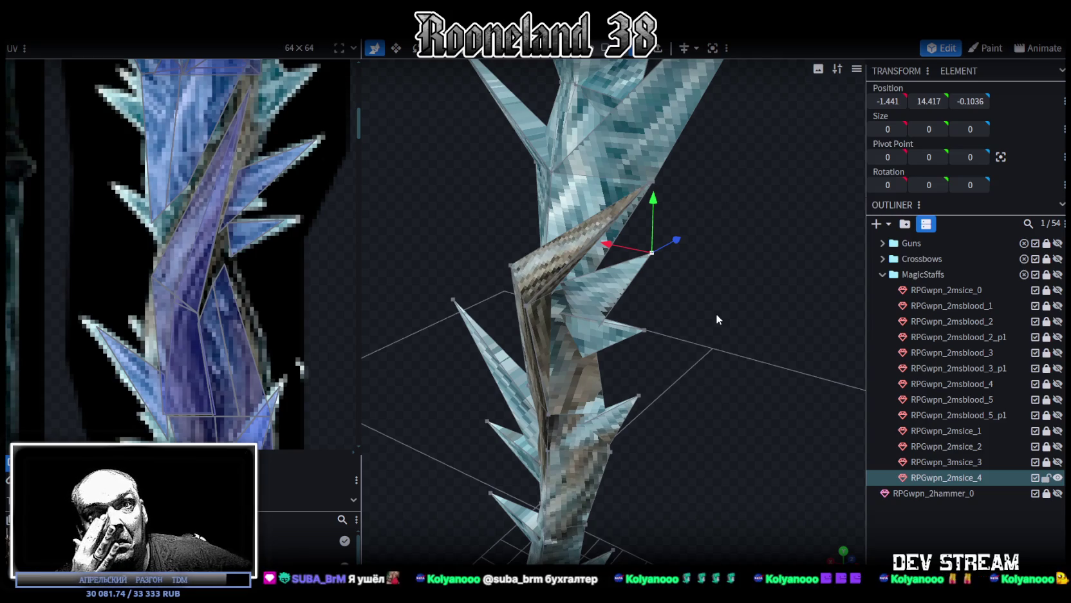
# - Move a spike's faces down and across, shift them back along X, and raise them slightly
pyautogui.moveTo(716, 313)
pyautogui.mouseDown()
pyautogui.moveTo(619, 316)
pyautogui.moveTo(616, 327)
pyautogui.moveTo(679, 343)
pyautogui.moveTo(689, 297)
pyautogui.moveTo(810, 301)
pyautogui.mouseUp()
pyautogui.moveTo(703, 358)
pyautogui.keyDown('ctrl'); pyautogui.mouseDown()
pyautogui.moveTo(639, 299)
pyautogui.moveTo(681, 345)
pyautogui.moveTo(637, 369)
pyautogui.moveTo(653, 357)
pyautogui.moveTo(586, 283)
pyautogui.moveTo(660, 322)
pyautogui.mouseUp(); pyautogui.keyUp('ctrl')
pyautogui.moveTo(621, 271); pyautogui.dragTo(579, 365)
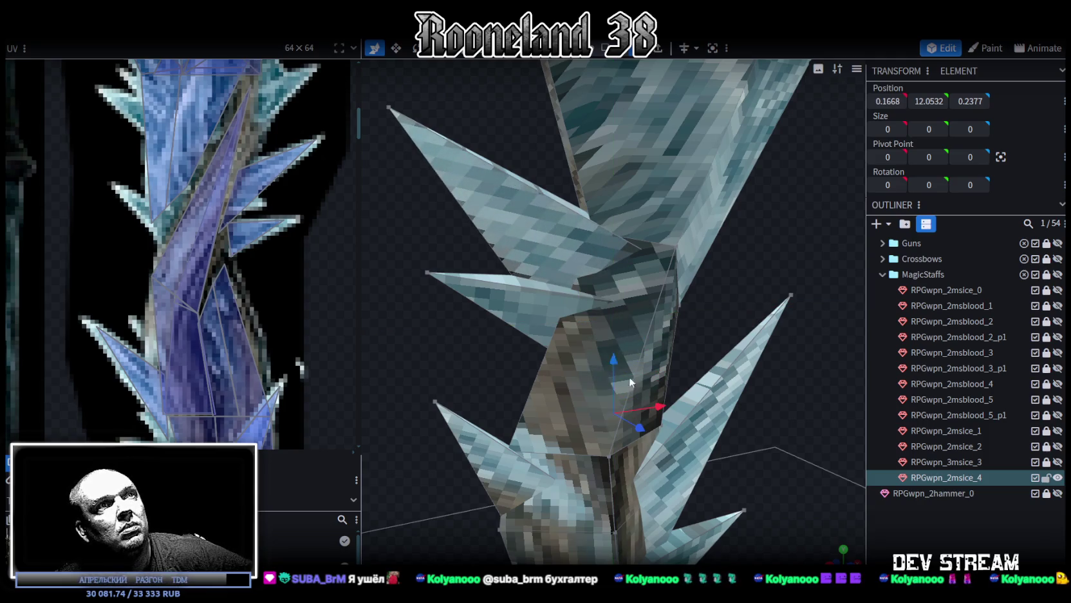
pyautogui.moveTo(667, 408); pyautogui.dragTo(648, 401)
pyautogui.moveTo(592, 372)
pyautogui.mouseDown()
pyautogui.moveTo(616, 349)
pyautogui.moveTo(633, 428)
pyautogui.moveTo(630, 415)
pyautogui.mouseUp()
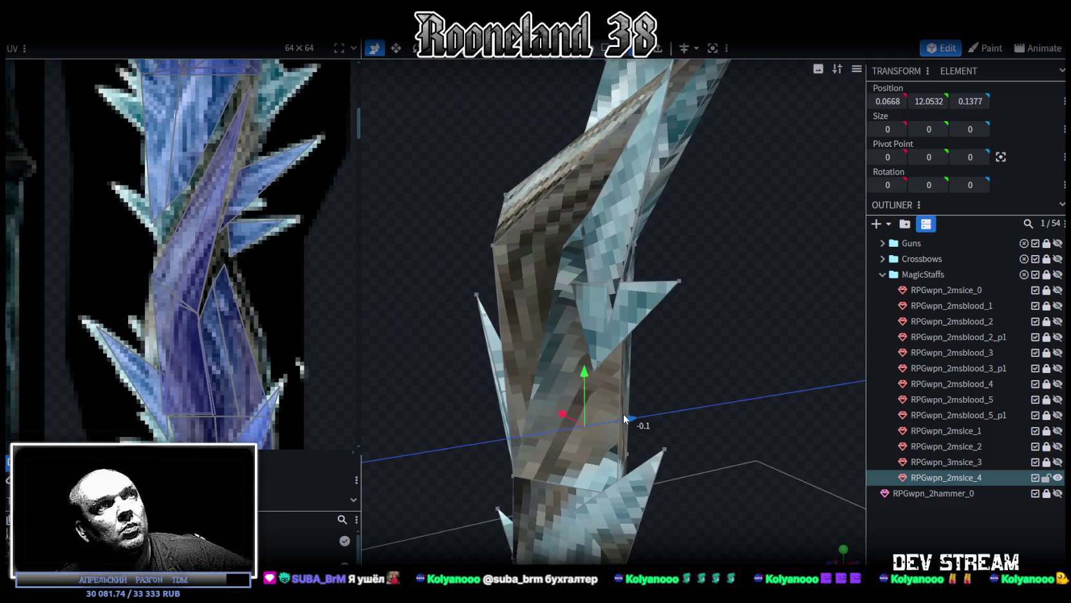
pyautogui.moveTo(689, 381)
pyautogui.mouseDown()
pyautogui.moveTo(781, 364)
pyautogui.moveTo(660, 354)
pyautogui.mouseUp()
pyautogui.moveTo(602, 370)
pyautogui.mouseDown()
pyautogui.moveTo(611, 332)
pyautogui.moveTo(635, 313)
pyautogui.mouseUp()
# - Reposition a spike-tip vertex: move it right, lower it, and shift it along X
pyautogui.moveTo(789, 333)
pyautogui.mouseDown()
pyautogui.moveTo(719, 371)
pyautogui.moveTo(783, 192)
pyautogui.mouseUp()
pyautogui.click(720, 176)
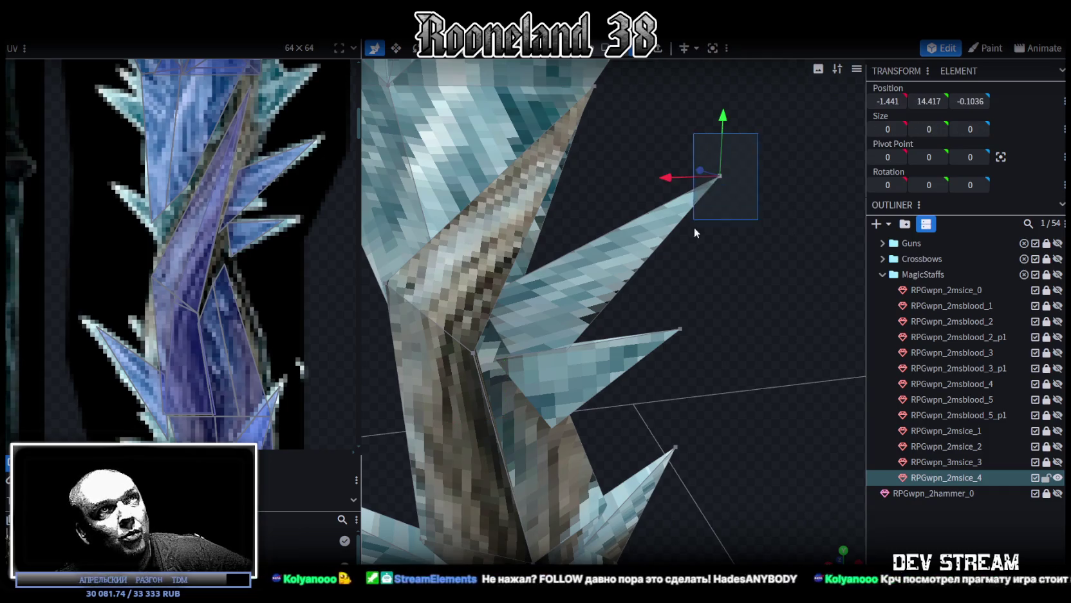
pyautogui.moveTo(663, 177); pyautogui.dragTo(644, 179)
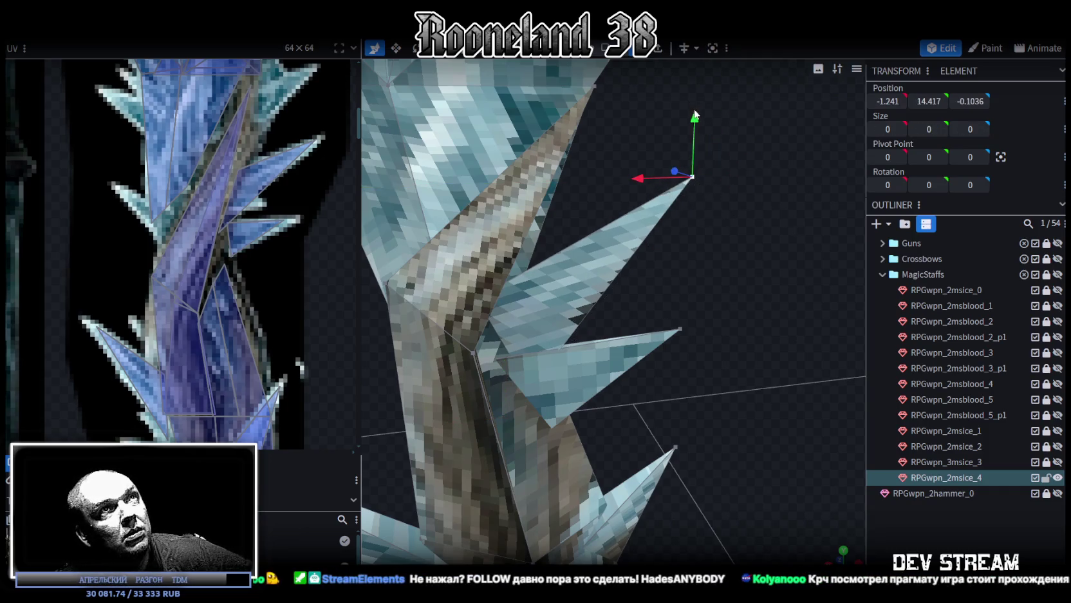
pyautogui.moveTo(696, 118); pyautogui.dragTo(697, 134)
pyautogui.moveTo(631, 342)
pyautogui.mouseDown()
pyautogui.moveTo(580, 365)
pyautogui.moveTo(594, 382)
pyautogui.moveTo(654, 366)
pyautogui.mouseUp()
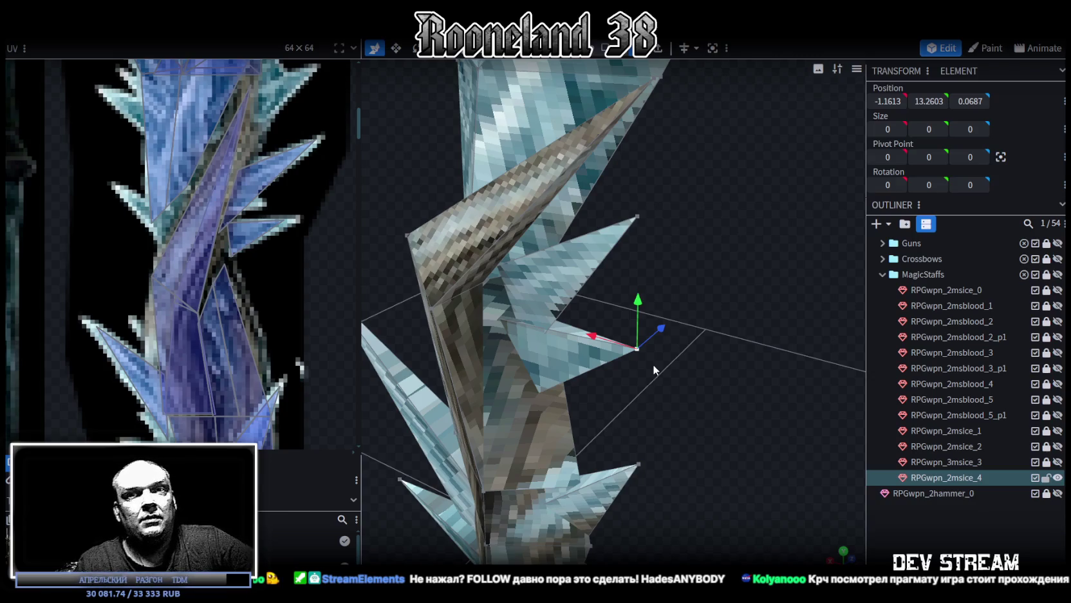
# - Push a staff element outward in depth, then select the vertices at the prong's base
pyautogui.moveTo(650, 347)
pyautogui.mouseDown()
pyautogui.moveTo(718, 238)
pyautogui.moveTo(605, 290)
pyautogui.moveTo(528, 256)
pyautogui.moveTo(544, 252)
pyautogui.moveTo(553, 276)
pyautogui.moveTo(600, 285)
pyautogui.moveTo(581, 276)
pyautogui.mouseUp()
pyautogui.moveTo(666, 290); pyautogui.dragTo(671, 304)
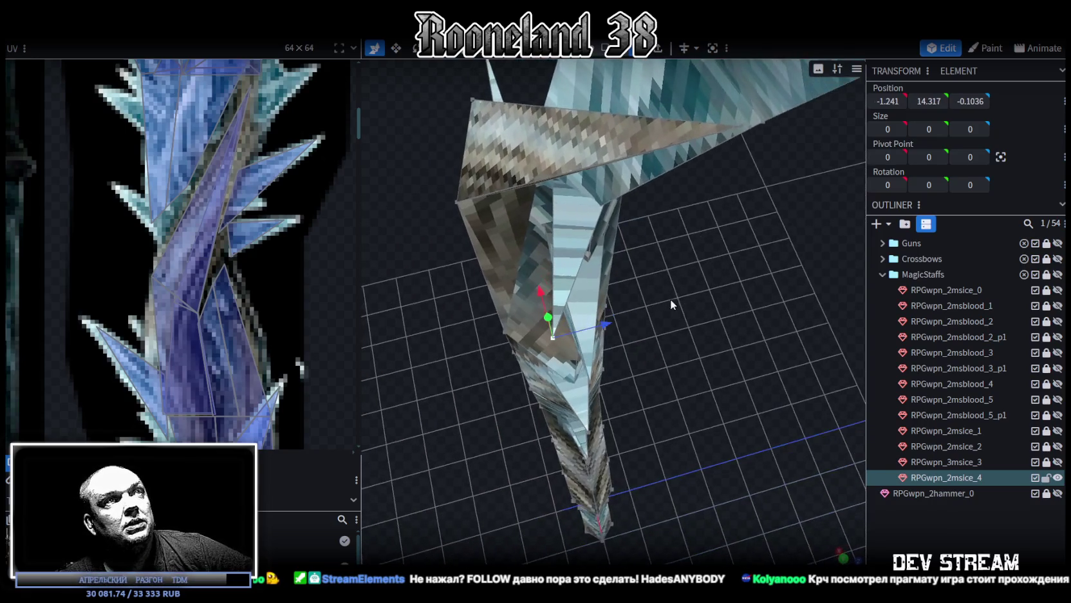
pyautogui.moveTo(602, 320)
pyautogui.mouseDown()
pyautogui.moveTo(710, 329)
pyautogui.moveTo(707, 294)
pyautogui.moveTo(607, 289)
pyautogui.moveTo(745, 270)
pyautogui.moveTo(837, 338)
pyautogui.moveTo(728, 280)
pyautogui.moveTo(628, 291)
pyautogui.moveTo(613, 310)
pyautogui.moveTo(779, 341)
pyautogui.moveTo(838, 367)
pyautogui.moveTo(738, 322)
pyautogui.moveTo(732, 376)
pyautogui.moveTo(718, 348)
pyautogui.moveTo(731, 361)
pyautogui.mouseUp()
pyautogui.click(684, 345)
pyautogui.scroll(5, 778, 416)
pyautogui.scroll(-5, 707, 407)
pyautogui.click(706, 395)
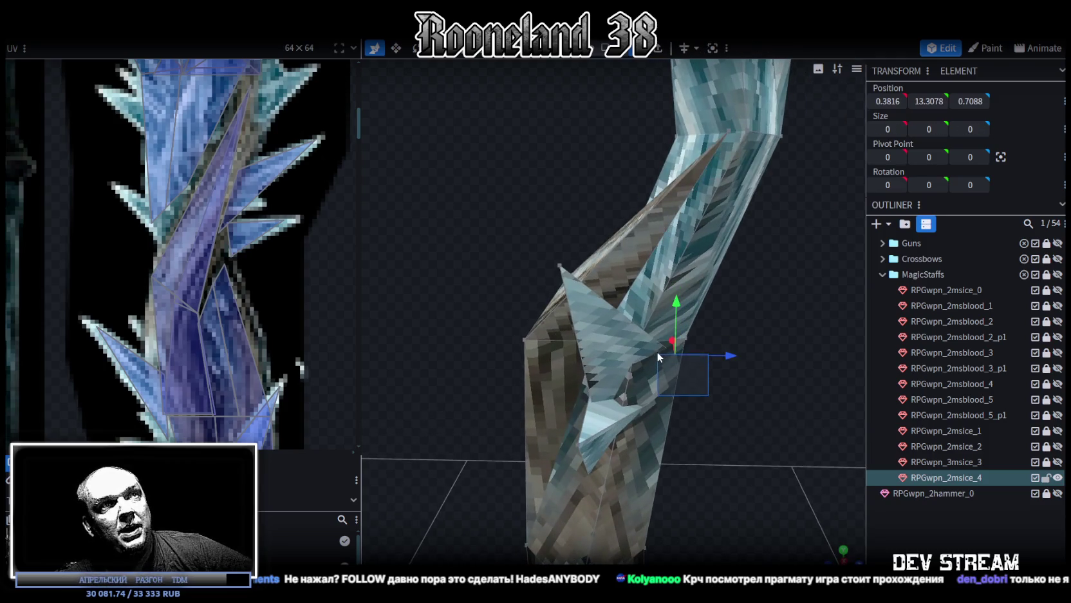
pyautogui.moveTo(662, 353)
pyautogui.mouseDown()
pyautogui.moveTo(711, 436)
pyautogui.moveTo(603, 442)
pyautogui.moveTo(530, 401)
pyautogui.moveTo(572, 398)
pyautogui.moveTo(570, 415)
pyautogui.moveTo(535, 305)
pyautogui.moveTo(624, 292)
pyautogui.moveTo(611, 286)
pyautogui.moveTo(688, 331)
pyautogui.mouseUp()
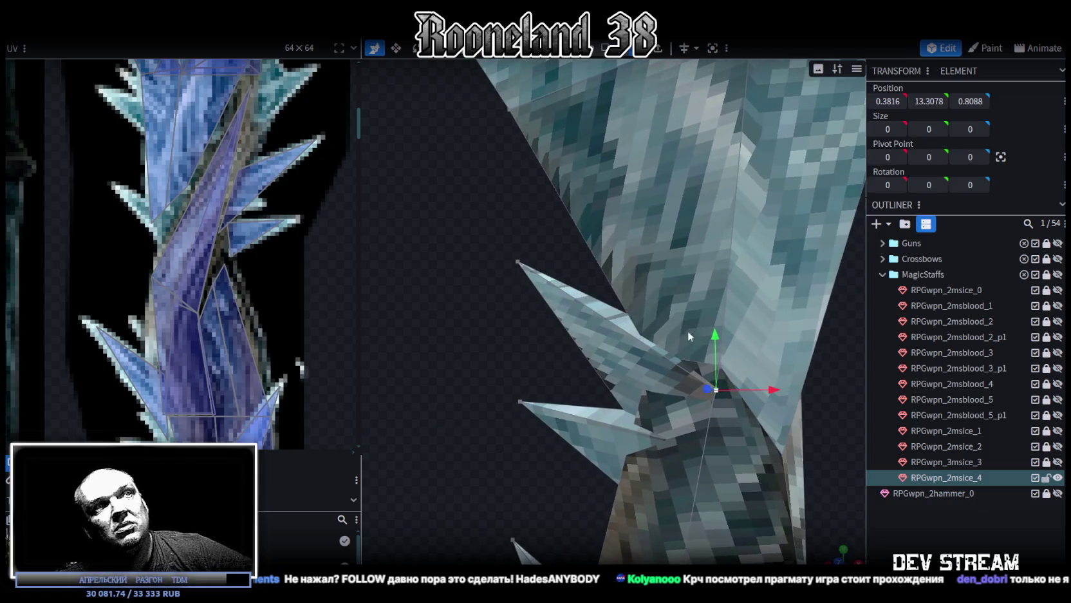
pyautogui.keyDown('shift'); pyautogui.click(721, 380); pyautogui.keyUp('shift')
# - Merge the prong-base vertices with Merge All and push the merged point outward in depth
pyautogui.rightClick(718, 388)
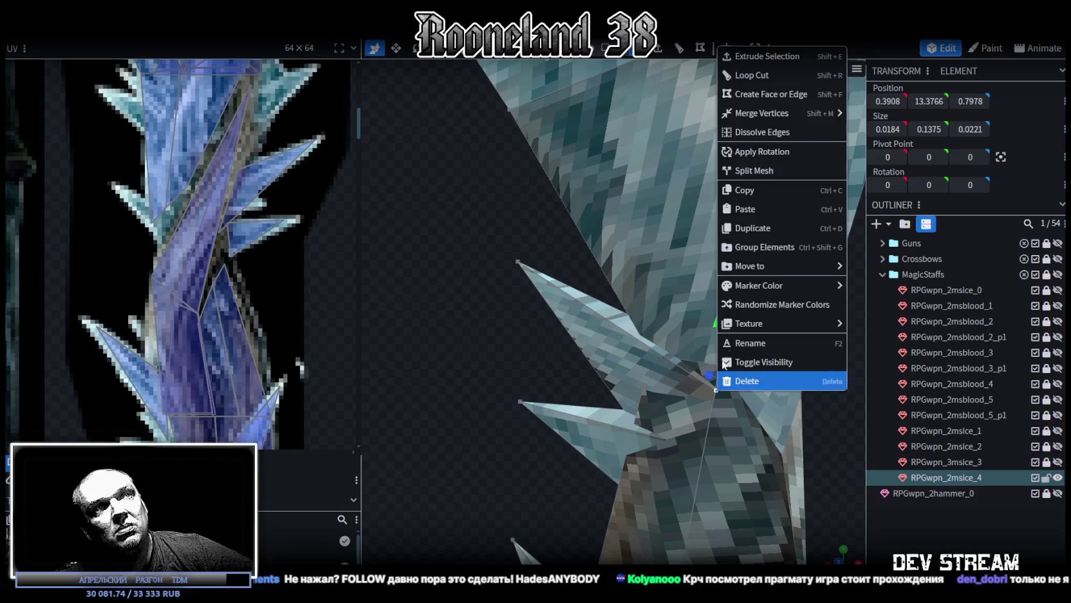
pyautogui.click(875, 115)
pyautogui.moveTo(499, 299)
pyautogui.mouseDown()
pyautogui.moveTo(489, 358)
pyautogui.moveTo(564, 350)
pyautogui.moveTo(662, 383)
pyautogui.moveTo(621, 340)
pyautogui.mouseUp()
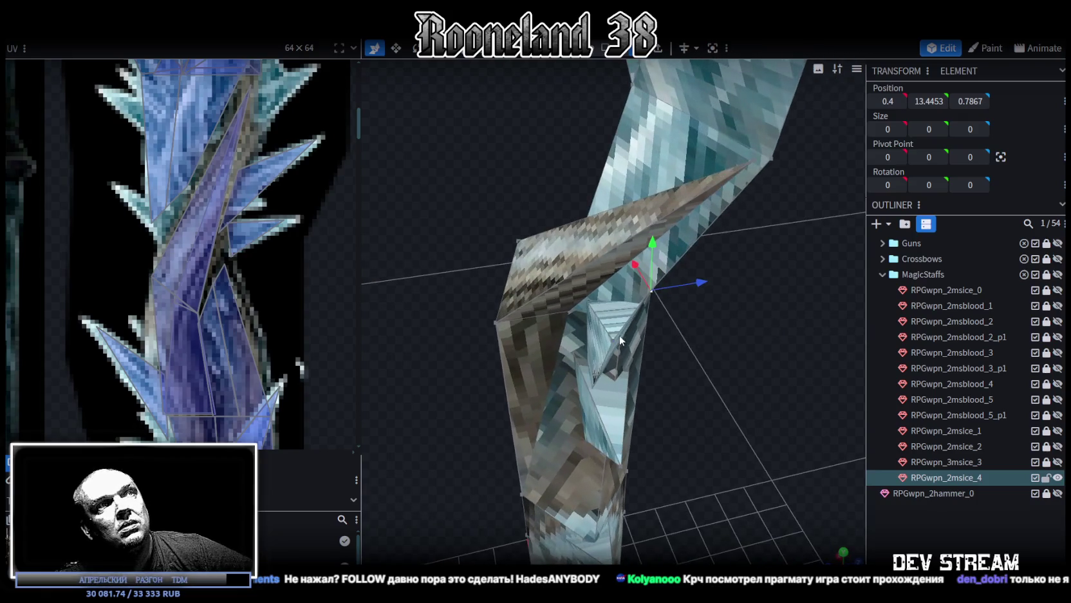
pyautogui.moveTo(770, 407); pyautogui.dragTo(649, 331)
pyautogui.moveTo(634, 314); pyautogui.dragTo(728, 340)
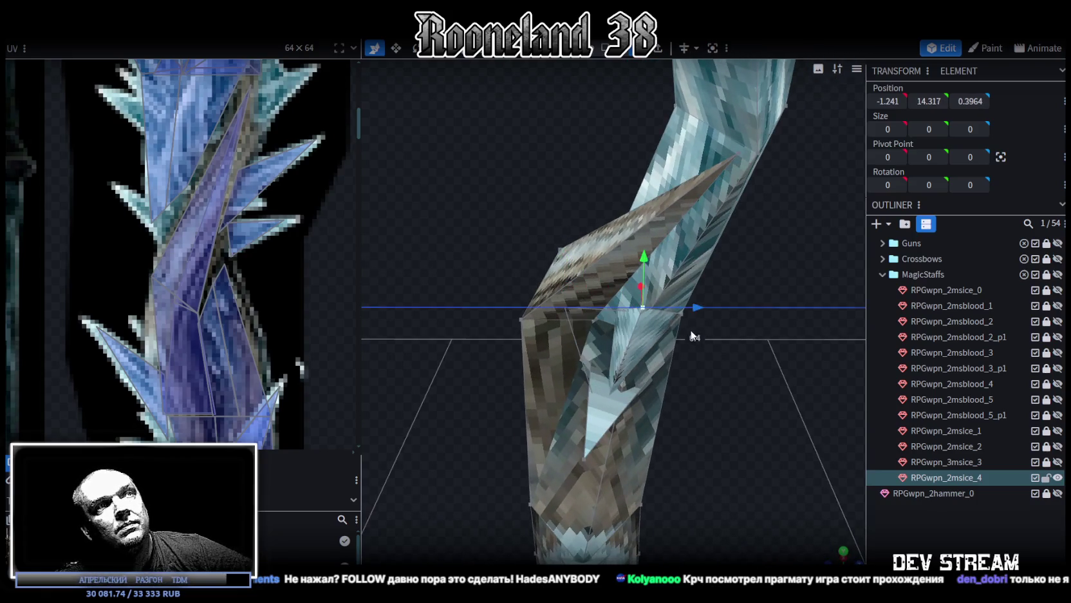
# - Deselect everything to check the whole staff, then select the staff mesh
pyautogui.moveTo(751, 384)
pyautogui.mouseDown()
pyautogui.moveTo(711, 372)
pyautogui.moveTo(692, 394)
pyautogui.moveTo(626, 311)
pyautogui.moveTo(795, 365)
pyautogui.moveTo(705, 382)
pyautogui.moveTo(711, 432)
pyautogui.moveTo(702, 370)
pyautogui.moveTo(689, 402)
pyautogui.mouseUp()
pyautogui.scroll(-3, 600, 316)
pyautogui.click(712, 431)
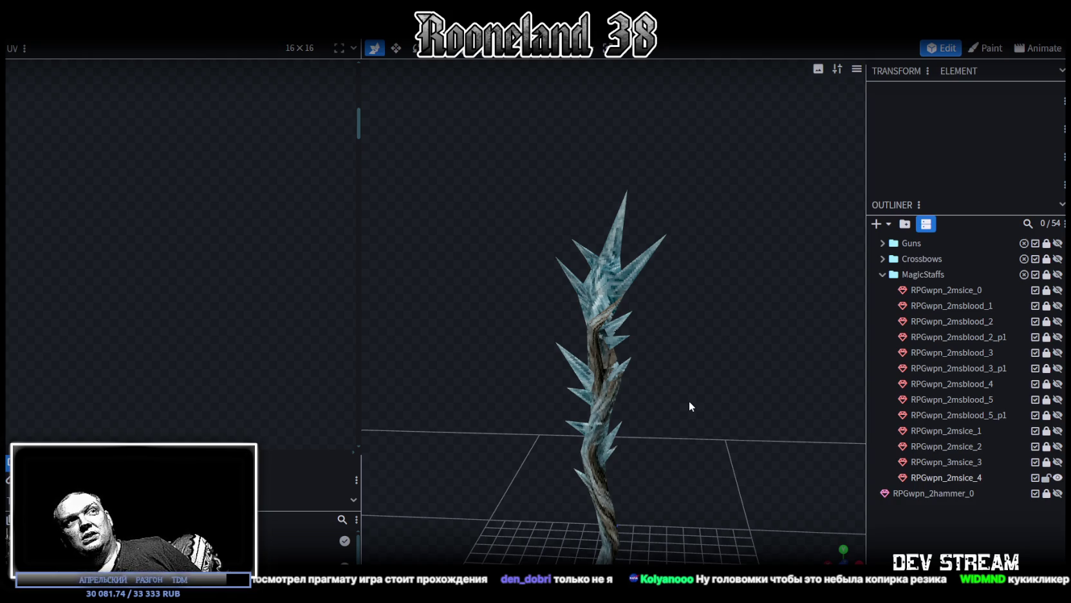
pyautogui.click(551, 291)
# - Shift a ring of upper shaft vertices in depth, then nudge them slightly back
pyautogui.scroll(3, 523, 187)
pyautogui.moveTo(523, 188); pyautogui.dragTo(568, 354, button='right')
pyautogui.moveTo(567, 355)
pyautogui.mouseDown()
pyautogui.moveTo(603, 295)
pyautogui.moveTo(533, 315)
pyautogui.moveTo(506, 375)
pyautogui.moveTo(624, 418)
pyautogui.moveTo(731, 413)
pyautogui.moveTo(747, 362)
pyautogui.moveTo(717, 295)
pyautogui.moveTo(723, 390)
pyautogui.moveTo(708, 478)
pyautogui.moveTo(655, 255)
pyautogui.moveTo(686, 275)
pyautogui.moveTo(545, 255)
pyautogui.moveTo(742, 310)
pyautogui.moveTo(621, 285)
pyautogui.moveTo(657, 262)
pyautogui.moveTo(671, 291)
pyautogui.moveTo(654, 281)
pyautogui.moveTo(664, 305)
pyautogui.moveTo(655, 245)
pyautogui.moveTo(517, 111)
pyautogui.mouseUp()
pyautogui.moveTo(651, 183); pyautogui.dragTo(669, 184)
pyautogui.moveTo(670, 255); pyautogui.dragTo(552, 204)
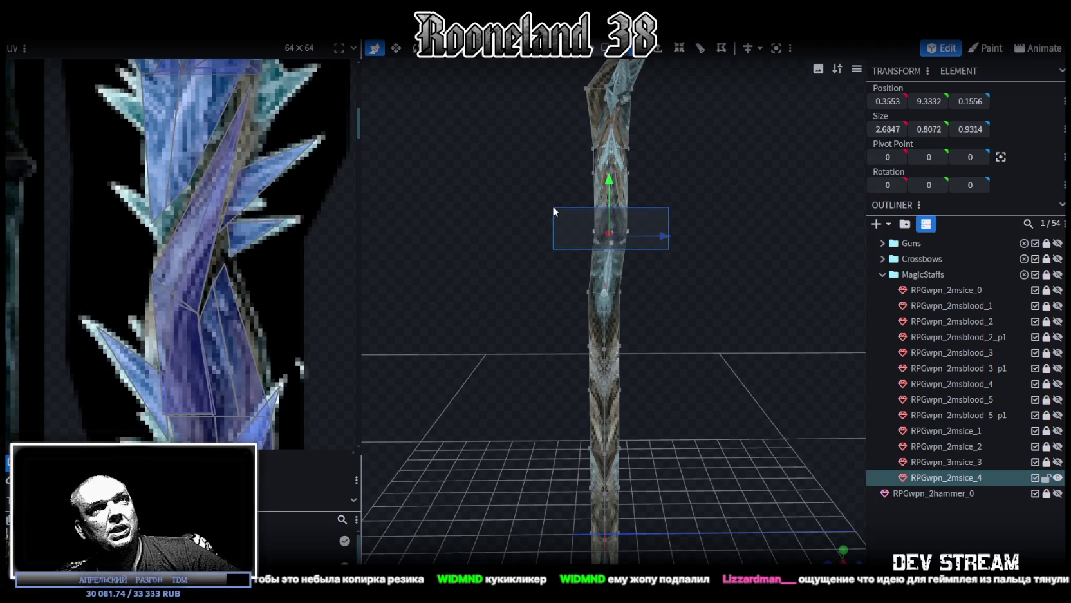
pyautogui.moveTo(660, 187); pyautogui.dragTo(571, 161)
pyautogui.moveTo(658, 174); pyautogui.dragTo(665, 175)
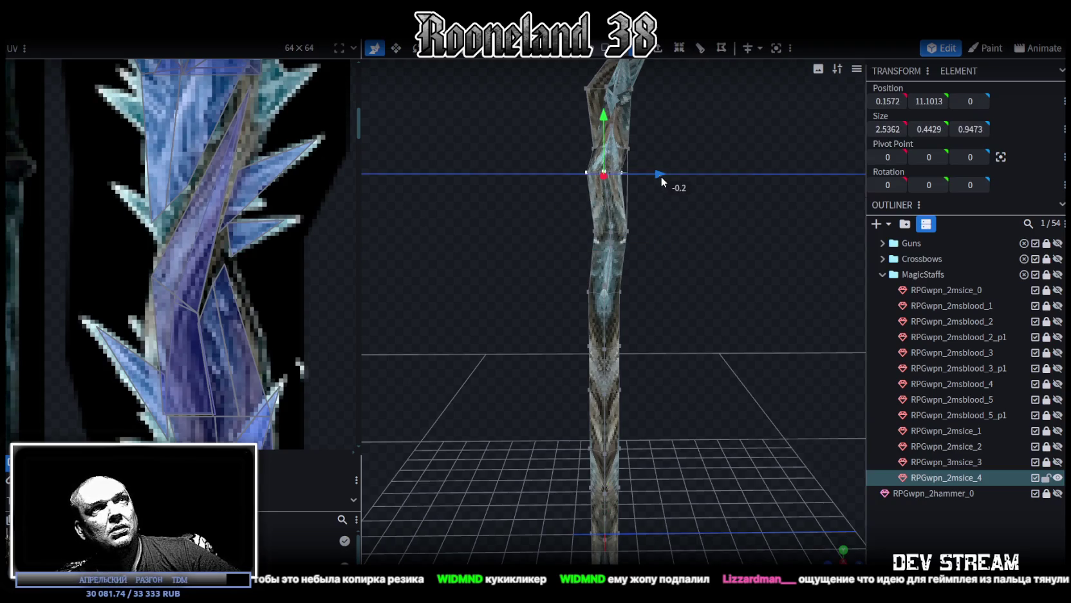
# - Pull a single upper-shaft vertex outward to form a new spike
pyautogui.moveTo(581, 193)
pyautogui.mouseDown(button='middle')
pyautogui.moveTo(539, 255)
pyautogui.moveTo(642, 244)
pyautogui.moveTo(684, 254)
pyautogui.moveTo(739, 236)
pyautogui.moveTo(729, 230)
pyautogui.moveTo(695, 267)
pyautogui.moveTo(512, 184)
pyautogui.moveTo(617, 291)
pyautogui.moveTo(643, 291)
pyautogui.mouseUp(button='middle')
pyautogui.click(513, 183)
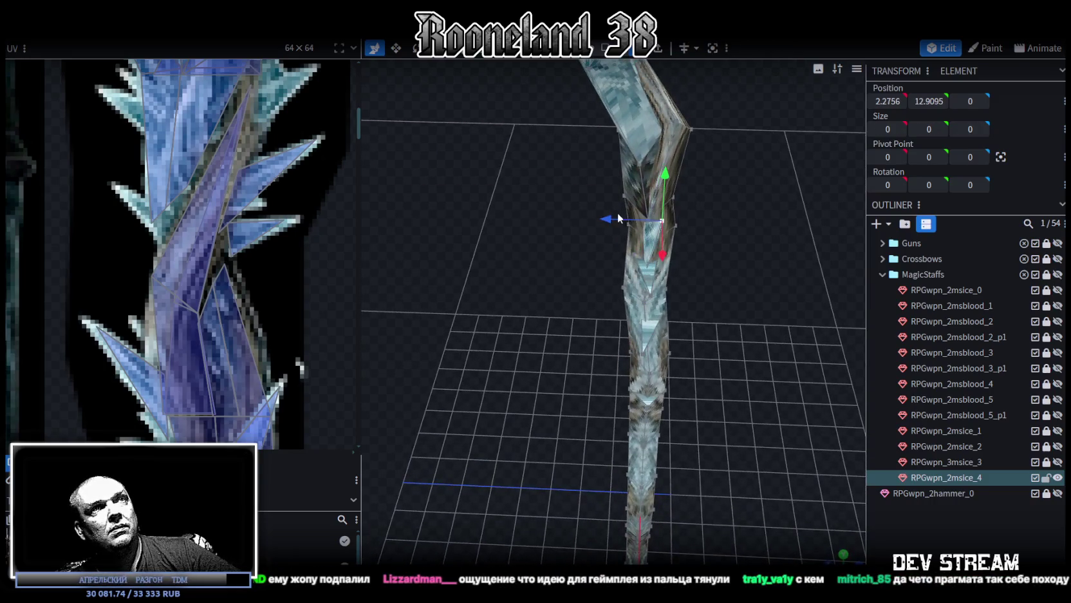
pyautogui.moveTo(622, 218); pyautogui.dragTo(588, 211)
pyautogui.moveTo(789, 303); pyautogui.dragTo(705, 266, button='middle')
# - Push a vertex lower on the shaft further out in depth
pyautogui.click(625, 266)
pyautogui.moveTo(727, 282)
pyautogui.mouseDown(button='middle')
pyautogui.moveTo(766, 295)
pyautogui.moveTo(580, 225)
pyautogui.moveTo(431, 229)
pyautogui.moveTo(546, 307)
pyautogui.mouseUp(button='middle')
pyautogui.click(545, 308)
pyautogui.moveTo(535, 357)
pyautogui.mouseDown(button='middle')
pyautogui.moveTo(649, 391)
pyautogui.moveTo(655, 357)
pyautogui.mouseUp(button='middle')
pyautogui.moveTo(602, 359); pyautogui.dragTo(590, 355)
pyautogui.moveTo(590, 355)
pyautogui.mouseDown(button='middle')
pyautogui.moveTo(688, 251)
pyautogui.moveTo(583, 209)
pyautogui.moveTo(538, 292)
pyautogui.moveTo(677, 289)
pyautogui.moveTo(654, 330)
pyautogui.mouseUp(button='middle')
# - Move mid- and lower-right shaft vertex groups back in depth to bend the shaft
pyautogui.moveTo(531, 365); pyautogui.dragTo(644, 291)
pyautogui.moveTo(644, 291)
pyautogui.mouseDown(button='middle')
pyautogui.moveTo(630, 335)
pyautogui.moveTo(641, 324)
pyautogui.moveTo(636, 303)
pyautogui.moveTo(488, 328)
pyautogui.moveTo(638, 309)
pyautogui.mouseUp(button='middle')
pyautogui.moveTo(638, 309); pyautogui.dragTo(634, 306)
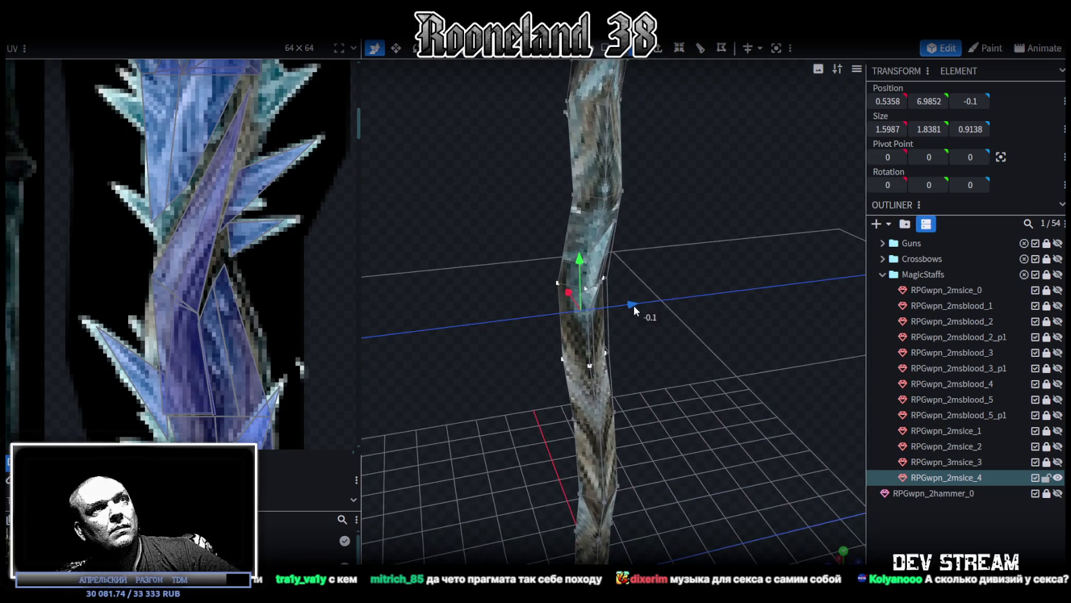
pyautogui.moveTo(544, 305)
pyautogui.mouseDown(button='middle')
pyautogui.moveTo(664, 301)
pyautogui.moveTo(757, 272)
pyautogui.moveTo(616, 356)
pyautogui.mouseUp(button='middle')
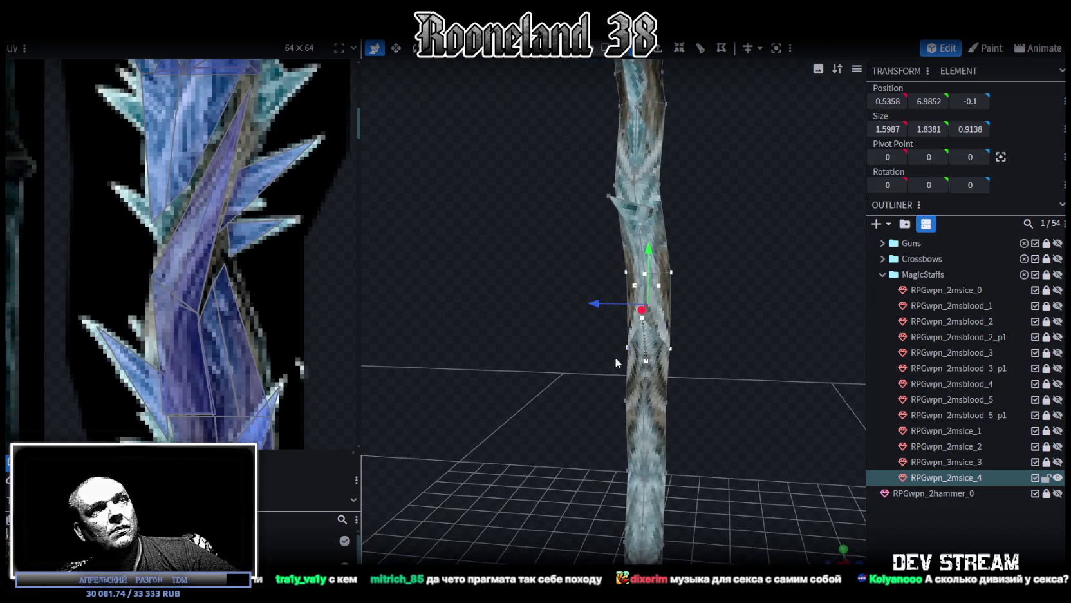
pyautogui.moveTo(609, 372); pyautogui.dragTo(718, 341)
pyautogui.moveTo(733, 338)
pyautogui.mouseDown(button='middle')
pyautogui.moveTo(606, 337)
pyautogui.moveTo(578, 384)
pyautogui.mouseUp(button='middle')
pyautogui.moveTo(578, 389); pyautogui.dragTo(700, 324)
pyautogui.moveTo(742, 316); pyautogui.dragTo(597, 362, button='middle')
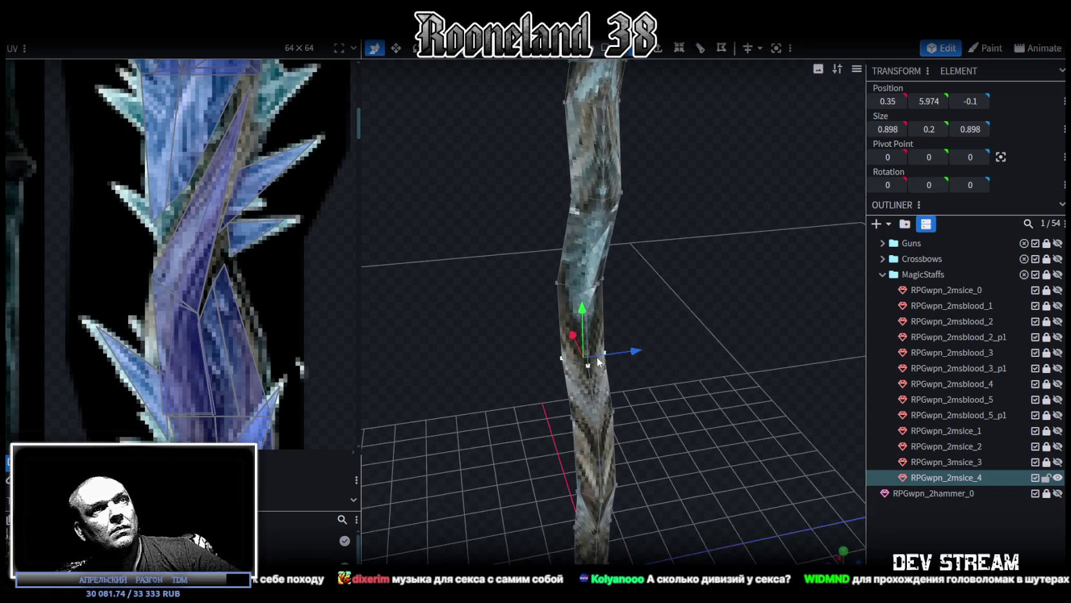
pyautogui.moveTo(638, 350); pyautogui.dragTo(633, 345)
pyautogui.moveTo(633, 346)
pyautogui.mouseDown(button='middle')
pyautogui.moveTo(535, 319)
pyautogui.moveTo(603, 312)
pyautogui.moveTo(591, 311)
pyautogui.mouseUp(button='middle')
# - Thin a lower shaft section in depth with Resize, then shift it forward
pyautogui.click(638, 371)
pyautogui.moveTo(638, 370)
pyautogui.mouseDown(button='middle')
pyautogui.moveTo(701, 321)
pyautogui.moveTo(545, 316)
pyautogui.moveTo(673, 332)
pyautogui.moveTo(655, 346)
pyautogui.mouseUp(button='middle')
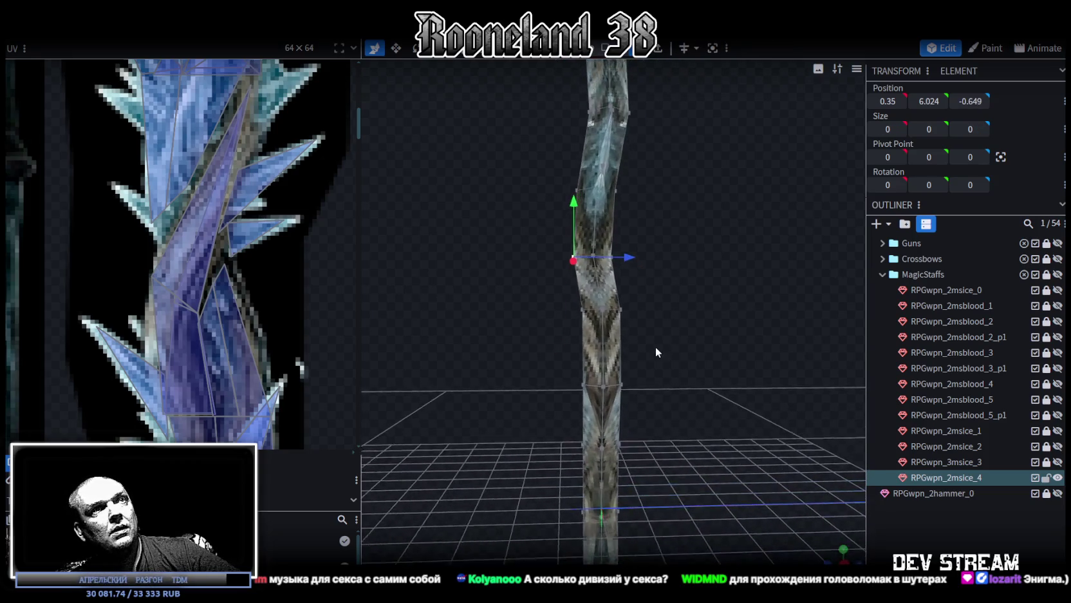
pyautogui.moveTo(663, 394); pyautogui.dragTo(555, 313)
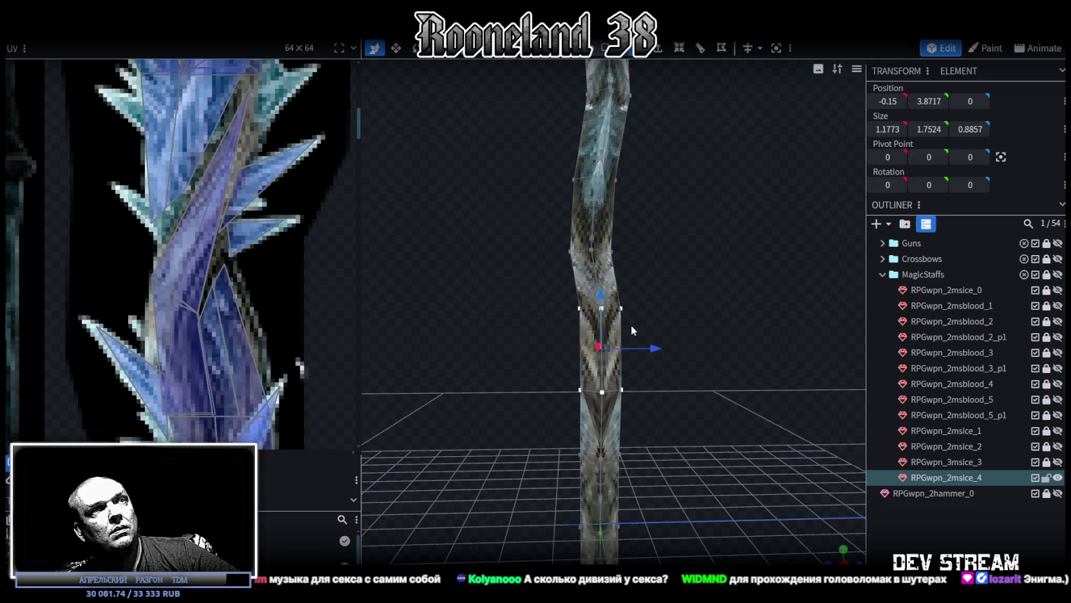
pyautogui.press('s')
pyautogui.moveTo(663, 350); pyautogui.dragTo(657, 350)
pyautogui.moveTo(691, 374); pyautogui.dragTo(683, 368, button='middle')
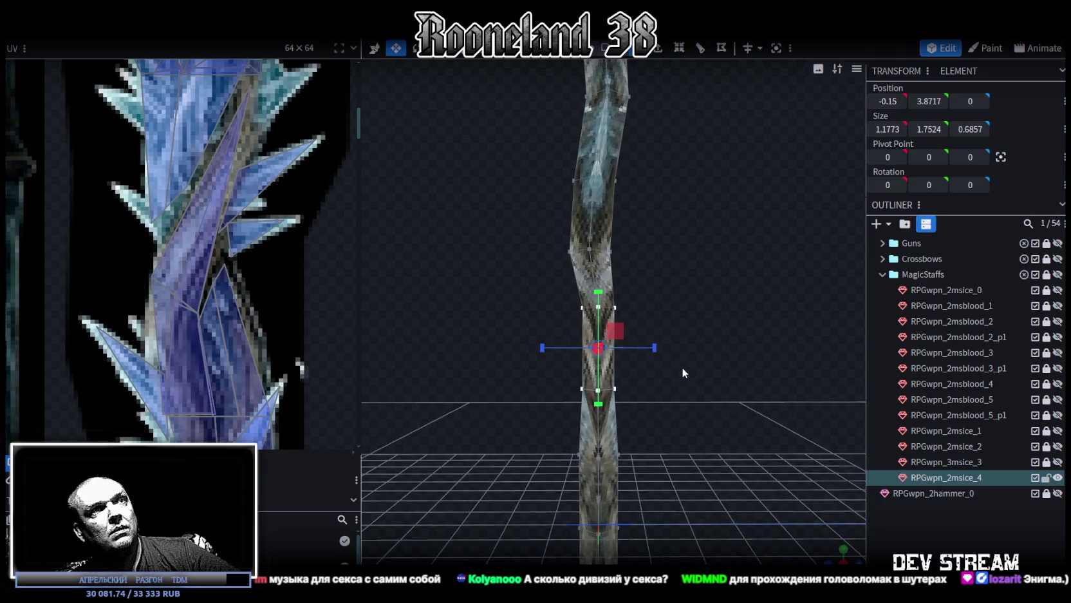
pyautogui.press('v')
pyautogui.moveTo(651, 348); pyautogui.dragTo(657, 347)
# - Push the next shaft ring forward and move a ring near the floor grid back in depth
pyautogui.moveTo(647, 422); pyautogui.dragTo(562, 365)
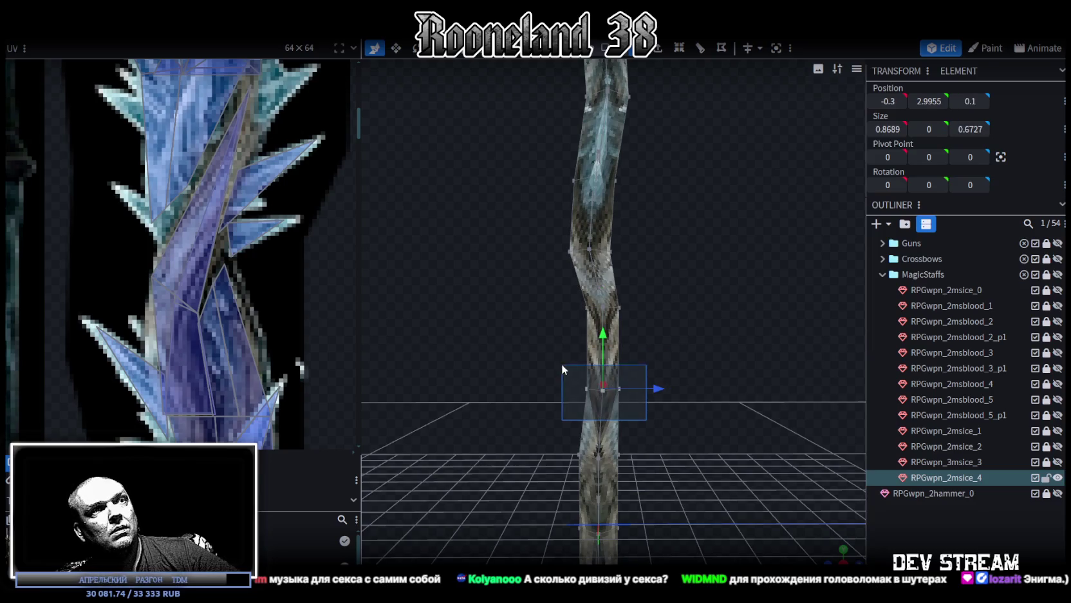
pyautogui.moveTo(662, 389); pyautogui.dragTo(662, 389)
pyautogui.moveTo(663, 389)
pyautogui.mouseDown(button='middle')
pyautogui.moveTo(700, 328)
pyautogui.moveTo(585, 275)
pyautogui.mouseUp(button='middle')
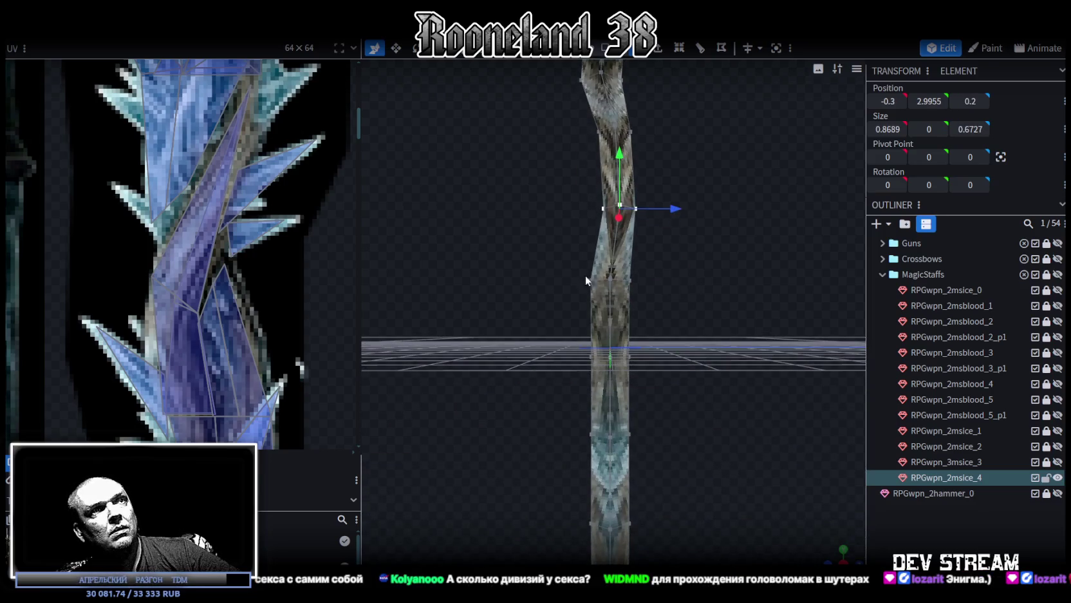
pyautogui.moveTo(564, 282); pyautogui.dragTo(669, 387)
pyautogui.moveTo(669, 387)
pyautogui.mouseDown(button='middle')
pyautogui.moveTo(688, 404)
pyautogui.moveTo(658, 305)
pyautogui.mouseUp(button='middle')
pyautogui.press('v')
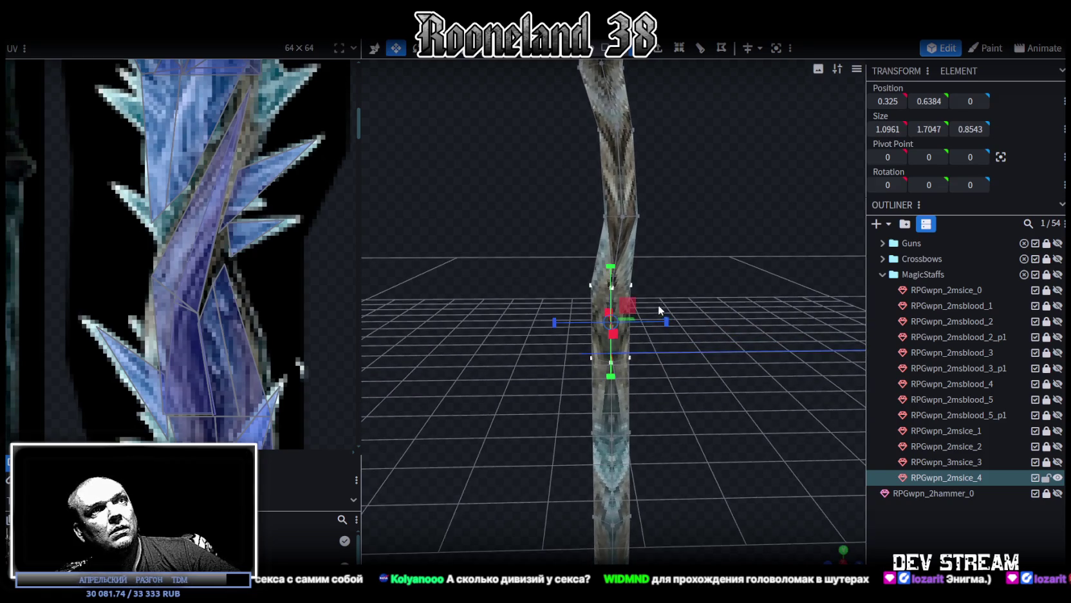
pyautogui.moveTo(572, 381); pyautogui.dragTo(665, 353)
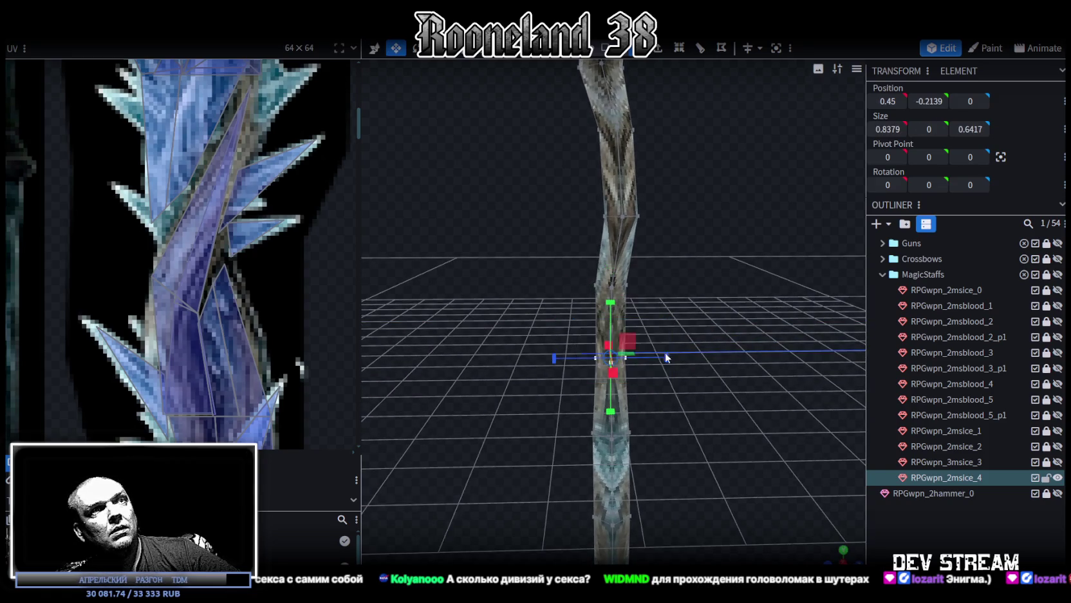
pyautogui.moveTo(665, 352); pyautogui.dragTo(697, 373, button='middle')
pyautogui.press('v')
pyautogui.moveTo(663, 355); pyautogui.dragTo(466, 354)
pyautogui.moveTo(466, 354)
pyautogui.mouseDown(button='middle')
pyautogui.moveTo(635, 344)
pyautogui.moveTo(631, 325)
pyautogui.moveTo(690, 324)
pyautogui.moveTo(534, 332)
pyautogui.moveTo(575, 381)
pyautogui.mouseUp(button='middle')
pyautogui.moveTo(547, 429); pyautogui.dragTo(671, 297)
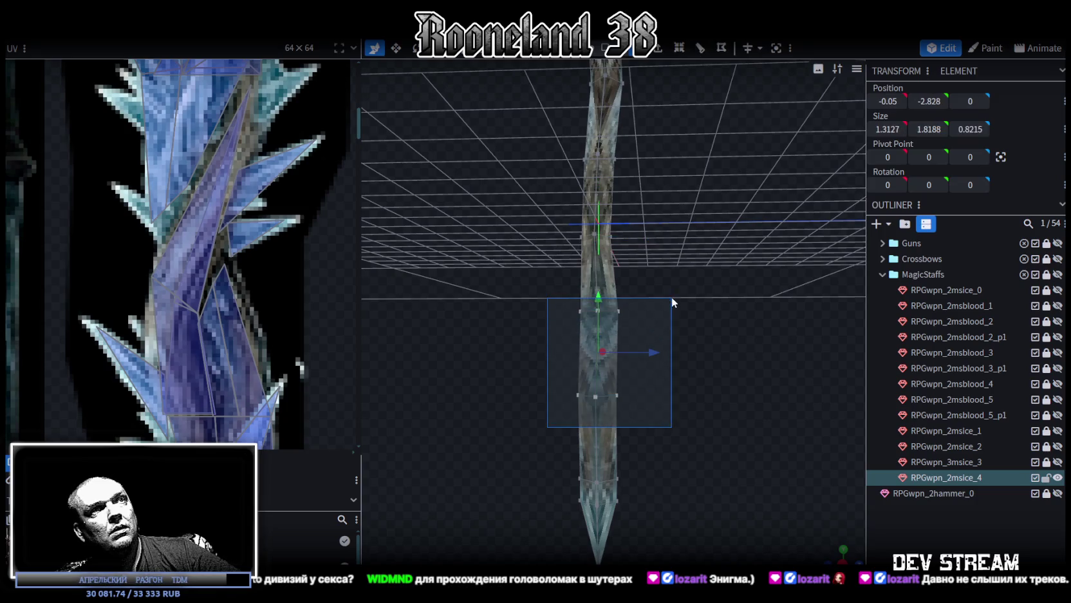
# - Narrow the lower-tip ring to depth 0.5862 on Z and shift it slightly forward
pyautogui.press('s')
pyautogui.moveTo(657, 354); pyautogui.dragTo(653, 351)
pyautogui.moveTo(661, 335); pyautogui.dragTo(693, 318, button='middle')
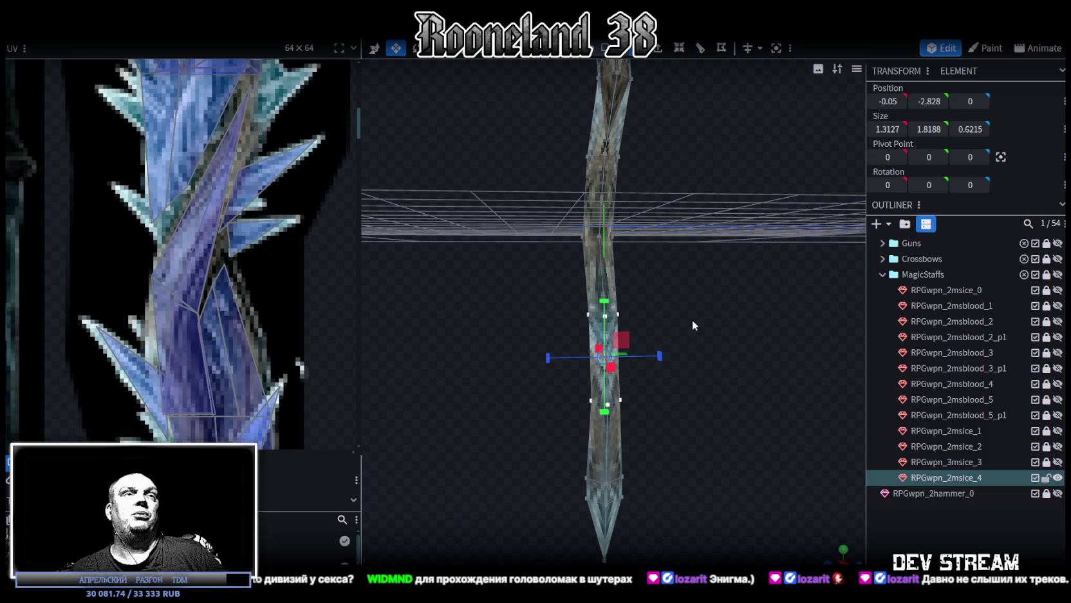
pyautogui.moveTo(720, 322)
pyautogui.mouseDown()
pyautogui.moveTo(712, 312)
pyautogui.moveTo(728, 330)
pyautogui.moveTo(716, 319)
pyautogui.moveTo(706, 333)
pyautogui.mouseUp()
pyautogui.press('v')
pyautogui.moveTo(659, 366)
pyautogui.mouseDown()
pyautogui.moveTo(663, 358)
pyautogui.moveTo(709, 407)
pyautogui.moveTo(678, 417)
pyautogui.moveTo(694, 381)
pyautogui.moveTo(716, 415)
pyautogui.moveTo(748, 359)
pyautogui.moveTo(772, 368)
pyautogui.moveTo(705, 366)
pyautogui.moveTo(694, 395)
pyautogui.moveTo(724, 419)
pyautogui.moveTo(716, 412)
pyautogui.mouseUp()
# - Select all vertices with Ctrl+A and re-centre the whole staff along X
pyautogui.hotkey('ctrl', 'a')
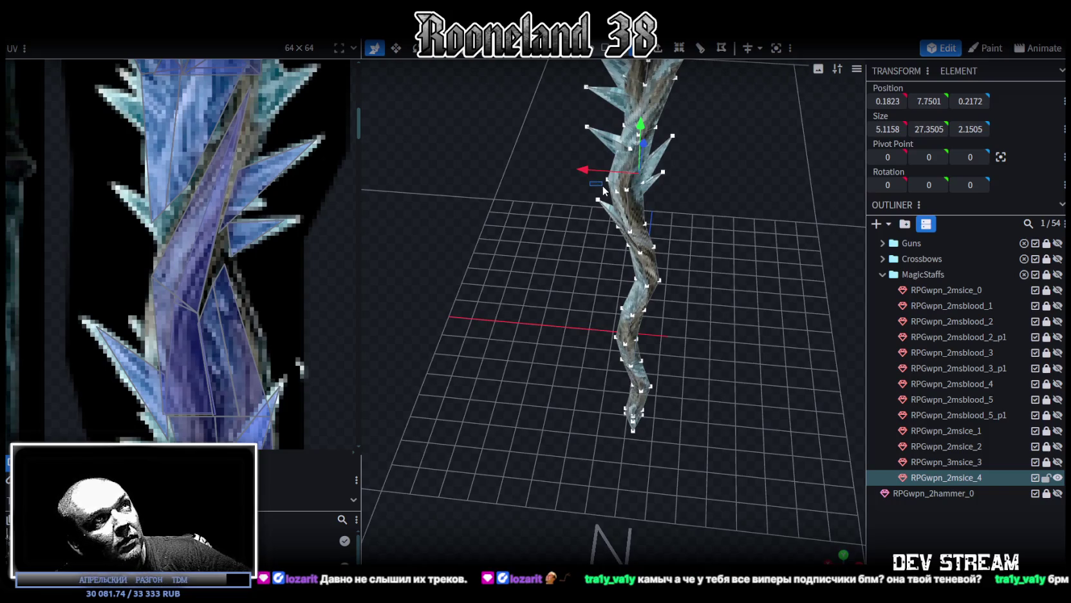
pyautogui.moveTo(588, 172); pyautogui.dragTo(592, 171)
pyautogui.moveTo(752, 281)
pyautogui.mouseDown()
pyautogui.moveTo(628, 264)
pyautogui.moveTo(647, 264)
pyautogui.moveTo(663, 174)
pyautogui.moveTo(576, 339)
pyautogui.moveTo(692, 384)
pyautogui.moveTo(693, 394)
pyautogui.moveTo(552, 407)
pyautogui.moveTo(529, 398)
pyautogui.moveTo(588, 500)
pyautogui.mouseUp()
# - Push a lower shaft section outward in depth with the Move tool
pyautogui.click(585, 416)
pyautogui.moveTo(630, 429)
pyautogui.mouseDown()
pyautogui.moveTo(667, 472)
pyautogui.moveTo(659, 415)
pyautogui.moveTo(676, 424)
pyautogui.moveTo(662, 427)
pyautogui.mouseUp()
pyautogui.press('v')
pyautogui.press('v')
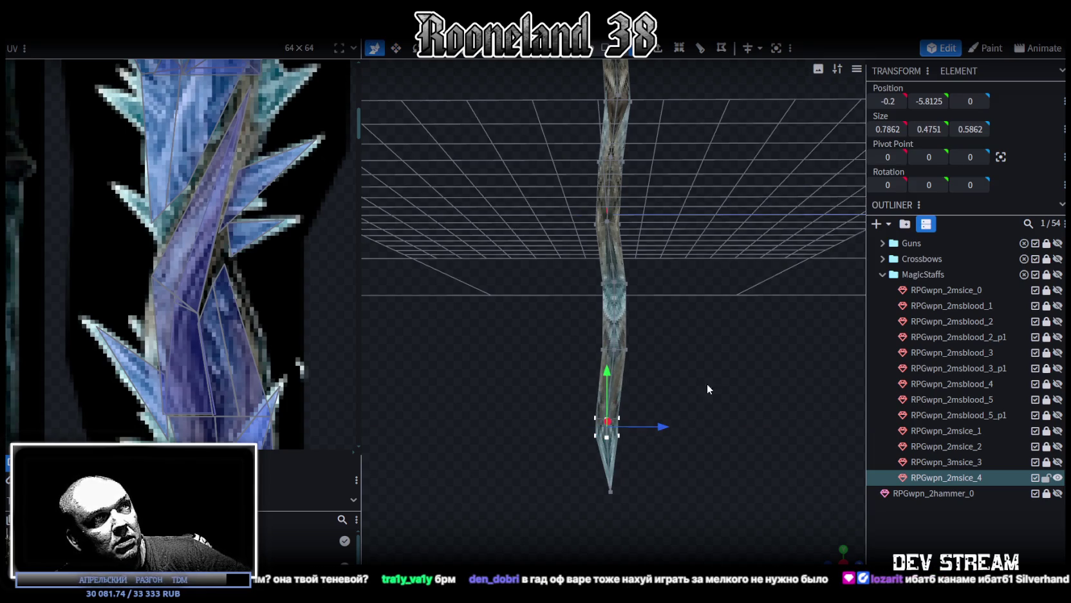
pyautogui.scroll(2, 701, 373)
pyautogui.scroll(2, 697, 361)
pyautogui.scroll(-2, 699, 371)
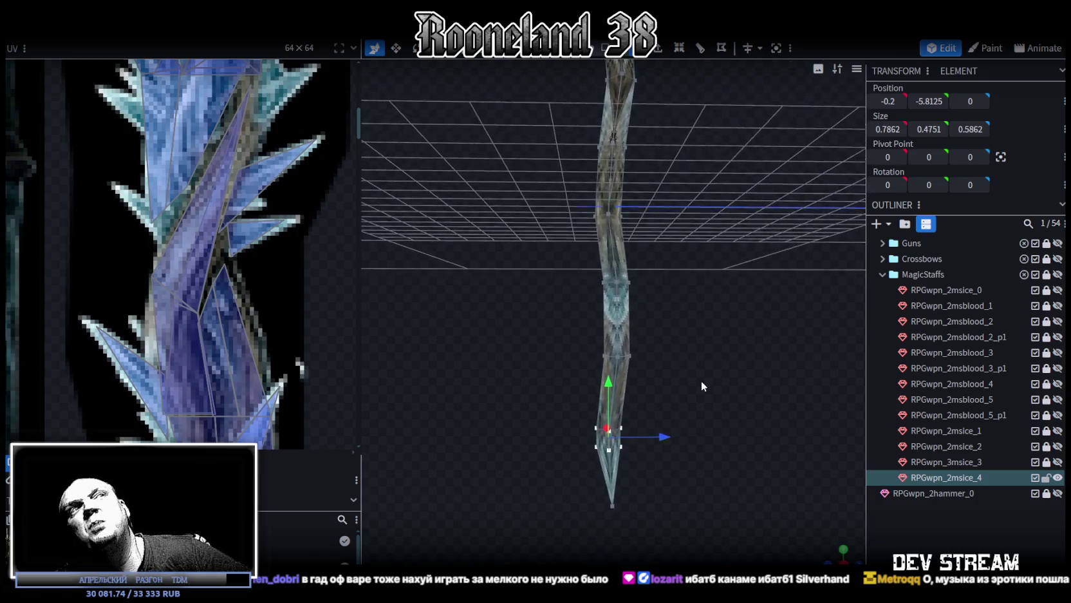
pyautogui.scroll(-2, 701, 381)
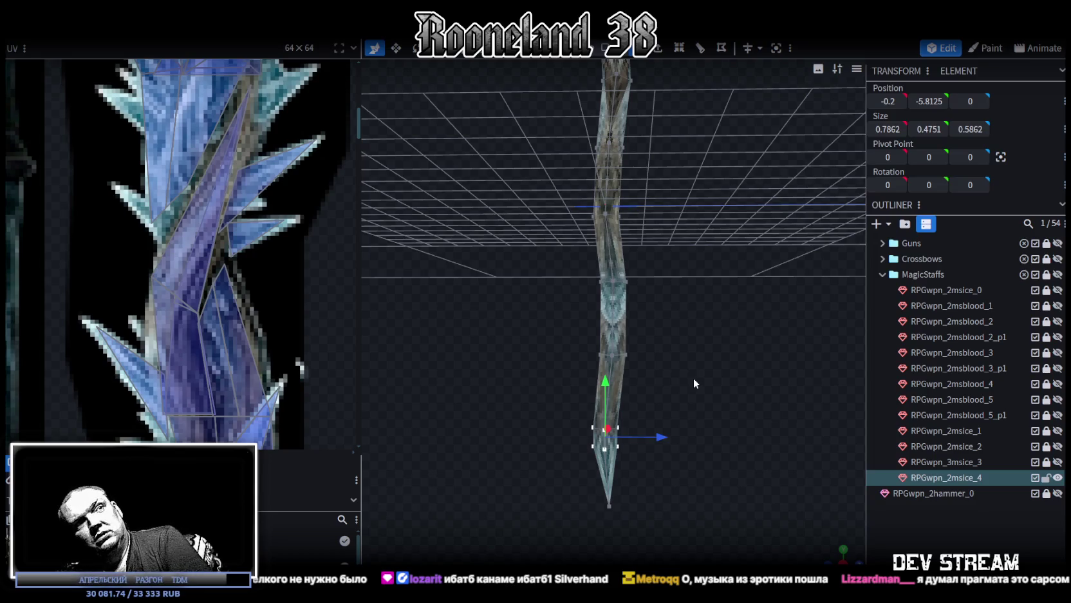
pyautogui.moveTo(697, 377); pyautogui.dragTo(645, 380)
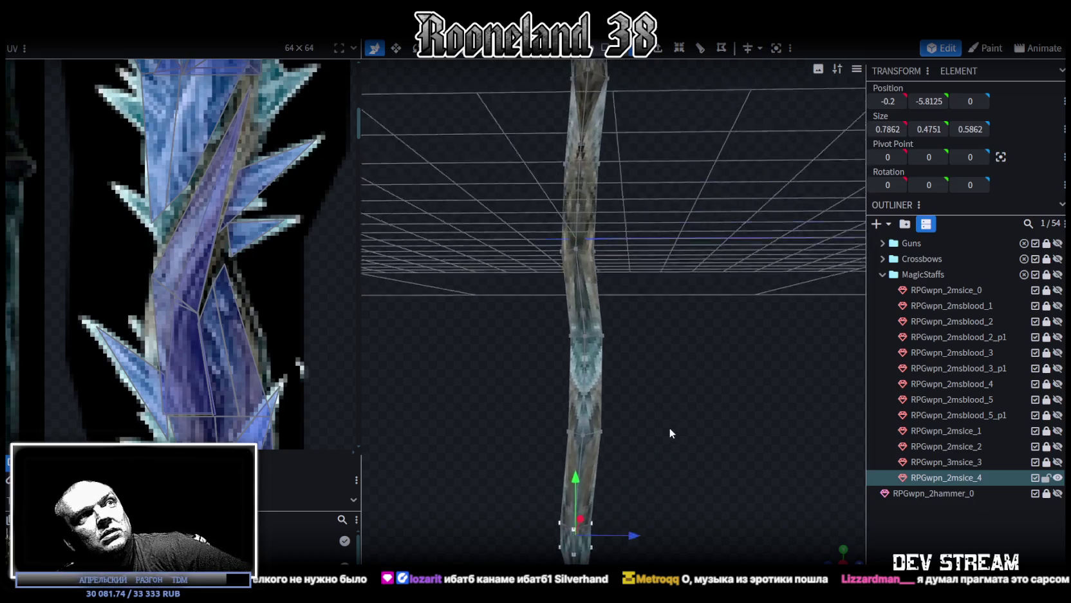
pyautogui.moveTo(508, 367); pyautogui.dragTo(642, 293)
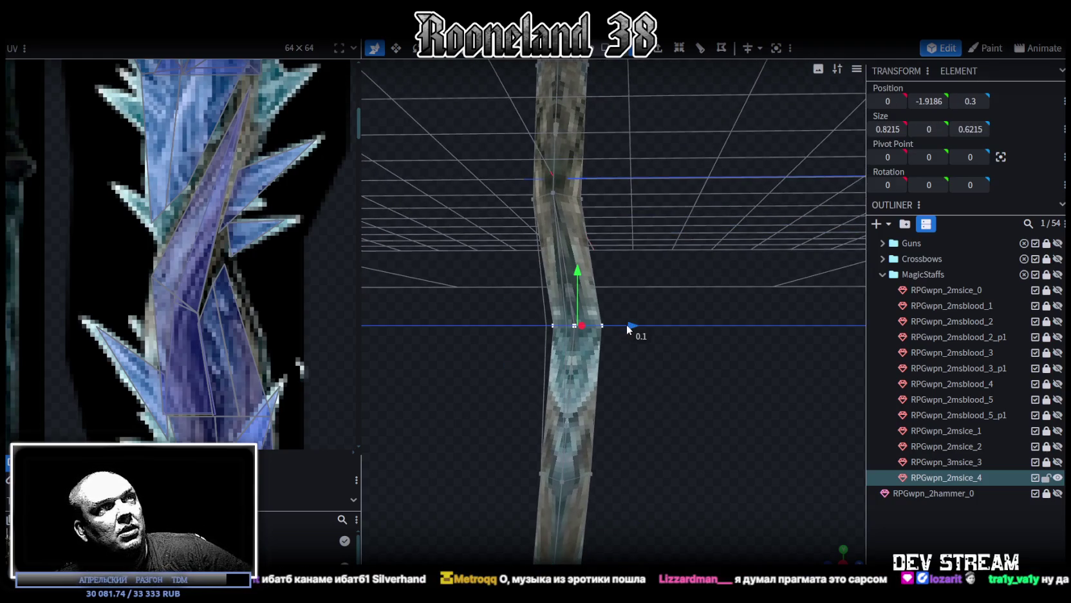
pyautogui.moveTo(636, 387)
pyautogui.mouseDown()
pyautogui.moveTo(641, 408)
pyautogui.moveTo(810, 387)
pyautogui.moveTo(757, 349)
pyautogui.moveTo(601, 361)
pyautogui.moveTo(540, 395)
pyautogui.mouseUp()
pyautogui.click(540, 394)
pyautogui.moveTo(675, 329); pyautogui.dragTo(684, 340)
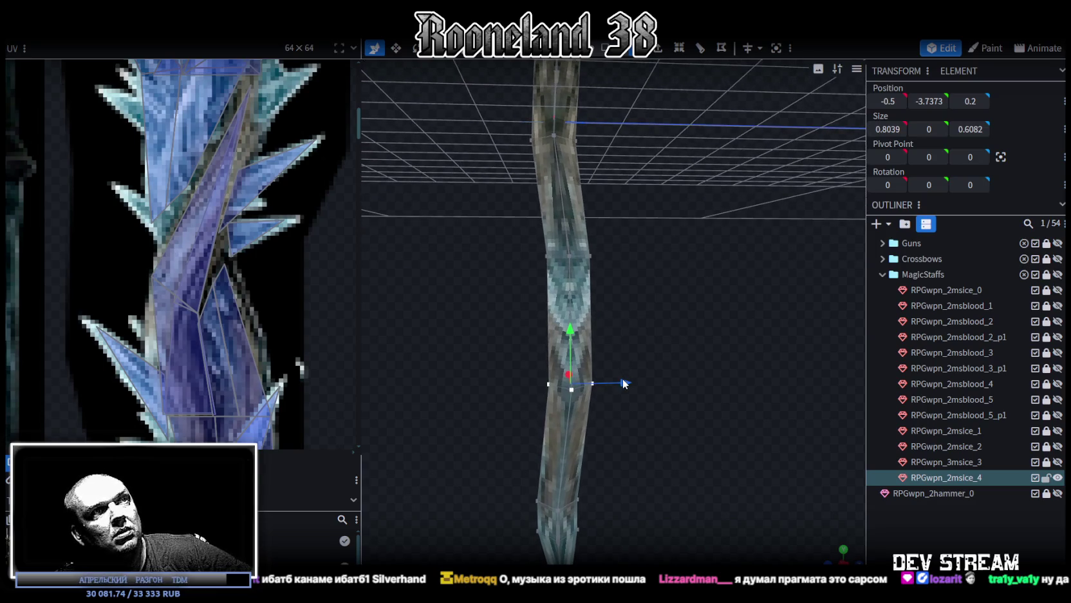
pyautogui.moveTo(622, 378)
pyautogui.mouseDown()
pyautogui.moveTo(635, 381)
pyautogui.moveTo(566, 322)
pyautogui.moveTo(710, 312)
pyautogui.moveTo(716, 338)
pyautogui.moveTo(534, 346)
pyautogui.moveTo(715, 394)
pyautogui.moveTo(700, 352)
pyautogui.moveTo(726, 368)
pyautogui.moveTo(692, 388)
pyautogui.moveTo(660, 365)
pyautogui.moveTo(656, 345)
pyautogui.moveTo(672, 325)
pyautogui.moveTo(686, 360)
pyautogui.moveTo(713, 366)
pyautogui.moveTo(664, 376)
pyautogui.mouseUp()
# - Offset the mid-shaft ring at Y 4.7478 to X −0.2, Z 0.2
pyautogui.scroll(1, 702, 351)
pyautogui.scroll(2, 703, 351)
pyautogui.scroll(1, 703, 354)
pyautogui.moveTo(555, 375); pyautogui.dragTo(666, 291)
pyautogui.moveTo(675, 343)
pyautogui.mouseDown()
pyautogui.moveTo(577, 308)
pyautogui.moveTo(609, 295)
pyautogui.moveTo(700, 318)
pyautogui.moveTo(626, 324)
pyautogui.moveTo(551, 387)
pyautogui.moveTo(696, 322)
pyautogui.mouseUp()
pyautogui.moveTo(682, 405); pyautogui.dragTo(785, 389)
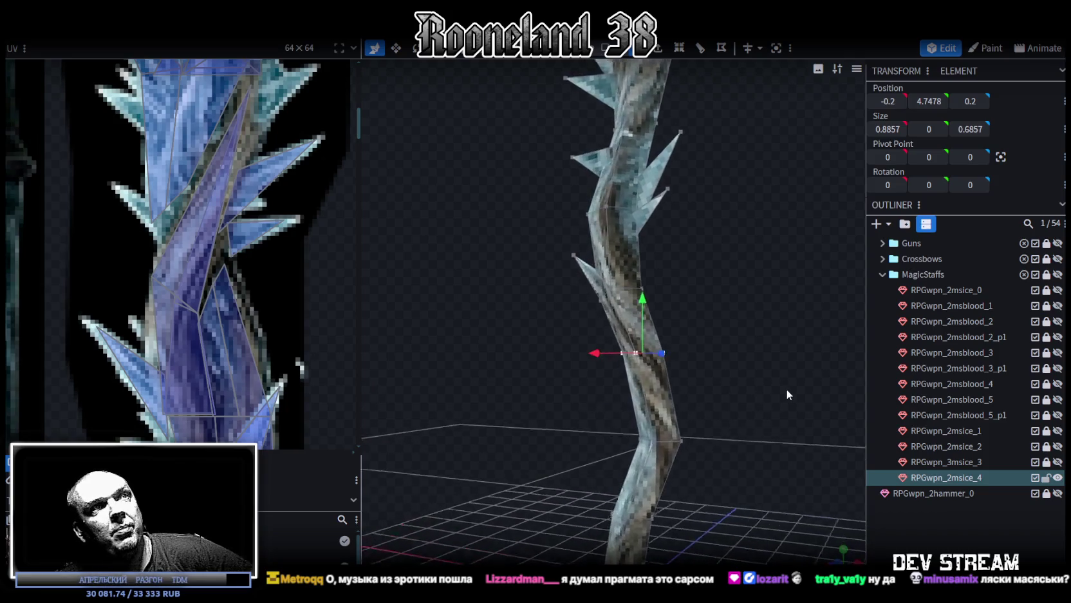
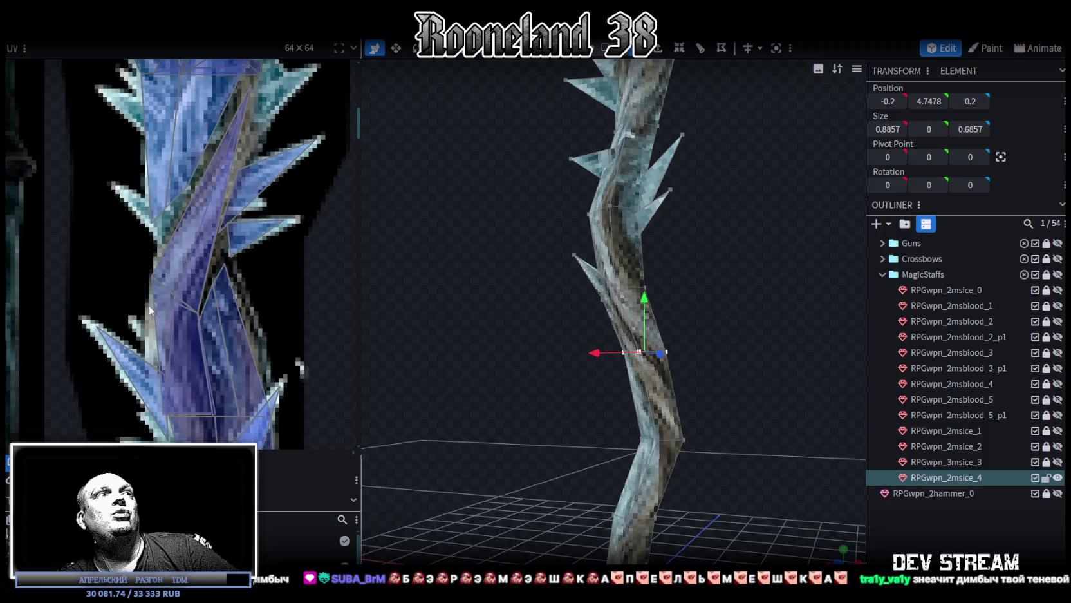
# - Shift a vertex partway up the staff shaft sideways along X
pyautogui.scroll(2, 258, 320)
pyautogui.moveTo(601, 416)
pyautogui.mouseDown()
pyautogui.moveTo(663, 391)
pyautogui.moveTo(586, 428)
pyautogui.moveTo(716, 331)
pyautogui.mouseUp()
pyautogui.scroll(2, 716, 332)
pyautogui.scroll(2, 711, 326)
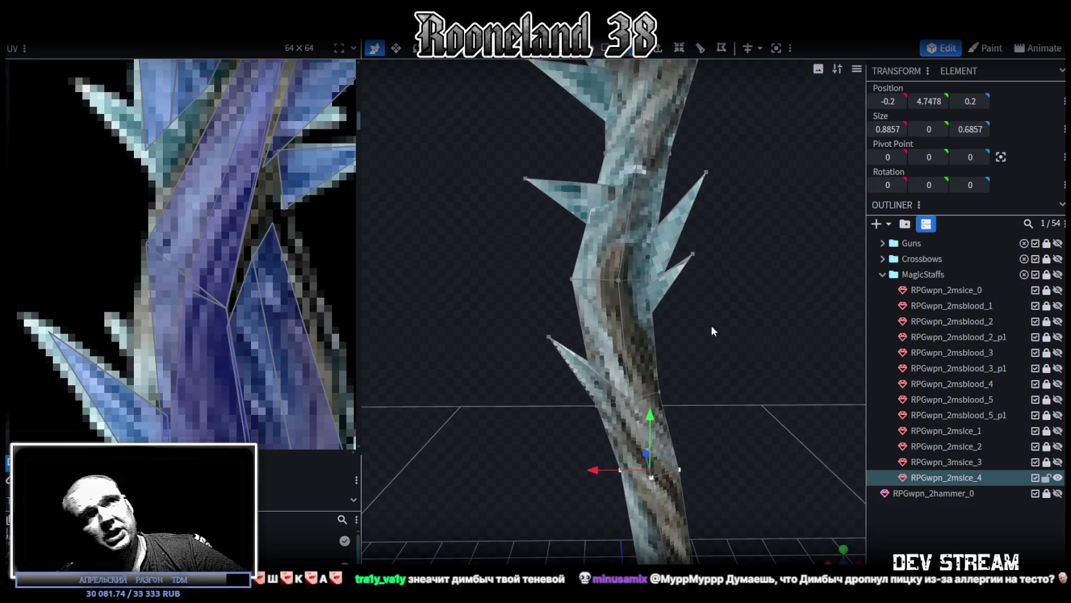
pyautogui.moveTo(553, 257); pyautogui.dragTo(640, 300)
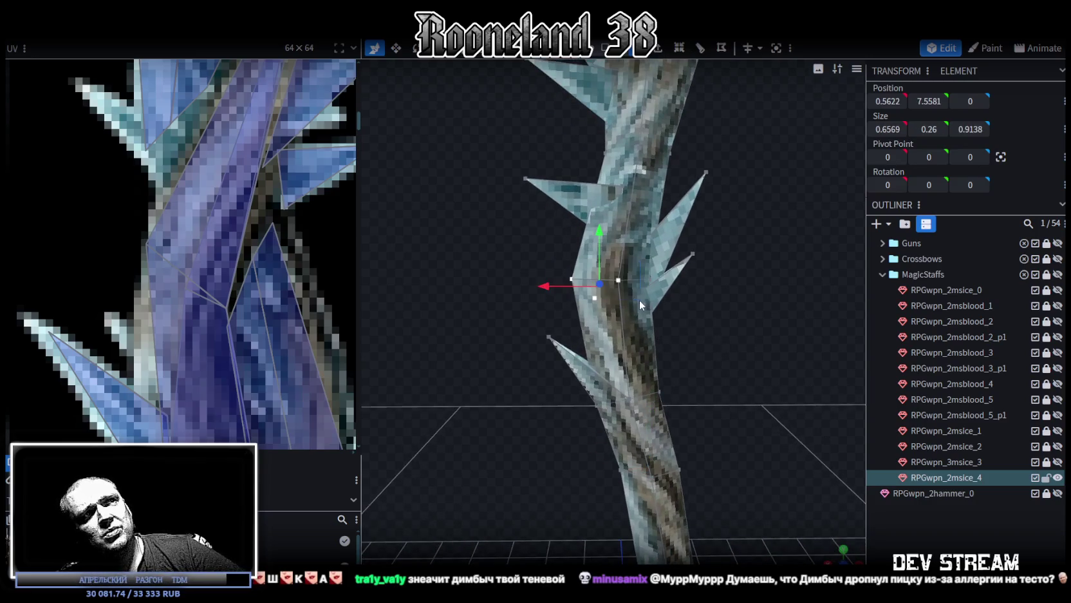
pyautogui.click(618, 280)
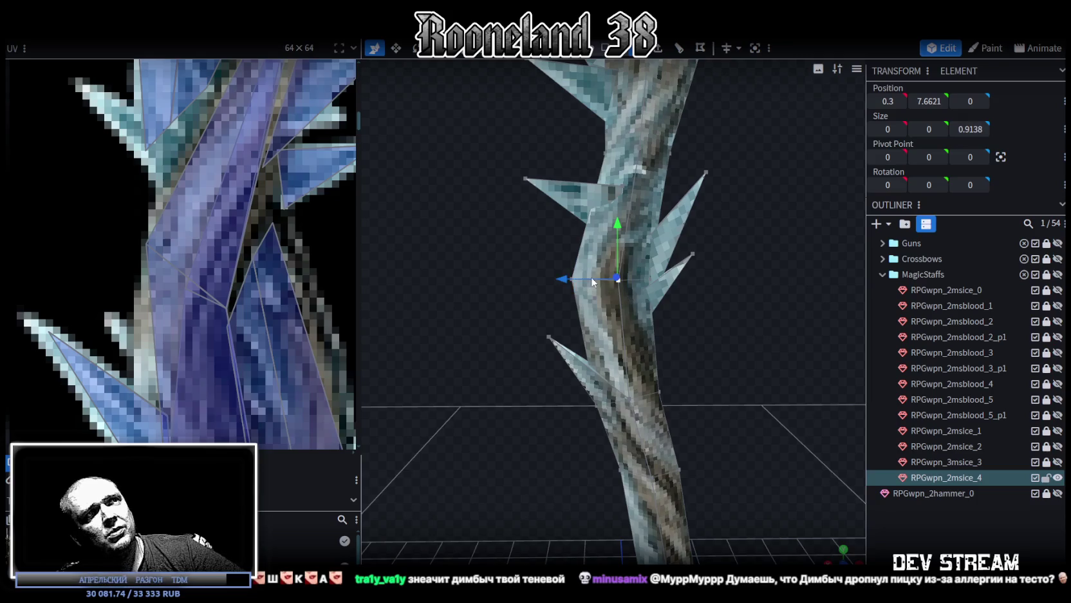
pyautogui.moveTo(566, 278)
pyautogui.mouseDown()
pyautogui.moveTo(578, 298)
pyautogui.moveTo(537, 280)
pyautogui.moveTo(580, 281)
pyautogui.moveTo(558, 311)
pyautogui.moveTo(713, 408)
pyautogui.mouseUp()
# - Nudge two higher shaft vertices slightly forward in depth
pyautogui.scroll(3, 644, 322)
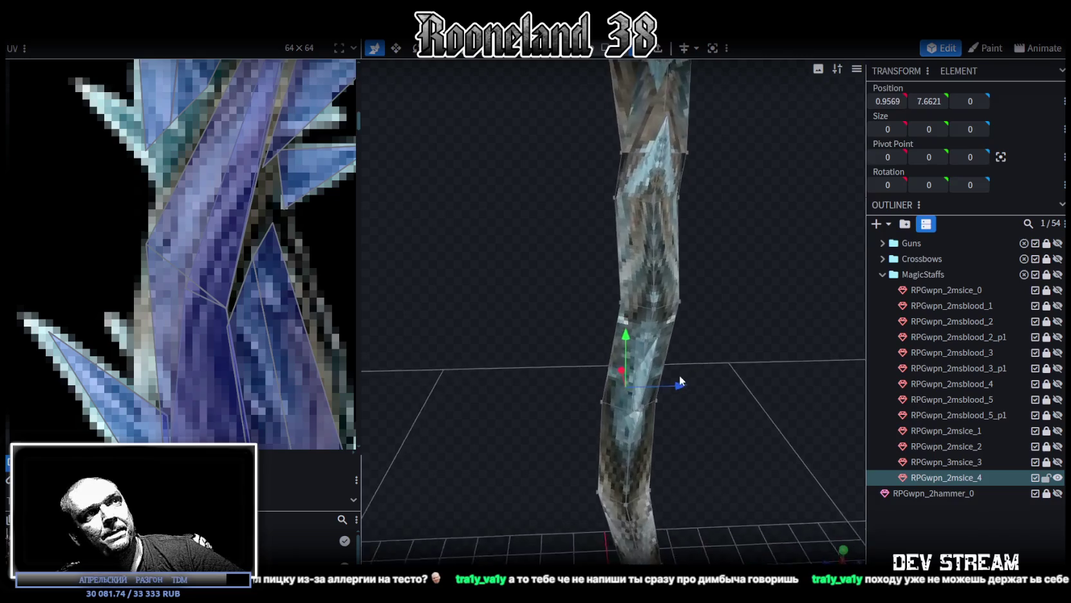
pyautogui.click(627, 301)
pyautogui.moveTo(673, 301)
pyautogui.mouseDown()
pyautogui.moveTo(693, 302)
pyautogui.moveTo(536, 367)
pyautogui.moveTo(618, 378)
pyautogui.mouseUp()
pyautogui.scroll(2, 630, 365)
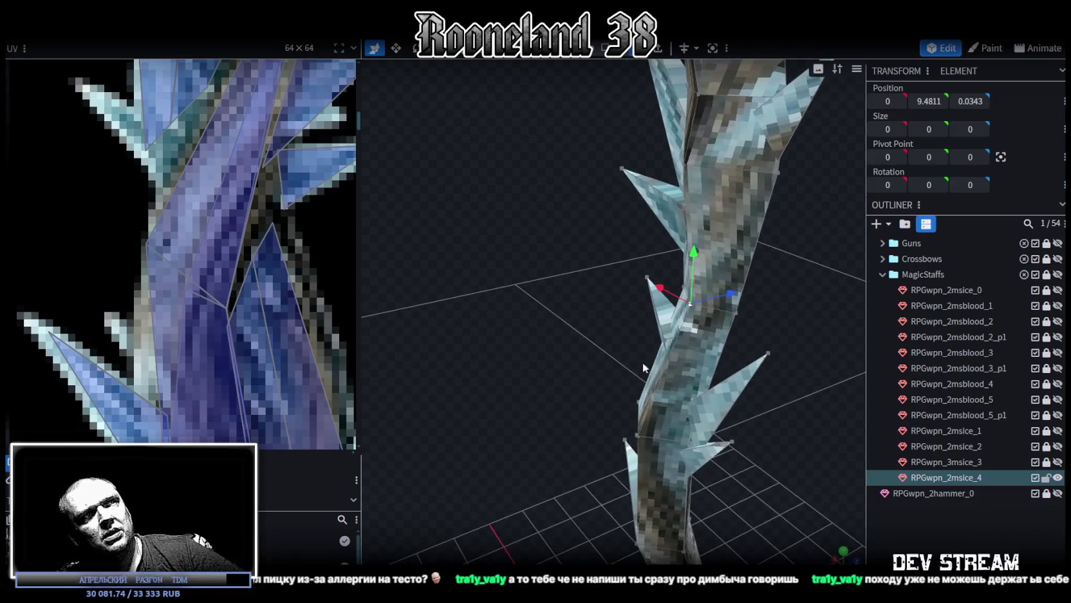
pyautogui.click(666, 339)
pyautogui.moveTo(706, 330)
pyautogui.mouseDown()
pyautogui.moveTo(716, 324)
pyautogui.moveTo(527, 346)
pyautogui.moveTo(719, 340)
pyautogui.moveTo(789, 281)
pyautogui.moveTo(759, 328)
pyautogui.moveTo(759, 362)
pyautogui.moveTo(746, 354)
pyautogui.mouseUp()
# - Pull the protruding spike vertex back into the staff at depth 0.2, and reset the next vertex to depth 0
pyautogui.click(558, 320)
pyautogui.moveTo(500, 320); pyautogui.dragTo(544, 322)
pyautogui.moveTo(710, 322)
pyautogui.mouseDown()
pyautogui.moveTo(646, 229)
pyautogui.moveTo(575, 239)
pyautogui.moveTo(521, 259)
pyautogui.moveTo(460, 311)
pyautogui.moveTo(463, 368)
pyautogui.moveTo(543, 372)
pyautogui.moveTo(803, 334)
pyautogui.moveTo(615, 261)
pyautogui.mouseUp()
pyautogui.click(598, 266)
pyautogui.moveTo(550, 275)
pyautogui.mouseDown()
pyautogui.moveTo(569, 275)
pyautogui.moveTo(557, 192)
pyautogui.moveTo(522, 182)
pyautogui.moveTo(746, 342)
pyautogui.moveTo(754, 389)
pyautogui.mouseUp()
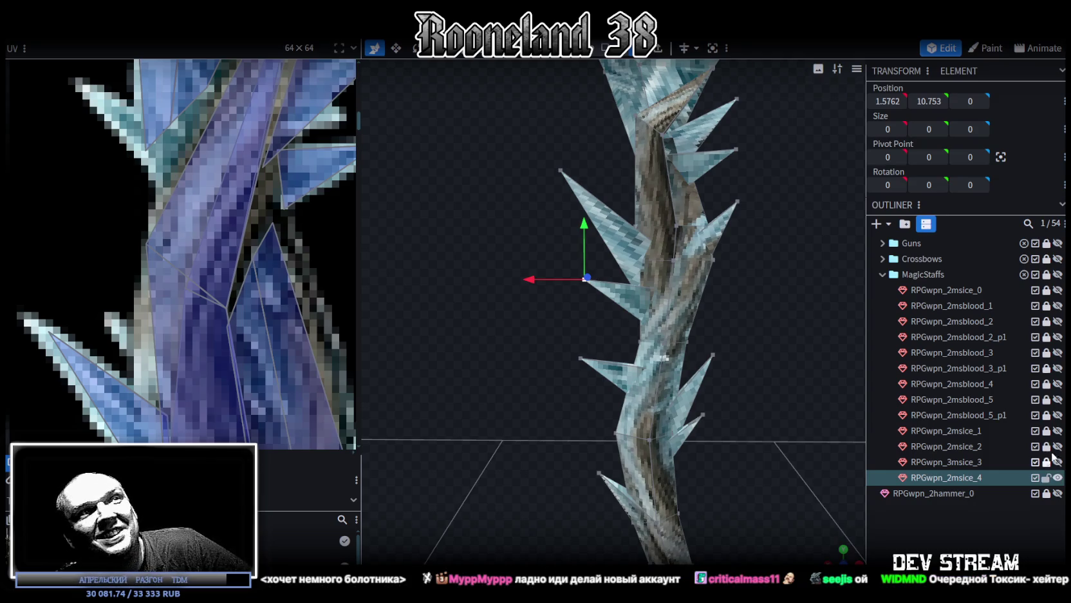
# - Zoom in on the shaft vertex being returned to zero depth
pyautogui.scroll(2, 728, 363)
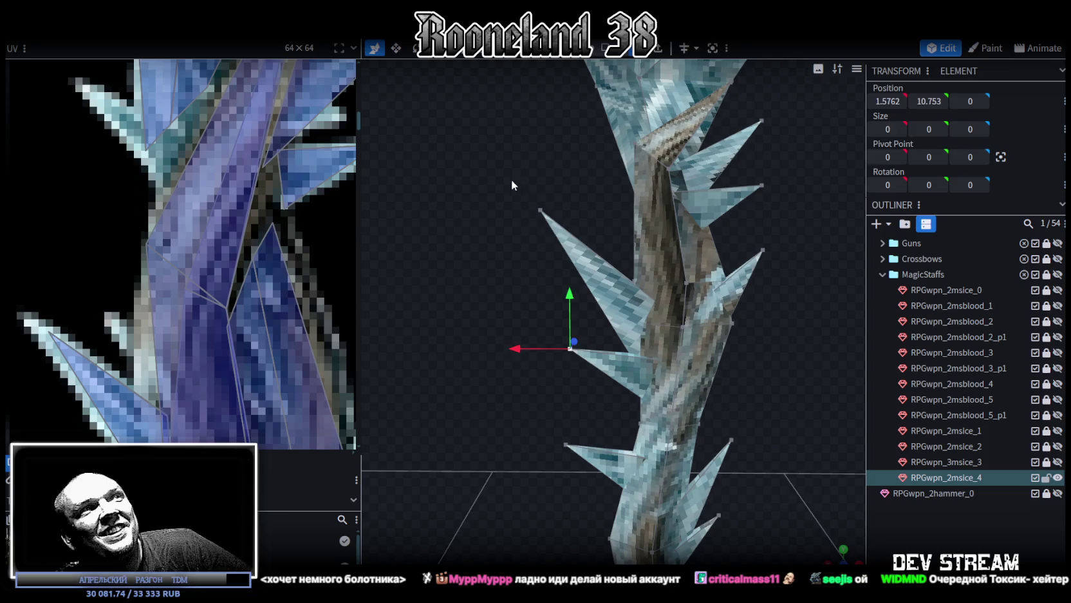
# - Move the upper spike tip right and down into its new position
pyautogui.click(541, 211)
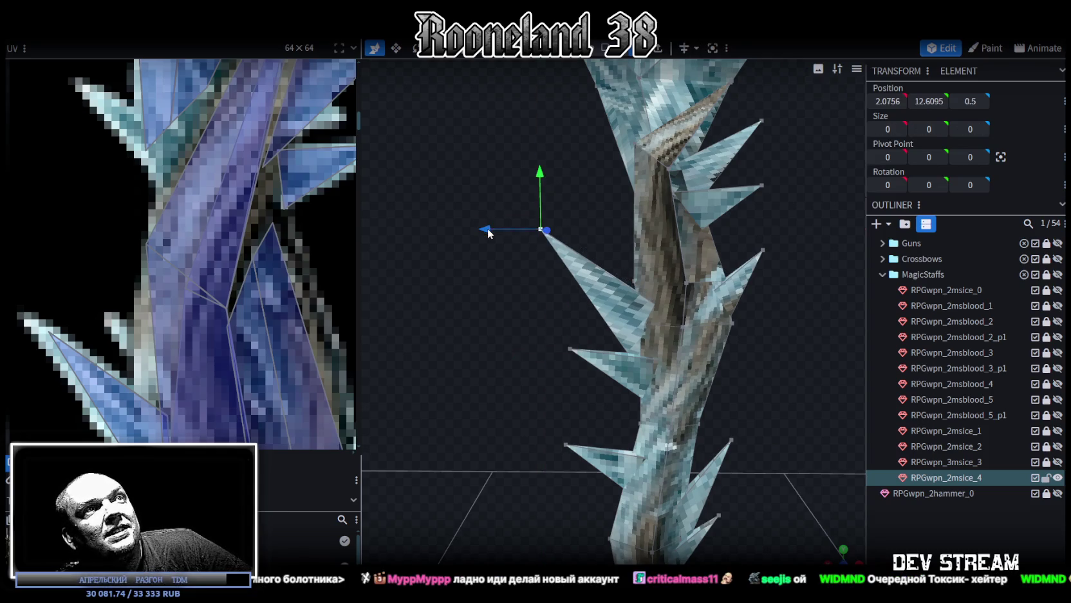
pyautogui.moveTo(489, 233); pyautogui.dragTo(506, 231)
pyautogui.moveTo(561, 173); pyautogui.dragTo(561, 186)
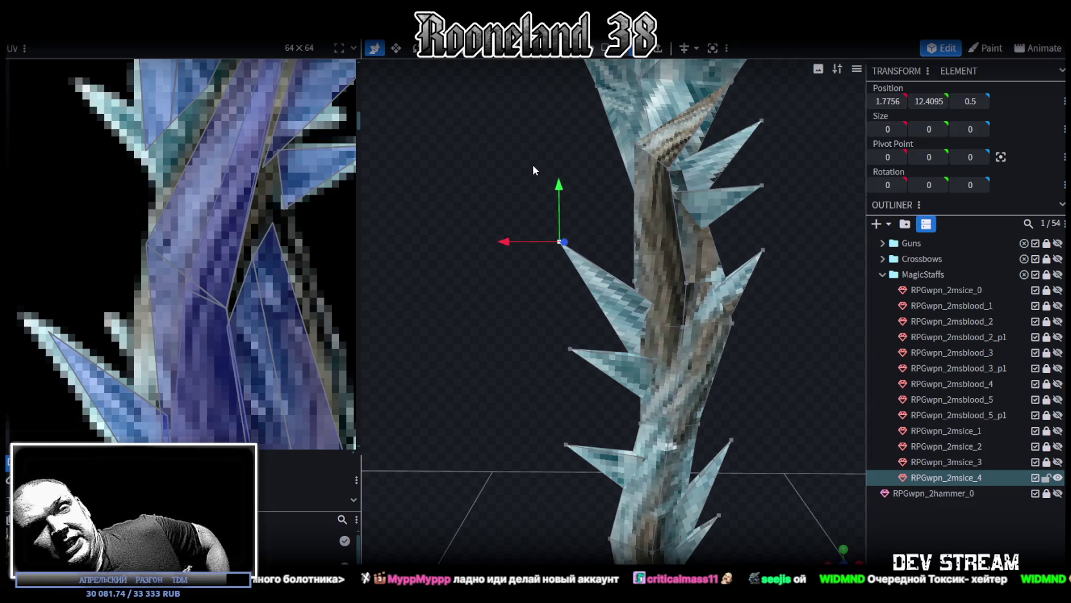
pyautogui.moveTo(590, 197); pyautogui.dragTo(612, 266)
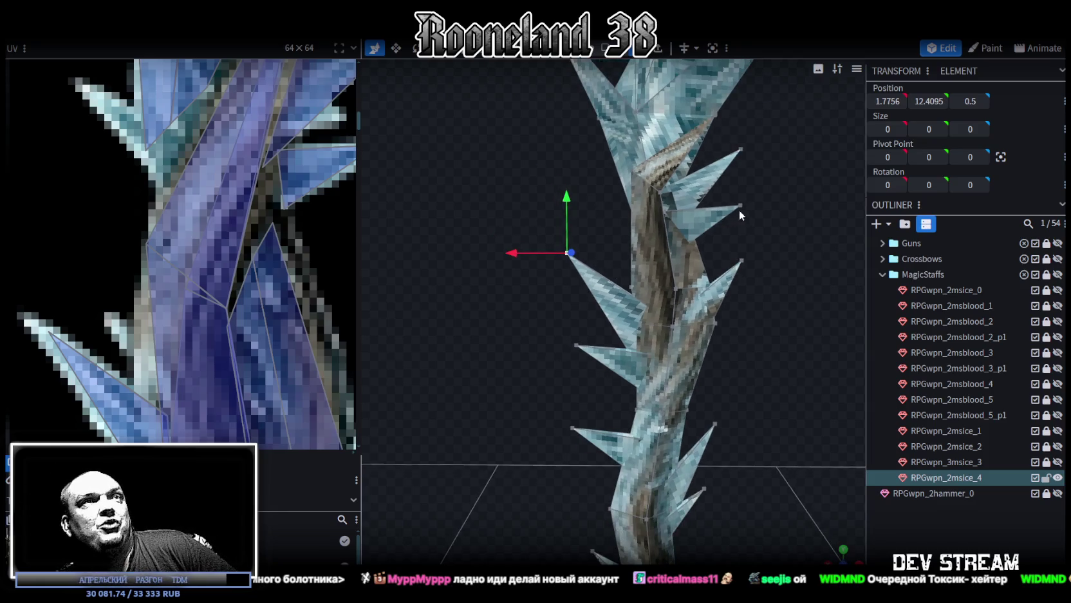
pyautogui.moveTo(739, 215); pyautogui.dragTo(682, 212)
pyautogui.scroll(3, 648, 181)
pyautogui.moveTo(649, 180)
pyautogui.mouseDown()
pyautogui.moveTo(610, 306)
pyautogui.moveTo(777, 262)
pyautogui.mouseUp()
# - Reshape the staff's top by moving a top vertex up, across and along depth
pyautogui.click(617, 306)
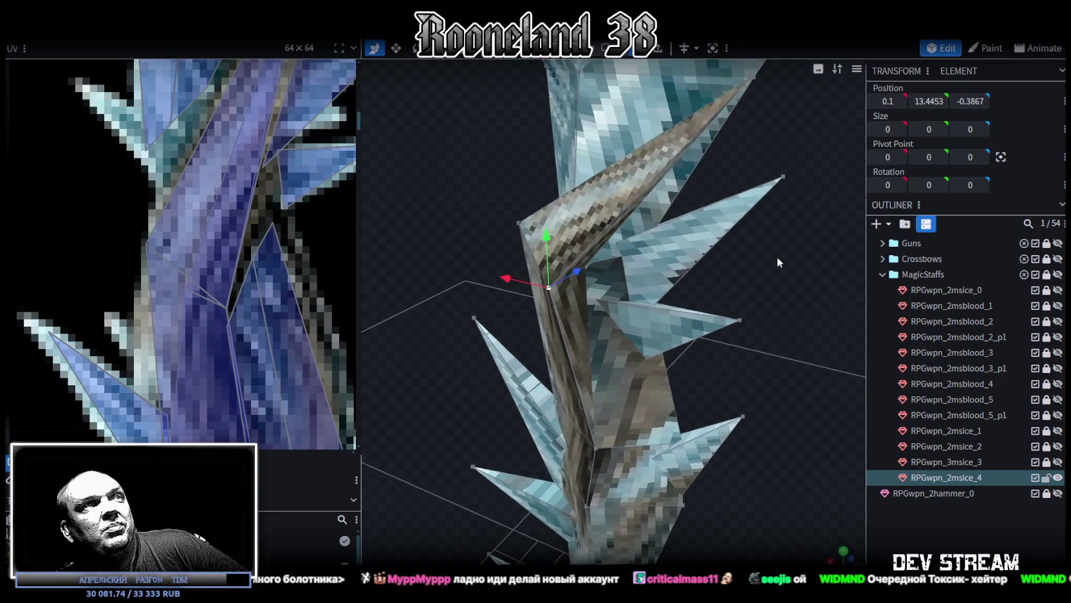
pyautogui.moveTo(493, 281); pyautogui.dragTo(515, 274)
pyautogui.moveTo(567, 238); pyautogui.dragTo(566, 232)
pyautogui.moveTo(461, 210)
pyautogui.mouseDown()
pyautogui.moveTo(431, 164)
pyautogui.moveTo(409, 222)
pyautogui.moveTo(565, 267)
pyautogui.mouseUp()
pyautogui.moveTo(479, 205)
pyautogui.mouseDown()
pyautogui.moveTo(465, 214)
pyautogui.moveTo(657, 223)
pyautogui.moveTo(716, 252)
pyautogui.moveTo(726, 305)
pyautogui.moveTo(615, 252)
pyautogui.moveTo(734, 310)
pyautogui.moveTo(583, 240)
pyautogui.moveTo(630, 255)
pyautogui.moveTo(498, 216)
pyautogui.moveTo(463, 244)
pyautogui.moveTo(513, 213)
pyautogui.moveTo(387, 223)
pyautogui.moveTo(449, 246)
pyautogui.moveTo(603, 242)
pyautogui.mouseUp()
# - Select vertices and two adjacent faces on the upper shaft
pyautogui.click(615, 251)
pyautogui.click(588, 243)
pyautogui.click(644, 312)
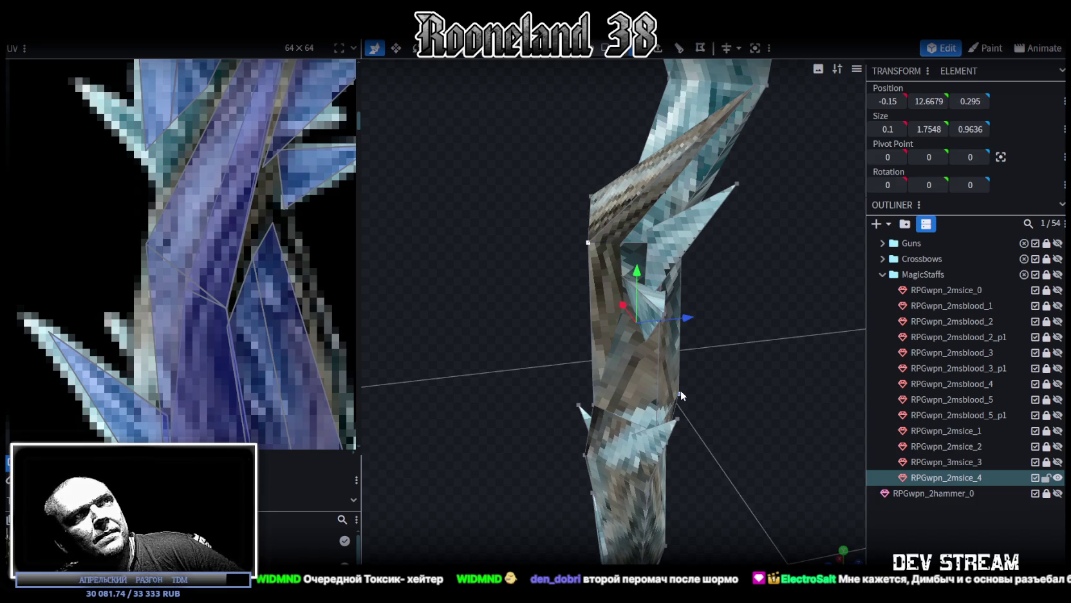
pyautogui.moveTo(722, 338)
pyautogui.mouseDown()
pyautogui.moveTo(508, 322)
pyautogui.moveTo(487, 234)
pyautogui.moveTo(539, 257)
pyautogui.mouseUp()
pyautogui.click(597, 314)
pyautogui.scroll(-3, 564, 230)
pyautogui.moveTo(642, 257)
pyautogui.mouseDown()
pyautogui.moveTo(665, 243)
pyautogui.moveTo(574, 254)
pyautogui.moveTo(518, 278)
pyautogui.moveTo(556, 272)
pyautogui.mouseUp()
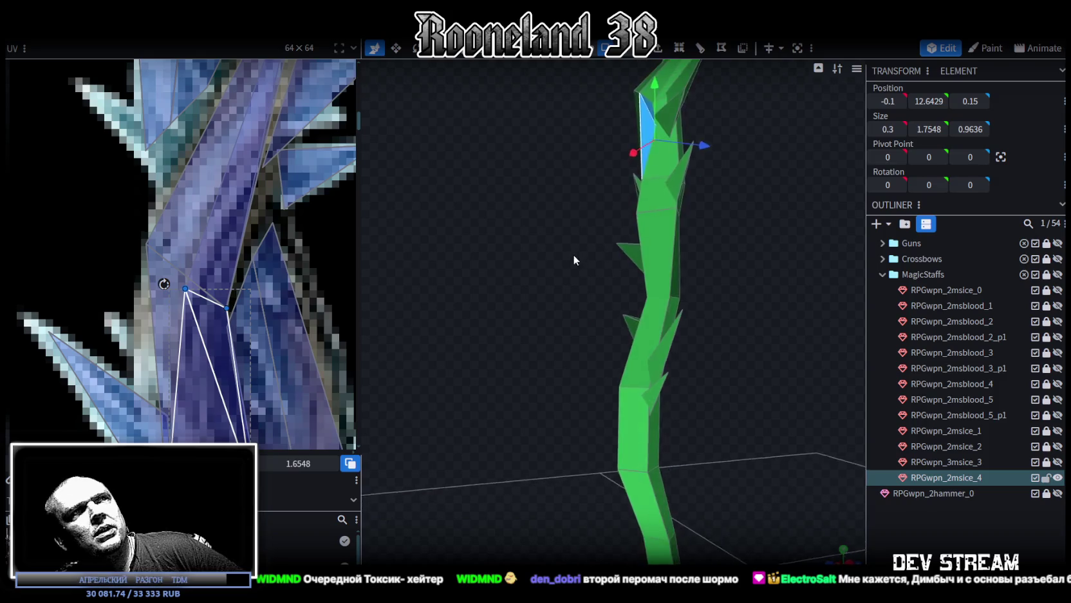
# - Save the model as RPGweapon.bbmodel and cycle shading back to the textured view
pyautogui.hotkey('ctrl', 's')
pyautogui.moveTo(705, 258)
pyautogui.mouseDown()
pyautogui.moveTo(588, 334)
pyautogui.moveTo(648, 362)
pyautogui.mouseUp()
pyautogui.press('z')
pyautogui.press('z')
pyautogui.press('z')
pyautogui.press('z')
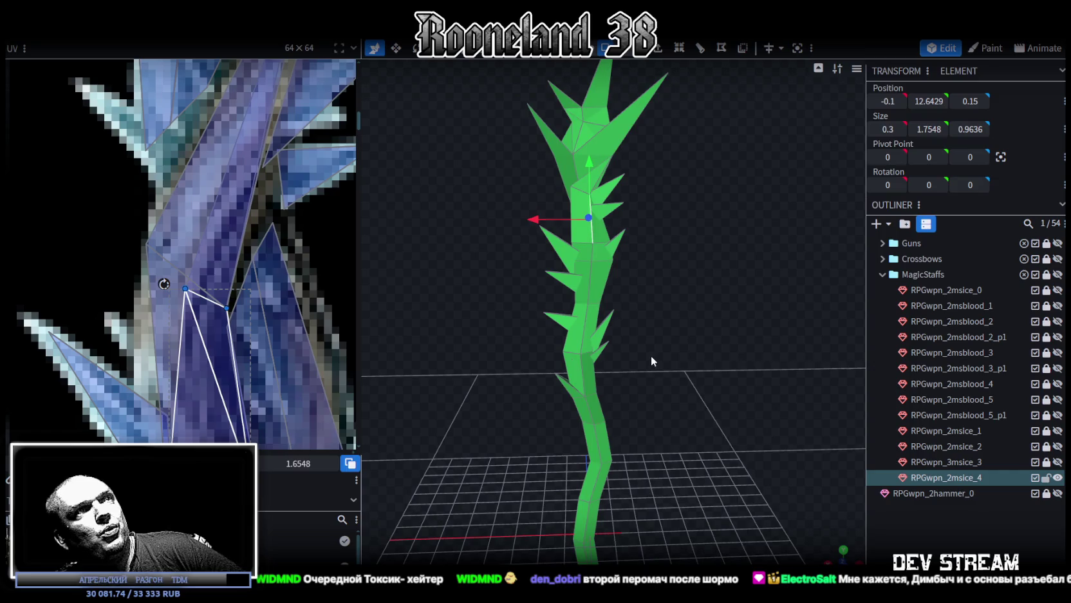
pyautogui.press('z')
pyautogui.scroll(-3, 260, 204)
pyautogui.scroll(-2, 289, 241)
pyautogui.scroll(2, 289, 241)
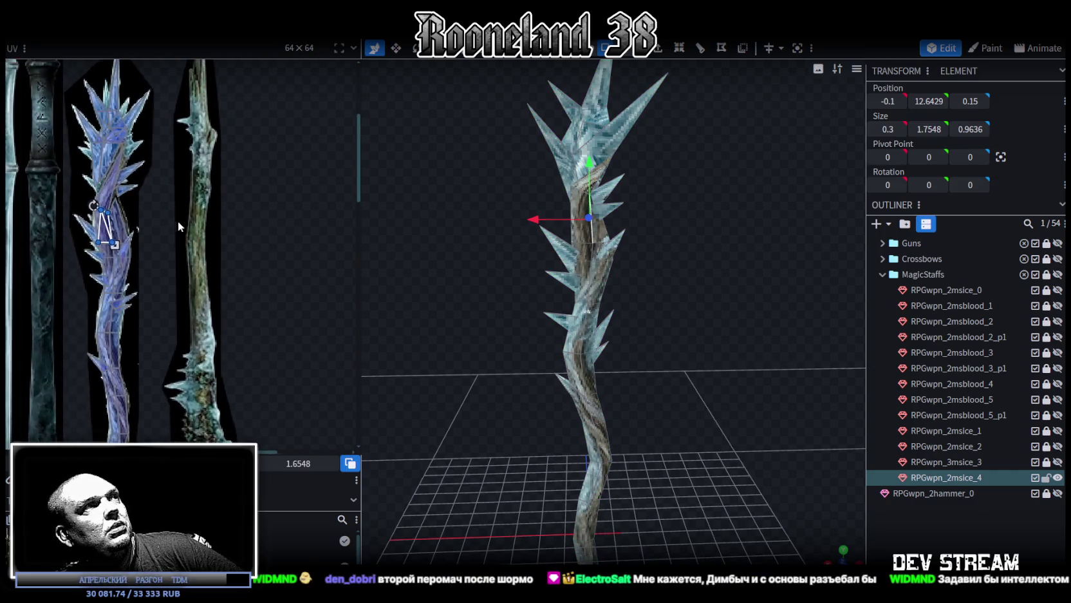
pyautogui.scroll(-3, 178, 220)
pyautogui.scroll(-1, 231, 221)
pyautogui.scroll(1, 238, 228)
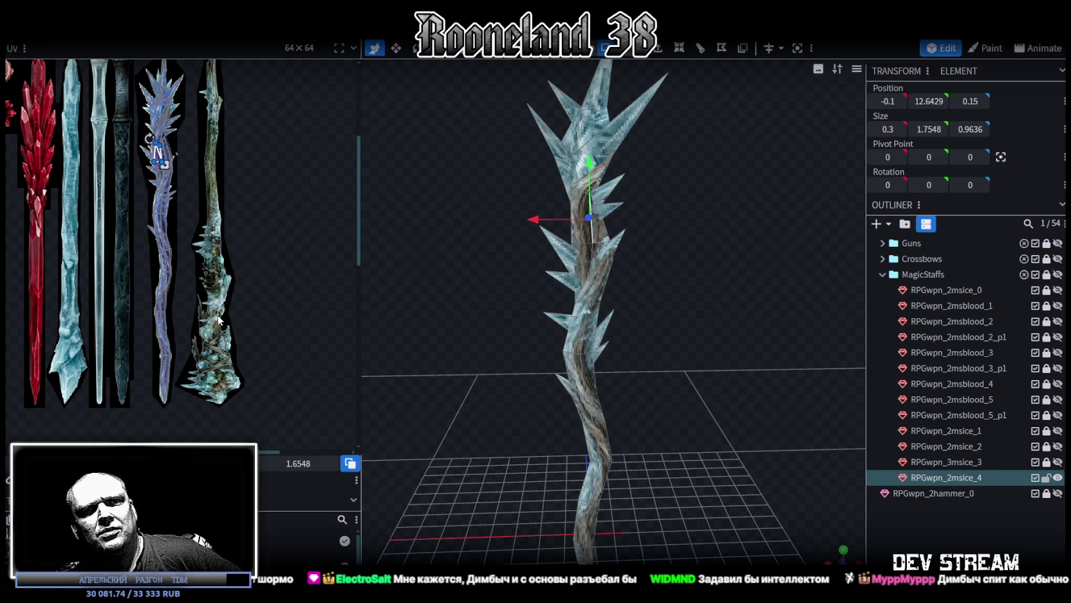
pyautogui.moveTo(743, 337)
pyautogui.mouseDown()
pyautogui.moveTo(601, 333)
pyautogui.moveTo(678, 341)
pyautogui.moveTo(652, 320)
pyautogui.moveTo(639, 354)
pyautogui.mouseUp()
# - Switch to vertex selection on the lower shaft and nudge the selection by -0.1
pyautogui.scroll(3, 591, 335)
pyautogui.click(641, 360)
pyautogui.click(639, 354)
pyautogui.moveTo(647, 302); pyautogui.dragTo(657, 327)
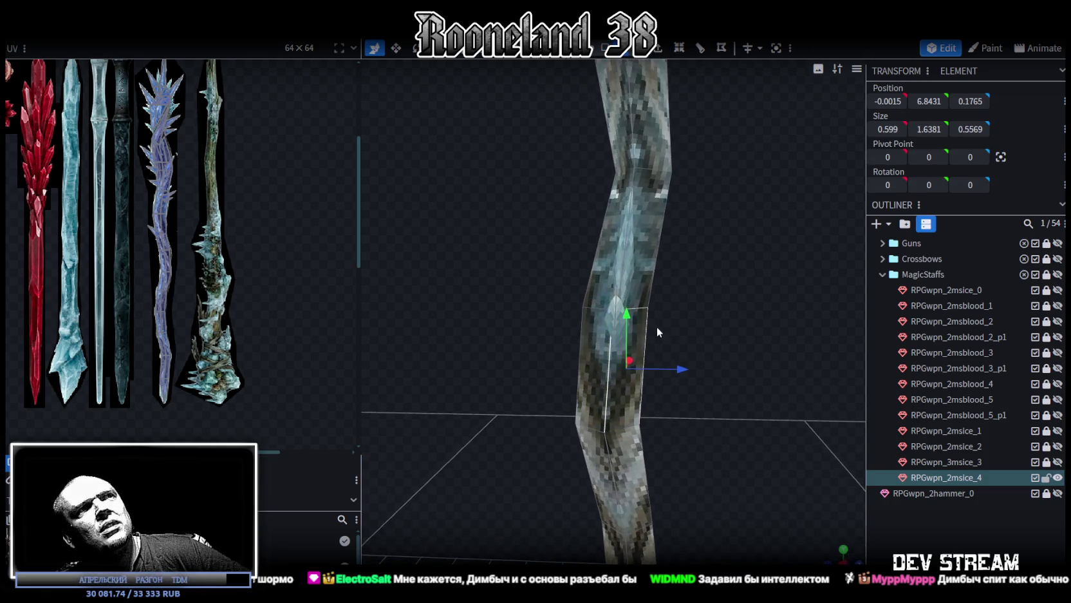
pyautogui.moveTo(685, 368)
pyautogui.mouseDown()
pyautogui.moveTo(702, 375)
pyautogui.moveTo(676, 369)
pyautogui.moveTo(750, 375)
pyautogui.moveTo(714, 405)
pyautogui.mouseUp()
# - Box-select a band of lower-shaft vertices and shift them along depth to straighten the shaft
pyautogui.moveTo(650, 444)
pyautogui.mouseDown()
pyautogui.moveTo(535, 239)
pyautogui.moveTo(543, 201)
pyautogui.mouseUp()
pyautogui.moveTo(702, 463); pyautogui.dragTo(515, 169)
pyautogui.moveTo(745, 322)
pyautogui.mouseDown()
pyautogui.moveTo(676, 286)
pyautogui.moveTo(665, 294)
pyautogui.mouseUp()
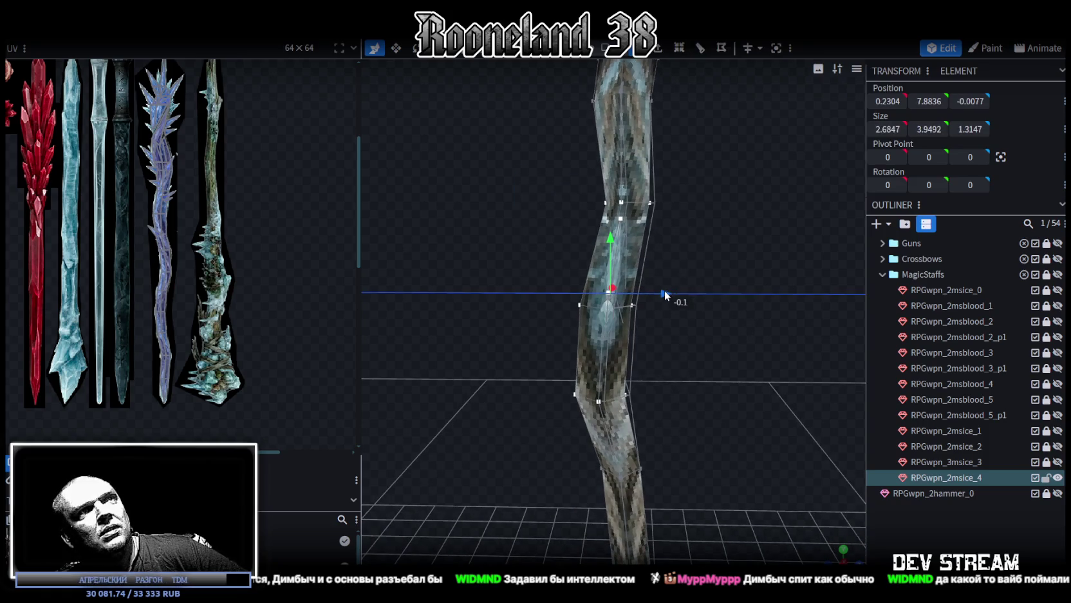
pyautogui.moveTo(713, 326); pyautogui.dragTo(726, 325)
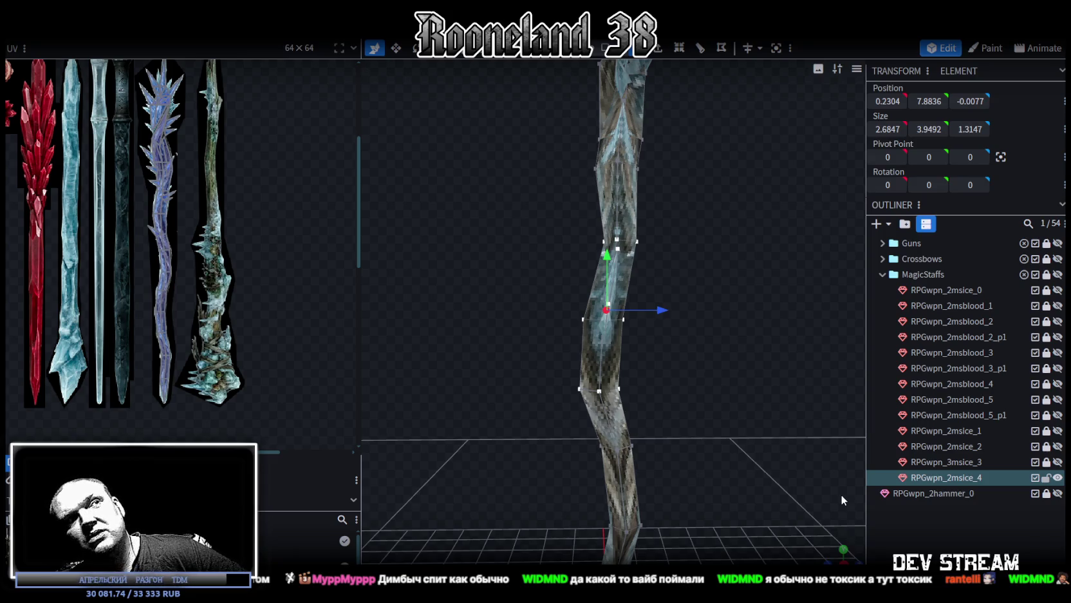
pyautogui.moveTo(461, 222); pyautogui.dragTo(472, 240)
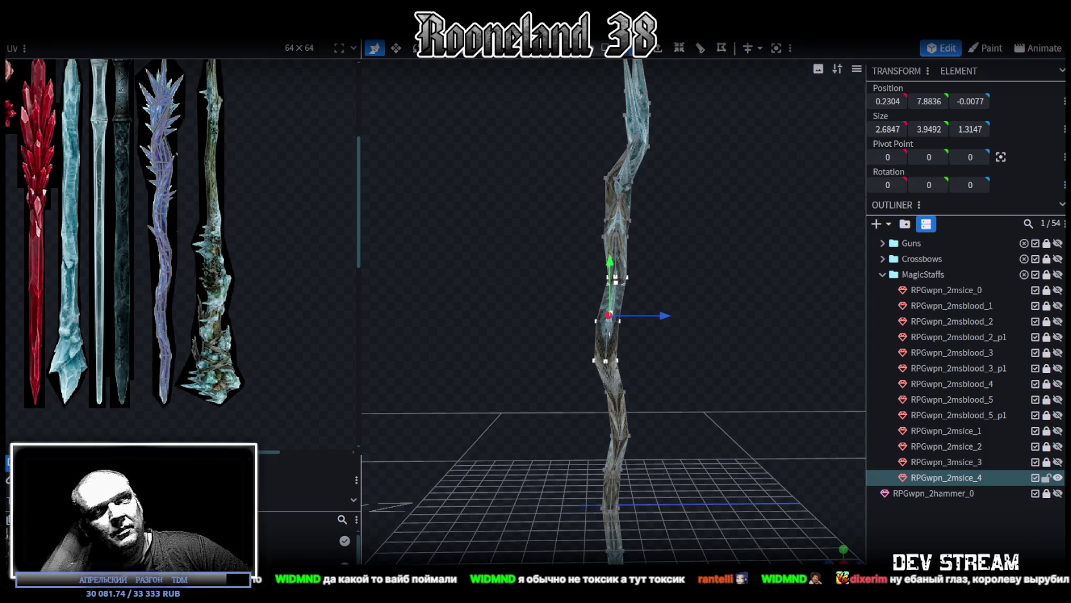
pyautogui.moveTo(554, 412)
pyautogui.mouseDown()
pyautogui.moveTo(667, 472)
pyautogui.moveTo(646, 439)
pyautogui.moveTo(711, 397)
pyautogui.moveTo(690, 348)
pyautogui.moveTo(705, 362)
pyautogui.moveTo(715, 320)
pyautogui.moveTo(739, 342)
pyautogui.moveTo(693, 343)
pyautogui.moveTo(657, 329)
pyautogui.moveTo(846, 353)
pyautogui.moveTo(822, 313)
pyautogui.moveTo(755, 412)
pyautogui.moveTo(682, 320)
pyautogui.moveTo(551, 328)
pyautogui.moveTo(590, 318)
pyautogui.moveTo(707, 324)
pyautogui.moveTo(747, 288)
pyautogui.moveTo(704, 297)
pyautogui.moveTo(745, 296)
pyautogui.moveTo(697, 354)
pyautogui.moveTo(709, 341)
pyautogui.moveTo(695, 368)
pyautogui.moveTo(723, 366)
pyautogui.moveTo(567, 437)
pyautogui.moveTo(551, 388)
pyautogui.moveTo(539, 414)
pyautogui.moveTo(661, 315)
pyautogui.moveTo(660, 327)
pyautogui.moveTo(717, 351)
pyautogui.moveTo(616, 324)
pyautogui.moveTo(674, 334)
pyautogui.moveTo(639, 359)
pyautogui.moveTo(515, 167)
pyautogui.mouseUp()
pyautogui.click(617, 332)
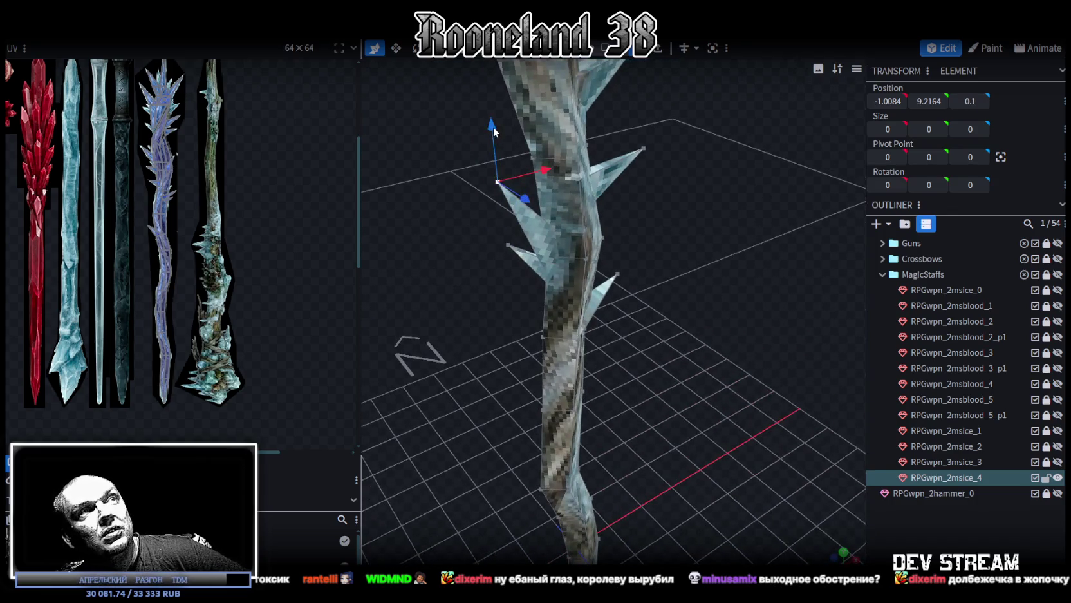
# - Lower the selected spike vertex by 0.2
pyautogui.moveTo(493, 127); pyautogui.dragTo(493, 144)
pyautogui.moveTo(495, 193)
pyautogui.mouseDown()
pyautogui.moveTo(503, 314)
pyautogui.moveTo(606, 312)
pyautogui.moveTo(499, 304)
pyautogui.mouseUp()
pyautogui.scroll(2, 584, 365)
pyautogui.scroll(2, 535, 344)
pyautogui.scroll(2, 533, 348)
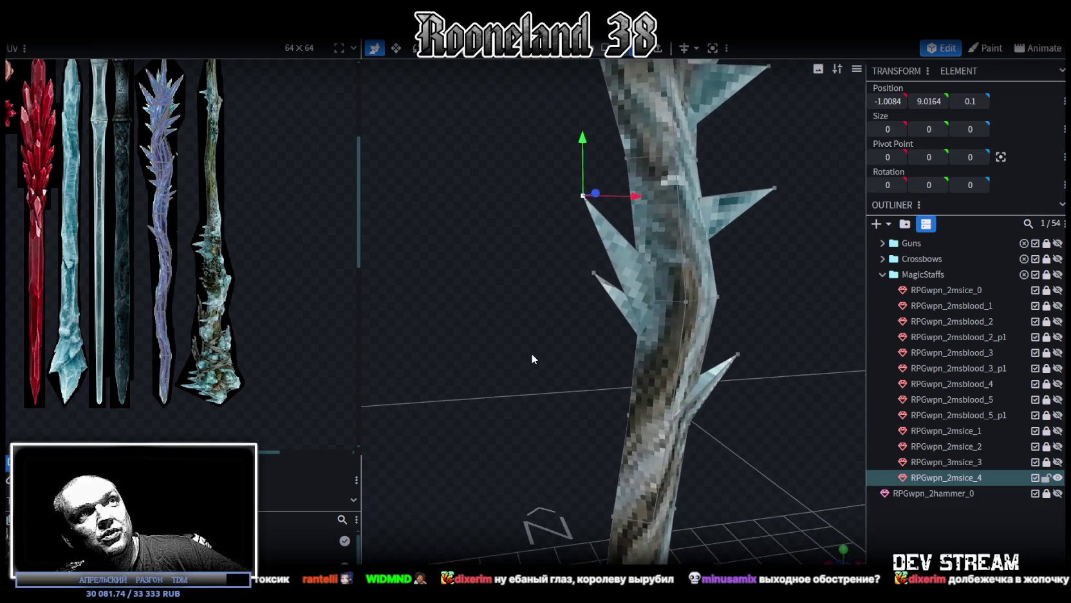
pyautogui.scroll(2, 529, 355)
pyautogui.moveTo(530, 359)
pyautogui.mouseDown()
pyautogui.moveTo(624, 399)
pyautogui.moveTo(779, 382)
pyautogui.moveTo(726, 418)
pyautogui.moveTo(728, 357)
pyautogui.mouseUp()
# - Move another spike vertex into place and save as RPGweapon.bbmodel
pyautogui.click(690, 307)
pyautogui.moveTo(691, 308)
pyautogui.mouseDown()
pyautogui.moveTo(663, 361)
pyautogui.moveTo(673, 397)
pyautogui.moveTo(690, 393)
pyautogui.moveTo(528, 422)
pyautogui.moveTo(723, 340)
pyautogui.moveTo(549, 333)
pyautogui.moveTo(521, 374)
pyautogui.moveTo(530, 378)
pyautogui.moveTo(548, 342)
pyautogui.moveTo(540, 316)
pyautogui.moveTo(569, 364)
pyautogui.moveTo(672, 371)
pyautogui.moveTo(240, 210)
pyautogui.mouseUp()
pyautogui.hotkey('ctrl', 's')
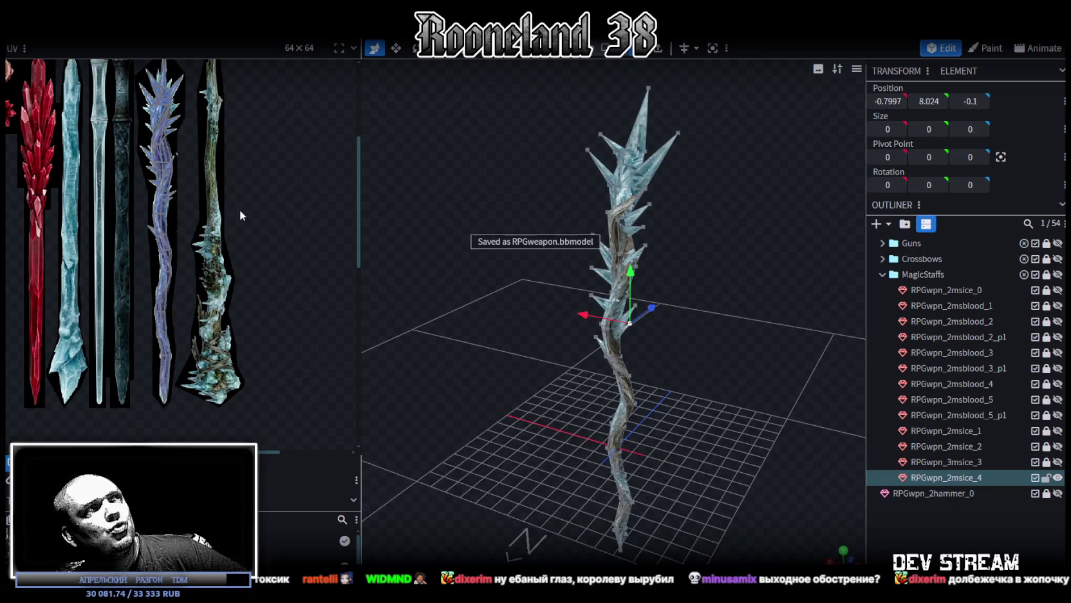
pyautogui.click(975, 480)
pyautogui.moveTo(741, 445)
pyautogui.mouseDown()
pyautogui.moveTo(652, 419)
pyautogui.moveTo(688, 404)
pyautogui.moveTo(681, 398)
pyautogui.mouseUp()
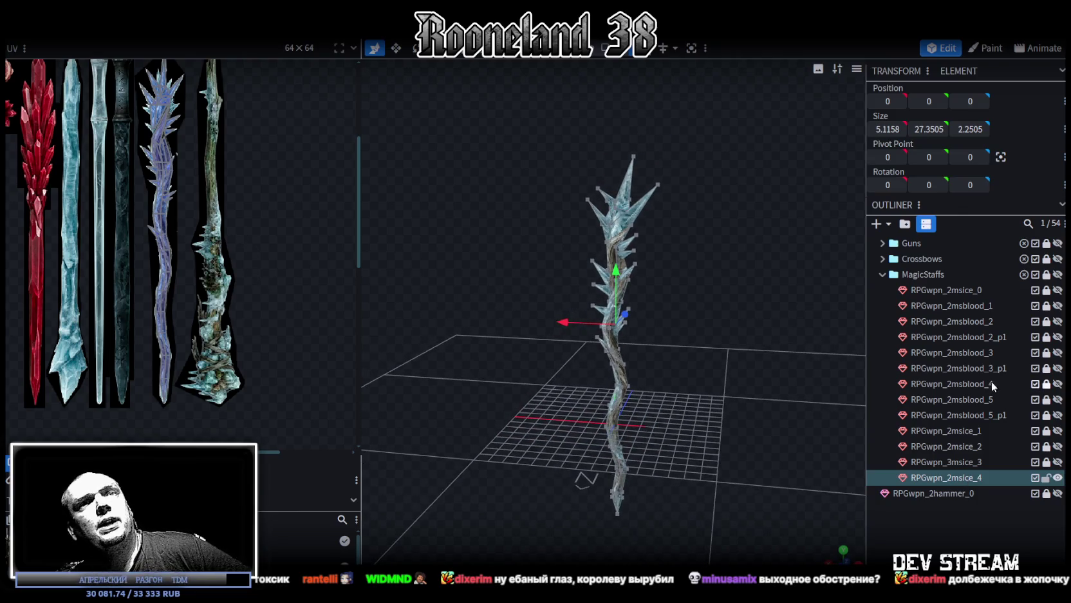
# - Add a new mesh RPGwpn_2msice_5 at the end of the MagicStaffs group
pyautogui.click(1046, 290)
pyautogui.hotkey('ctrl', 'd')
pyautogui.click(1046, 290)
pyautogui.moveTo(960, 305); pyautogui.dragTo(958, 274)
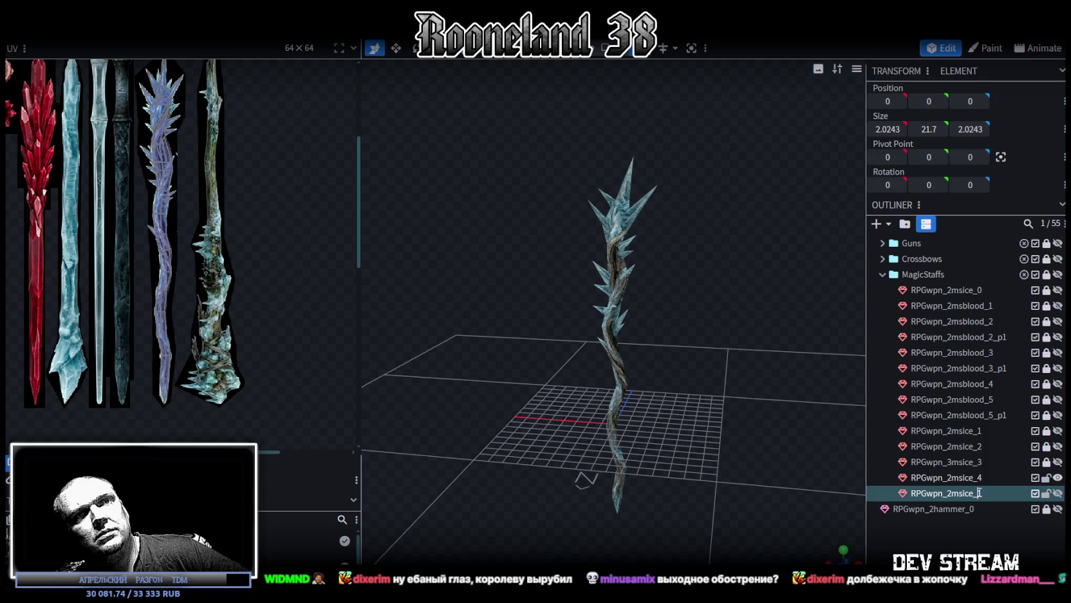
pyautogui.moveTo(716, 461); pyautogui.dragTo(716, 422, button='right')
# - Lock and hide the finished ice staff RPGwpn_2msice_4
pyautogui.click(1046, 477)
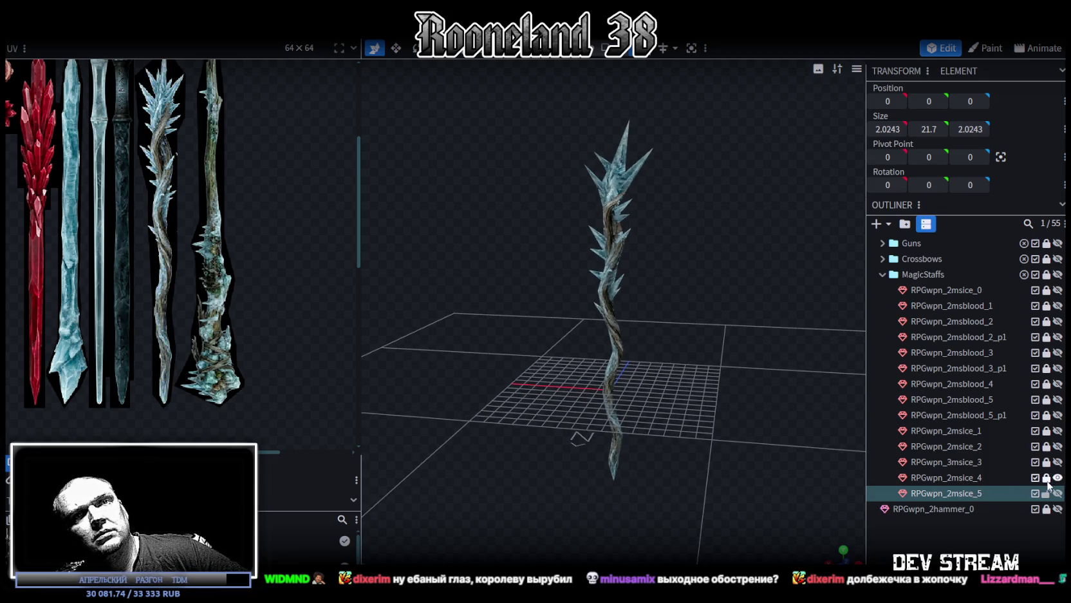
pyautogui.moveTo(618, 302)
pyautogui.mouseDown()
pyautogui.moveTo(480, 161)
pyautogui.moveTo(429, 309)
pyautogui.moveTo(452, 354)
pyautogui.moveTo(456, 318)
pyautogui.moveTo(429, 328)
pyautogui.moveTo(669, 308)
pyautogui.moveTo(716, 336)
pyautogui.moveTo(672, 348)
pyautogui.moveTo(719, 354)
pyautogui.moveTo(862, 335)
pyautogui.moveTo(856, 311)
pyautogui.moveTo(751, 321)
pyautogui.moveTo(739, 332)
pyautogui.mouseUp()
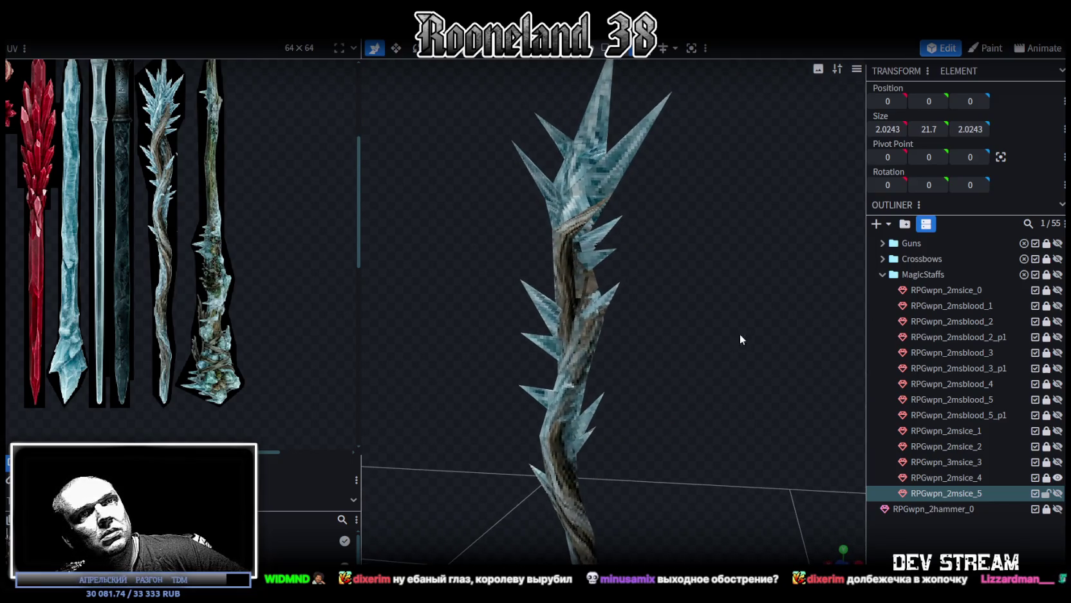
pyautogui.click(1058, 492)
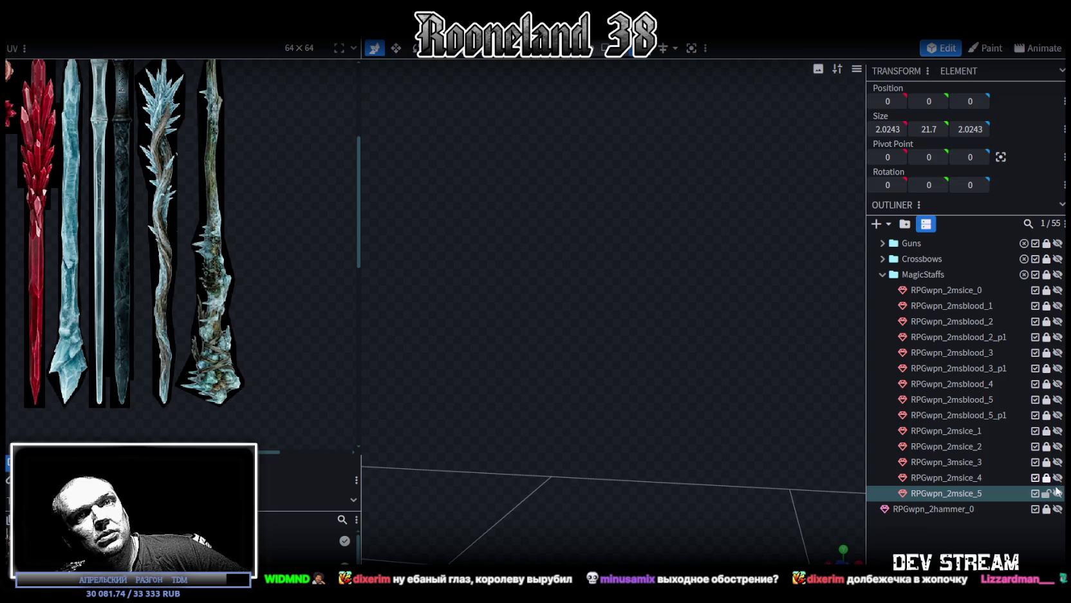
pyautogui.doubleClick(925, 491)
pyautogui.moveTo(692, 314)
pyautogui.mouseDown()
pyautogui.moveTo(750, 428)
pyautogui.moveTo(710, 304)
pyautogui.moveTo(715, 359)
pyautogui.moveTo(711, 341)
pyautogui.moveTo(718, 229)
pyautogui.moveTo(698, 319)
pyautogui.mouseUp()
pyautogui.moveTo(645, 62)
pyautogui.mouseDown()
pyautogui.moveTo(710, 349)
pyautogui.moveTo(582, 356)
pyautogui.moveTo(653, 253)
pyautogui.moveTo(665, 276)
pyautogui.mouseUp()
pyautogui.moveTo(691, 405)
pyautogui.mouseDown()
pyautogui.moveTo(538, 252)
pyautogui.moveTo(671, 294)
pyautogui.moveTo(638, 275)
pyautogui.mouseUp()
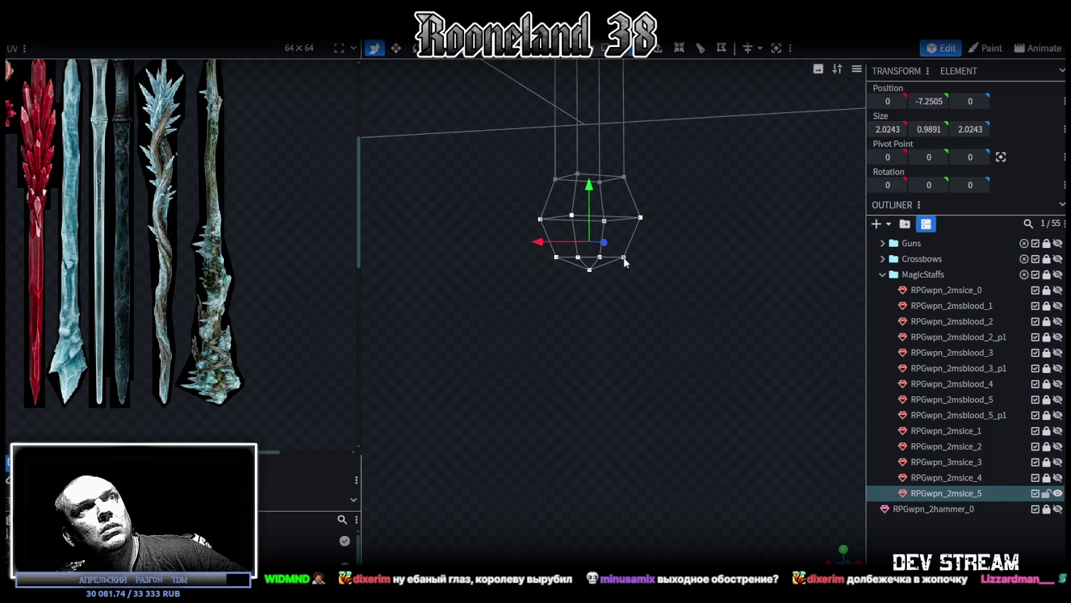
pyautogui.rightClick(624, 262)
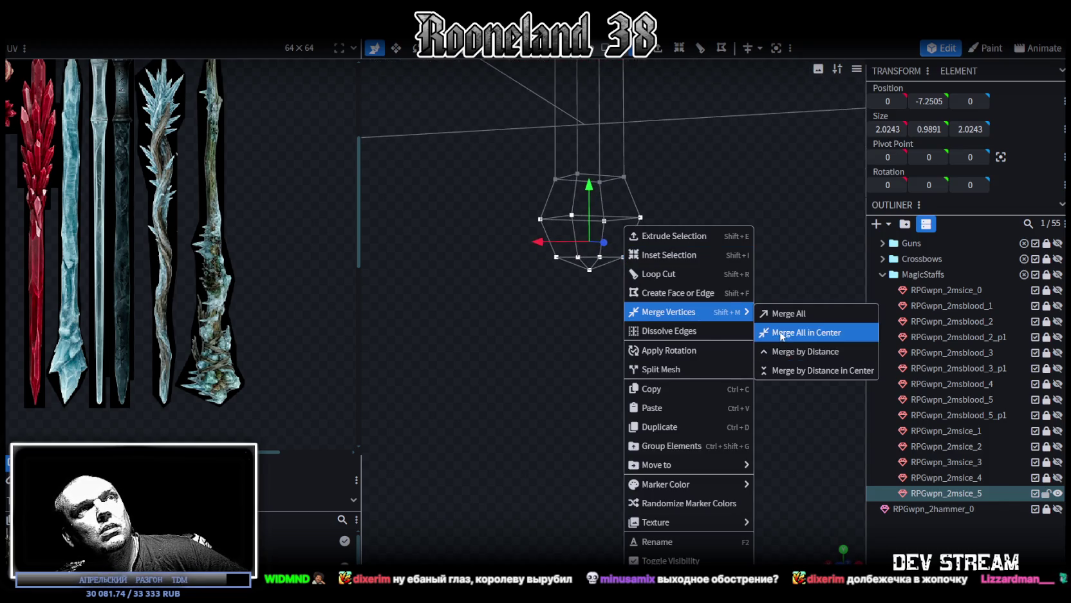
pyautogui.click(782, 333)
pyautogui.moveTo(589, 184); pyautogui.dragTo(591, 209)
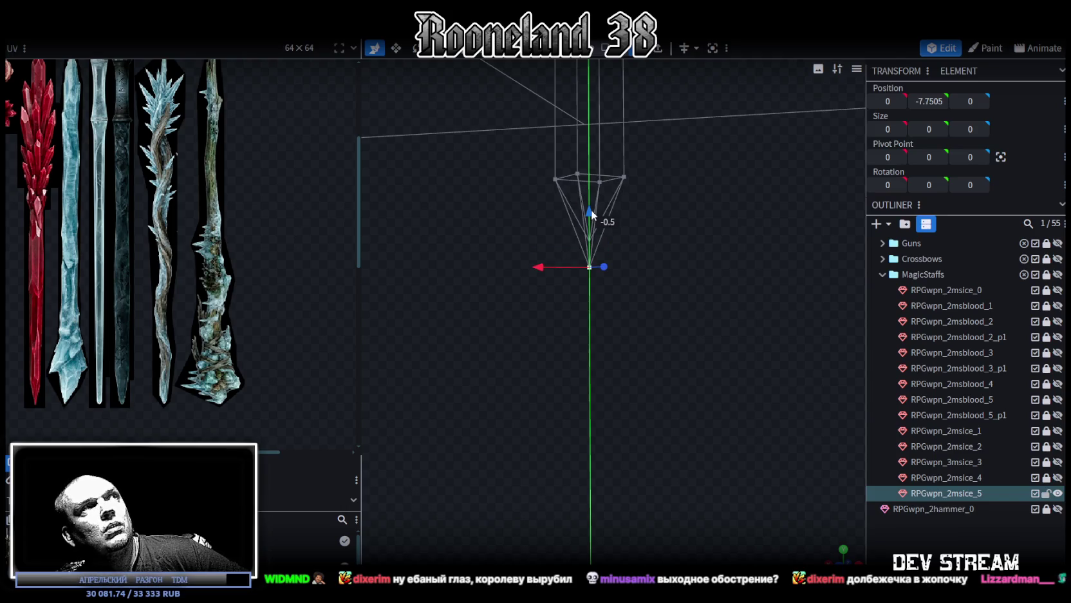
pyautogui.scroll(2, 262, 212)
pyautogui.moveTo(725, 299)
pyautogui.mouseDown()
pyautogui.moveTo(717, 242)
pyautogui.moveTo(678, 291)
pyautogui.moveTo(653, 299)
pyautogui.moveTo(471, 215)
pyautogui.moveTo(703, 296)
pyautogui.moveTo(678, 367)
pyautogui.mouseUp()
pyautogui.press('s')
pyautogui.moveTo(537, 341)
pyautogui.mouseDown()
pyautogui.moveTo(477, 367)
pyautogui.moveTo(675, 374)
pyautogui.moveTo(693, 274)
pyautogui.moveTo(670, 293)
pyautogui.mouseUp()
pyautogui.moveTo(481, 349)
pyautogui.mouseDown()
pyautogui.moveTo(755, 258)
pyautogui.moveTo(663, 359)
pyautogui.moveTo(671, 355)
pyautogui.moveTo(663, 424)
pyautogui.moveTo(715, 347)
pyautogui.moveTo(725, 318)
pyautogui.moveTo(709, 296)
pyautogui.moveTo(662, 356)
pyautogui.moveTo(707, 378)
pyautogui.moveTo(716, 295)
pyautogui.moveTo(724, 350)
pyautogui.moveTo(723, 259)
pyautogui.moveTo(685, 264)
pyautogui.moveTo(700, 259)
pyautogui.mouseUp()
pyautogui.moveTo(709, 258)
pyautogui.mouseDown()
pyautogui.moveTo(688, 310)
pyautogui.moveTo(583, 365)
pyautogui.moveTo(415, 355)
pyautogui.moveTo(622, 383)
pyautogui.mouseUp()
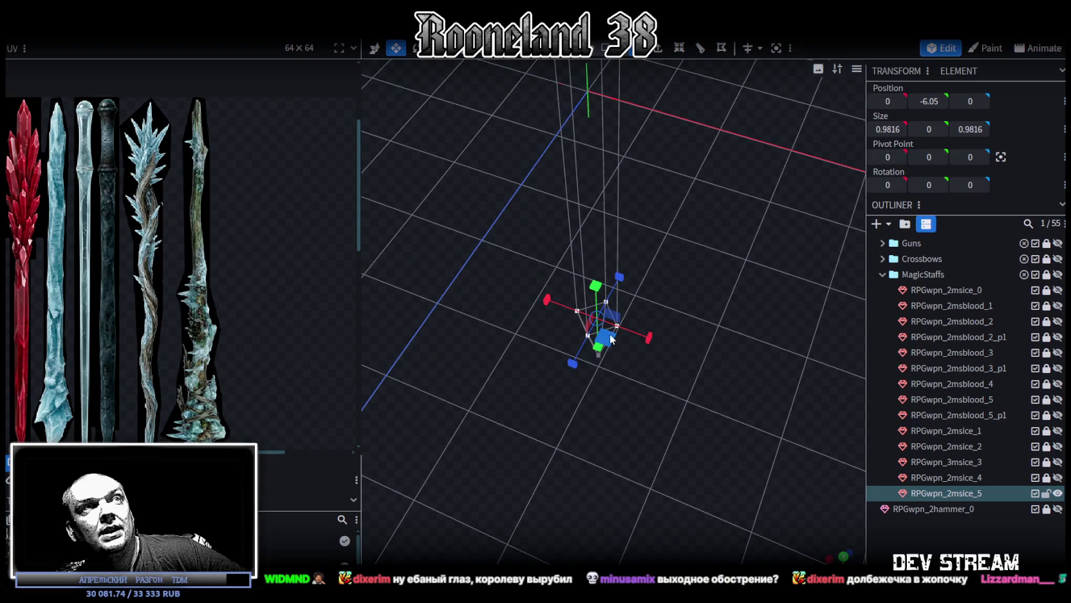
pyautogui.moveTo(607, 336)
pyautogui.mouseDown()
pyautogui.moveTo(598, 345)
pyautogui.moveTo(449, 305)
pyautogui.moveTo(656, 275)
pyautogui.moveTo(657, 345)
pyautogui.moveTo(693, 319)
pyautogui.moveTo(750, 336)
pyautogui.mouseUp()
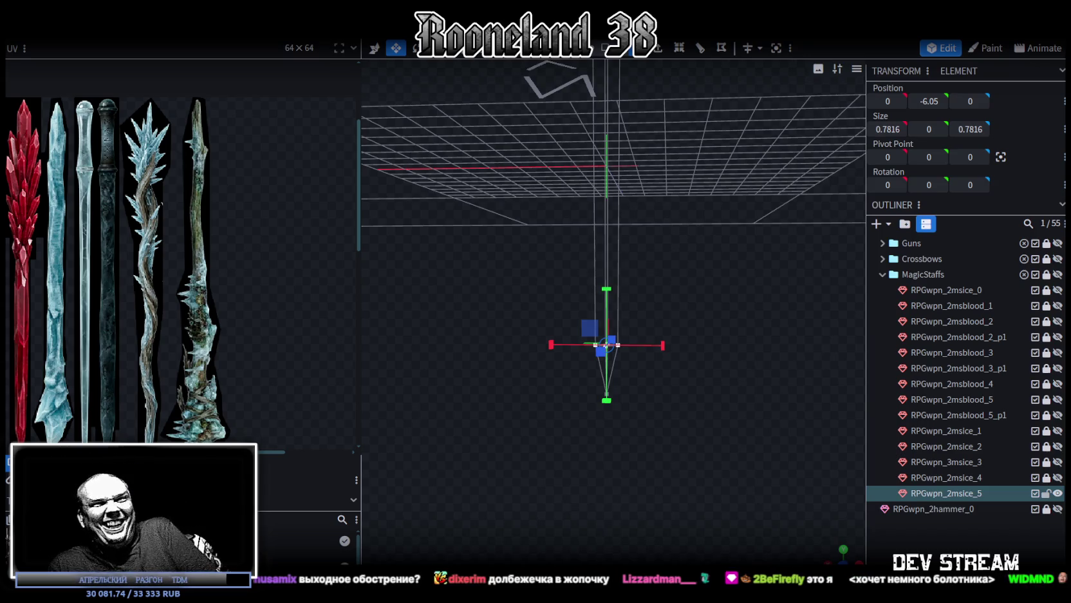
pyautogui.moveTo(709, 329)
pyautogui.mouseDown()
pyautogui.moveTo(720, 267)
pyautogui.moveTo(678, 314)
pyautogui.moveTo(713, 290)
pyautogui.moveTo(734, 254)
pyautogui.moveTo(700, 222)
pyautogui.moveTo(683, 333)
pyautogui.moveTo(692, 247)
pyautogui.moveTo(631, 58)
pyautogui.mouseUp()
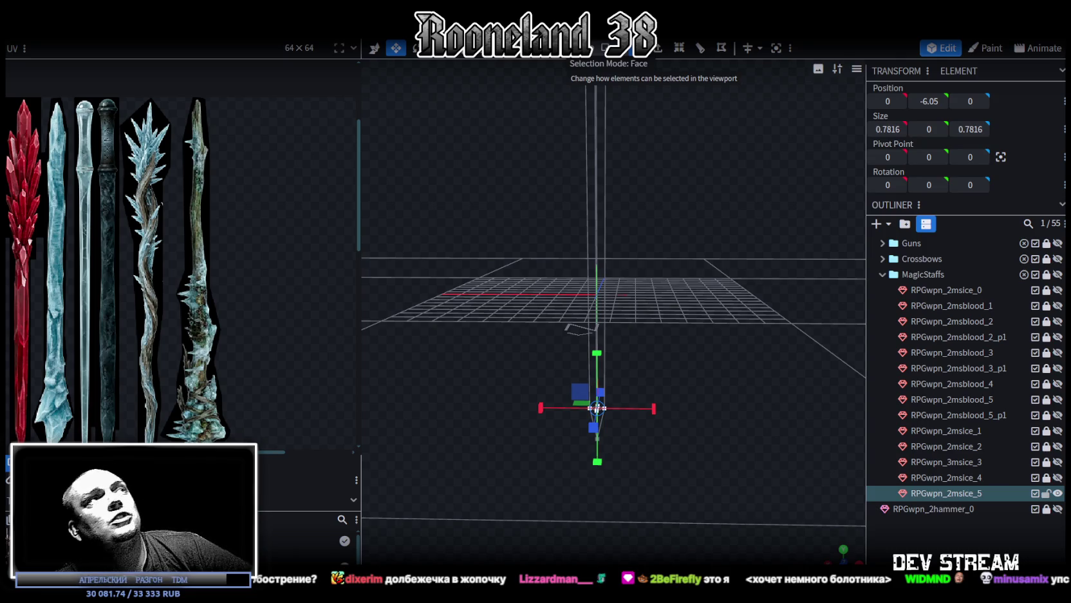
pyautogui.moveTo(637, 231)
pyautogui.mouseDown()
pyautogui.moveTo(649, 239)
pyautogui.moveTo(670, 224)
pyautogui.moveTo(677, 258)
pyautogui.moveTo(701, 258)
pyautogui.mouseUp()
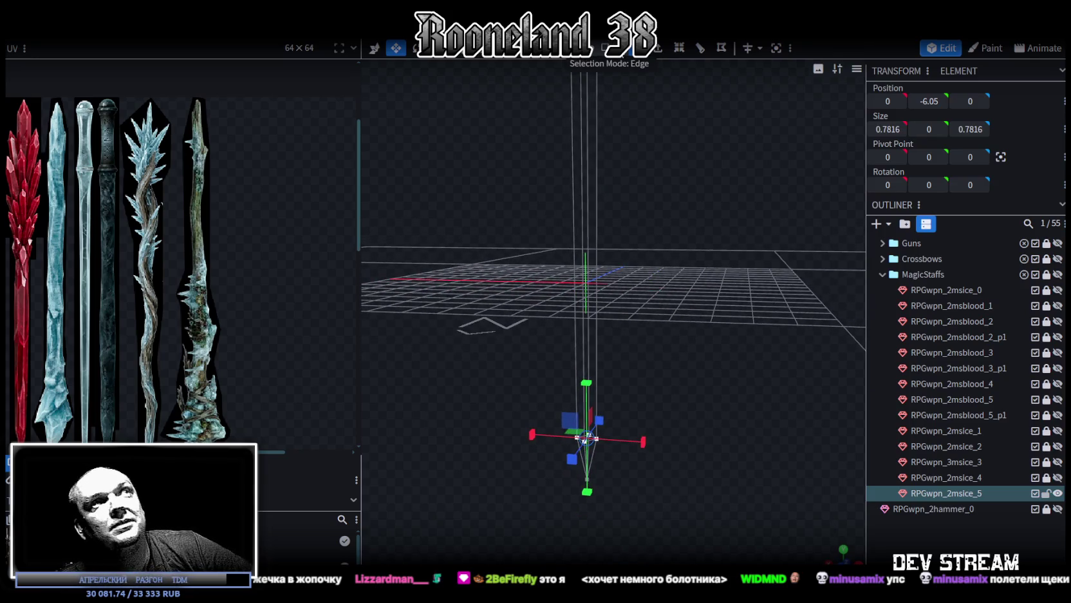
pyautogui.moveTo(648, 170); pyautogui.dragTo(586, 188)
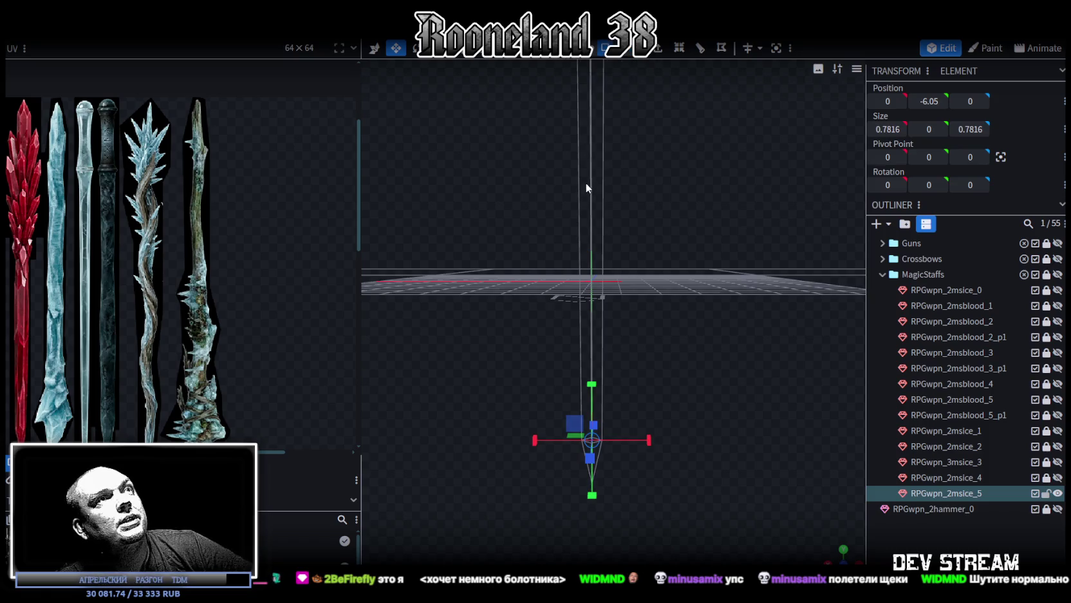
pyautogui.hotkey('ctrl', 'z')
pyautogui.moveTo(640, 213); pyautogui.dragTo(729, 333)
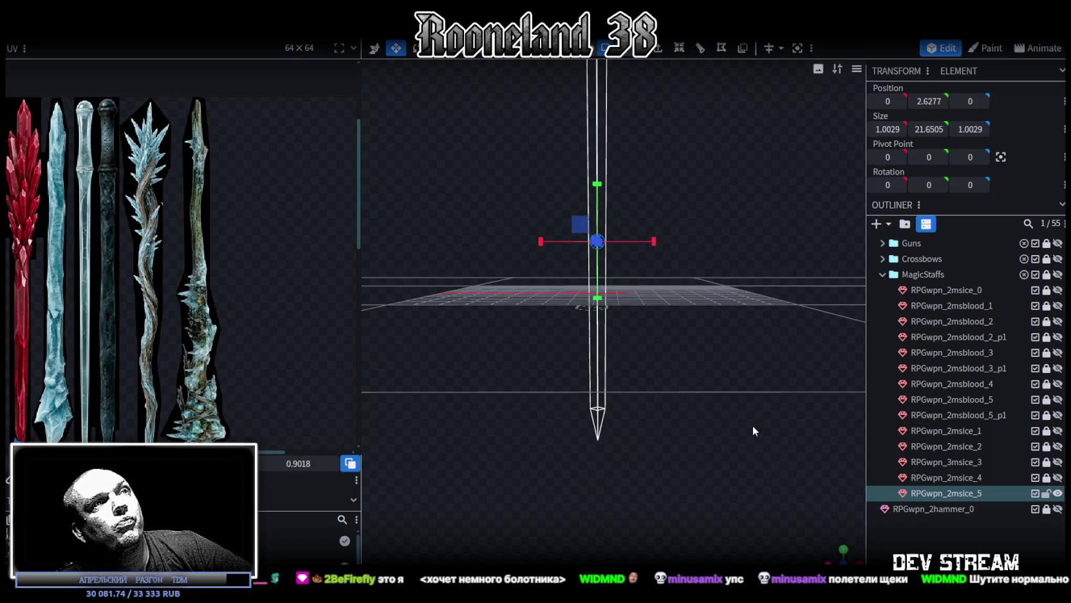
# - Show the staff in a flat front orthographic view
pyautogui.moveTo(741, 422); pyautogui.dragTo(699, 399)
pyautogui.moveTo(663, 432)
pyautogui.mouseDown()
pyautogui.moveTo(582, 449)
pyautogui.moveTo(633, 439)
pyautogui.moveTo(709, 476)
pyautogui.moveTo(688, 392)
pyautogui.moveTo(710, 481)
pyautogui.moveTo(747, 421)
pyautogui.moveTo(740, 352)
pyautogui.moveTo(750, 361)
pyautogui.mouseUp()
pyautogui.click(841, 556)
pyautogui.scroll(-2, 707, 464)
pyautogui.scroll(-4, 699, 438)
pyautogui.scroll(-3, 579, 406)
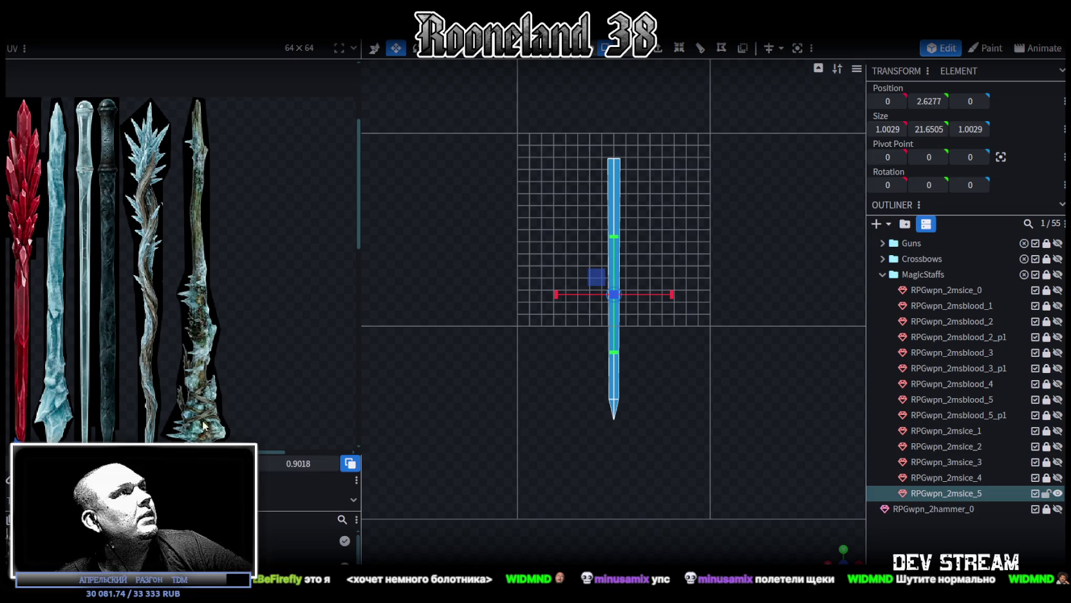
pyautogui.scroll(-5, 151, 268)
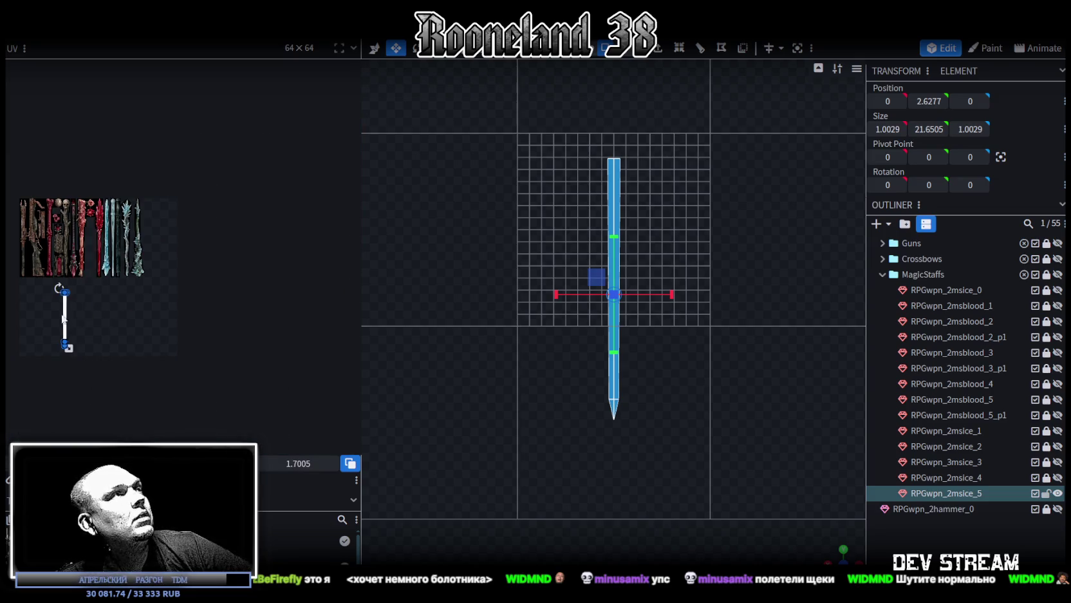
# - Move the staff's UV face onto the blue ice staff in the texture atlas
pyautogui.moveTo(67, 305); pyautogui.dragTo(141, 234)
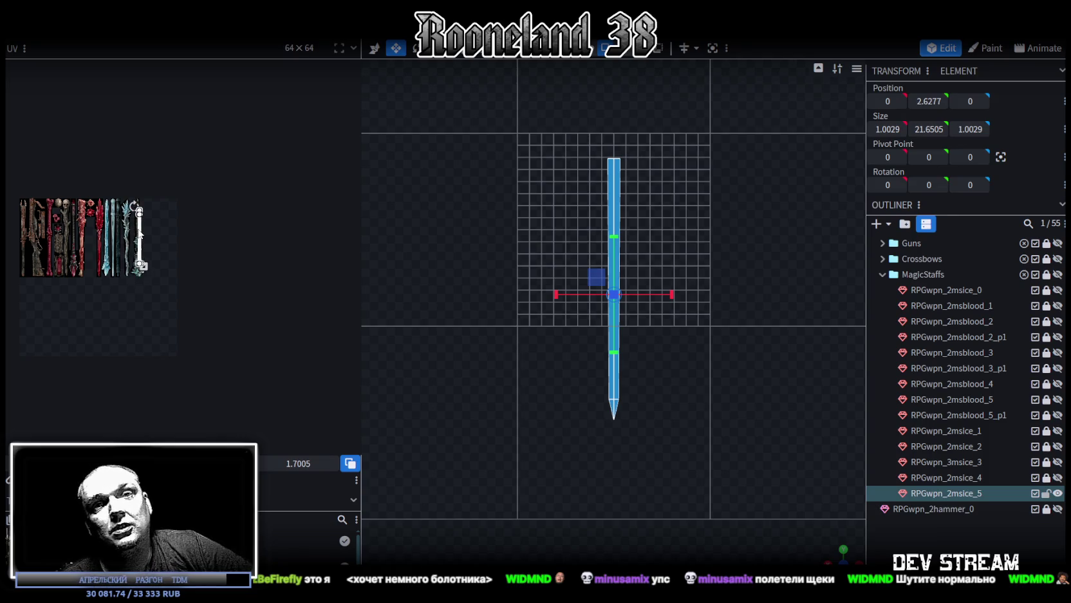
pyautogui.scroll(3, 143, 228)
pyautogui.scroll(3, 147, 206)
pyautogui.moveTo(145, 160); pyautogui.dragTo(216, 243, button='middle')
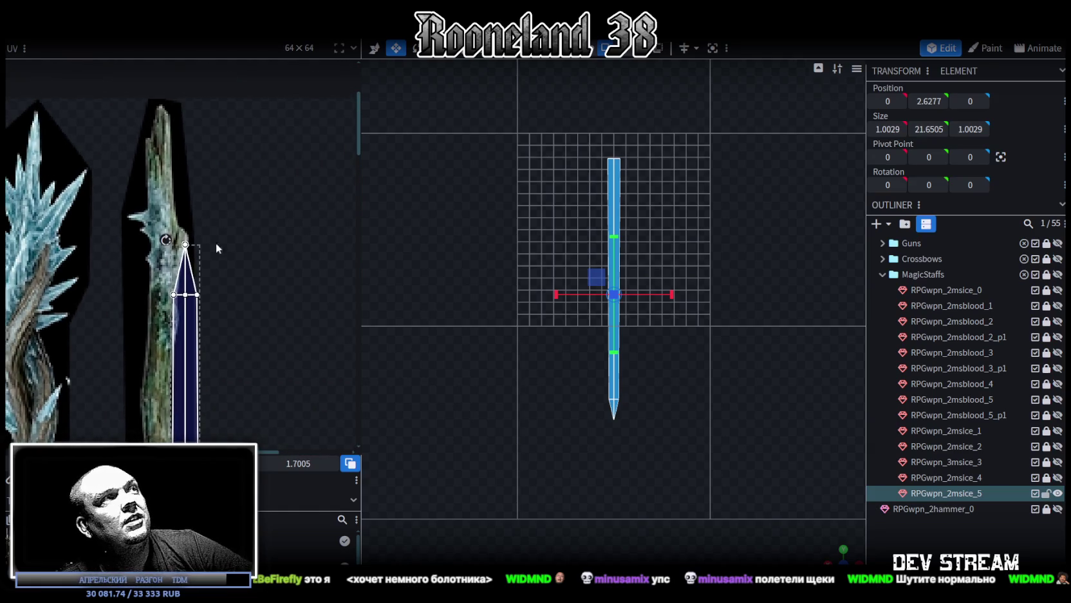
pyautogui.moveTo(173, 193); pyautogui.dragTo(153, 184)
pyautogui.scroll(2, 152, 184)
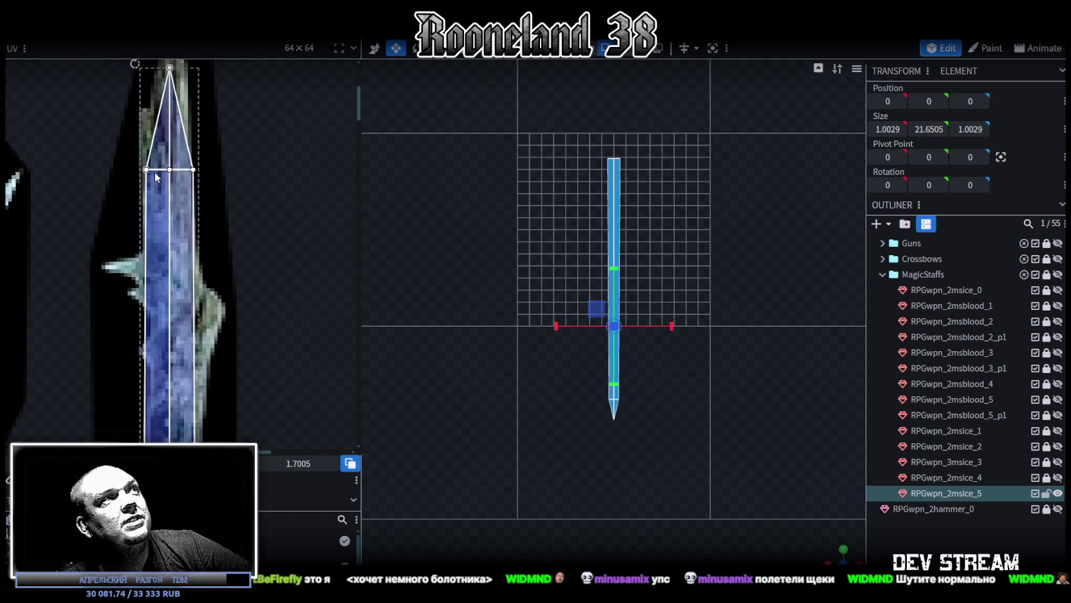
pyautogui.scroll(1, 182, 196)
# - Bring the ice staff's tip texture into view and select the tip triangle's three base UV vertices
pyautogui.moveTo(183, 196)
pyautogui.mouseDown(button='middle')
pyautogui.moveTo(179, 283)
pyautogui.moveTo(159, 253)
pyautogui.mouseUp(button='middle')
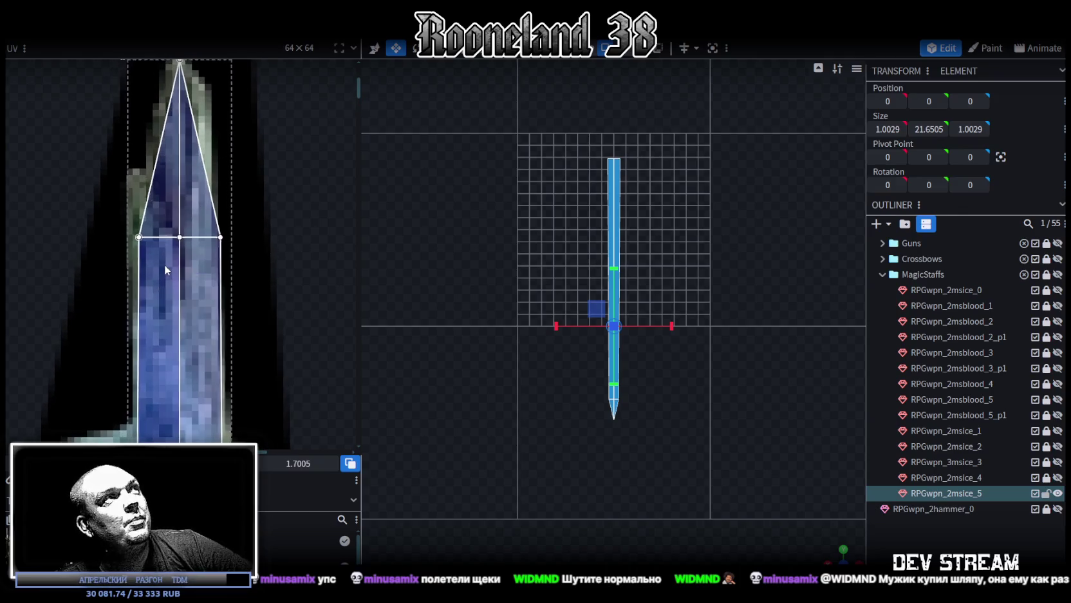
pyautogui.scroll(-1, 159, 253)
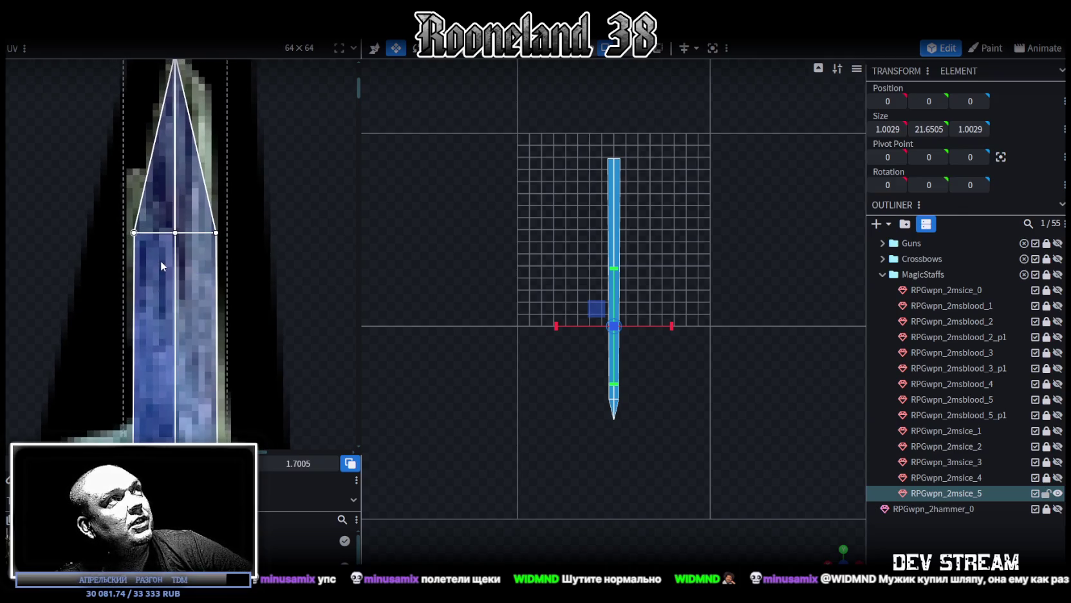
pyautogui.scroll(-1, 160, 260)
pyautogui.moveTo(186, 272); pyautogui.dragTo(243, 242, button='middle')
pyautogui.scroll(-2, 232, 361)
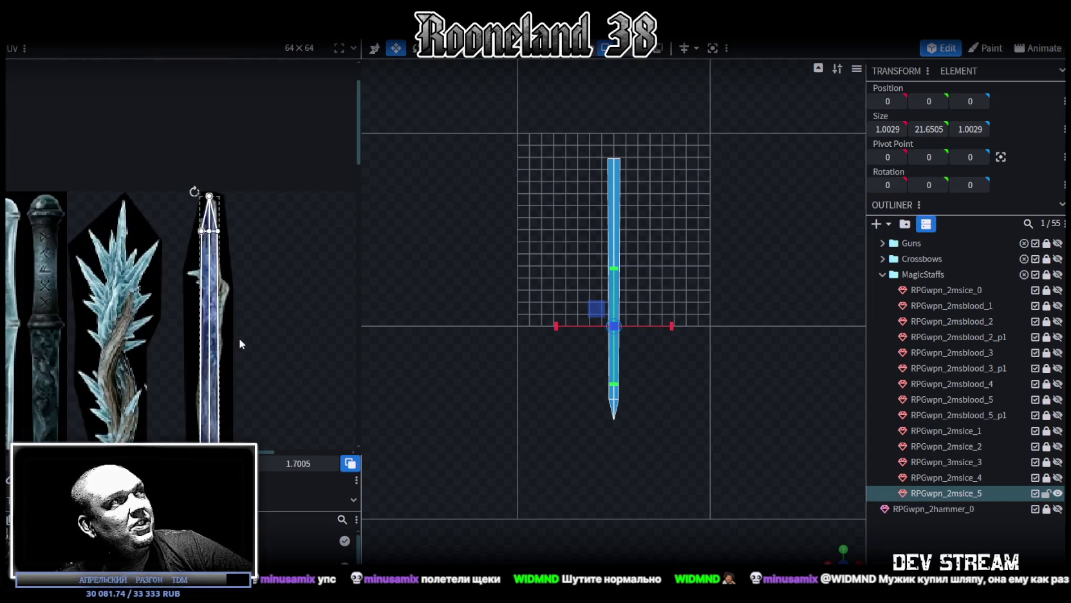
pyautogui.scroll(1, 309, 137)
pyautogui.scroll(1, 295, 166)
pyautogui.scroll(2, 295, 165)
pyautogui.scroll(1, 296, 244)
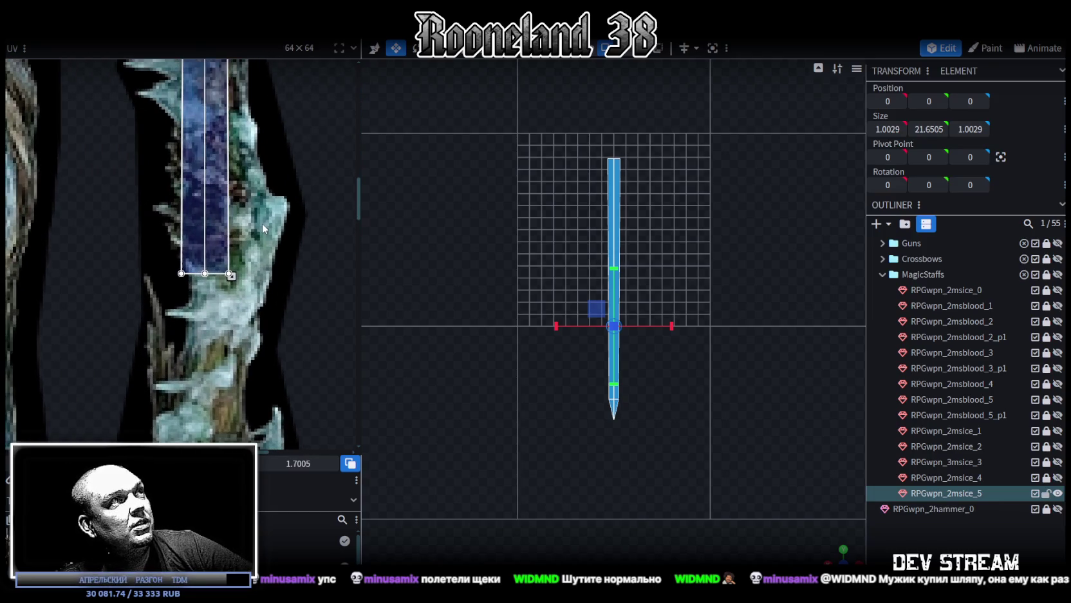
pyautogui.scroll(1, 636, 165)
pyautogui.scroll(-3, 259, 252)
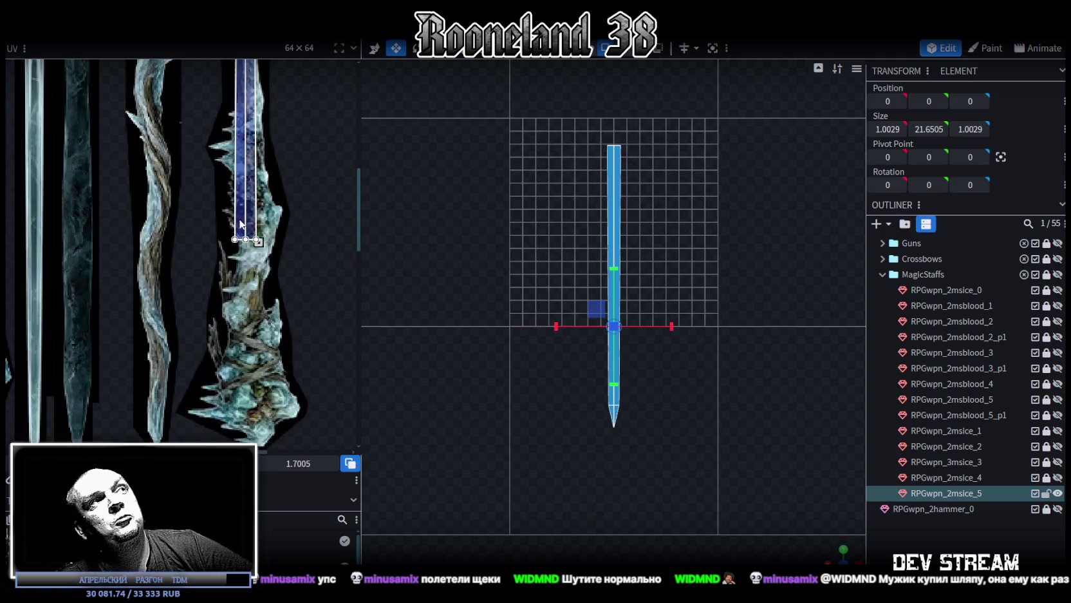
pyautogui.scroll(-2, 307, 386)
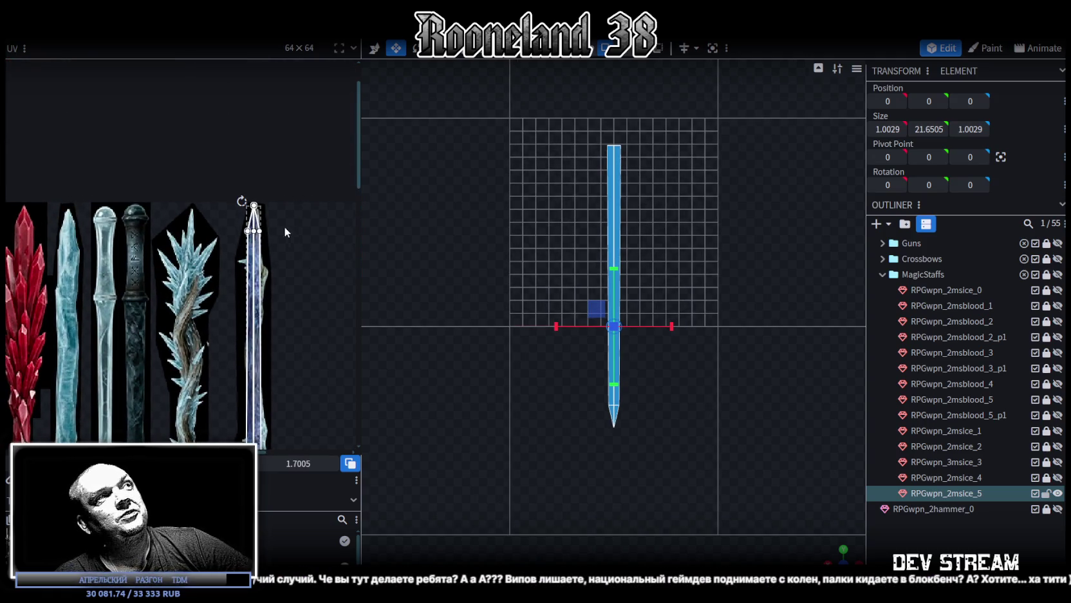
pyautogui.scroll(2, 284, 226)
pyautogui.scroll(3, 226, 223)
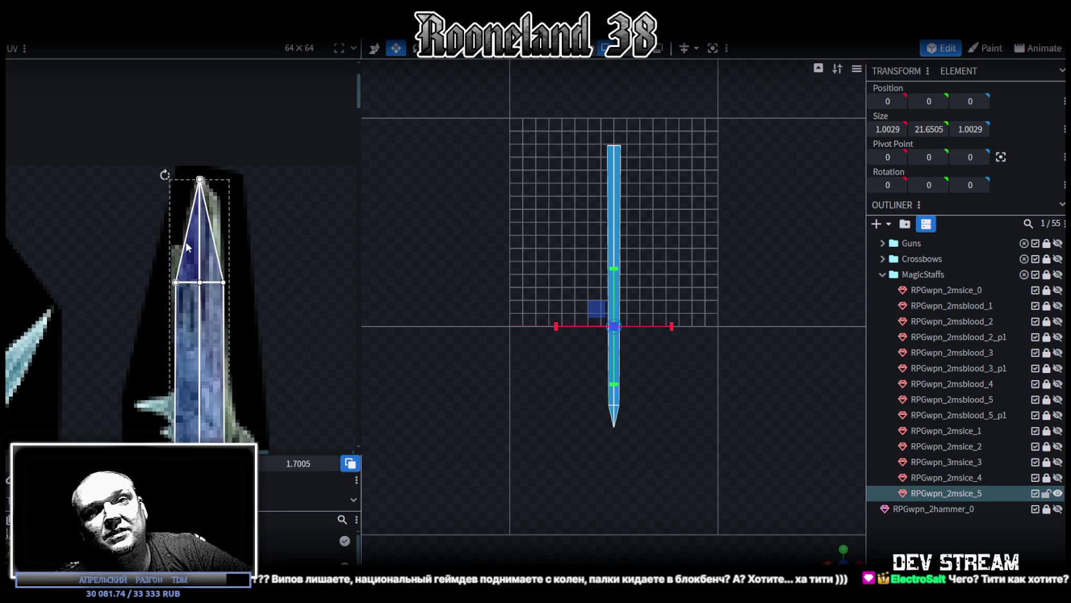
pyautogui.moveTo(150, 303)
pyautogui.mouseDown()
pyautogui.moveTo(262, 275)
pyautogui.moveTo(199, 270)
pyautogui.moveTo(200, 250)
pyautogui.mouseUp()
# - Pull the tip triangle's left and right base UV vertices inward onto the slim crystal point
pyautogui.scroll(2, 147, 255)
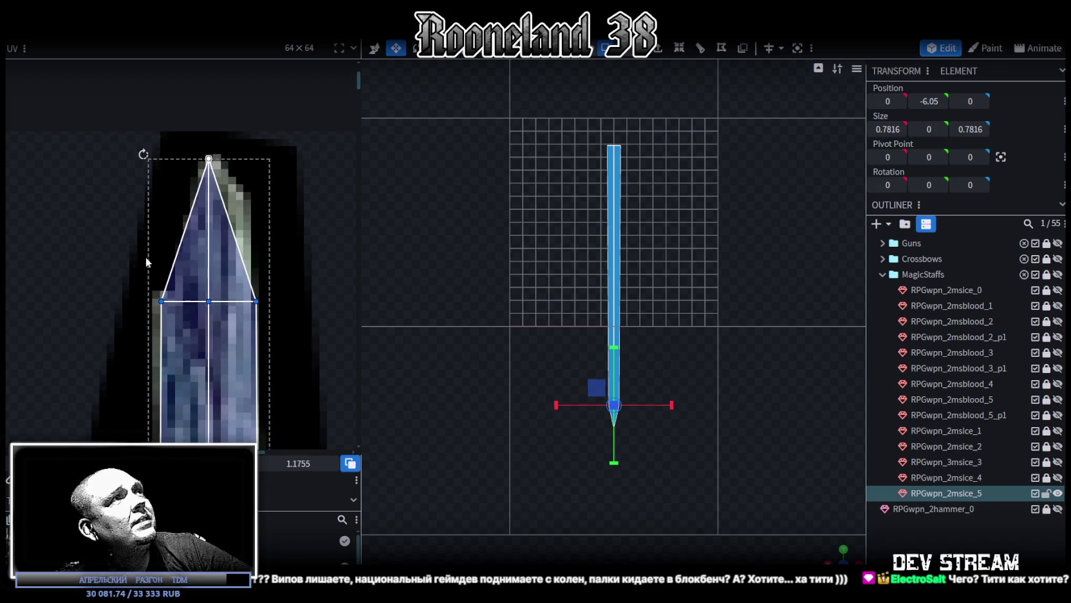
pyautogui.moveTo(161, 300); pyautogui.dragTo(176, 301)
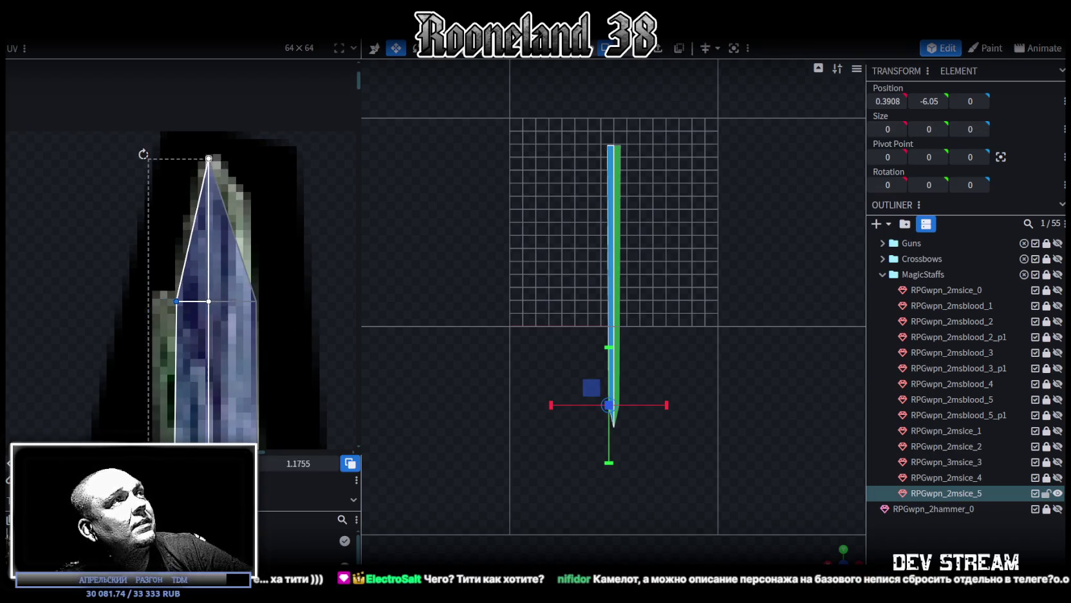
pyautogui.moveTo(257, 300); pyautogui.dragTo(252, 301)
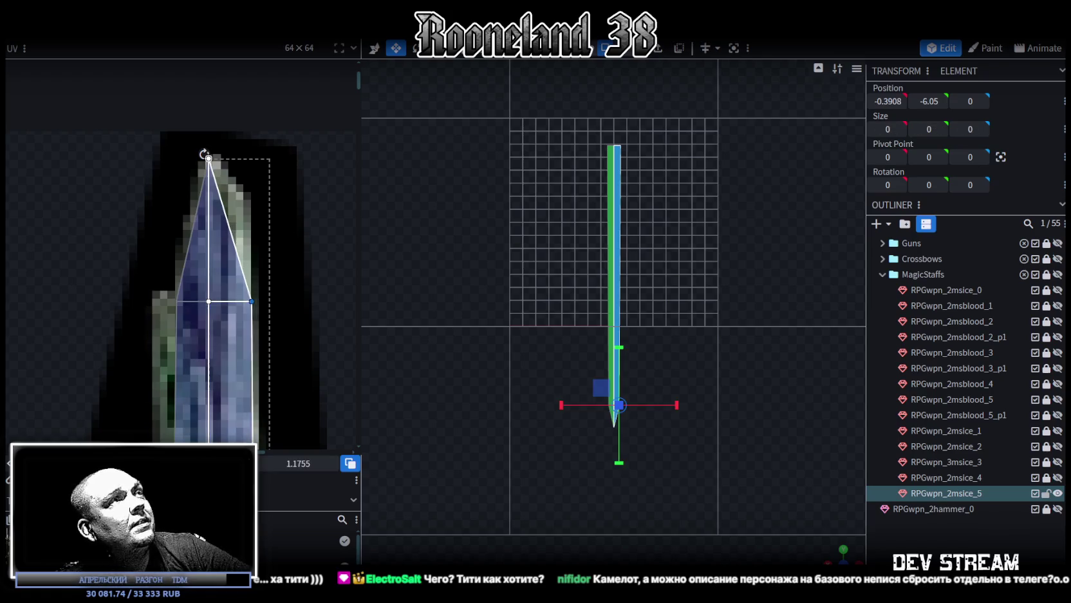
pyautogui.scroll(-4, 268, 302)
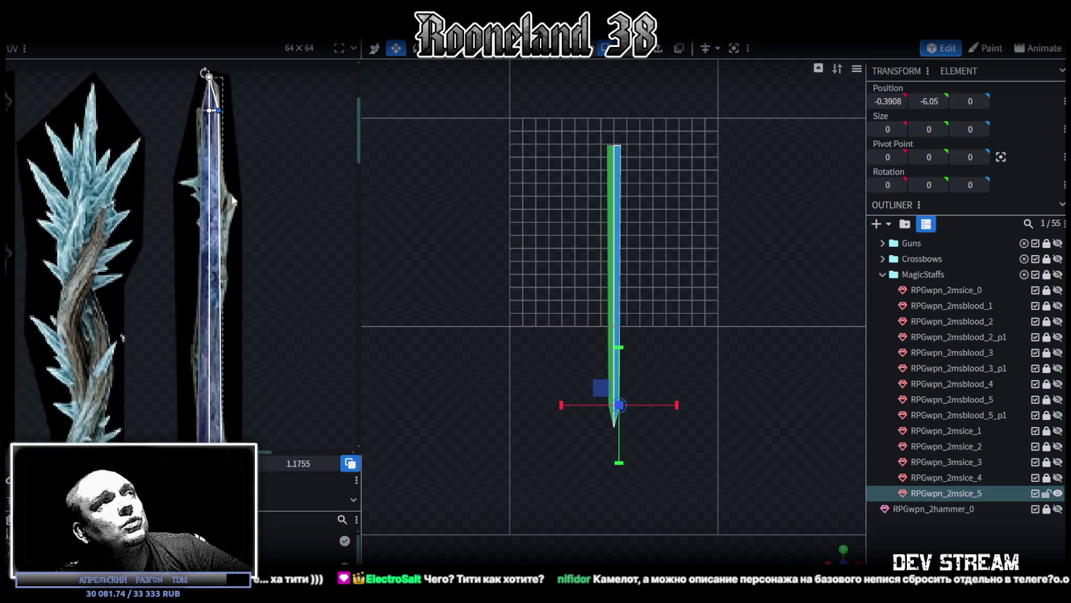
pyautogui.scroll(-2, 226, 154)
pyautogui.scroll(-1, 230, 291)
pyautogui.scroll(-2, 245, 335)
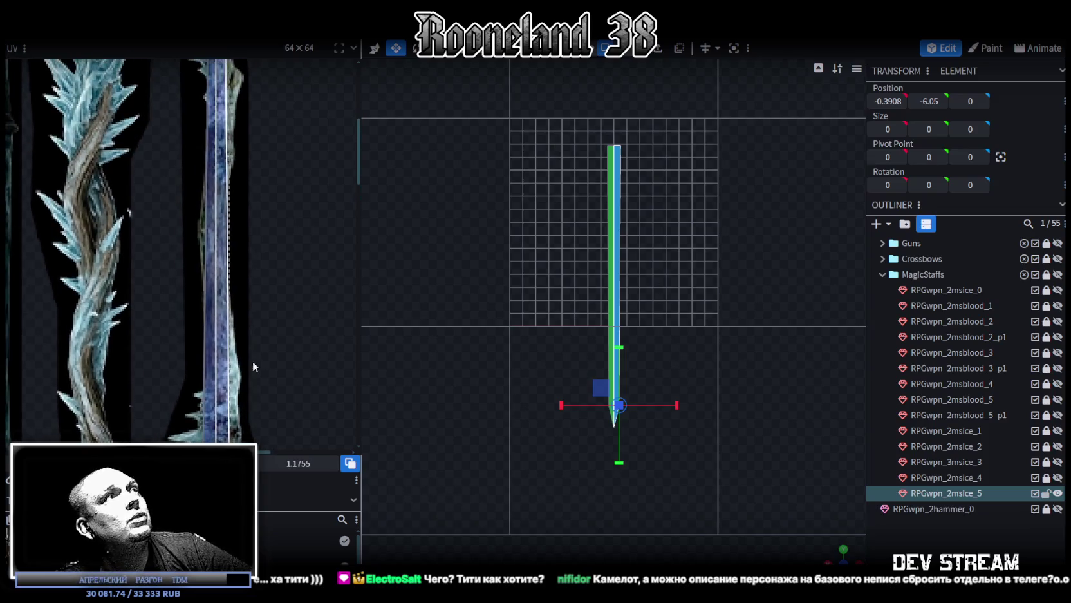
pyautogui.scroll(5, 248, 344)
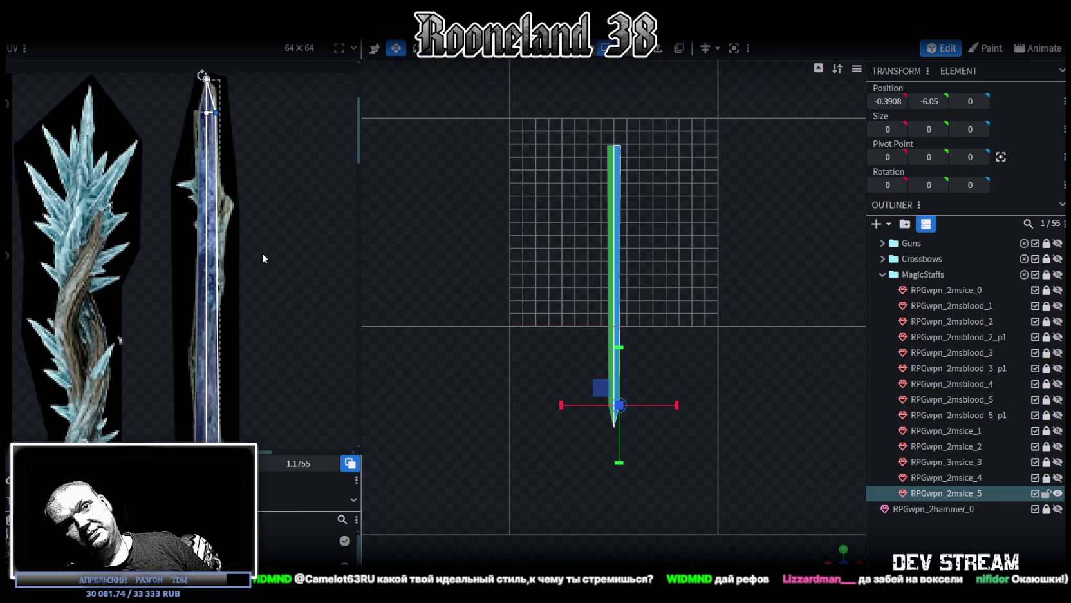
# - Select a shaft face's UV and stretch it down along the blue ice staff texture
pyautogui.scroll(2, 621, 348)
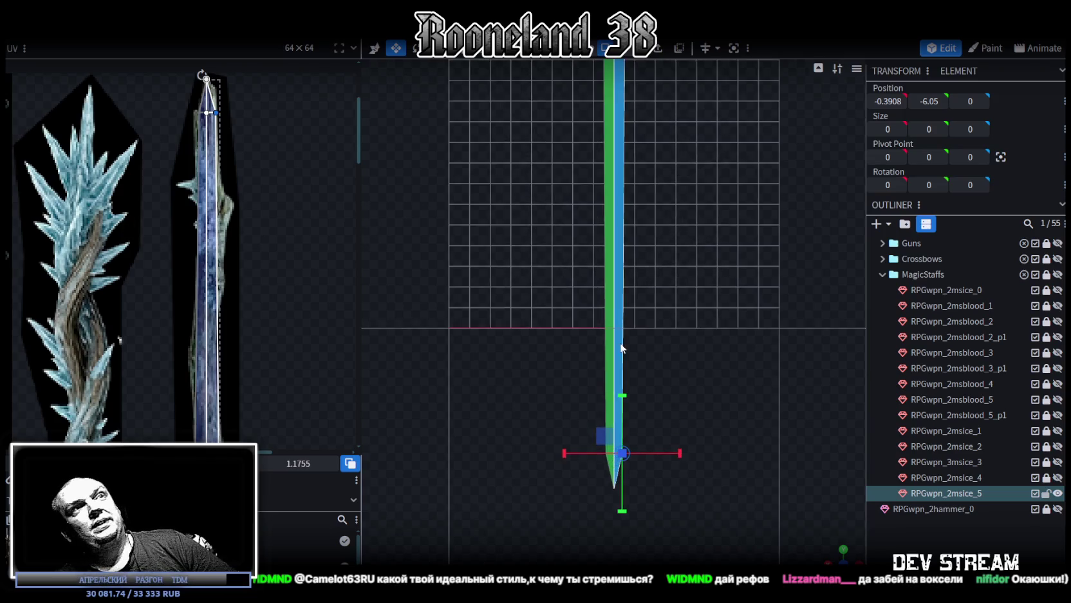
pyautogui.moveTo(688, 310)
pyautogui.mouseDown()
pyautogui.moveTo(734, 355)
pyautogui.moveTo(709, 351)
pyautogui.moveTo(671, 393)
pyautogui.moveTo(720, 345)
pyautogui.moveTo(653, 251)
pyautogui.moveTo(601, 298)
pyautogui.moveTo(721, 339)
pyautogui.moveTo(666, 320)
pyautogui.moveTo(703, 355)
pyautogui.mouseUp()
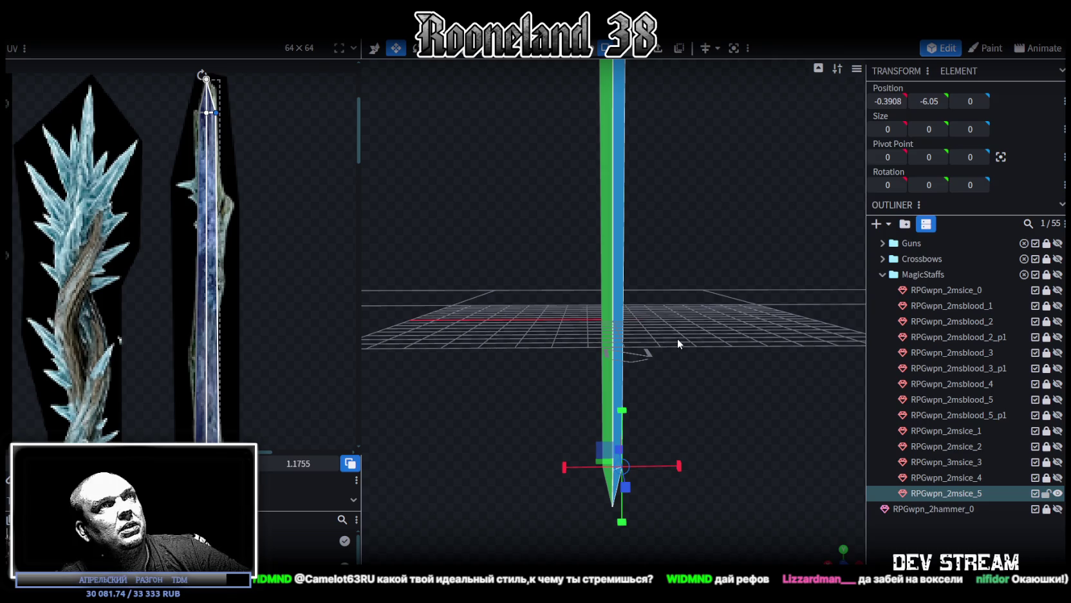
pyautogui.moveTo(695, 305); pyautogui.dragTo(700, 296)
pyautogui.scroll(-2, 256, 317)
pyautogui.scroll(-2, 257, 317)
pyautogui.scroll(3, 257, 320)
pyautogui.scroll(3, 213, 277)
pyautogui.click(193, 253)
pyautogui.moveTo(226, 259)
pyautogui.mouseDown()
pyautogui.moveTo(226, 342)
pyautogui.moveTo(226, 95)
pyautogui.mouseUp()
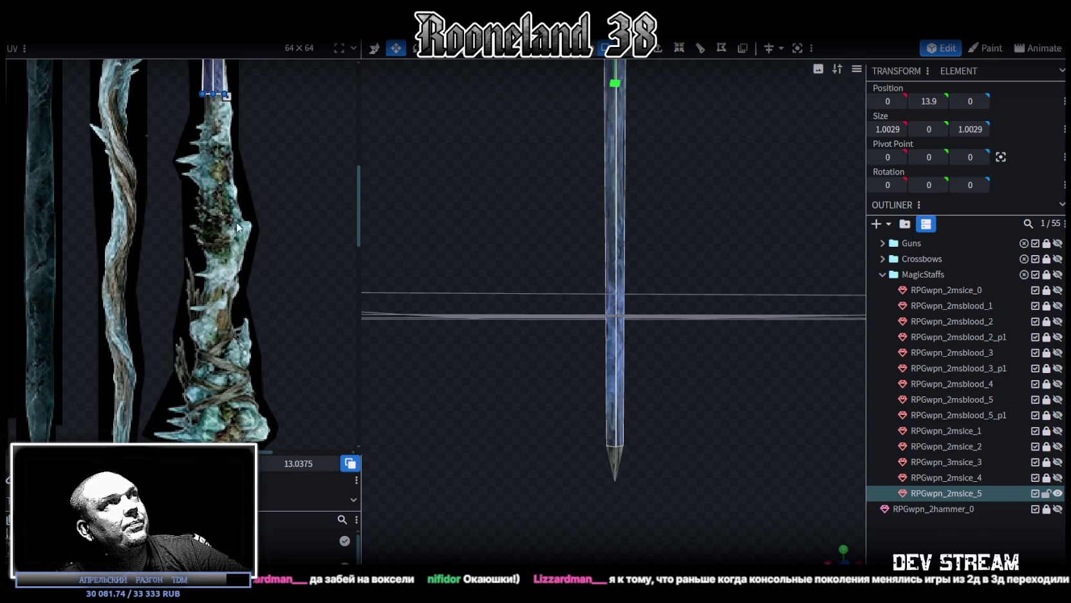
# - Stretch another shaft UV strip further down the ice texture
pyautogui.scroll(3, 238, 226)
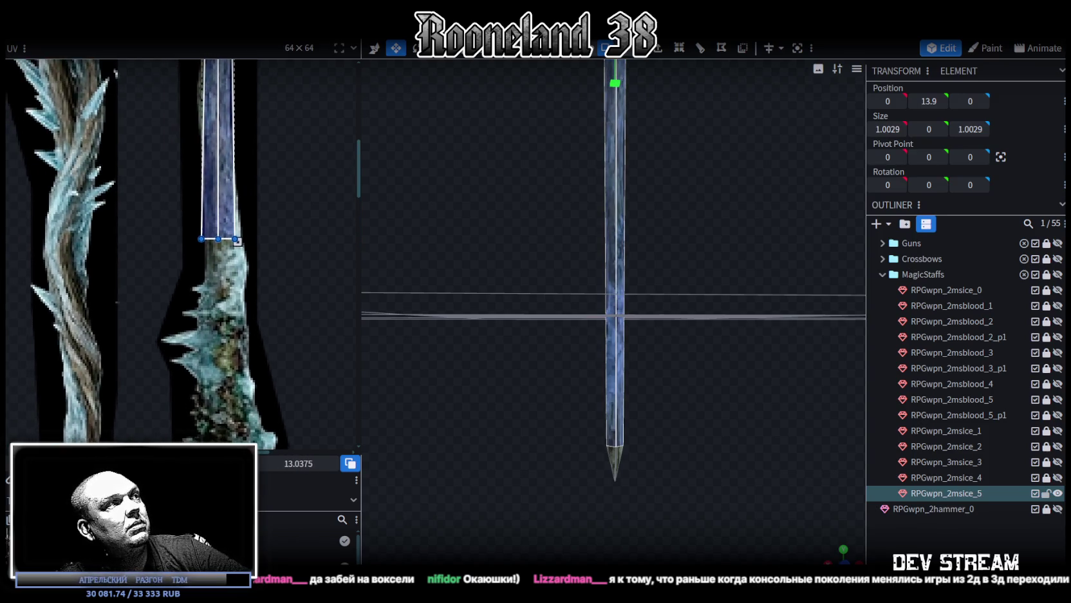
pyautogui.moveTo(237, 239); pyautogui.dragTo(235, 287)
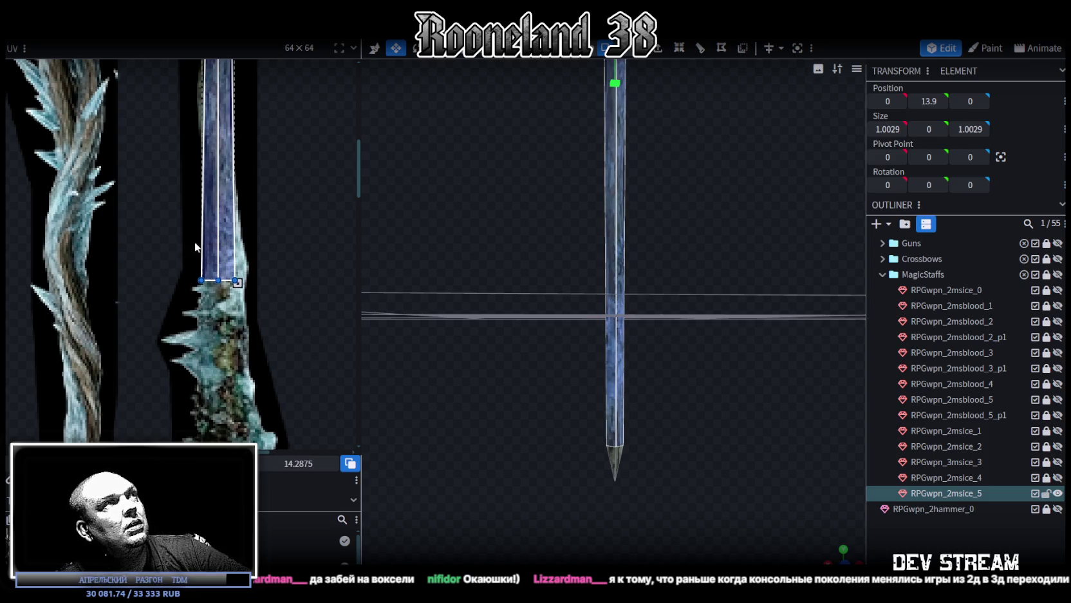
pyautogui.scroll(-3, 229, 338)
# - Lower the shaft's top face from height 13.9 to 7.9
pyautogui.moveTo(718, 246); pyautogui.dragTo(657, 392)
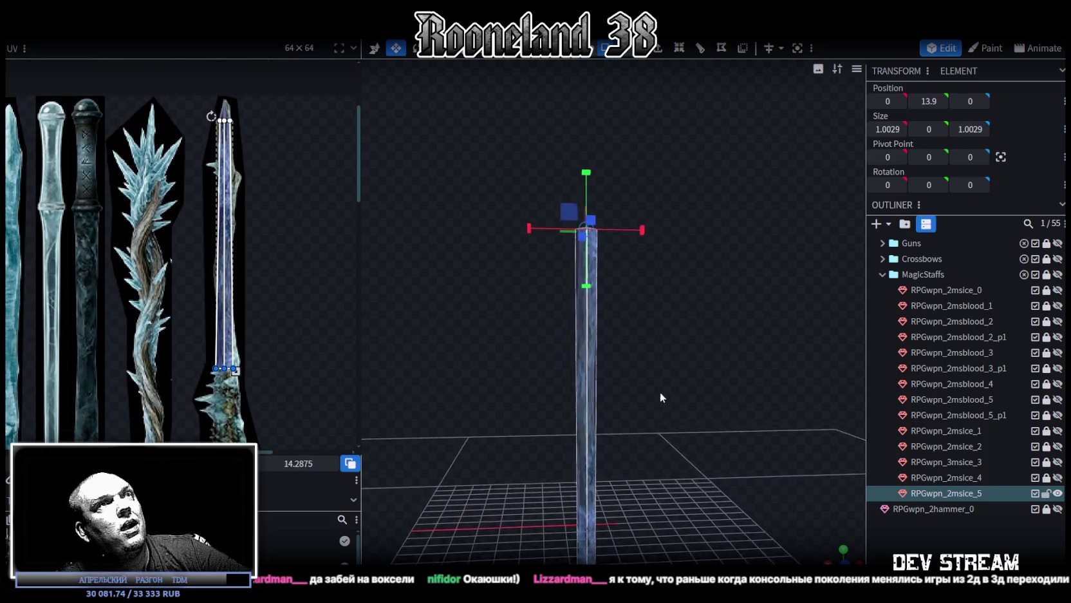
pyautogui.moveTo(689, 184); pyautogui.dragTo(682, 103)
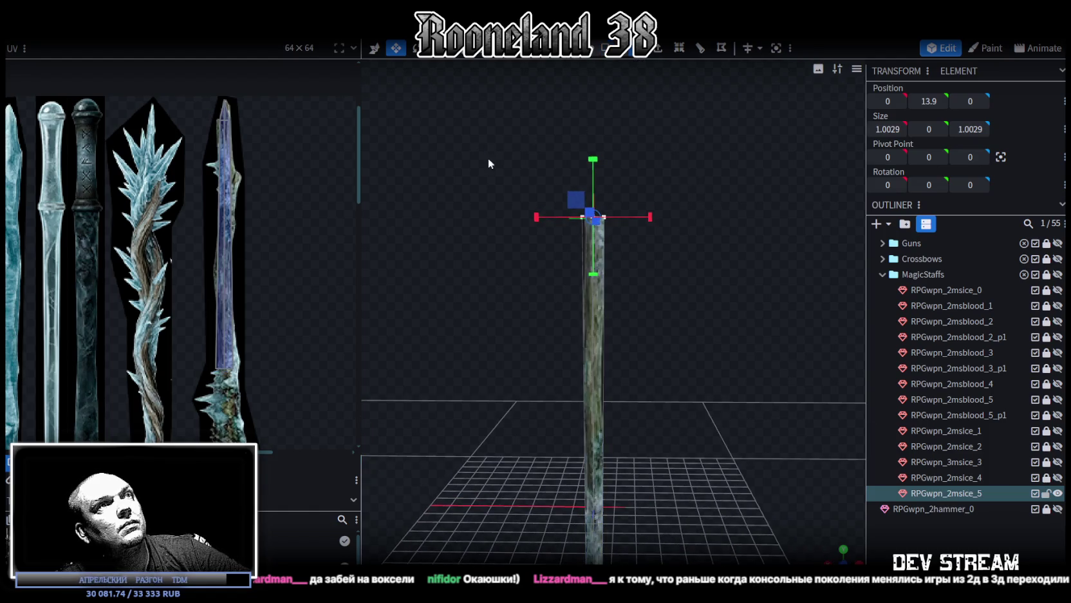
pyautogui.moveTo(592, 164); pyautogui.dragTo(601, 277)
pyautogui.press('v')
pyautogui.moveTo(638, 423)
pyautogui.mouseDown()
pyautogui.moveTo(608, 362)
pyautogui.moveTo(654, 346)
pyautogui.mouseUp()
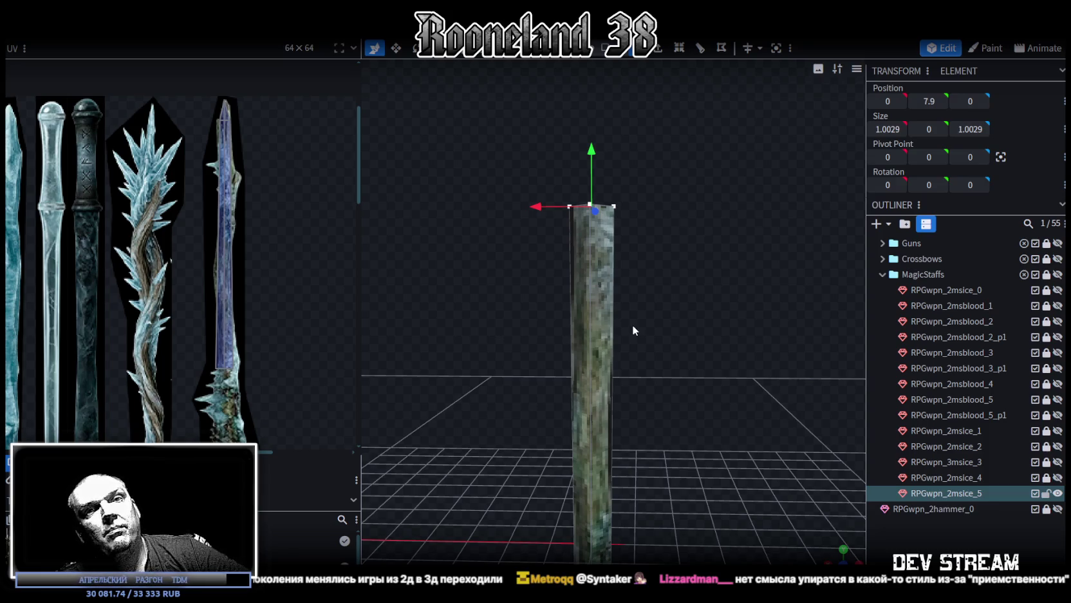
pyautogui.moveTo(691, 337)
pyautogui.mouseDown()
pyautogui.moveTo(701, 291)
pyautogui.moveTo(811, 299)
pyautogui.moveTo(797, 289)
pyautogui.moveTo(773, 307)
pyautogui.moveTo(628, 260)
pyautogui.moveTo(669, 257)
pyautogui.moveTo(657, 225)
pyautogui.mouseUp()
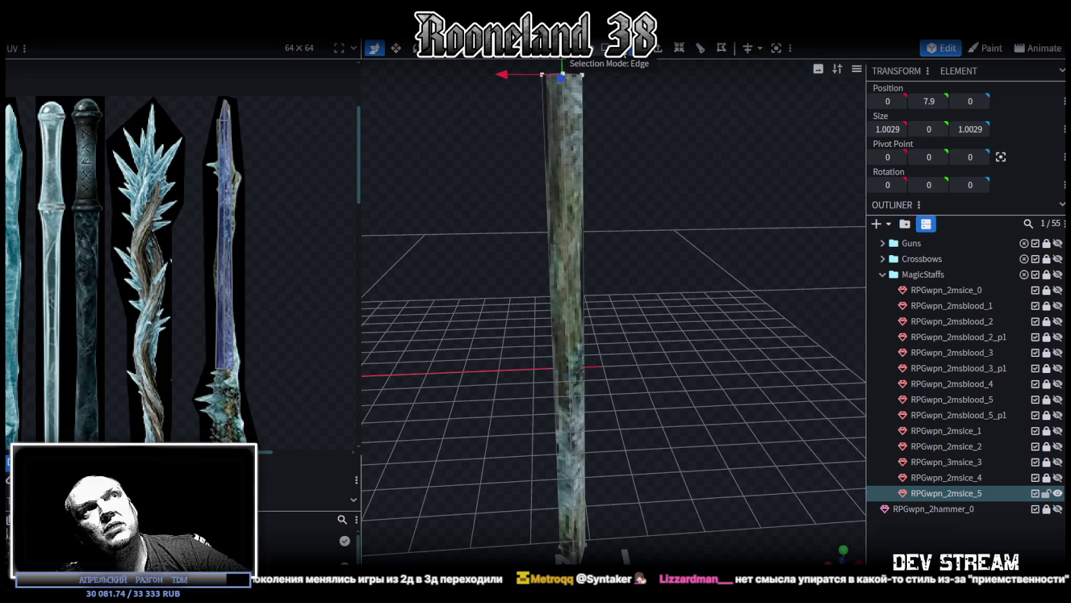
pyautogui.click(573, 236)
pyautogui.moveTo(582, 237); pyautogui.dragTo(681, 198)
pyautogui.scroll(3, 238, 238)
pyautogui.scroll(1, 298, 260)
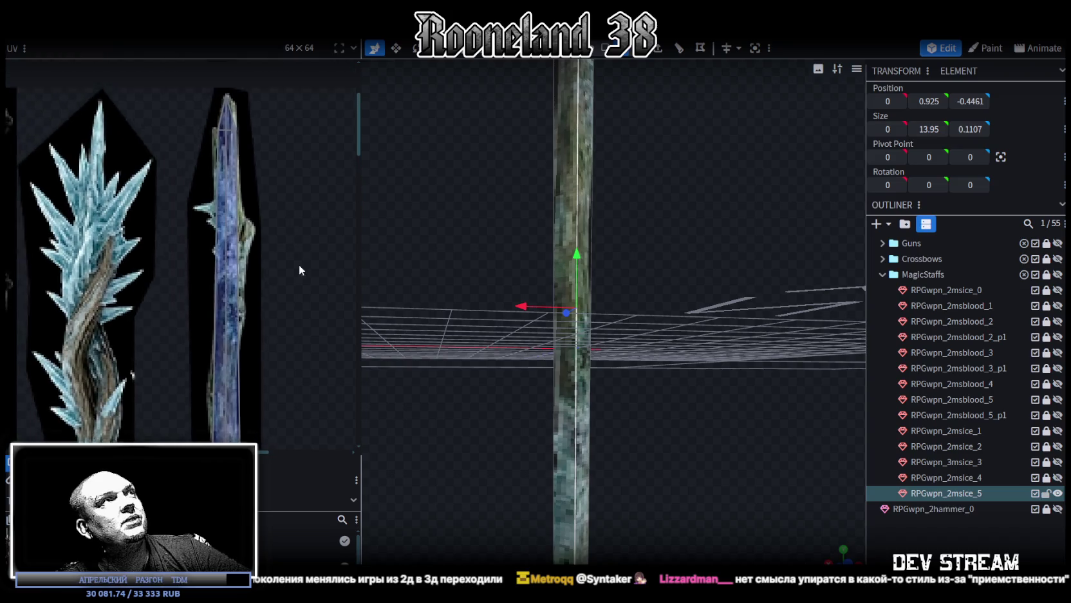
pyautogui.scroll(1, 304, 236)
pyautogui.scroll(1, 270, 202)
pyautogui.scroll(-2, 611, 269)
pyautogui.moveTo(663, 321)
pyautogui.mouseDown()
pyautogui.moveTo(608, 321)
pyautogui.moveTo(642, 331)
pyautogui.mouseUp()
pyautogui.scroll(1, 604, 322)
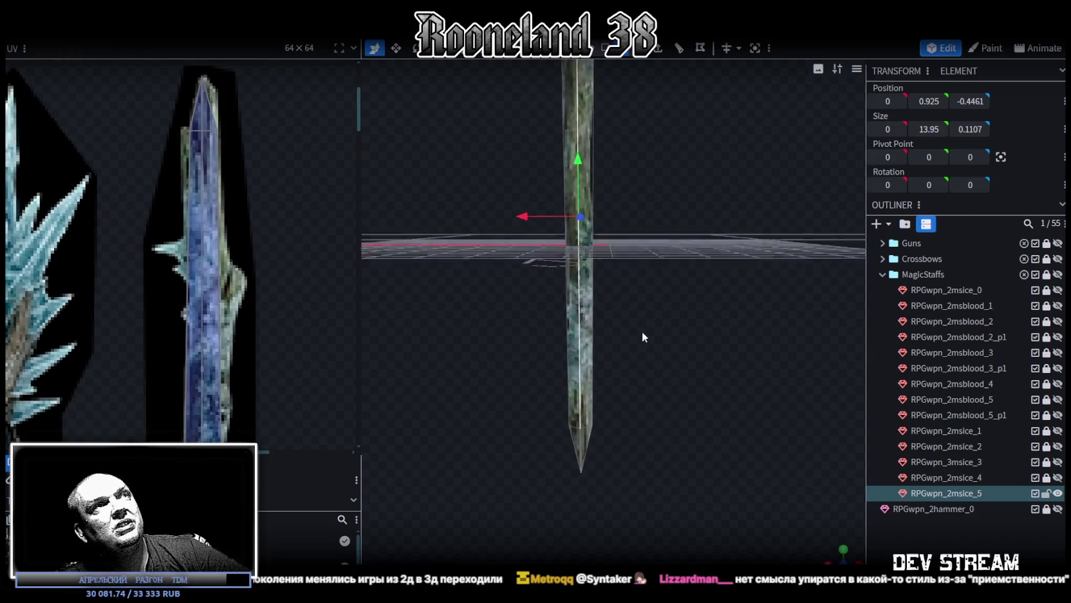
pyautogui.scroll(-2, 265, 296)
pyautogui.scroll(1, 281, 314)
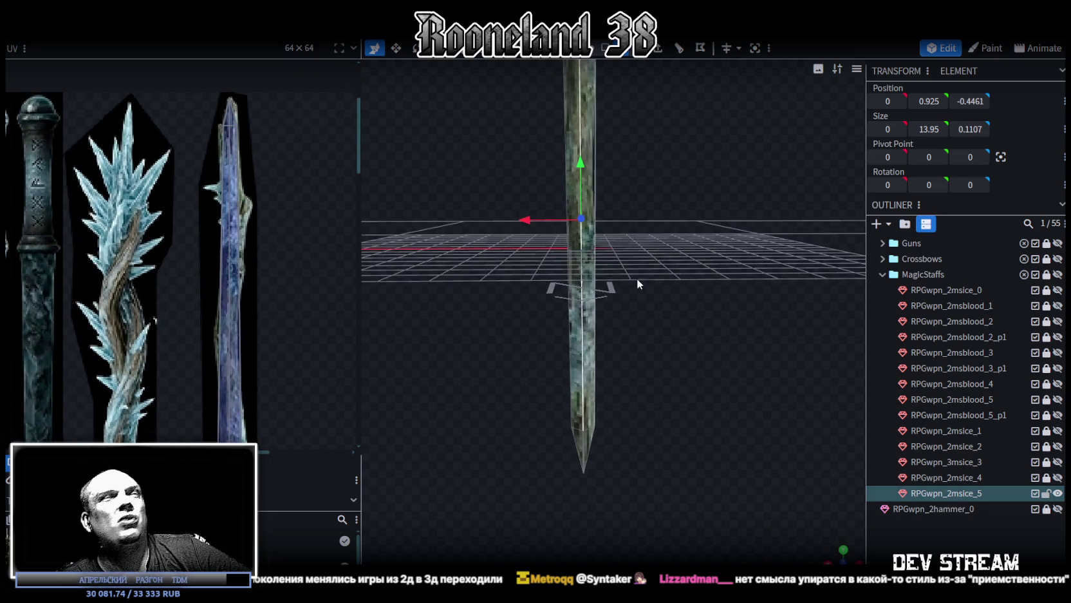
pyautogui.moveTo(720, 329)
pyautogui.mouseDown()
pyautogui.moveTo(676, 331)
pyautogui.moveTo(664, 345)
pyautogui.moveTo(647, 308)
pyautogui.moveTo(633, 322)
pyautogui.moveTo(646, 330)
pyautogui.mouseUp()
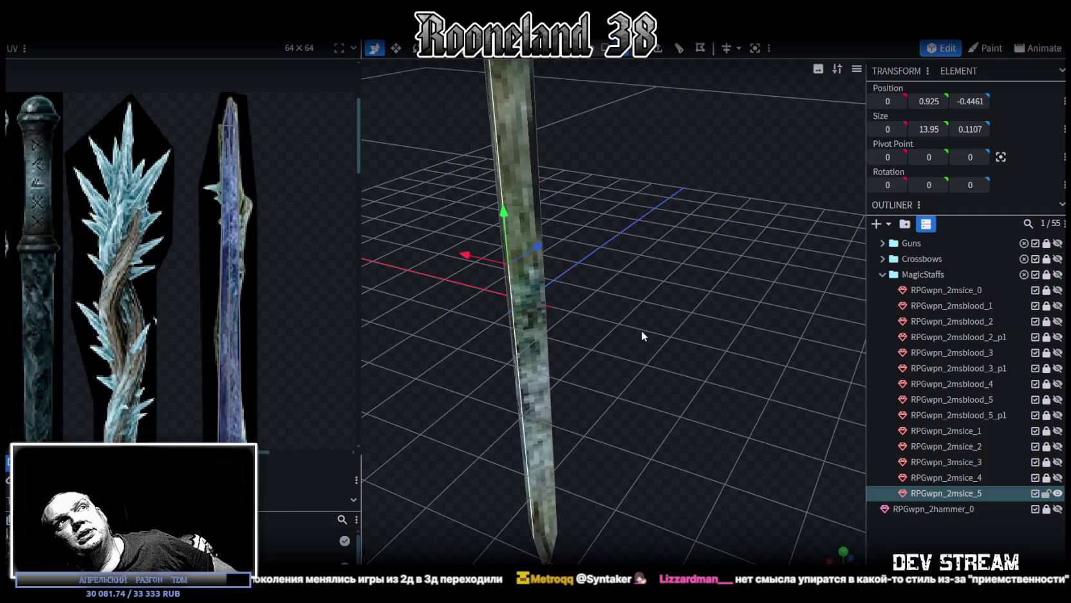
# - Start a Loop Cut on the staff shaft and slide its offset along the shaft
pyautogui.moveTo(641, 331)
pyautogui.mouseDown()
pyautogui.moveTo(609, 338)
pyautogui.moveTo(697, 269)
pyautogui.moveTo(715, 284)
pyautogui.mouseUp()
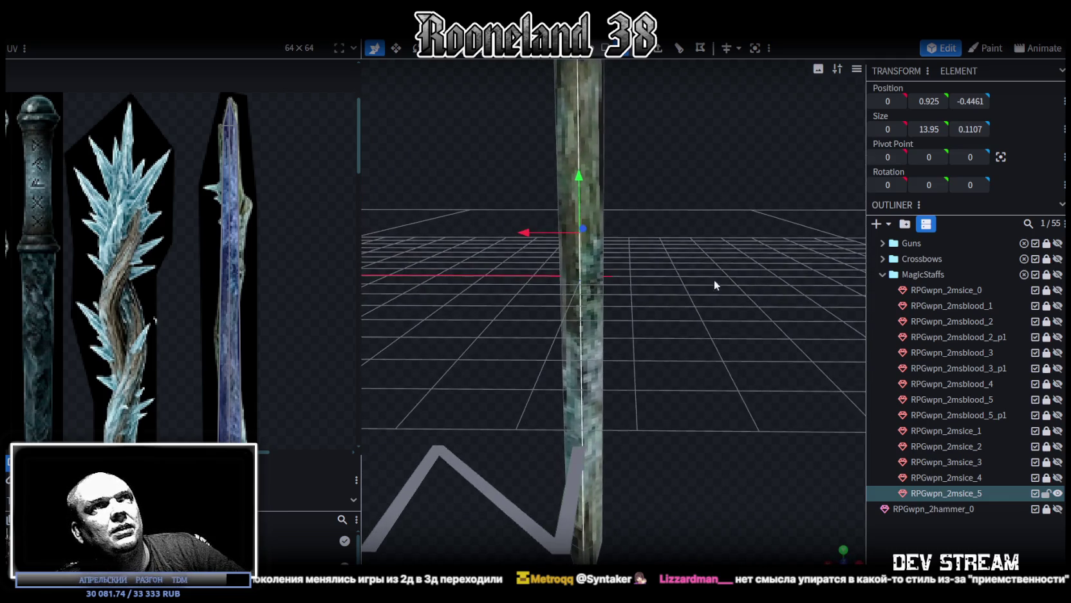
pyautogui.click(680, 48)
pyautogui.moveTo(717, 210)
pyautogui.mouseDown()
pyautogui.moveTo(697, 225)
pyautogui.moveTo(713, 227)
pyautogui.mouseUp()
pyautogui.scroll(1, 237, 295)
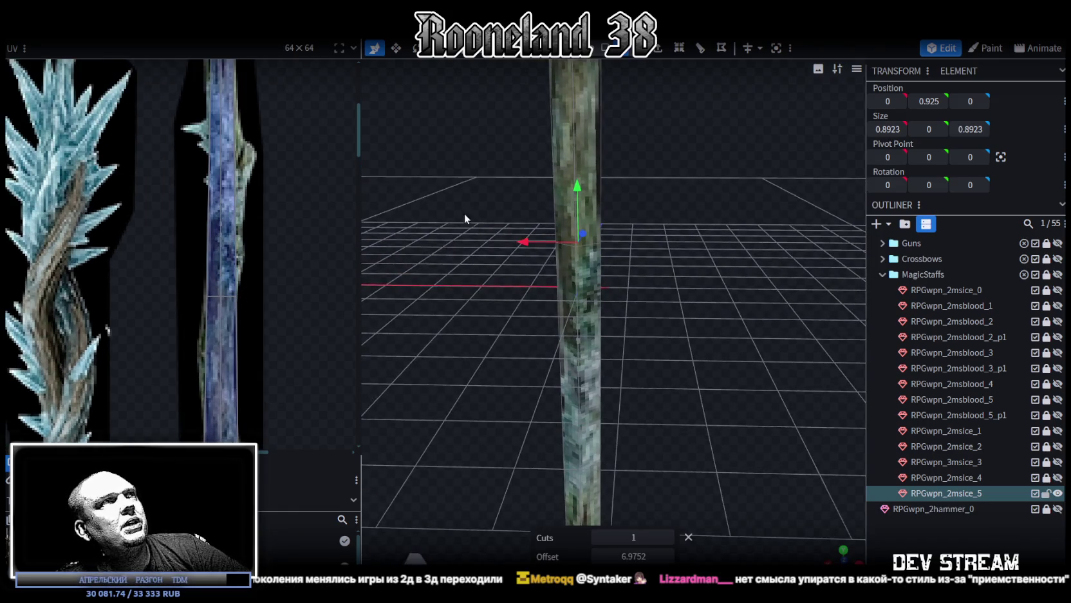
pyautogui.scroll(-2, 301, 287)
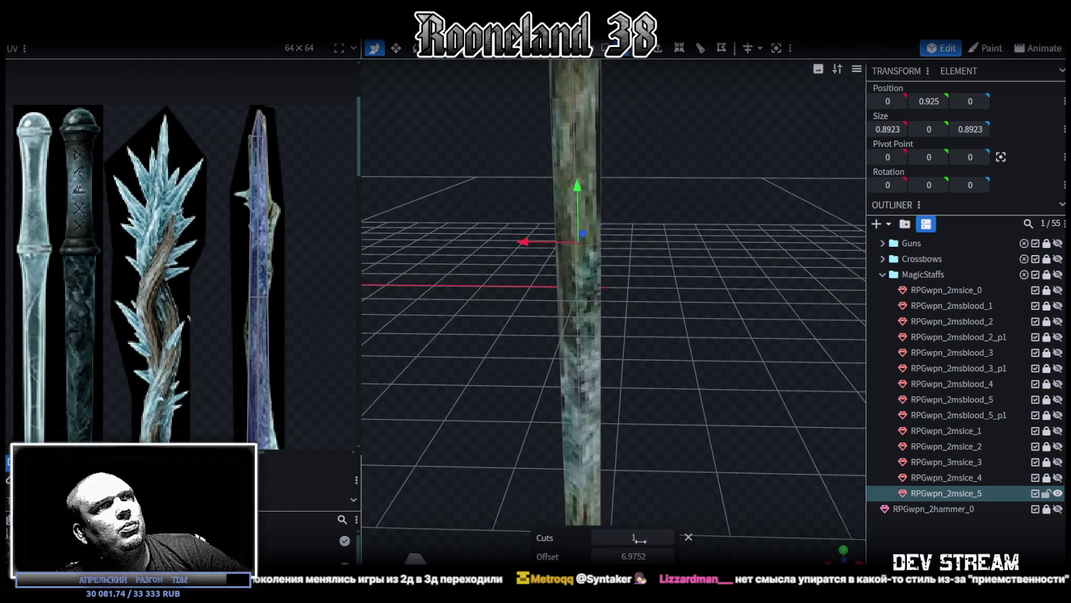
pyautogui.moveTo(628, 554); pyautogui.dragTo(644, 554)
pyautogui.write('3')
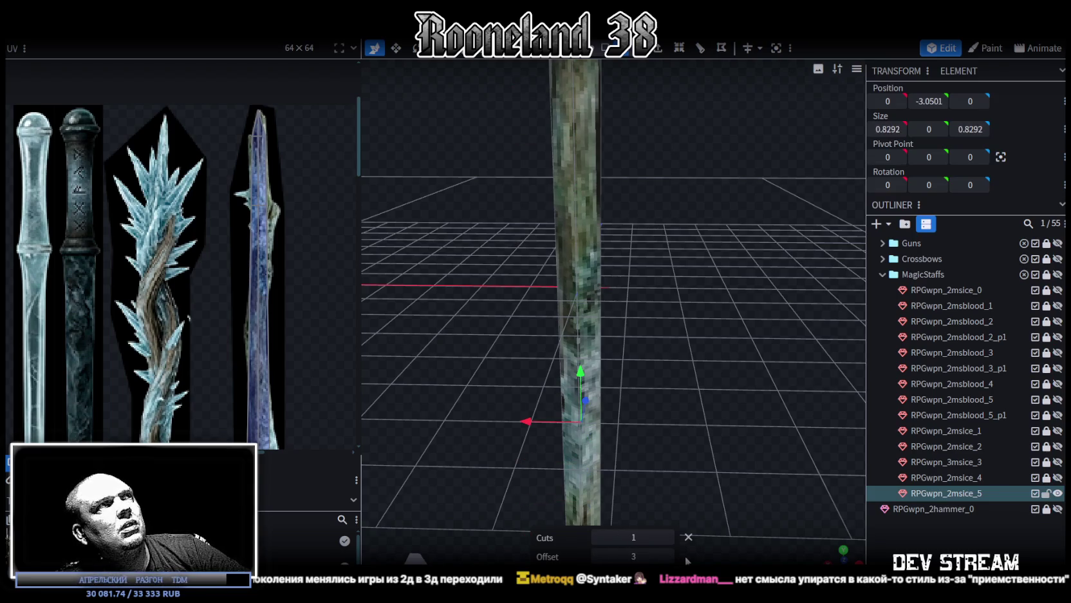
pyautogui.moveTo(636, 555); pyautogui.dragTo(628, 555)
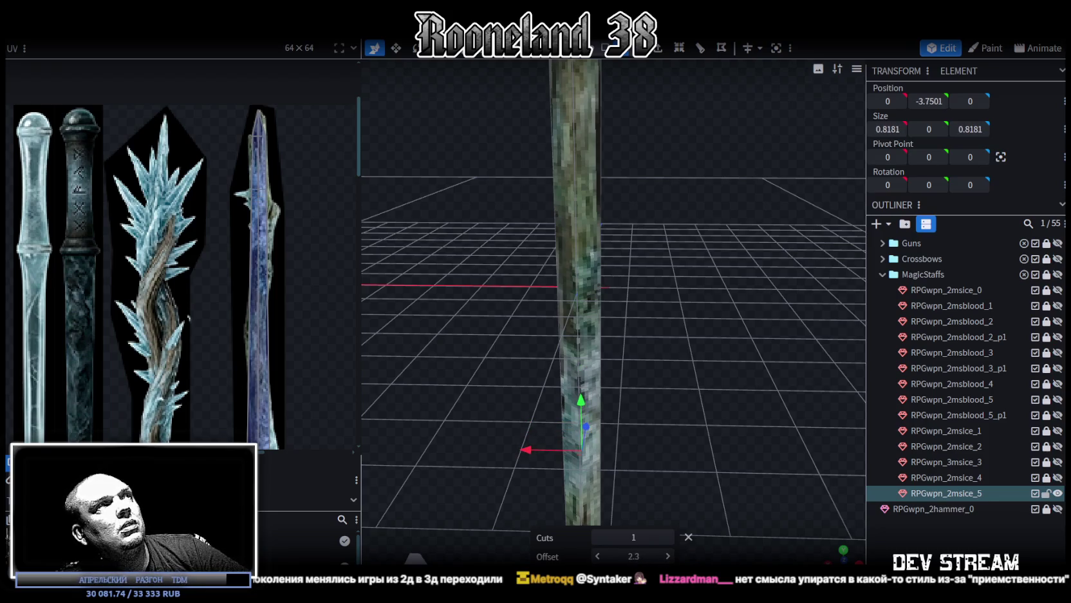
pyautogui.scroll(2, 249, 154)
pyautogui.scroll(2, 249, 155)
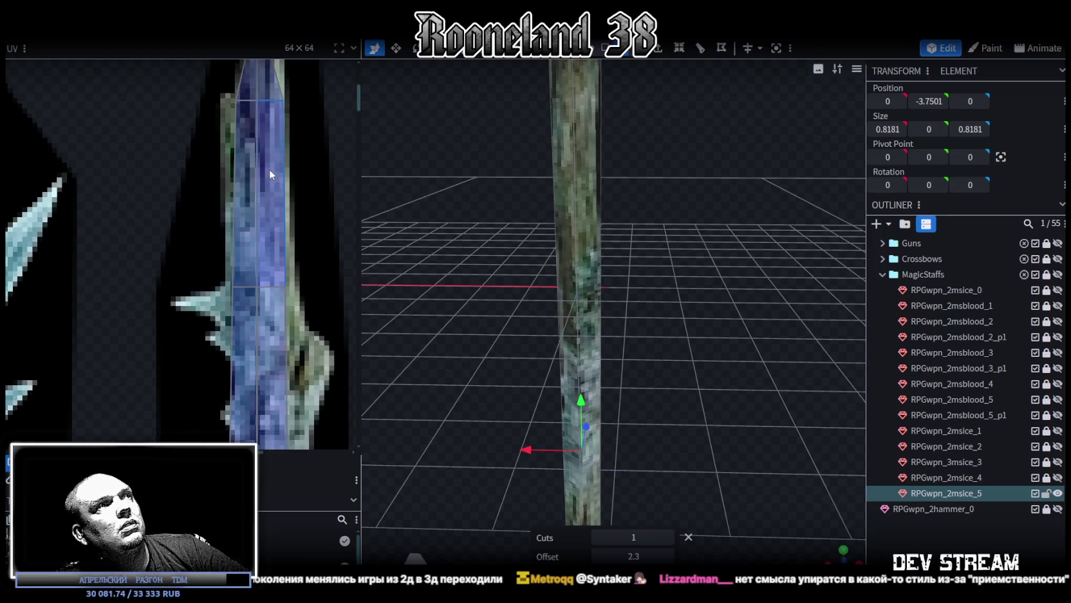
pyautogui.scroll(-2, 268, 169)
# - Place the single loop cut across the shaft at offset 0.9252, near its lower end
pyautogui.moveTo(741, 362)
pyautogui.mouseDown()
pyautogui.moveTo(707, 219)
pyautogui.moveTo(704, 290)
pyautogui.mouseUp()
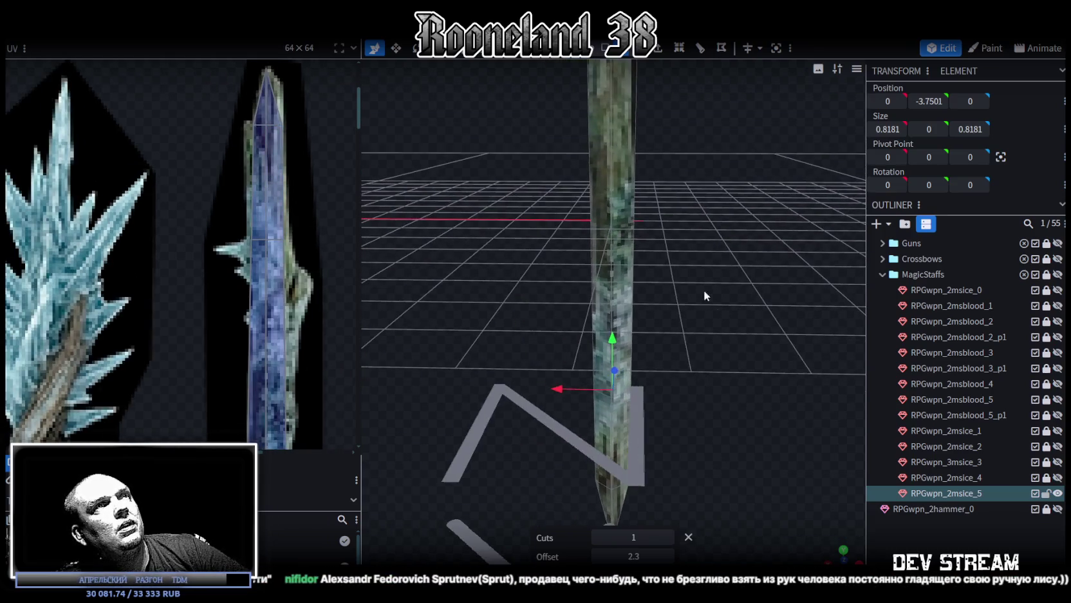
pyautogui.click(615, 255)
pyautogui.moveTo(615, 255); pyautogui.dragTo(693, 260)
pyautogui.click(642, 147)
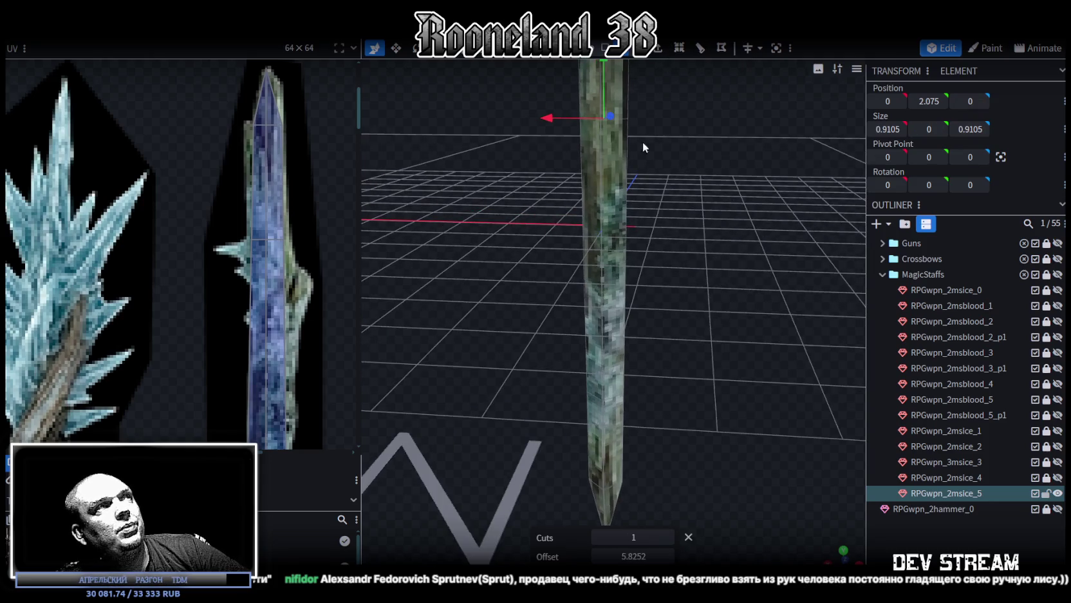
pyautogui.moveTo(633, 555)
pyautogui.mouseDown()
pyautogui.moveTo(651, 556)
pyautogui.moveTo(615, 556)
pyautogui.mouseUp()
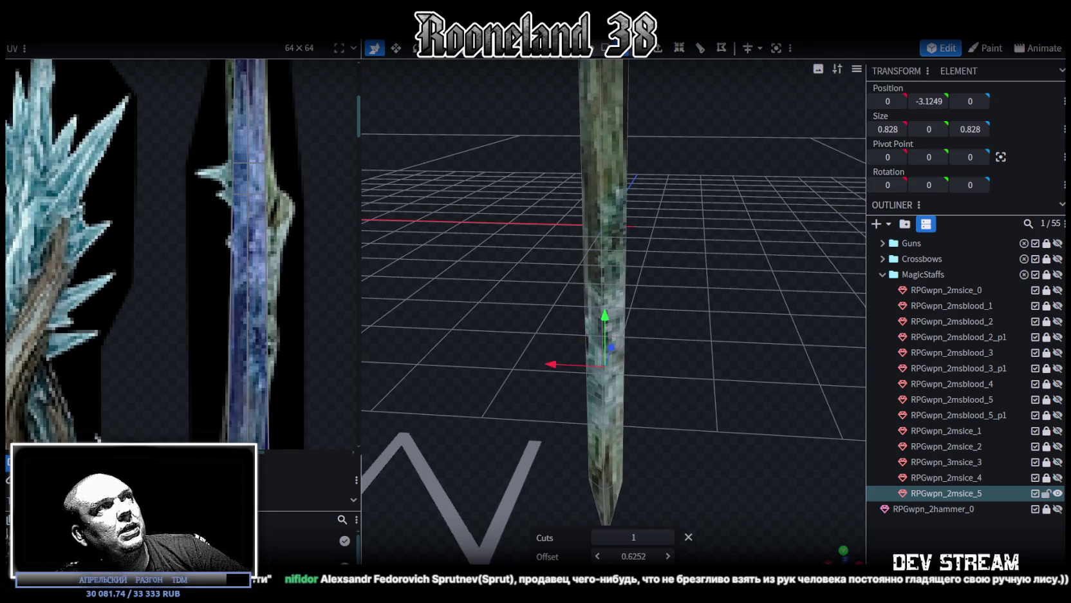
pyautogui.moveTo(634, 556); pyautogui.dragTo(626, 555)
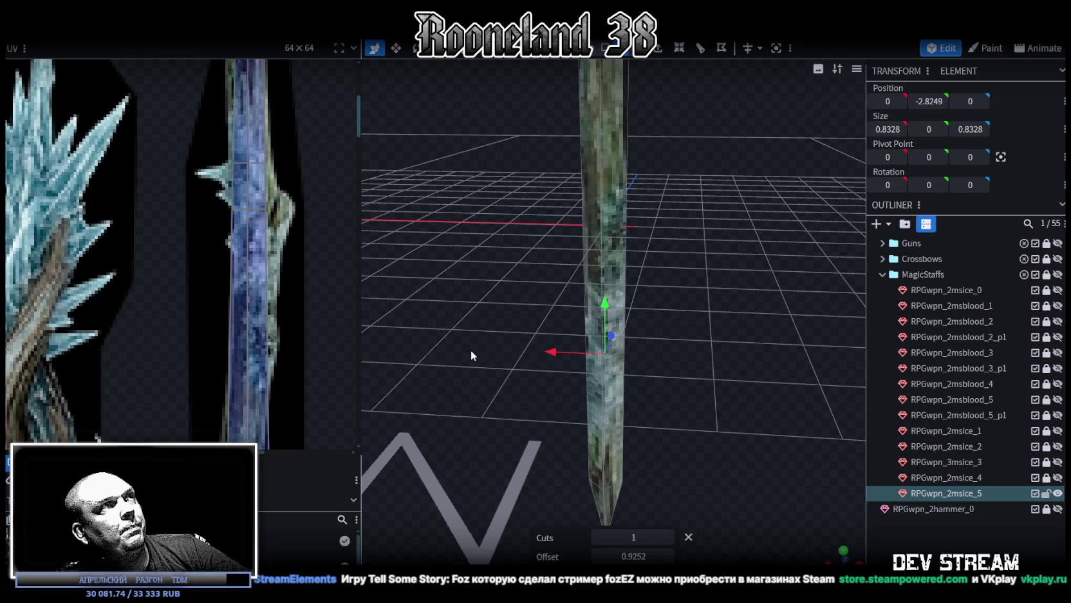
pyautogui.moveTo(647, 377)
pyautogui.mouseDown()
pyautogui.moveTo(669, 373)
pyautogui.moveTo(669, 360)
pyautogui.mouseUp()
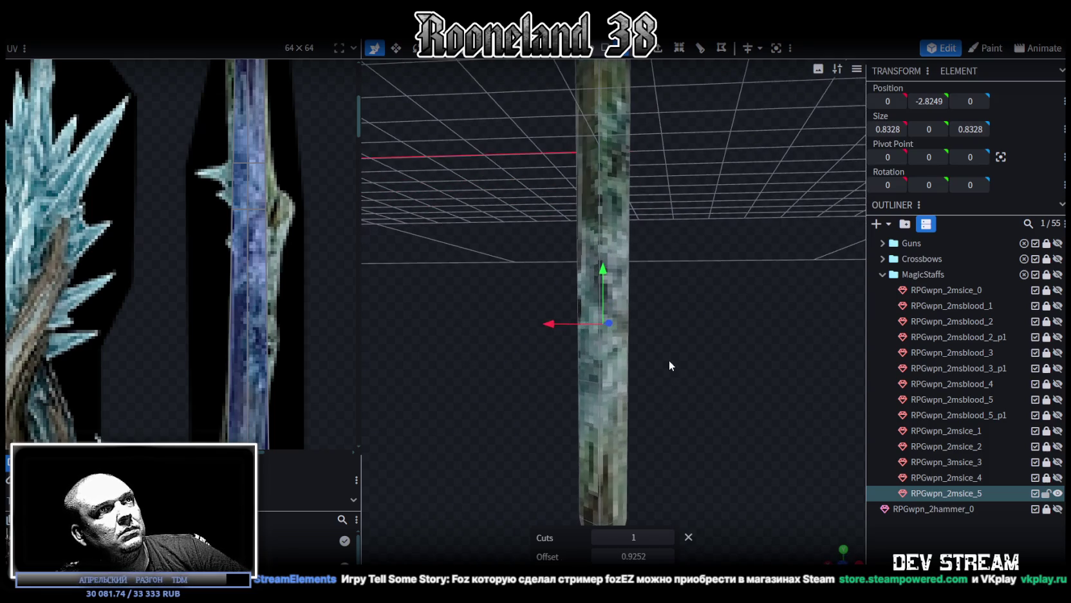
# - Raise the new loop's vertices up the shaft and slide its UV points down the staff texture
pyautogui.moveTo(553, 402); pyautogui.dragTo(683, 360)
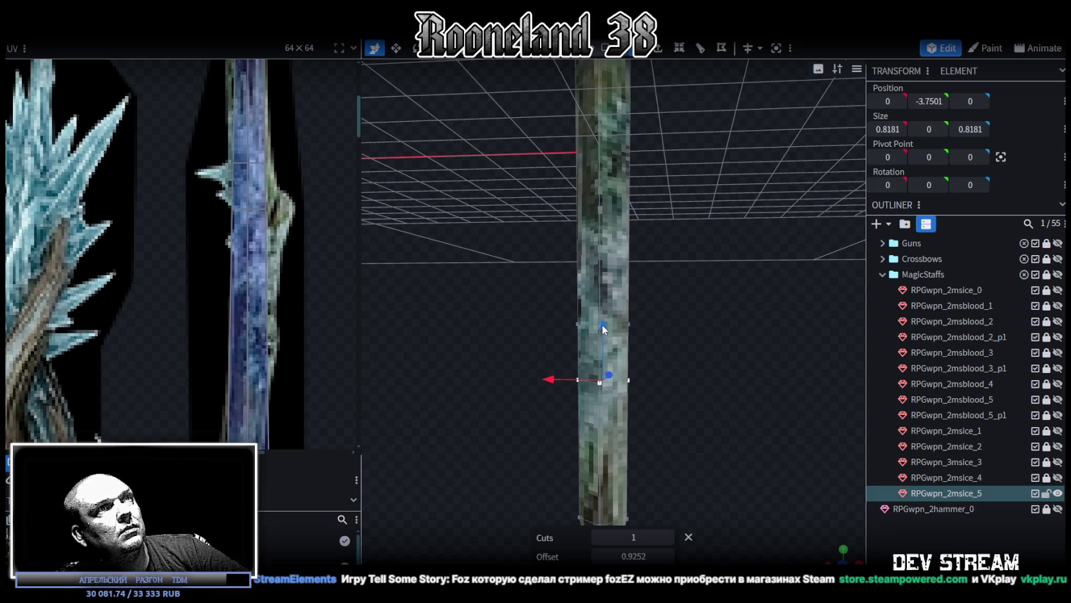
pyautogui.moveTo(602, 326); pyautogui.dragTo(604, 285)
pyautogui.moveTo(192, 136); pyautogui.dragTo(275, 203)
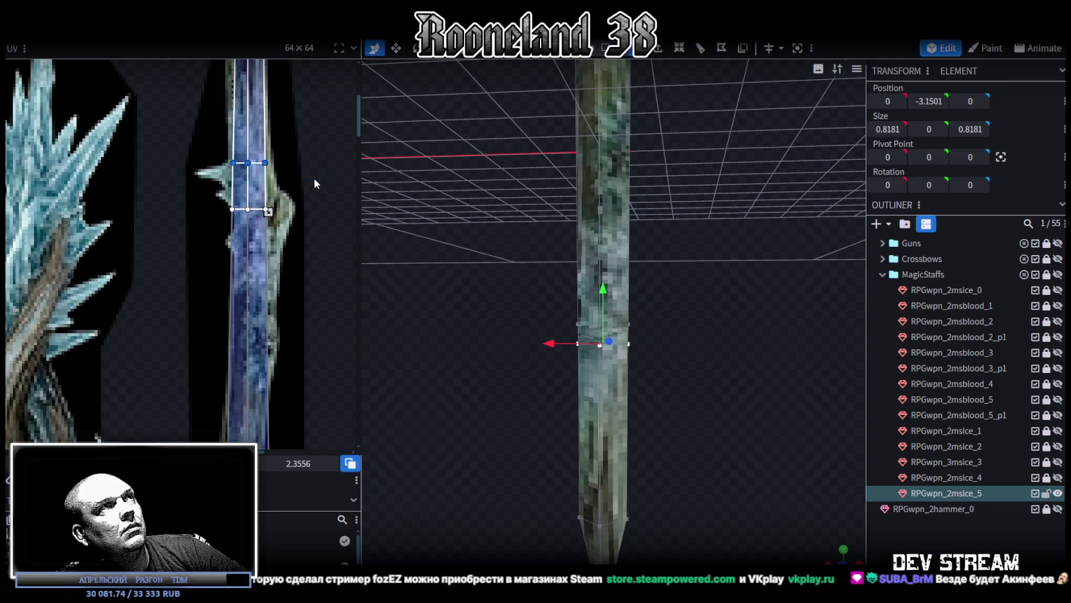
pyautogui.moveTo(248, 169); pyautogui.dragTo(248, 188)
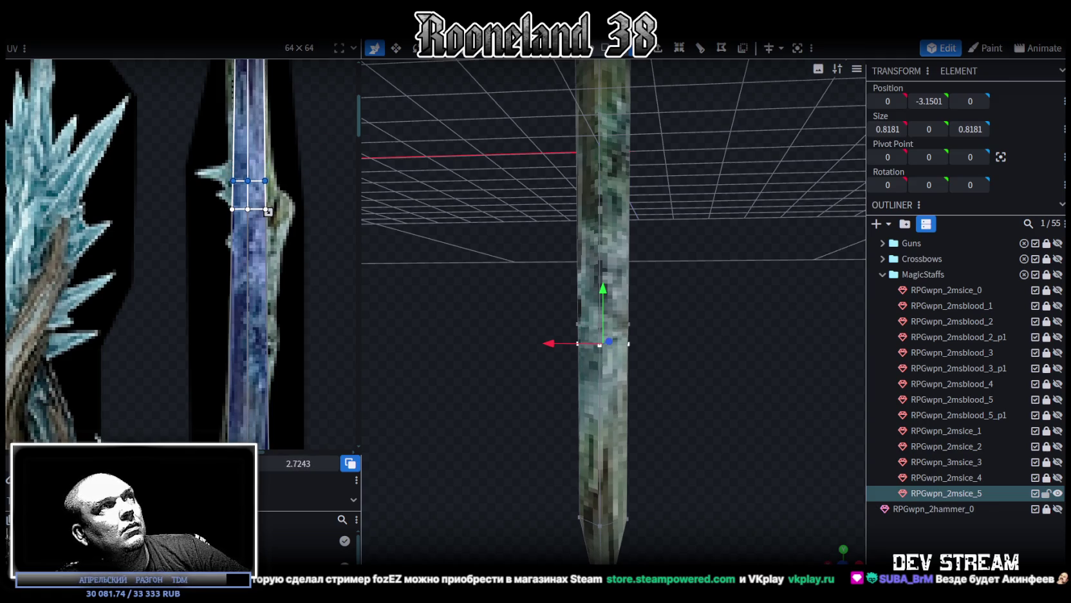
pyautogui.scroll(1, 485, 402)
pyautogui.scroll(3, 566, 401)
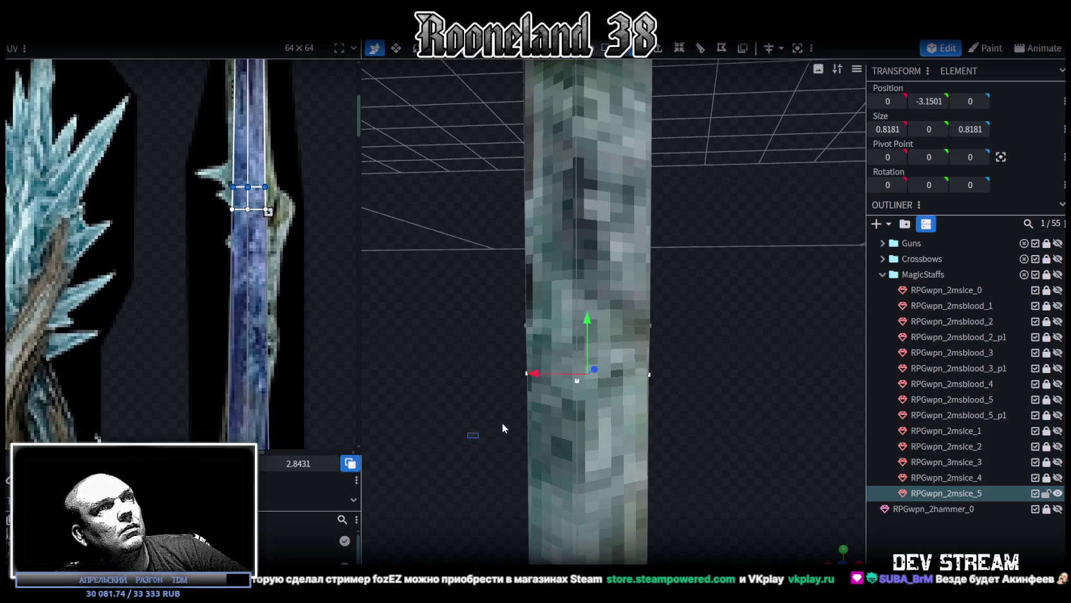
# - Lower the loop slightly, then switch to edge select mode and pick a vertical shaft edge
pyautogui.moveTo(466, 438); pyautogui.dragTo(695, 360)
pyautogui.moveTo(591, 325); pyautogui.dragTo(593, 351)
pyautogui.moveTo(492, 337); pyautogui.dragTo(441, 310)
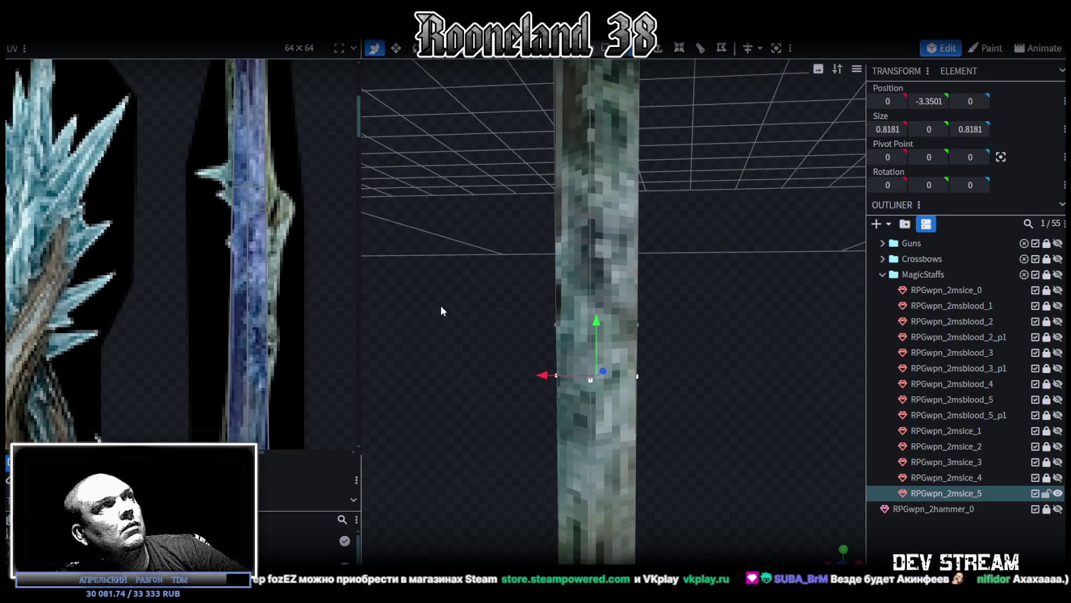
pyautogui.click(626, 52)
pyautogui.click(594, 292)
pyautogui.scroll(-3, 249, 295)
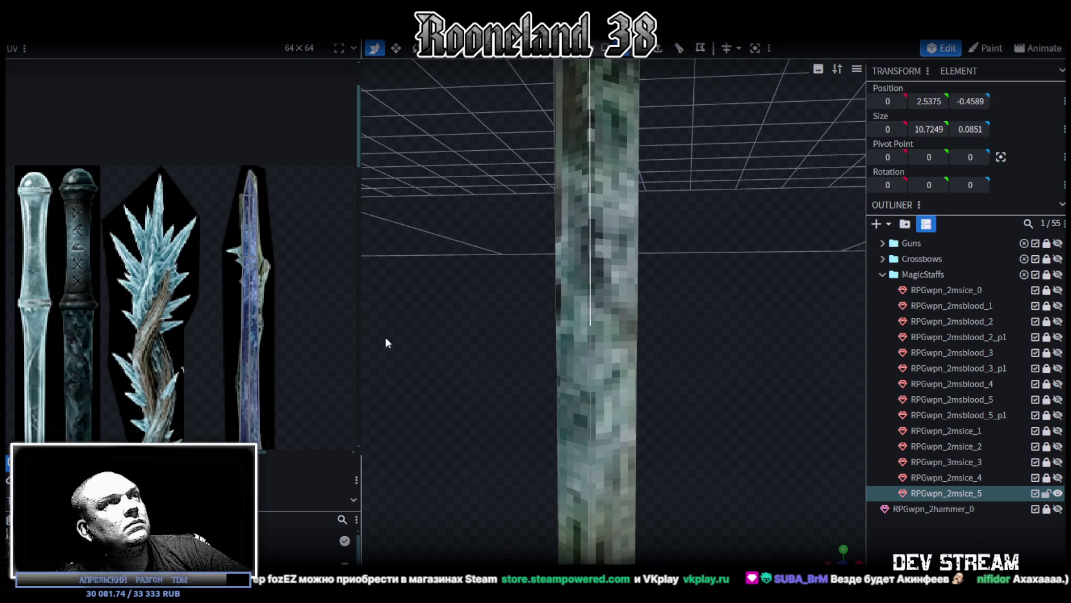
# - Widen the 3D view beside the texture and orbit low and close to the staff
pyautogui.moveTo(360, 323); pyautogui.dragTo(335, 324)
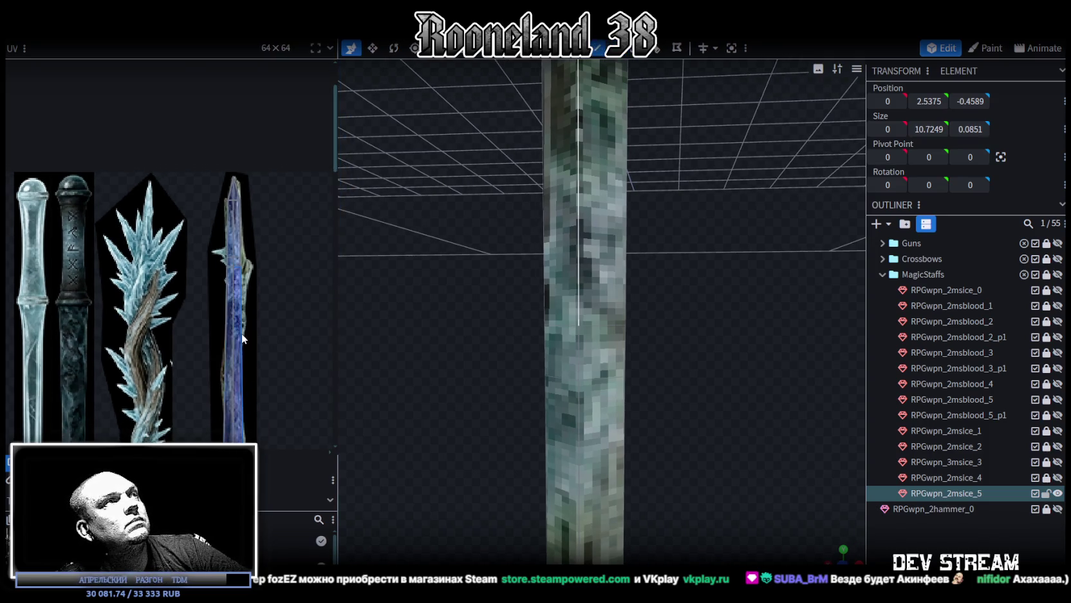
pyautogui.scroll(2, 241, 333)
pyautogui.scroll(1, 245, 347)
pyautogui.scroll(1, 212, 309)
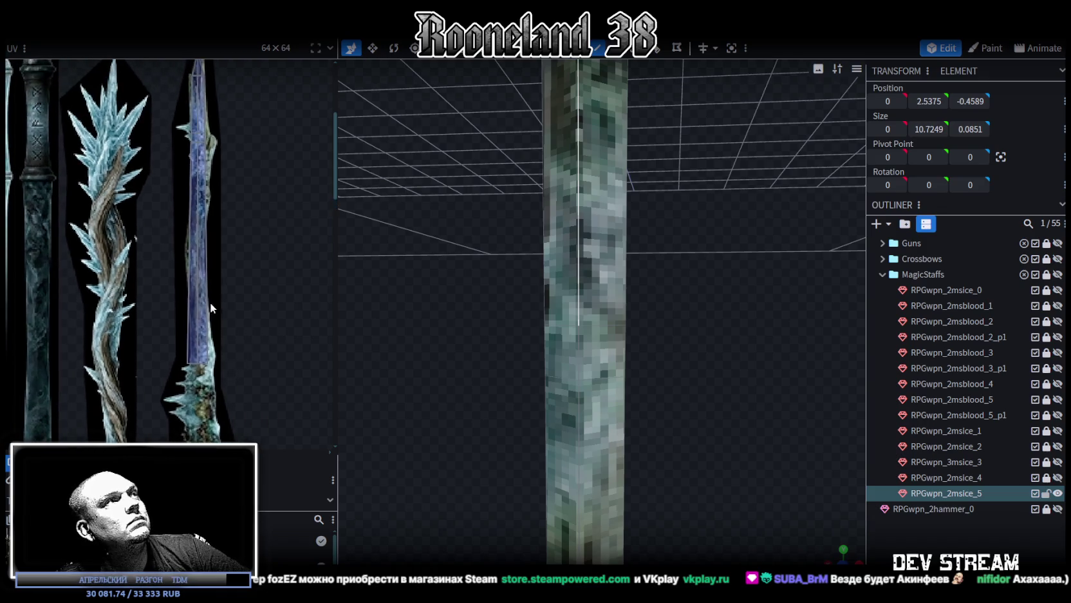
pyautogui.scroll(1, 214, 325)
pyautogui.scroll(1, 224, 370)
pyautogui.scroll(1, 248, 347)
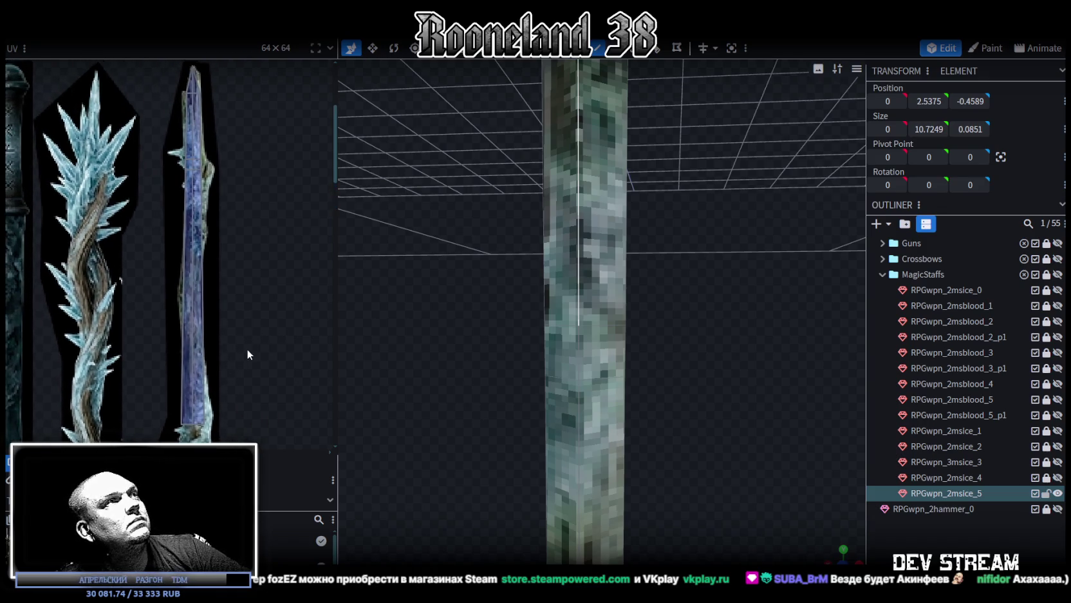
pyautogui.scroll(-3, 584, 352)
pyautogui.moveTo(584, 352)
pyautogui.mouseDown()
pyautogui.moveTo(657, 327)
pyautogui.moveTo(649, 410)
pyautogui.mouseUp()
pyautogui.moveTo(661, 226)
pyautogui.mouseDown()
pyautogui.moveTo(632, 281)
pyautogui.moveTo(847, 511)
pyautogui.mouseUp()
pyautogui.moveTo(836, 555)
pyautogui.mouseDown()
pyautogui.moveTo(733, 458)
pyautogui.moveTo(640, 339)
pyautogui.mouseUp()
pyautogui.scroll(3, 660, 288)
pyautogui.moveTo(659, 288)
pyautogui.mouseDown()
pyautogui.moveTo(734, 266)
pyautogui.moveTo(763, 277)
pyautogui.mouseUp()
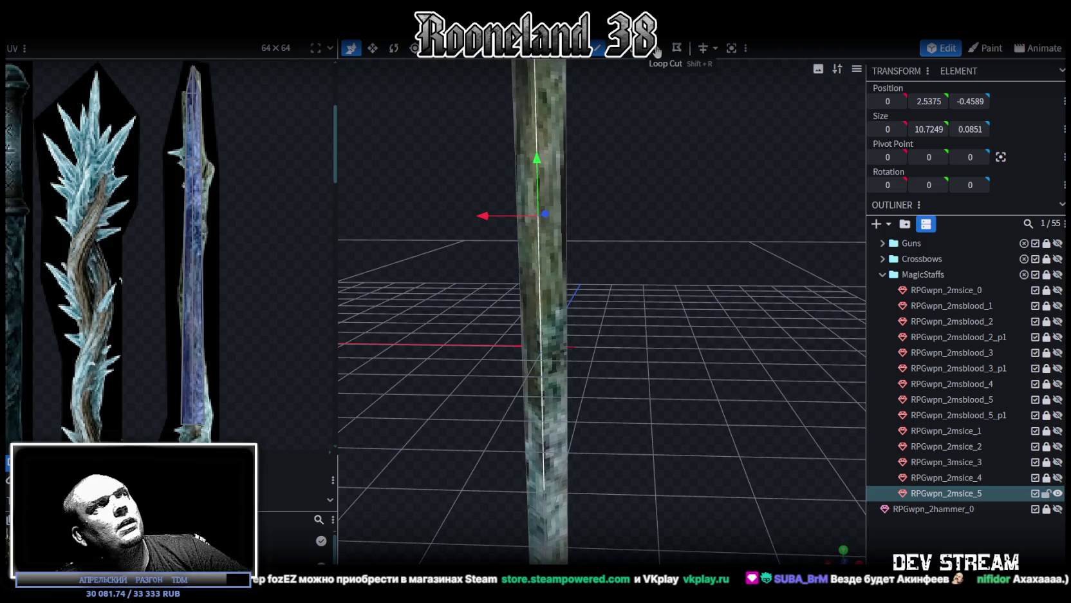
# - Start a new loop cut with Ctrl+R and slide it down the shaft
pyautogui.hotkey('ctrl', 'r')
pyautogui.scroll(3, 193, 198)
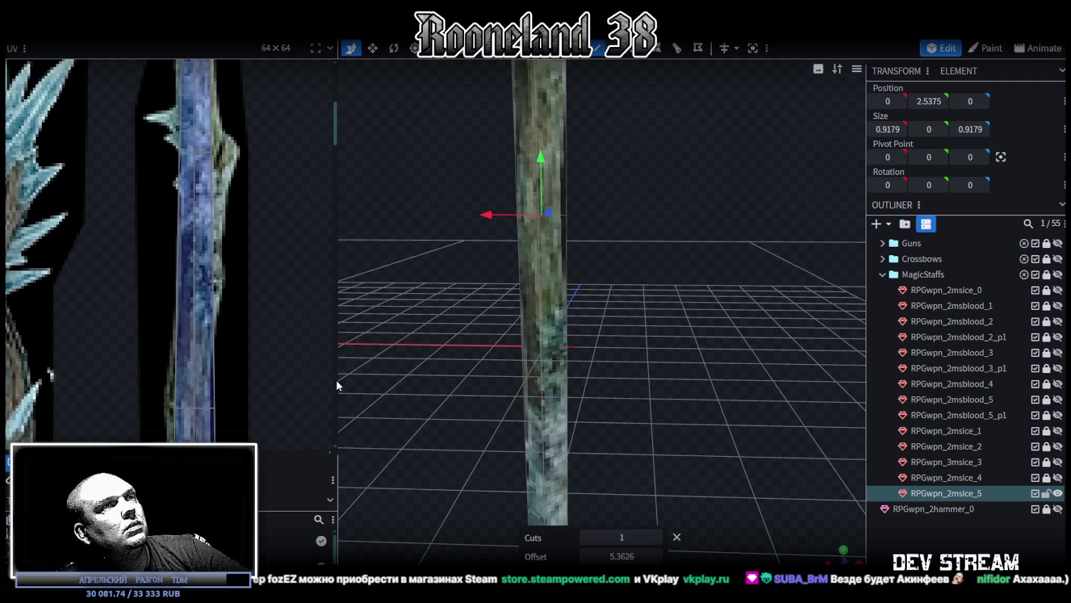
pyautogui.scroll(-3, 335, 380)
pyautogui.scroll(-3, 181, 265)
pyautogui.scroll(2, 179, 277)
pyautogui.scroll(2, 178, 274)
pyautogui.scroll(2, 176, 276)
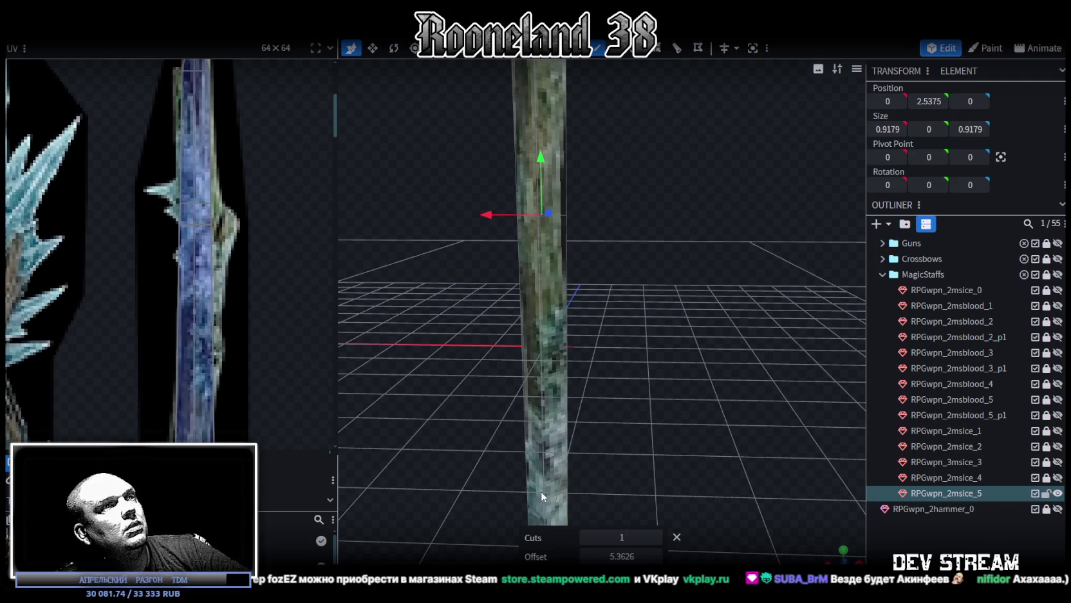
pyautogui.moveTo(619, 554)
pyautogui.mouseDown()
pyautogui.moveTo(567, 555)
pyautogui.moveTo(599, 556)
pyautogui.mouseUp()
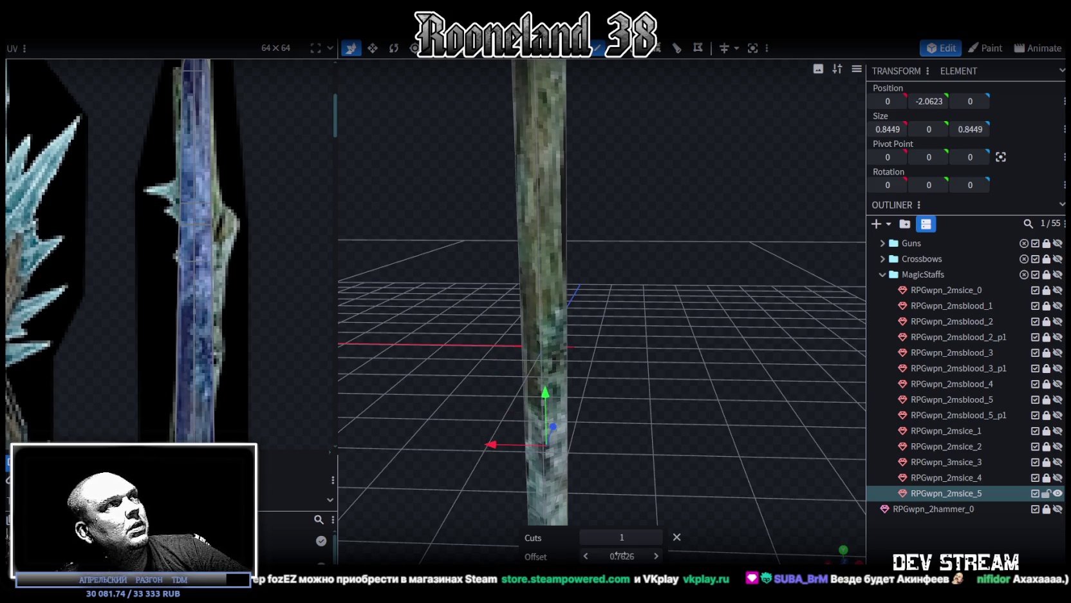
pyautogui.scroll(-3, 232, 347)
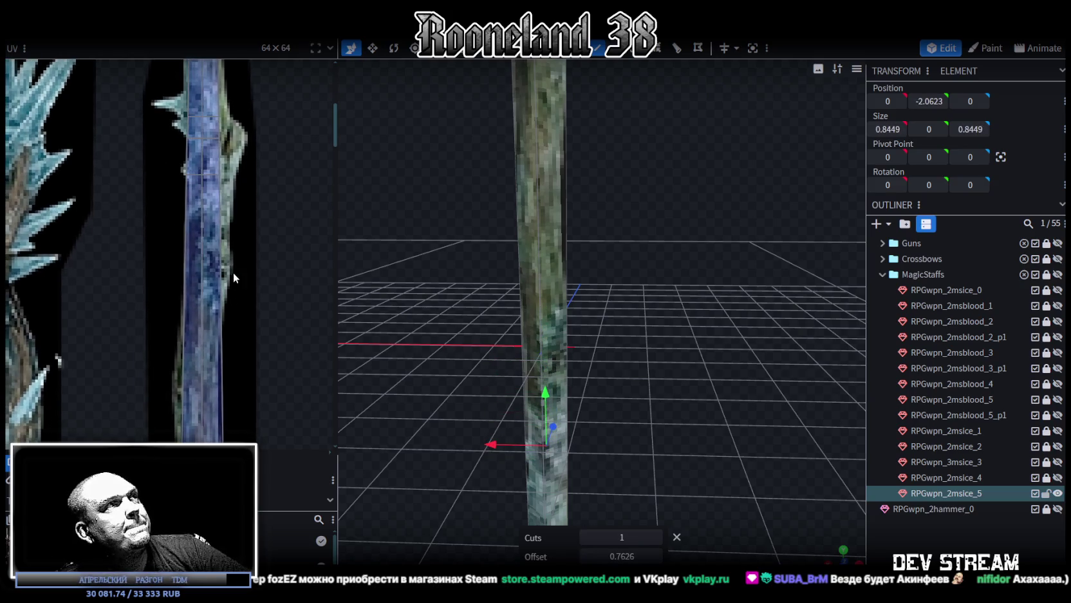
# - Reposition the loop cut on the shaft and set its offset to 2.4407
pyautogui.click(543, 268)
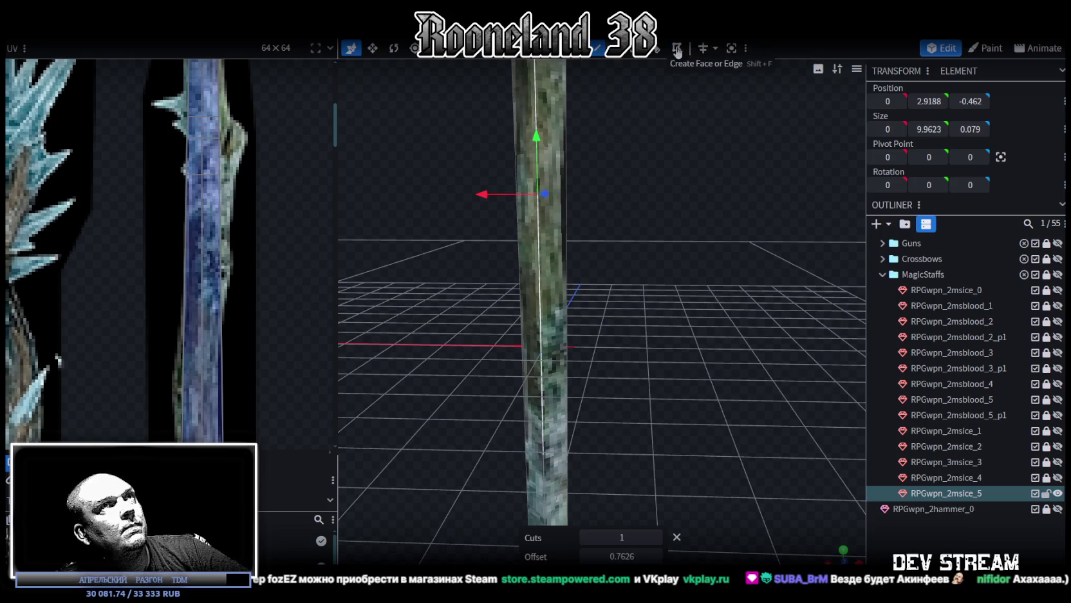
pyautogui.moveTo(622, 555); pyautogui.dragTo(599, 555)
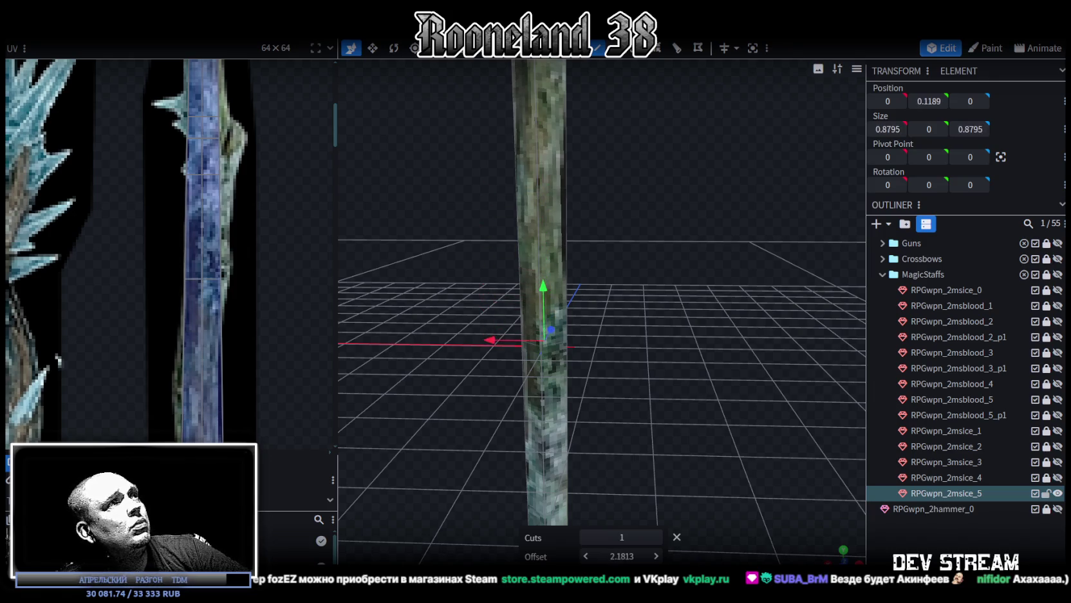
pyautogui.scroll(-2, 261, 380)
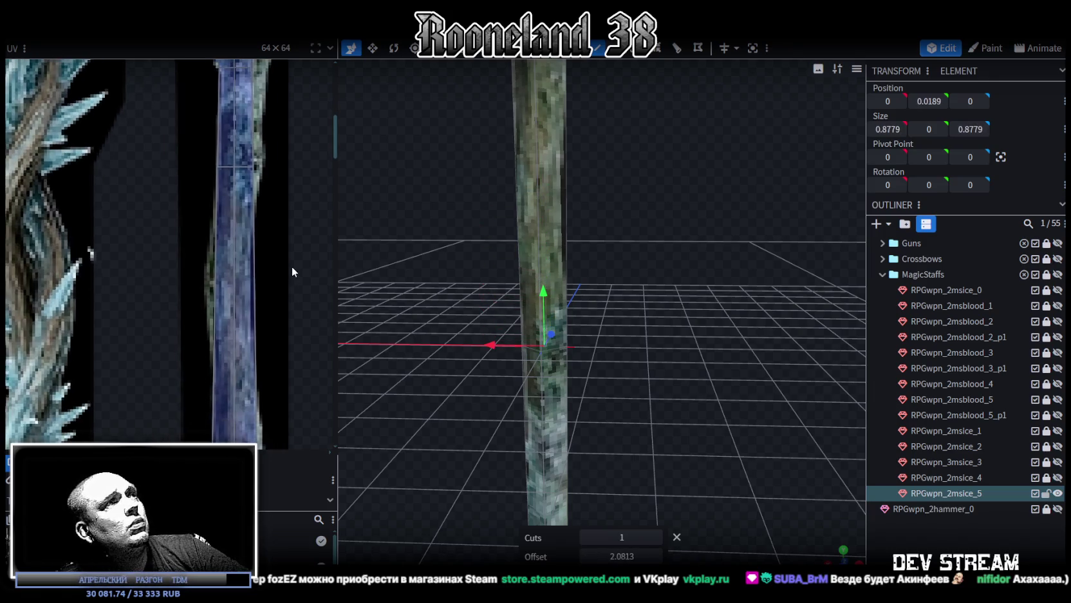
pyautogui.click(538, 190)
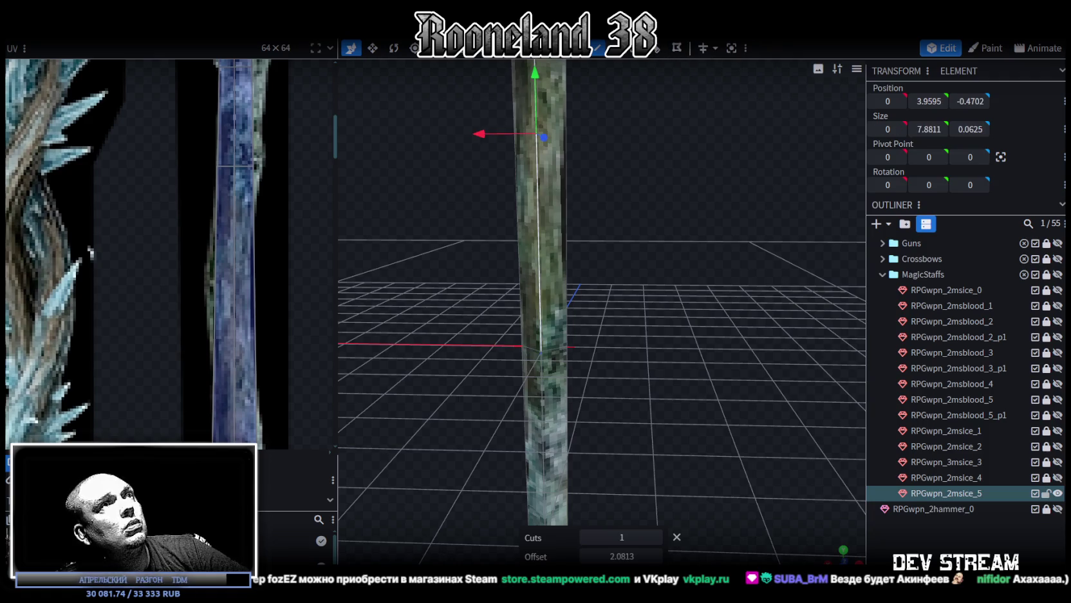
pyautogui.click(656, 50)
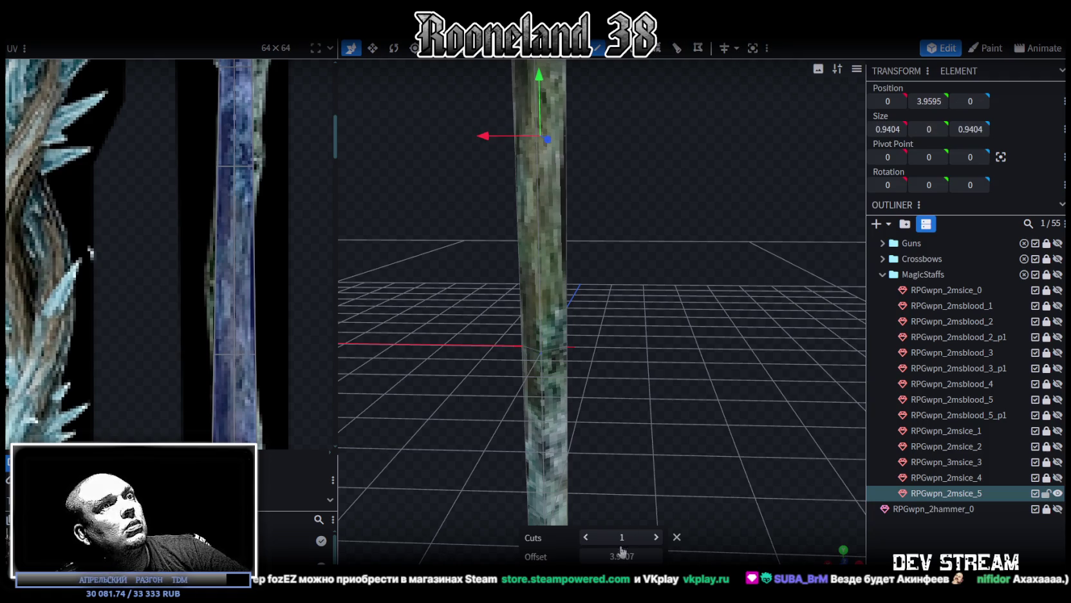
pyautogui.moveTo(623, 552); pyautogui.dragTo(599, 554)
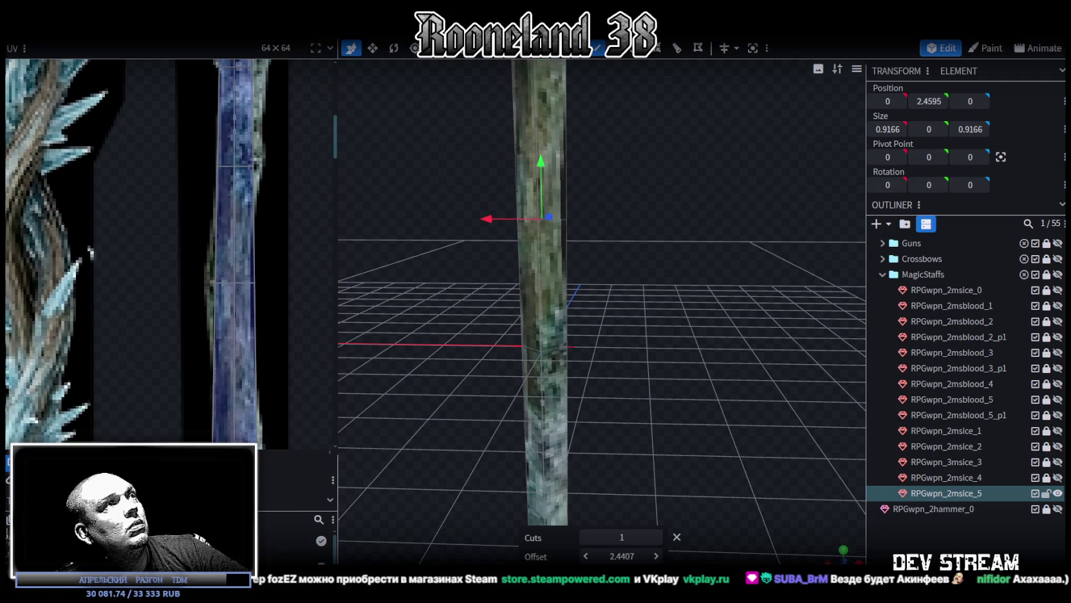
pyautogui.scroll(-2, 309, 335)
# - Select a vertical shaft edge and add a second loop cut at offset 2.7203
pyautogui.moveTo(590, 307); pyautogui.dragTo(561, 219)
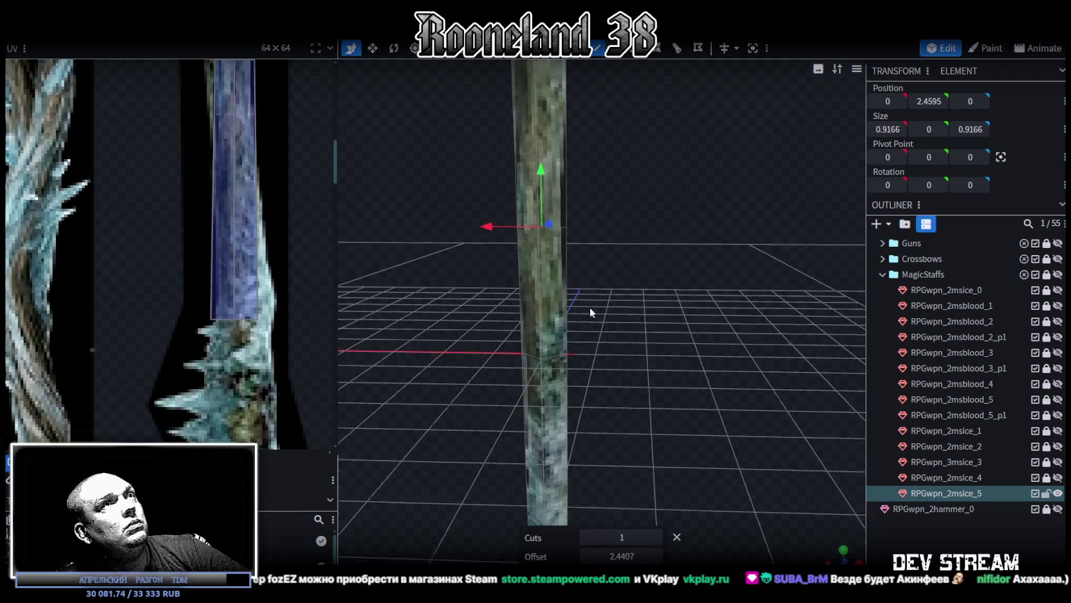
pyautogui.click(555, 219)
pyautogui.scroll(-3, 148, 308)
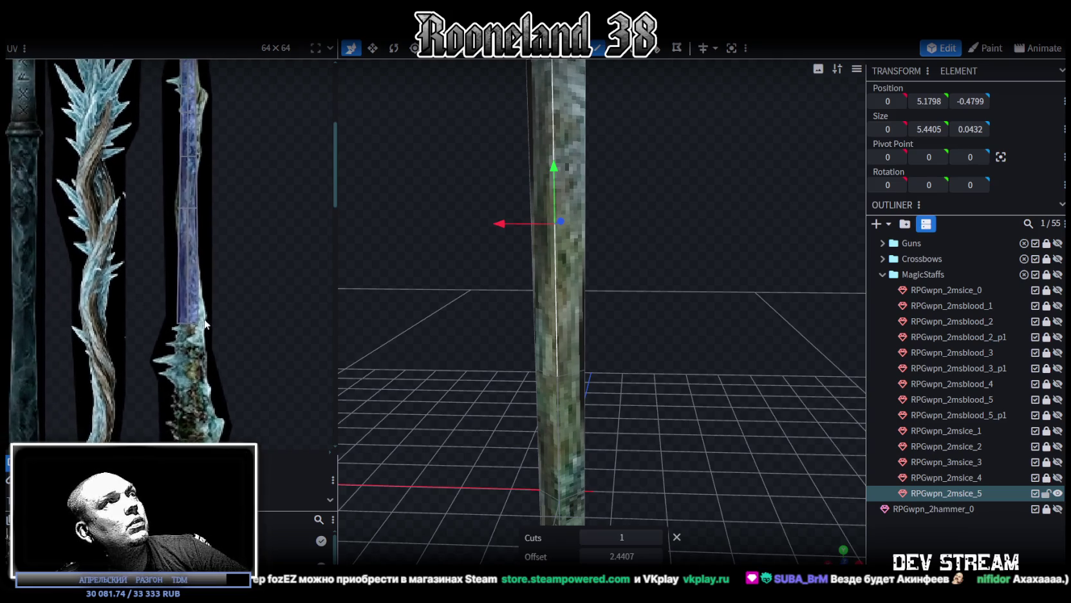
pyautogui.click(659, 50)
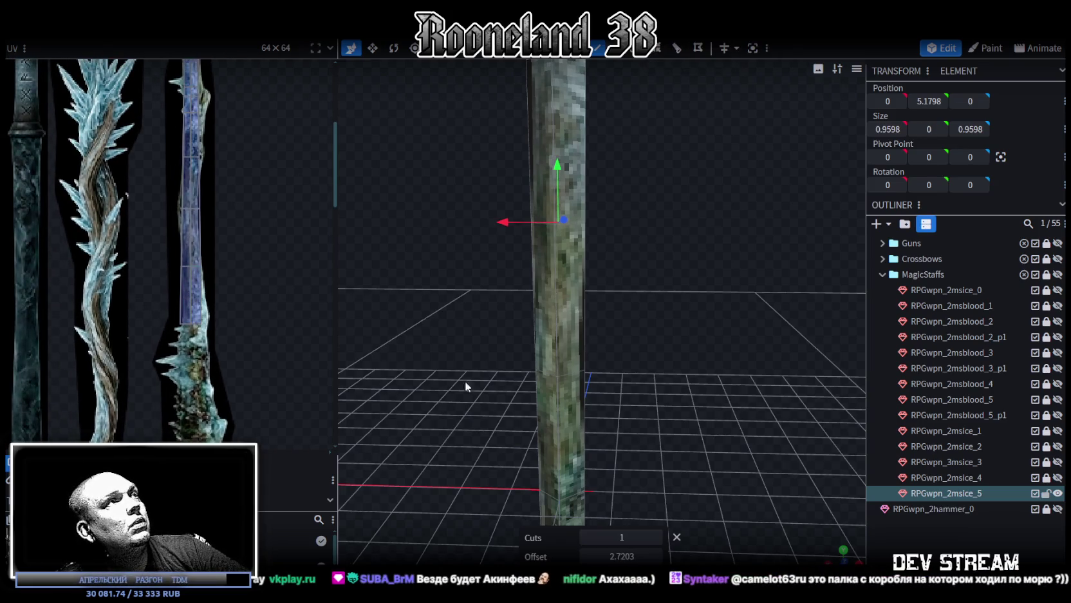
pyautogui.scroll(3, 187, 264)
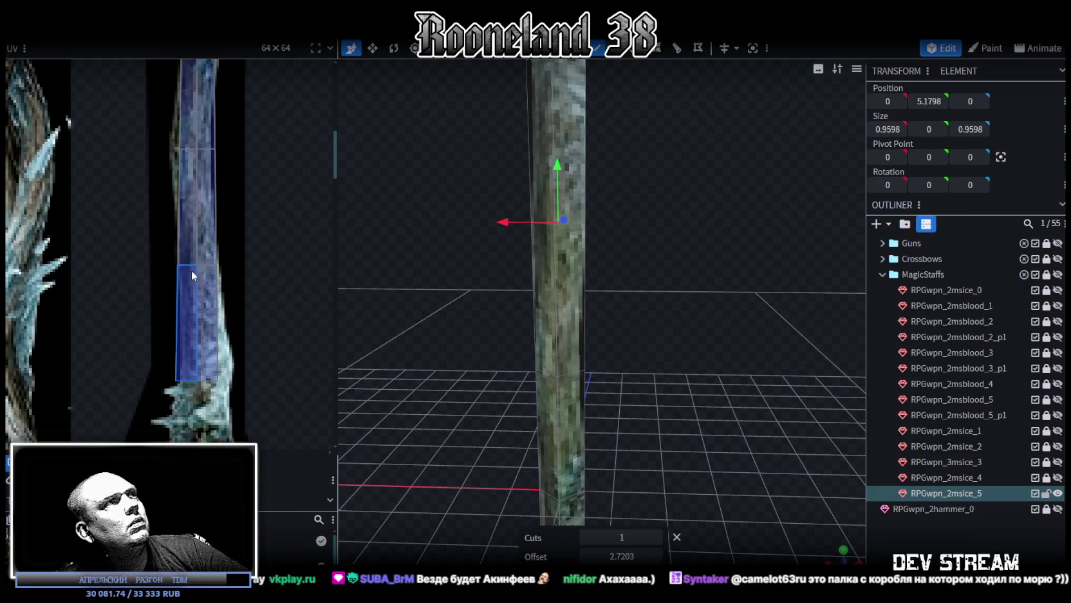
pyautogui.scroll(-3, 539, 331)
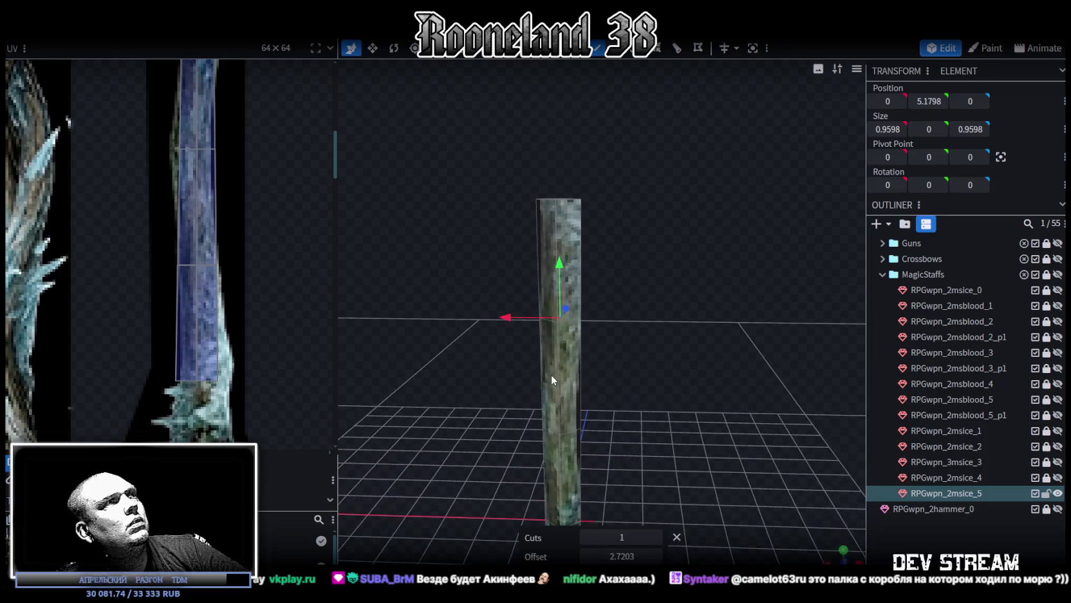
pyautogui.moveTo(597, 331)
pyautogui.mouseDown()
pyautogui.moveTo(634, 147)
pyautogui.moveTo(613, 331)
pyautogui.mouseUp()
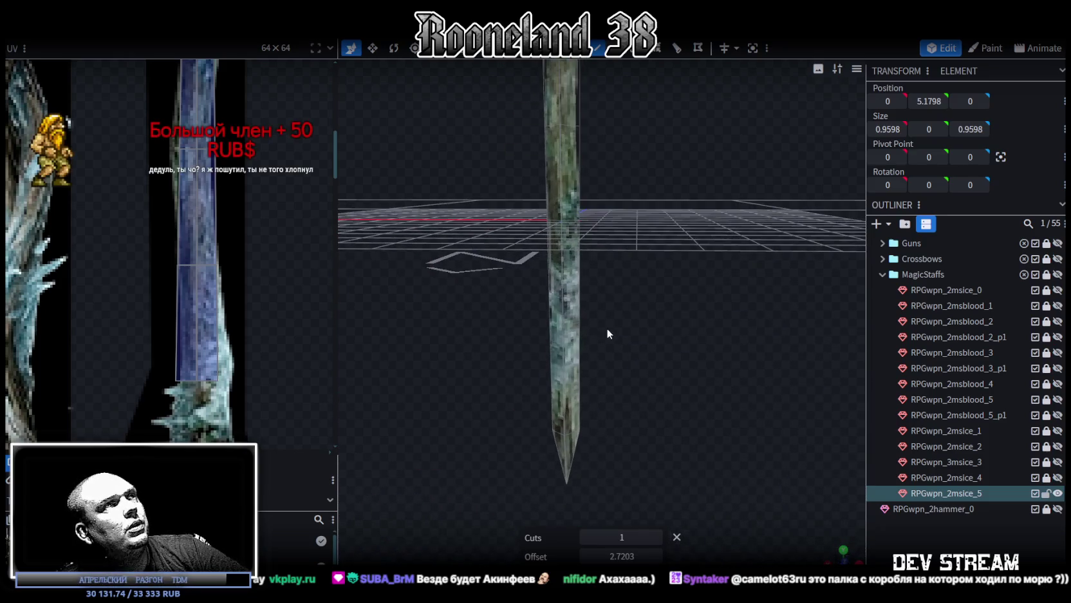
# - Frame the texture's side spike and widen the wider shaft face's UV toward it
pyautogui.scroll(2, 219, 226)
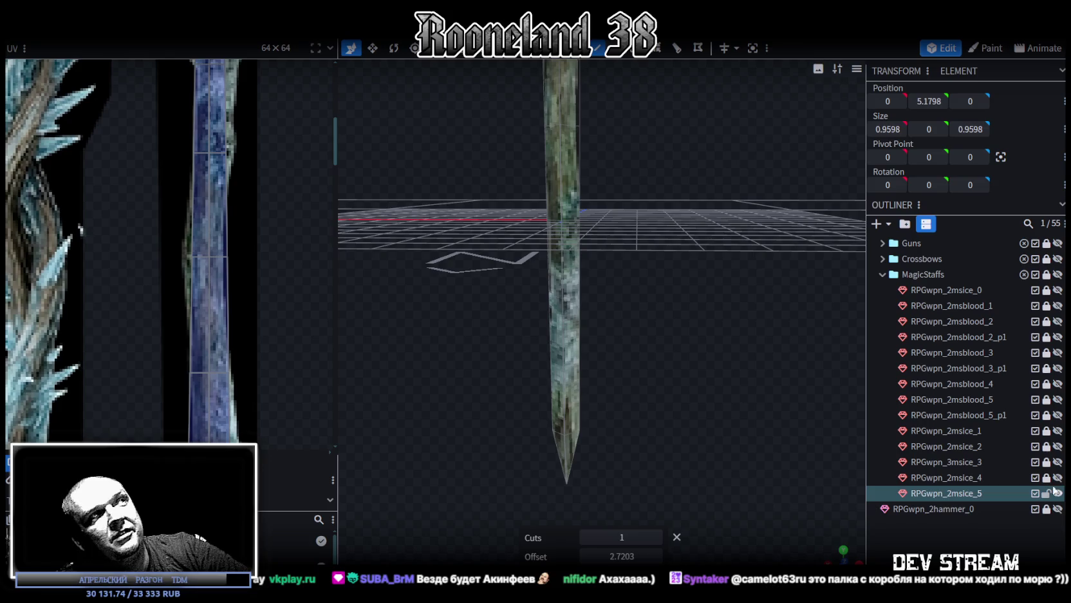
pyautogui.moveTo(266, 230); pyautogui.dragTo(241, 287, button='middle')
pyautogui.scroll(-2, 241, 287)
pyautogui.scroll(-2, 226, 283)
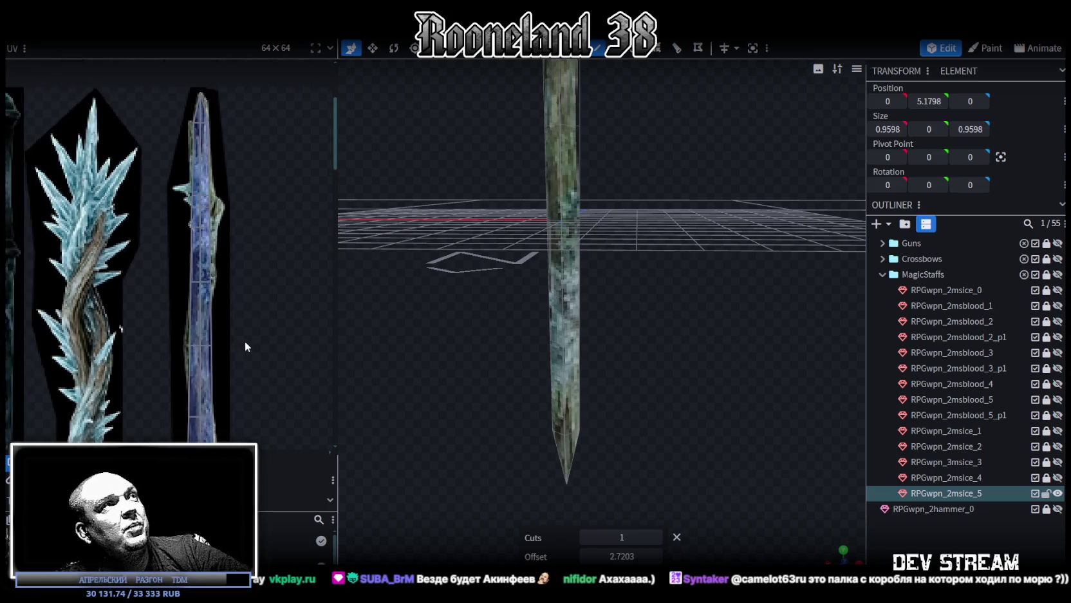
pyautogui.scroll(5, 188, 214)
pyautogui.moveTo(187, 213); pyautogui.dragTo(252, 233, button='middle')
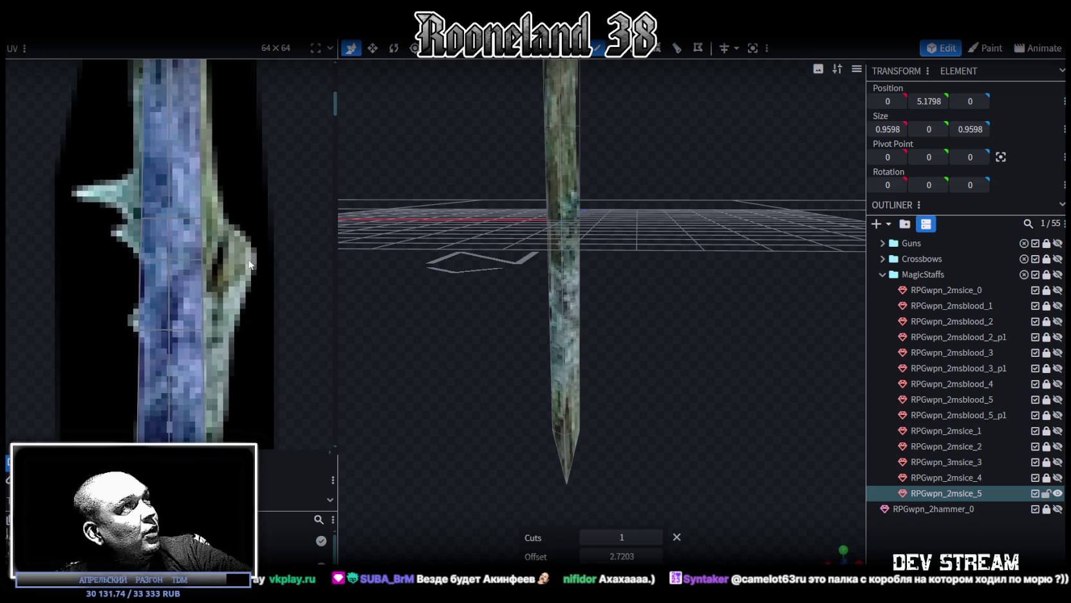
pyautogui.click(102, 184)
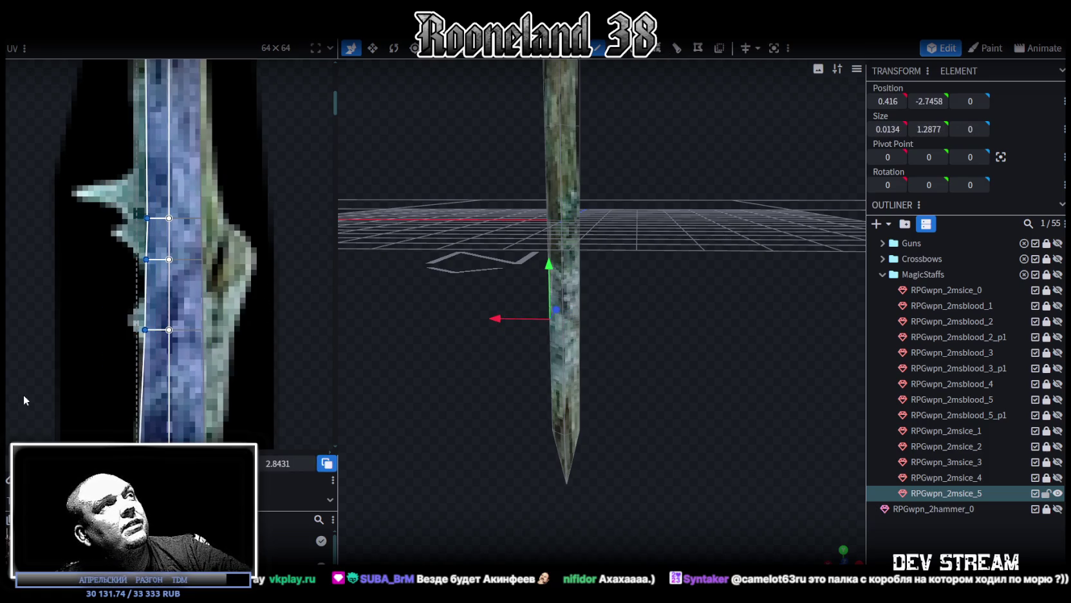
pyautogui.click(163, 377)
pyautogui.moveTo(163, 377); pyautogui.dragTo(169, 376)
pyautogui.moveTo(193, 272); pyautogui.dragTo(198, 273)
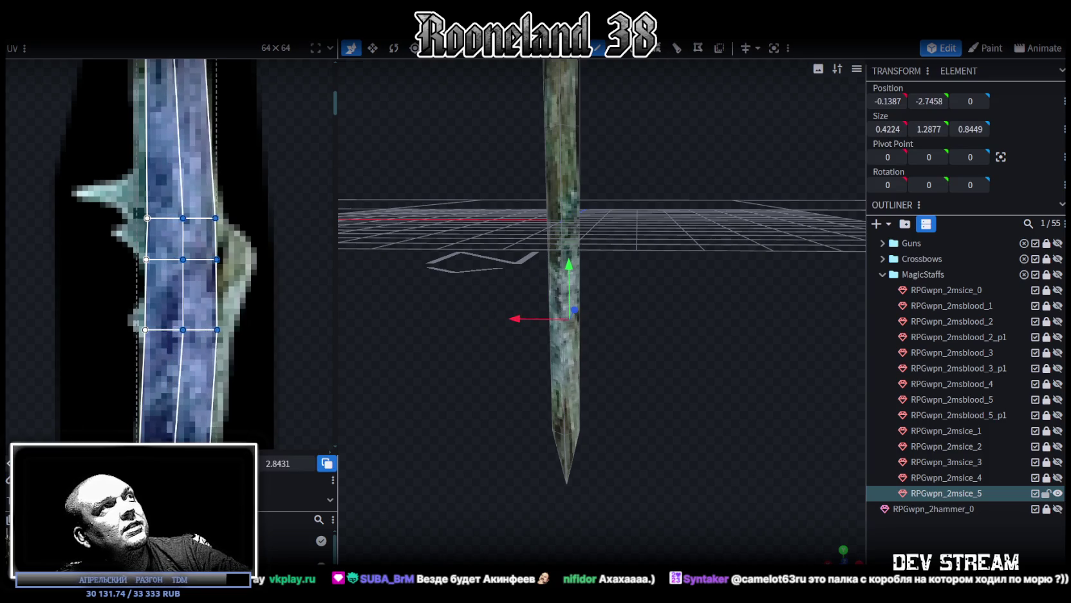
# - Tilt the narrow shaft face's UV on the texture
pyautogui.click(165, 213)
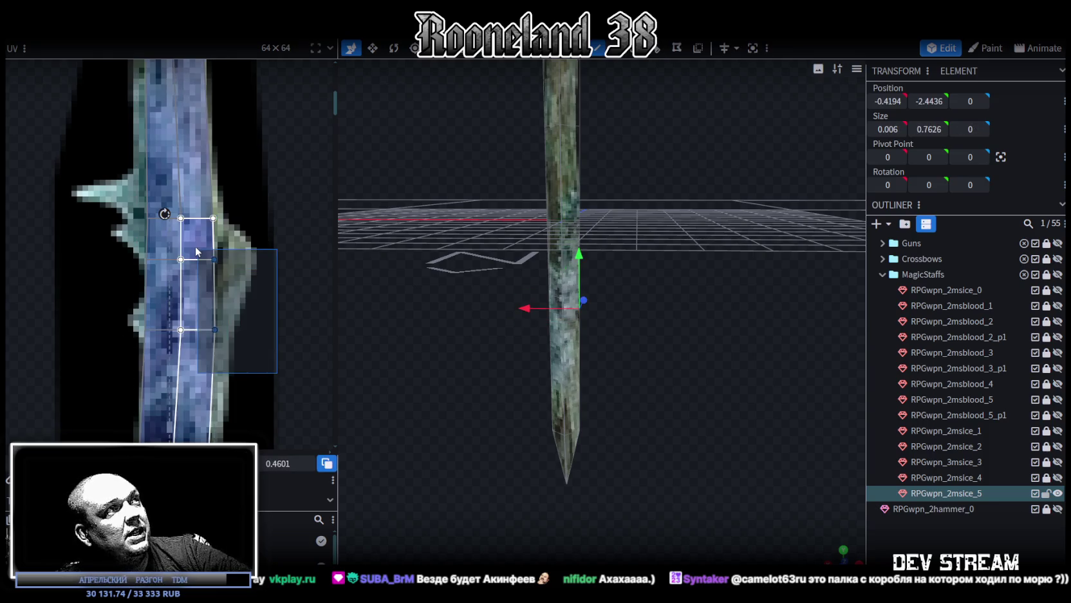
pyautogui.moveTo(165, 214); pyautogui.dragTo(187, 270)
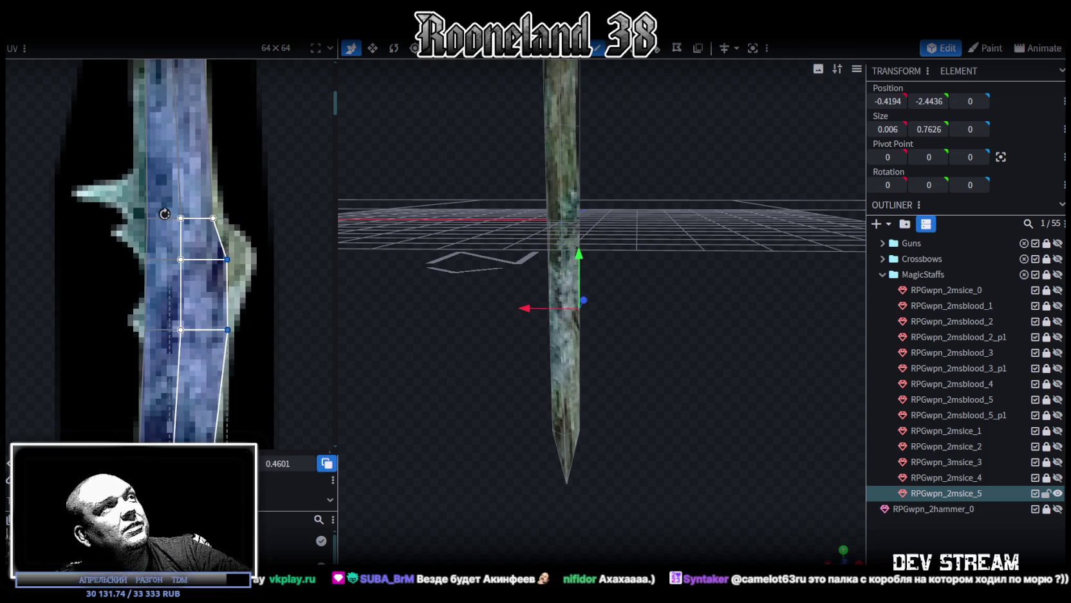
pyautogui.click(251, 277)
# - Pull the spike-side face's UV vertex over the spike, add a vertex column, and nudge it up
pyautogui.click(204, 245)
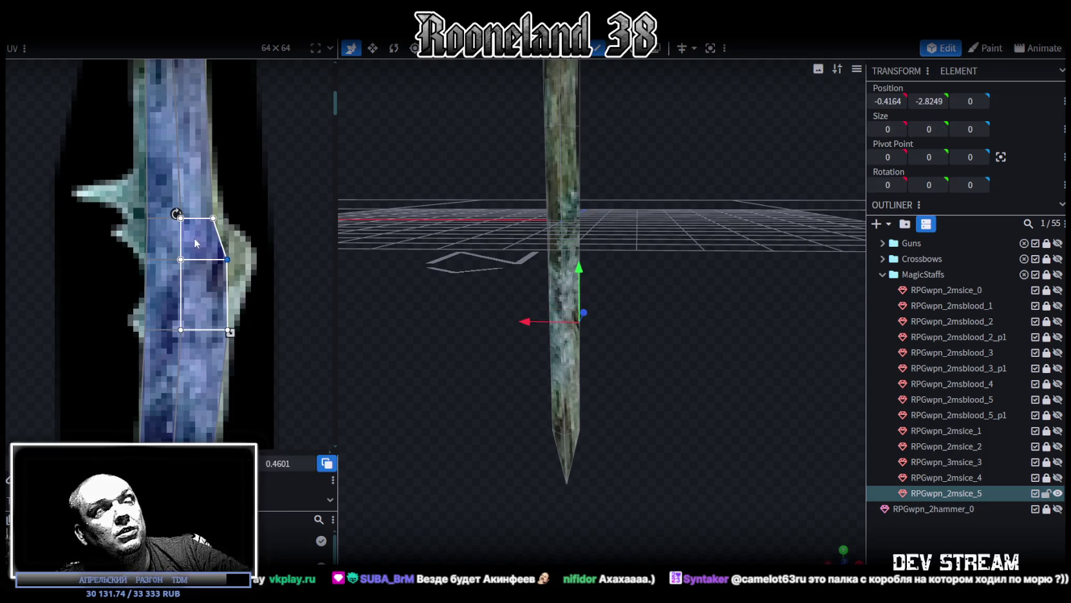
pyautogui.moveTo(227, 260); pyautogui.dragTo(251, 256)
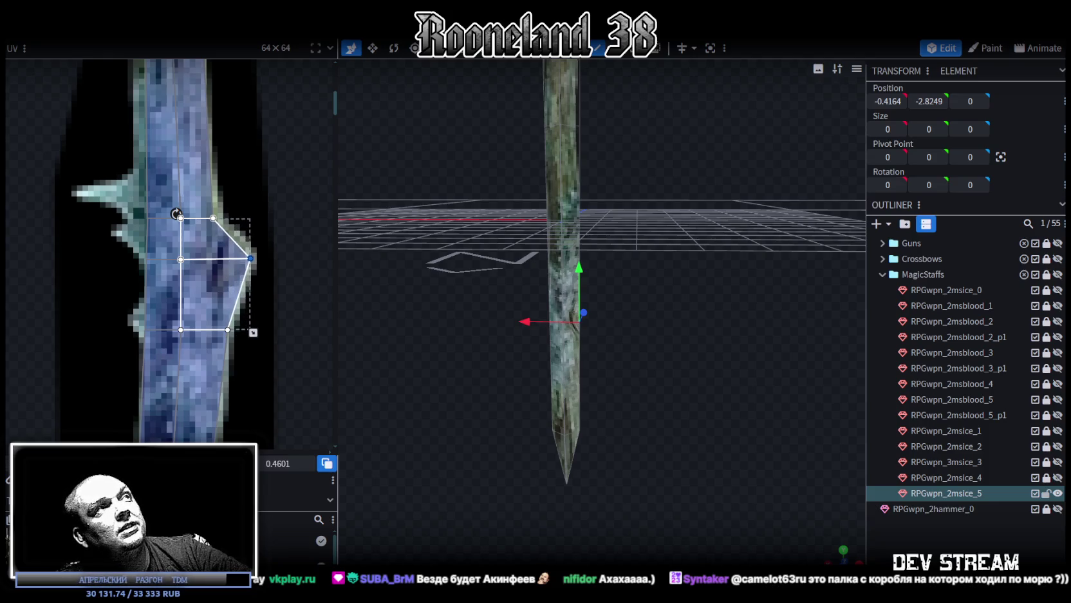
pyautogui.press('e')
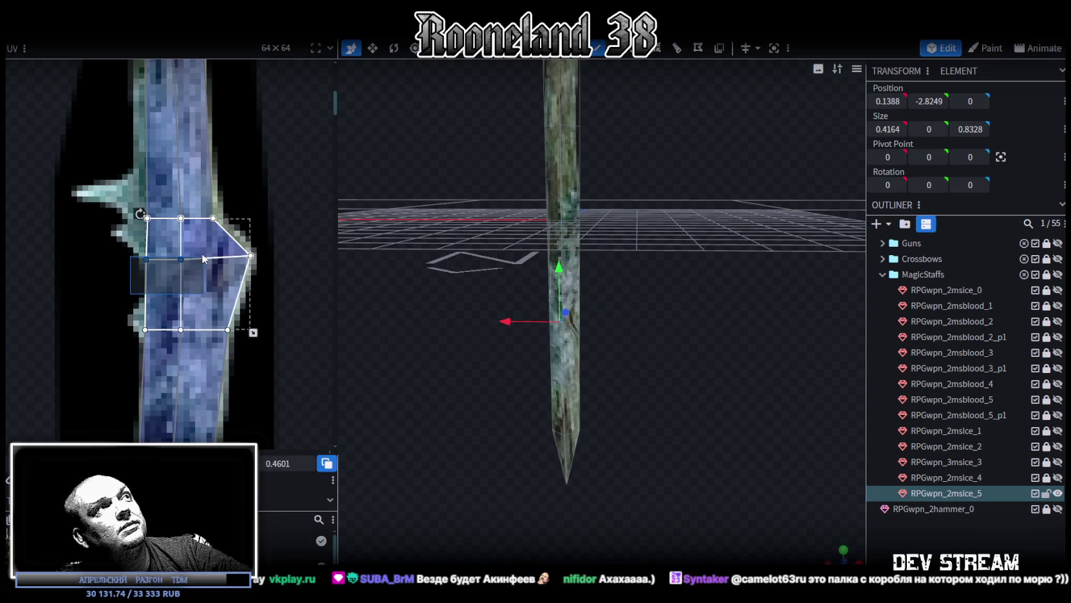
pyautogui.moveTo(181, 259); pyautogui.dragTo(180, 256)
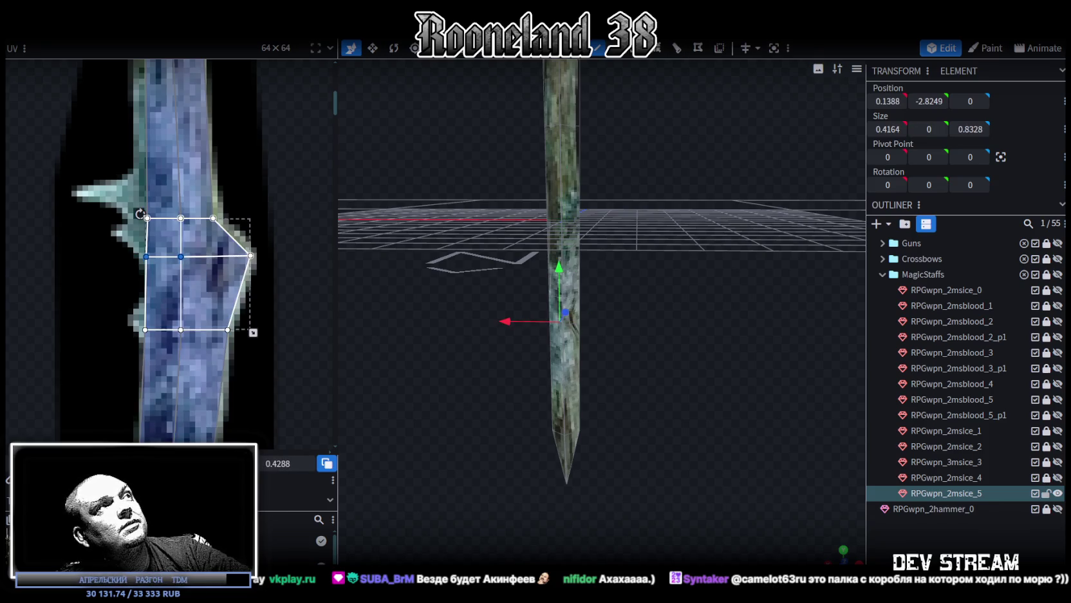
pyautogui.scroll(2, 703, 335)
pyautogui.moveTo(703, 335)
pyautogui.mouseDown()
pyautogui.moveTo(517, 268)
pyautogui.moveTo(482, 304)
pyautogui.moveTo(566, 239)
pyautogui.moveTo(353, 308)
pyautogui.mouseUp()
pyautogui.scroll(-2, 157, 292)
# - Collapse the upper shaft face's left UV column onto its middle edge
pyautogui.scroll(2, 157, 292)
pyautogui.scroll(3, 200, 209)
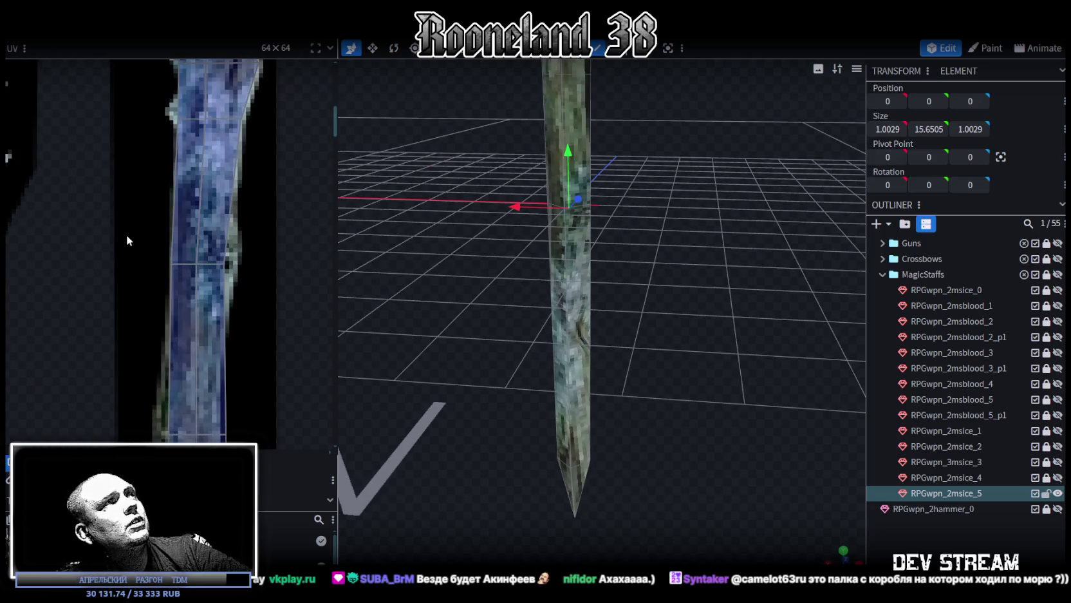
pyautogui.click(196, 254)
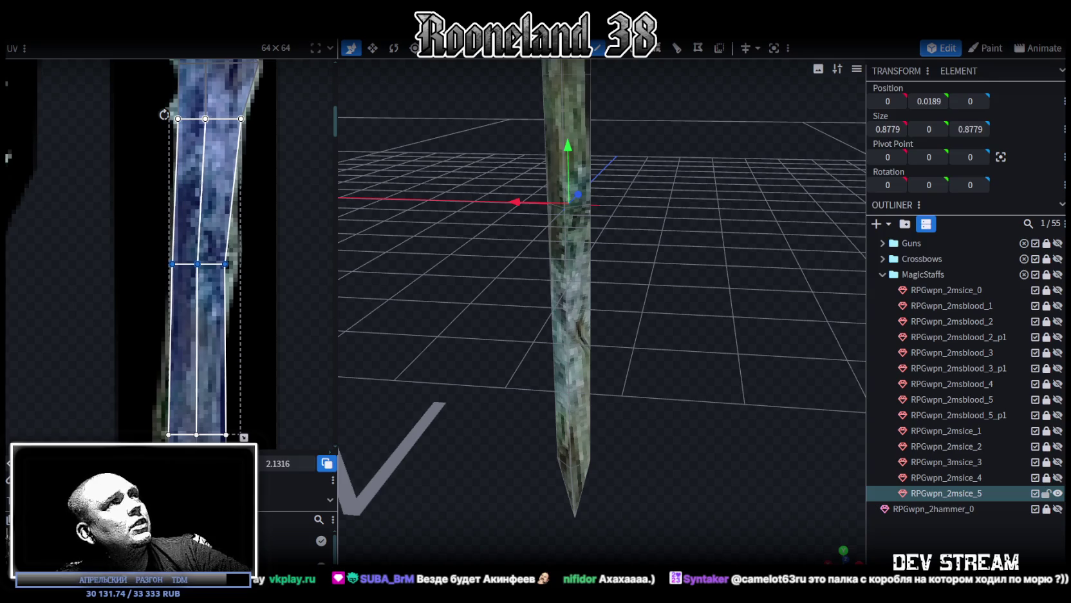
pyautogui.moveTo(252, 279)
pyautogui.mouseDown()
pyautogui.moveTo(213, 255)
pyautogui.moveTo(229, 264)
pyautogui.mouseUp()
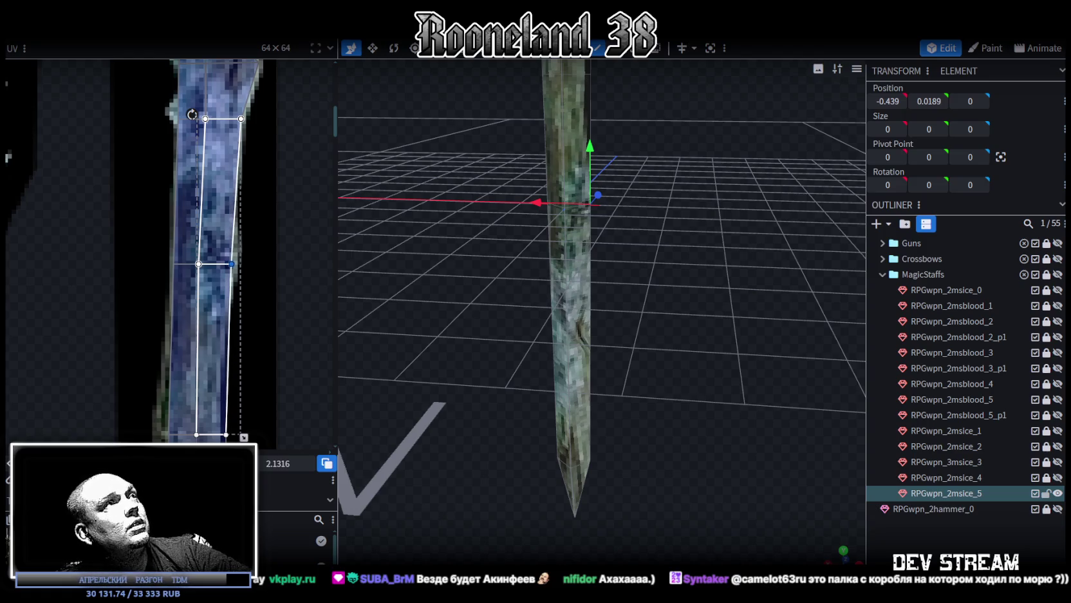
# - Nudge the bottom row of UV vertices to line up with the staff texture
pyautogui.moveTo(164, 385); pyautogui.dragTo(200, 260, button='middle')
pyautogui.moveTo(191, 287); pyautogui.dragTo(287, 321)
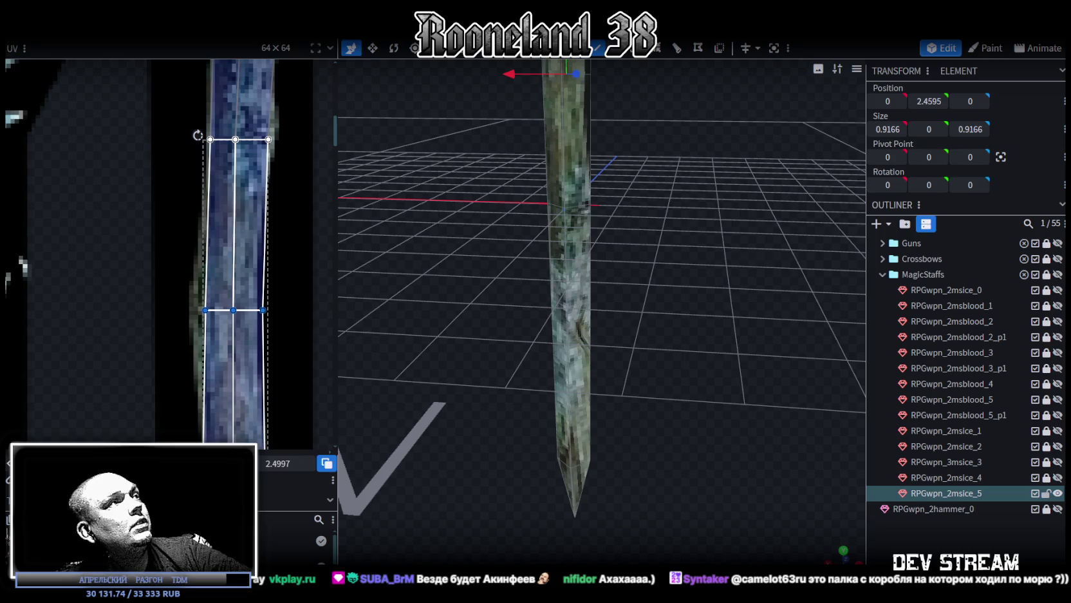
pyautogui.press('Left')
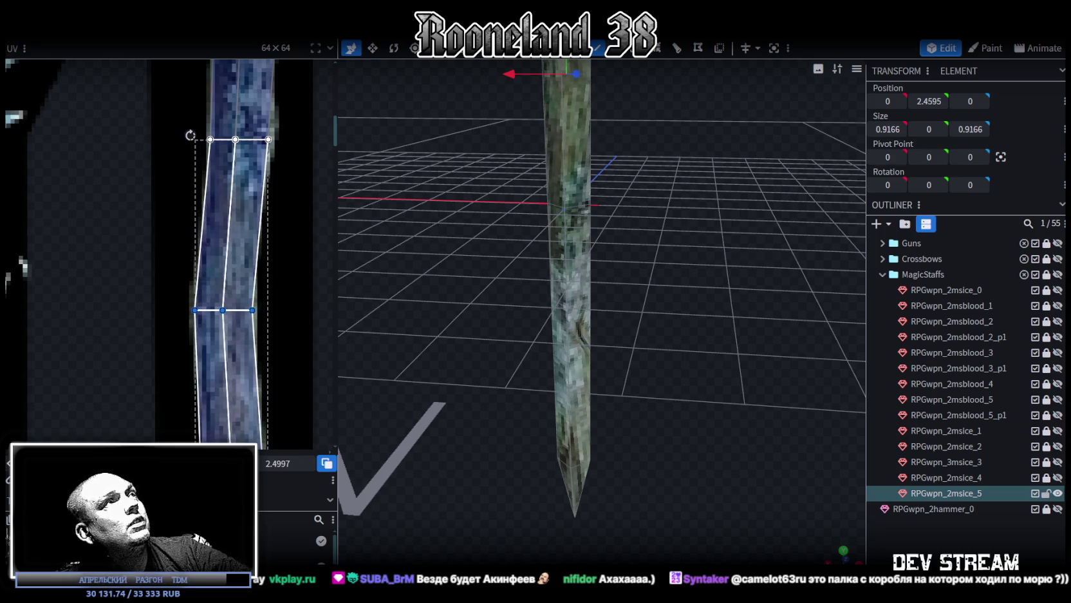
pyautogui.press('Right')
pyautogui.scroll(-3, 260, 310)
pyautogui.scroll(5, 239, 268)
# - Shift the middle UV row right and pull its right vertex slightly left
pyautogui.moveTo(92, 206); pyautogui.dragTo(287, 269)
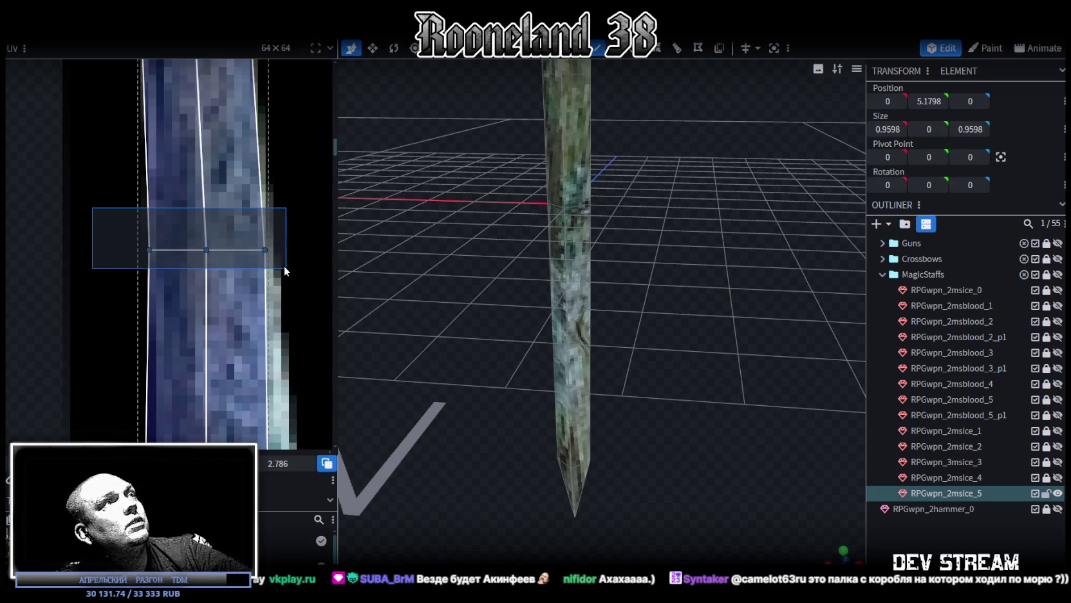
pyautogui.press('Right')
pyautogui.press('Right')
pyautogui.press('Right')
pyautogui.click(152, 250)
pyautogui.press('Right')
pyautogui.press('Right')
pyautogui.click(264, 249)
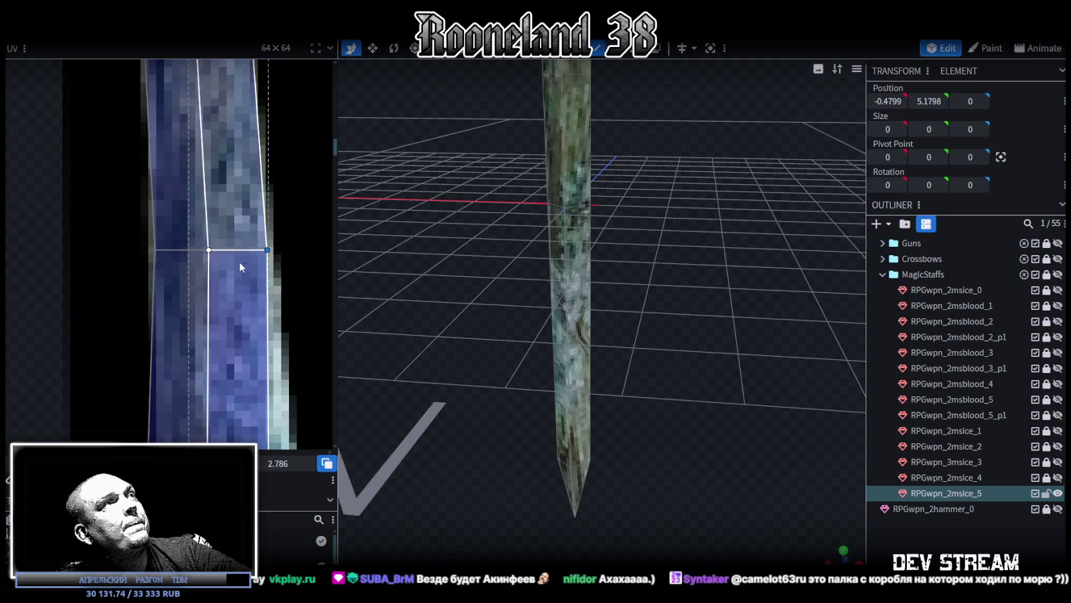
pyautogui.press('Left')
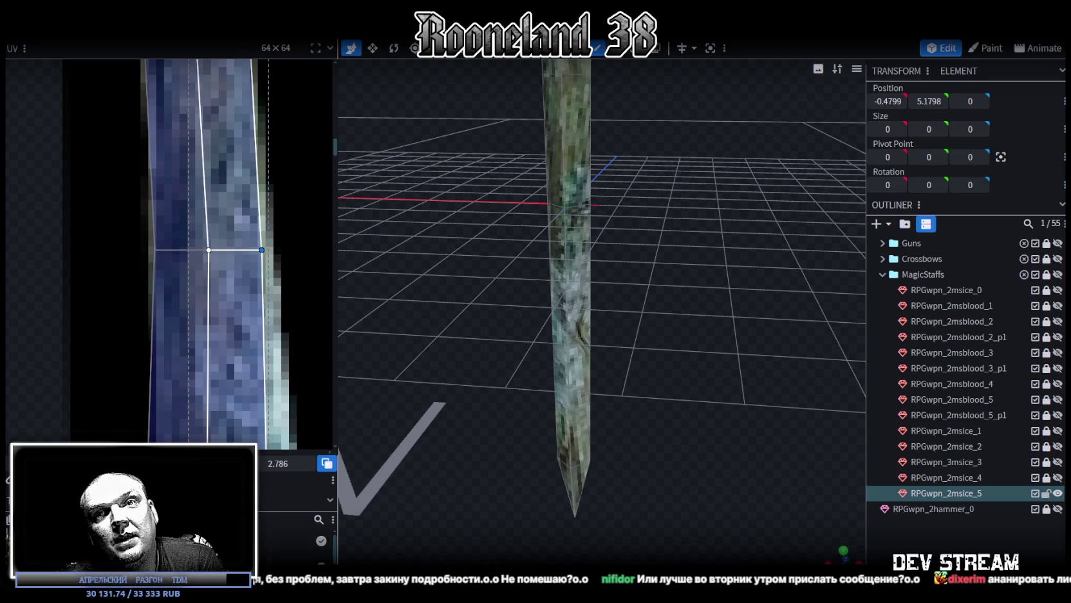
pyautogui.scroll(-3, 552, 357)
# - Select the shaft face's left UV column and pull its lower-left corner onto the texture edge
pyautogui.moveTo(552, 358); pyautogui.dragTo(644, 323)
pyautogui.scroll(2, 654, 374)
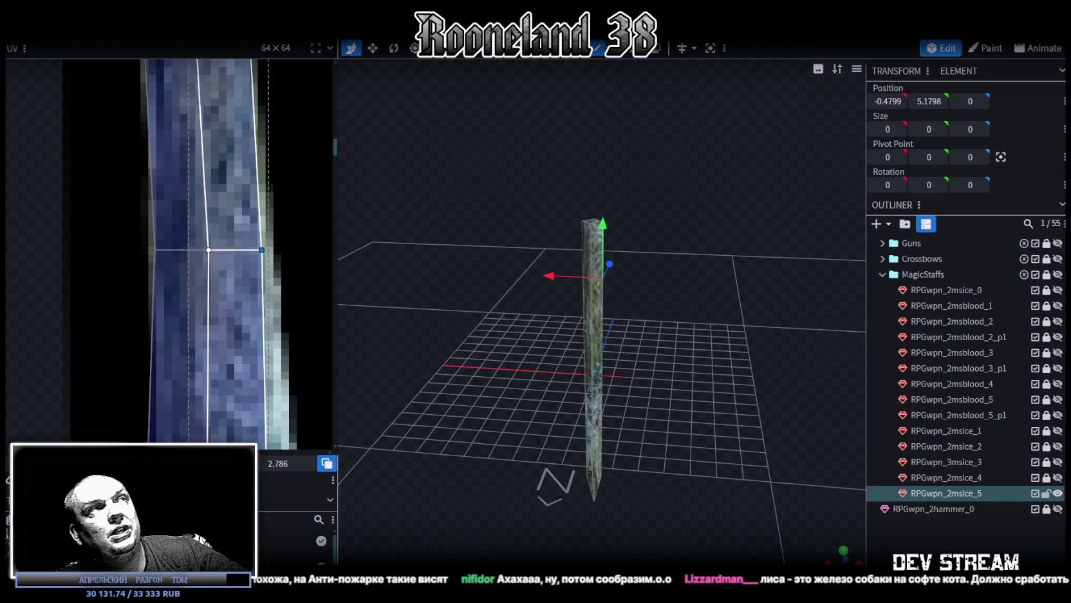
pyautogui.scroll(-3, 180, 267)
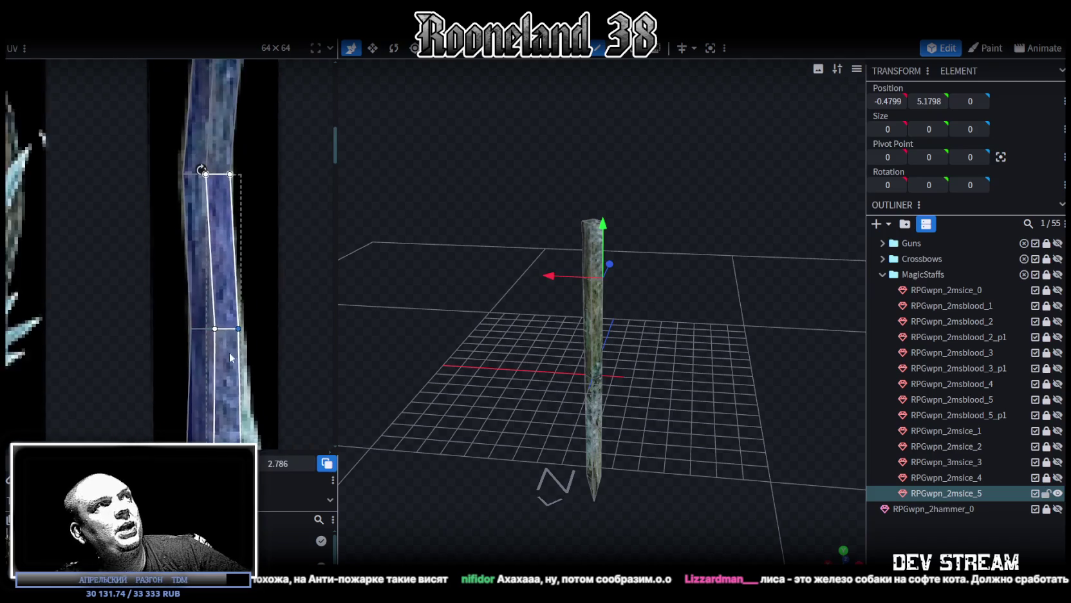
pyautogui.moveTo(181, 176); pyautogui.dragTo(303, 220)
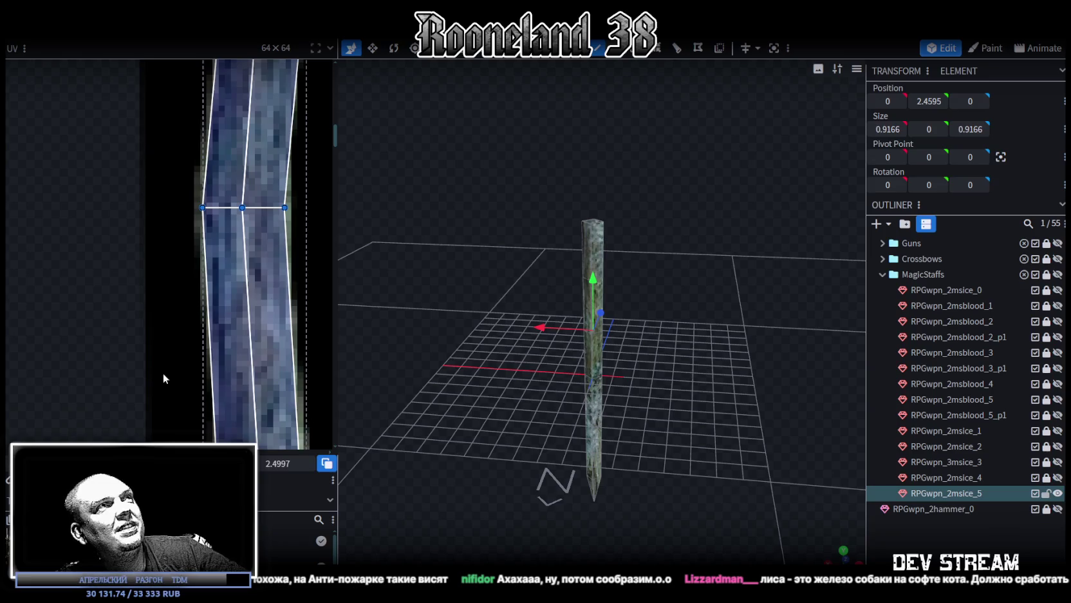
pyautogui.scroll(-3, 298, 257)
pyautogui.scroll(3, 298, 256)
pyautogui.moveTo(174, 191); pyautogui.dragTo(288, 260)
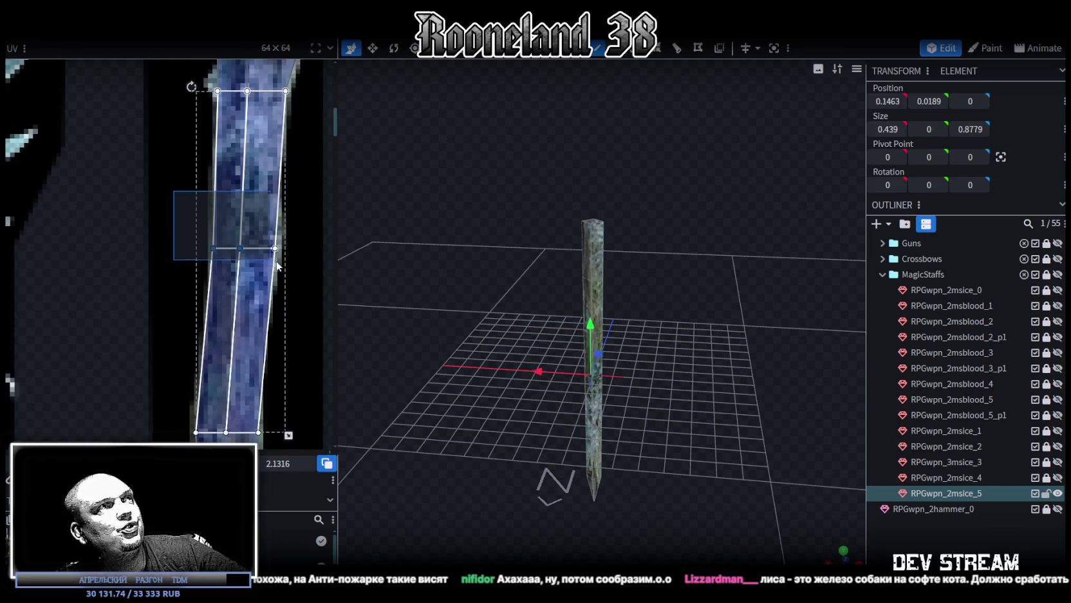
pyautogui.scroll(-2, 288, 253)
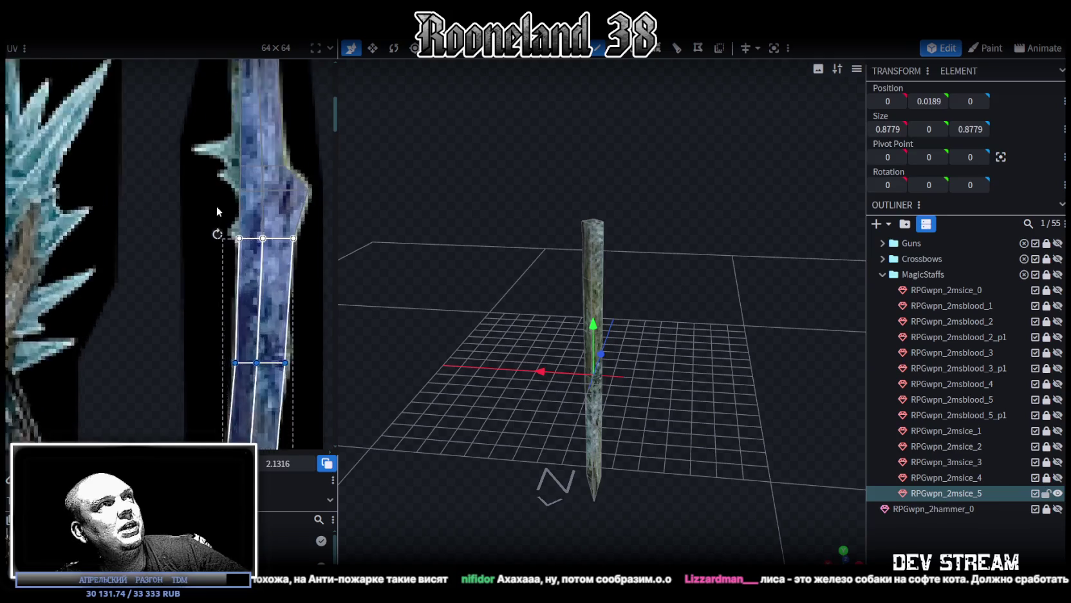
pyautogui.scroll(2, 248, 214)
pyautogui.click(258, 156)
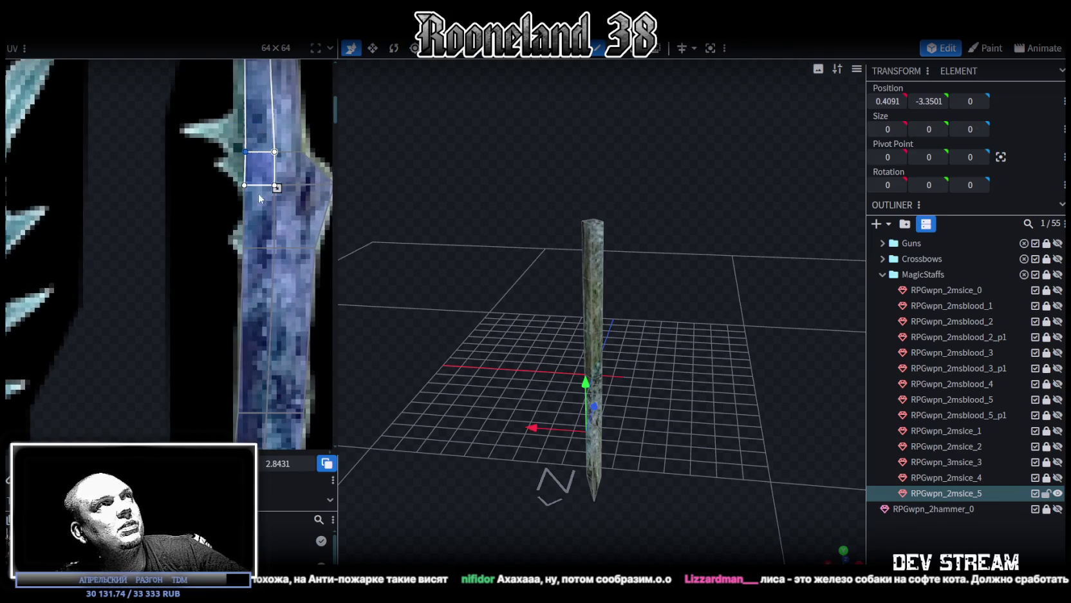
pyautogui.scroll(3, 234, 333)
pyautogui.moveTo(177, 110); pyautogui.dragTo(223, 355)
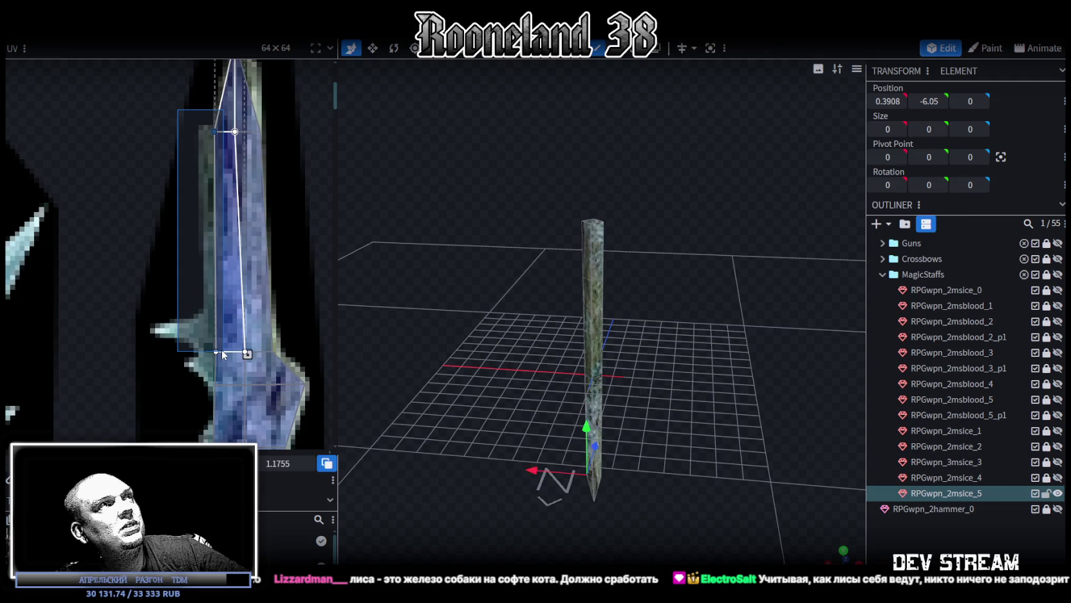
pyautogui.click(217, 352)
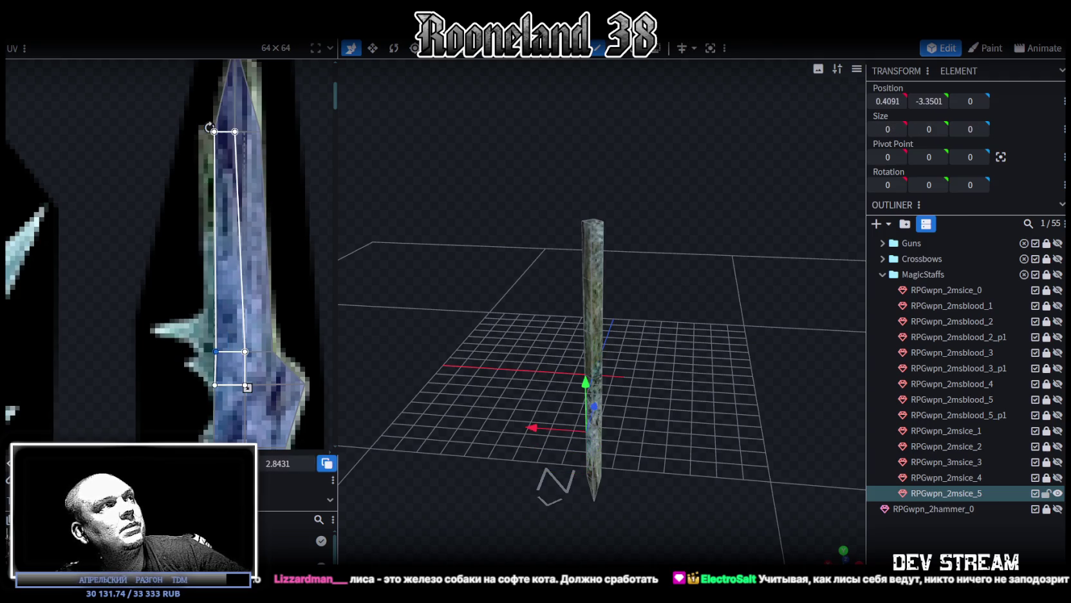
pyautogui.moveTo(216, 352); pyautogui.dragTo(207, 352)
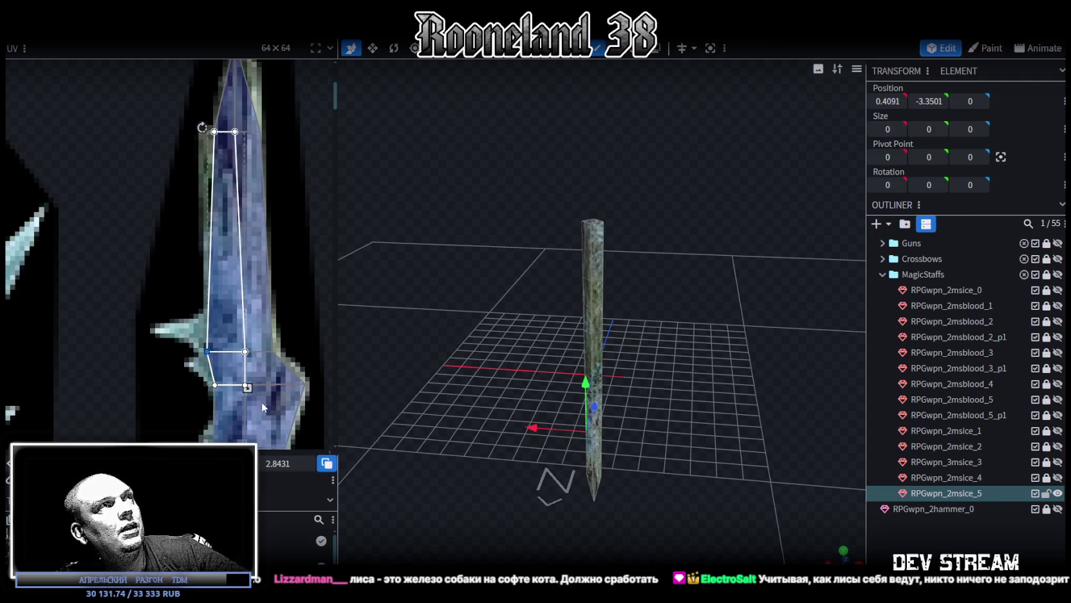
# - Select the shaft's UV strip and nudge its middle row to the right
pyautogui.click(214, 131)
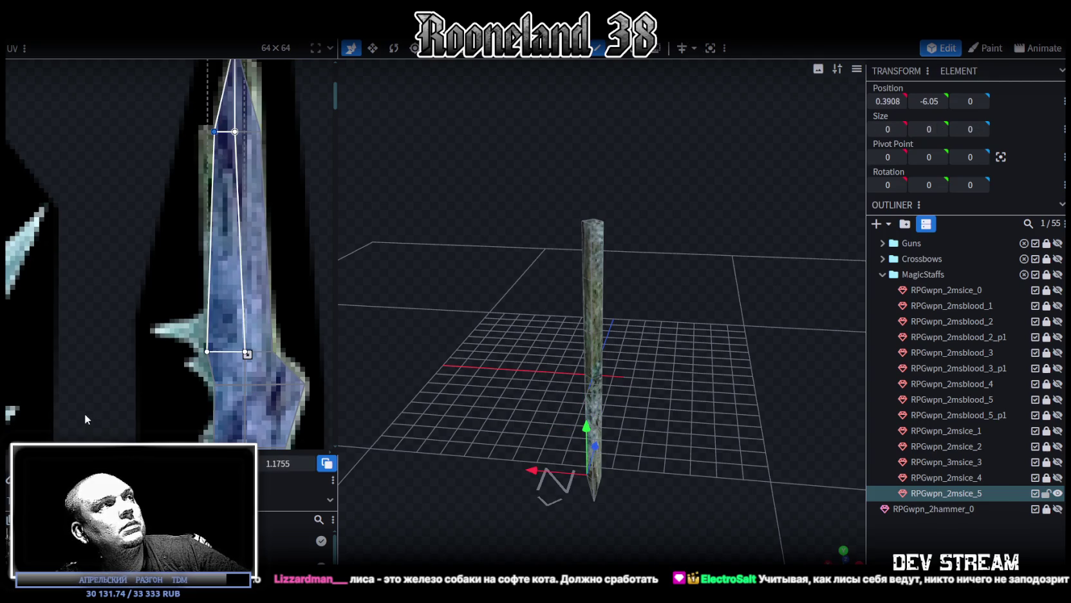
pyautogui.moveTo(669, 400); pyautogui.dragTo(670, 294)
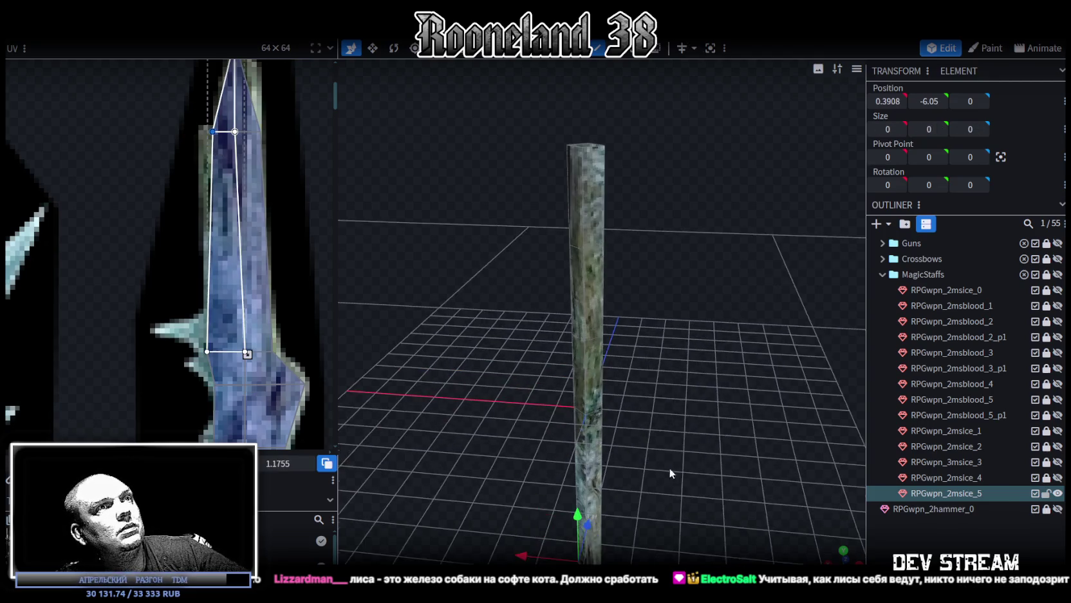
pyautogui.scroll(-3, 257, 296)
pyautogui.scroll(-2, 258, 296)
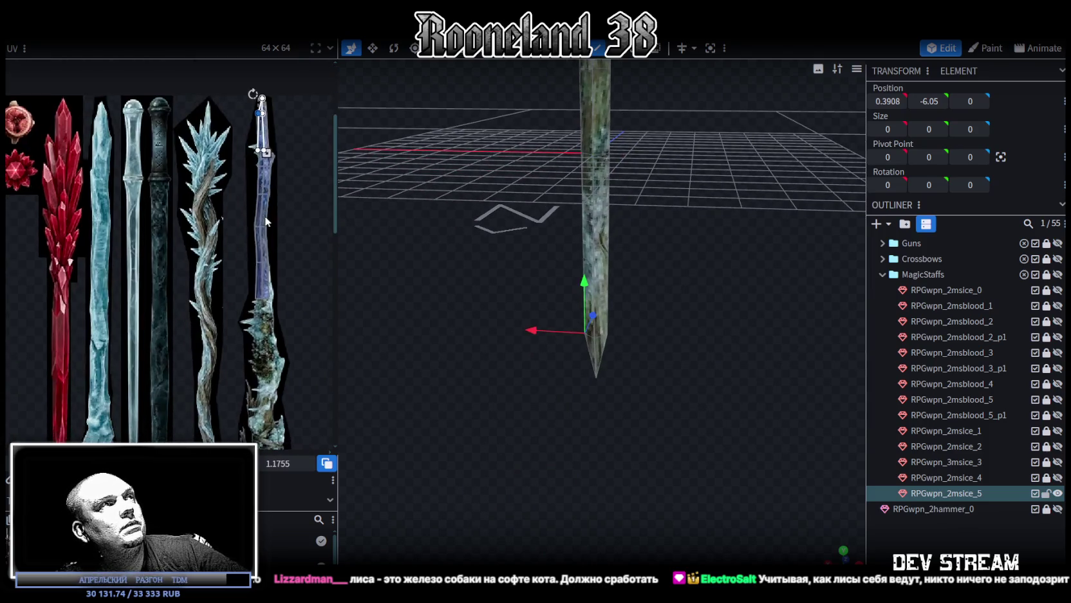
pyautogui.scroll(5, 257, 297)
pyautogui.scroll(3, 257, 297)
pyautogui.scroll(-1, 301, 217)
pyautogui.click(221, 292)
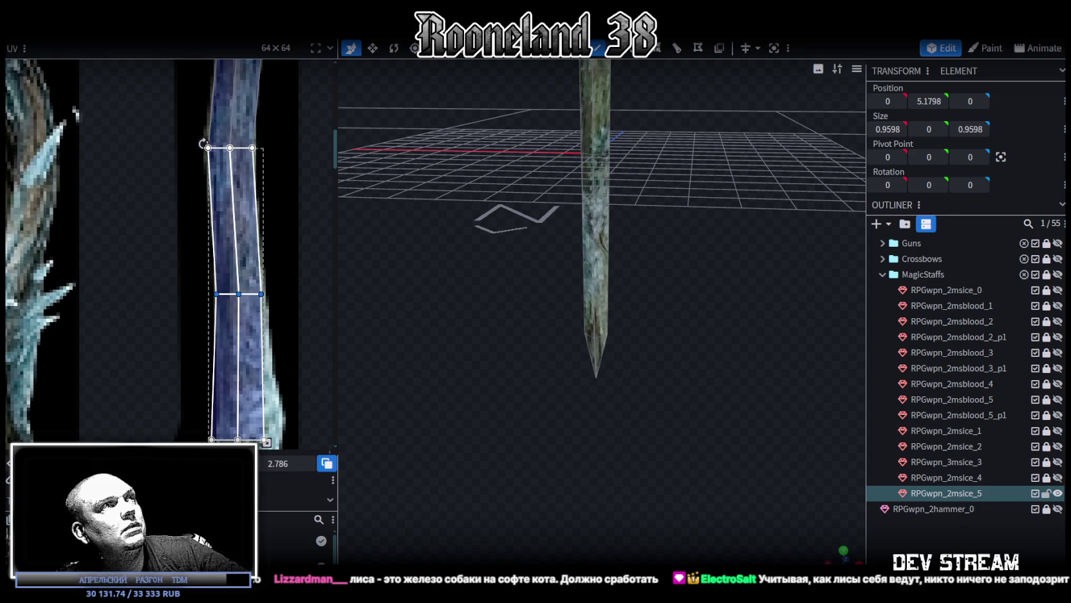
pyautogui.press('Right')
# - Shift the lower face's bottom UV row right and adjust its bottom-right corner
pyautogui.click(222, 384)
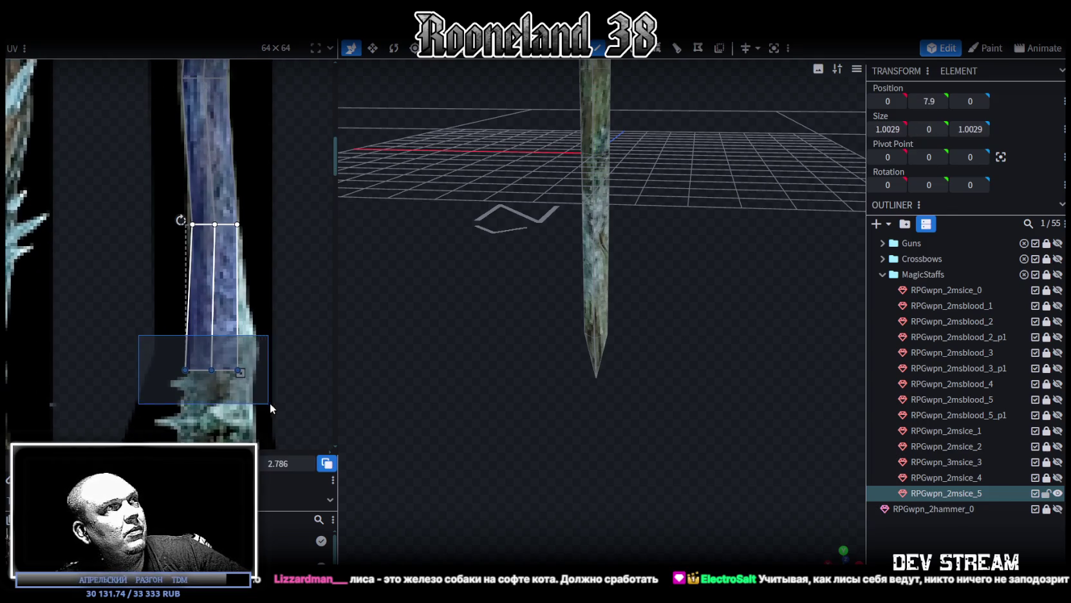
pyautogui.press('Right')
pyautogui.press('Right')
pyautogui.press('Right')
pyautogui.press('Right')
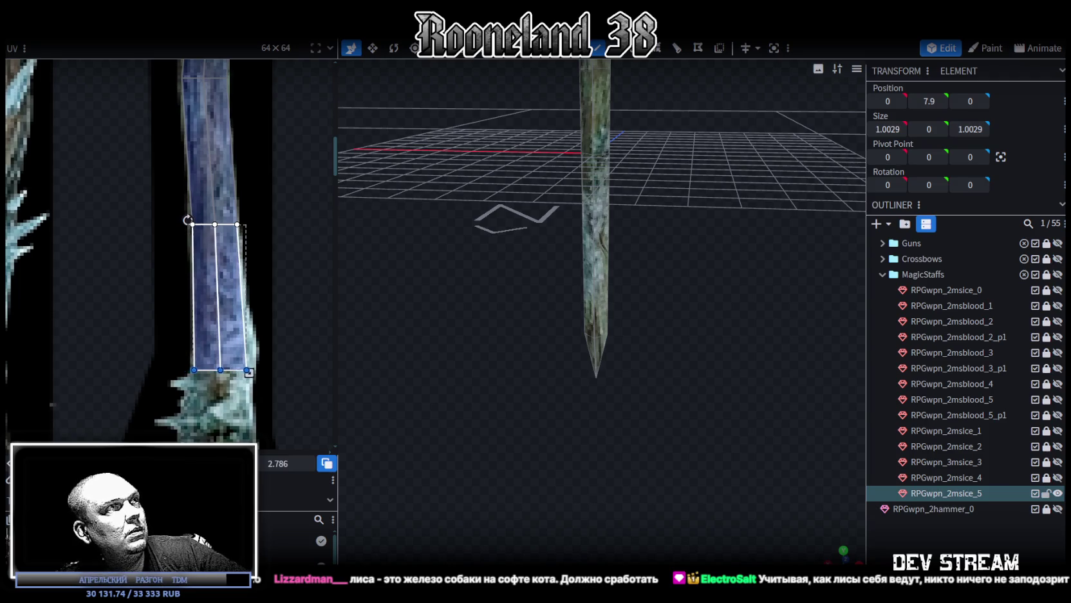
pyautogui.scroll(2, 257, 381)
pyautogui.click(234, 348)
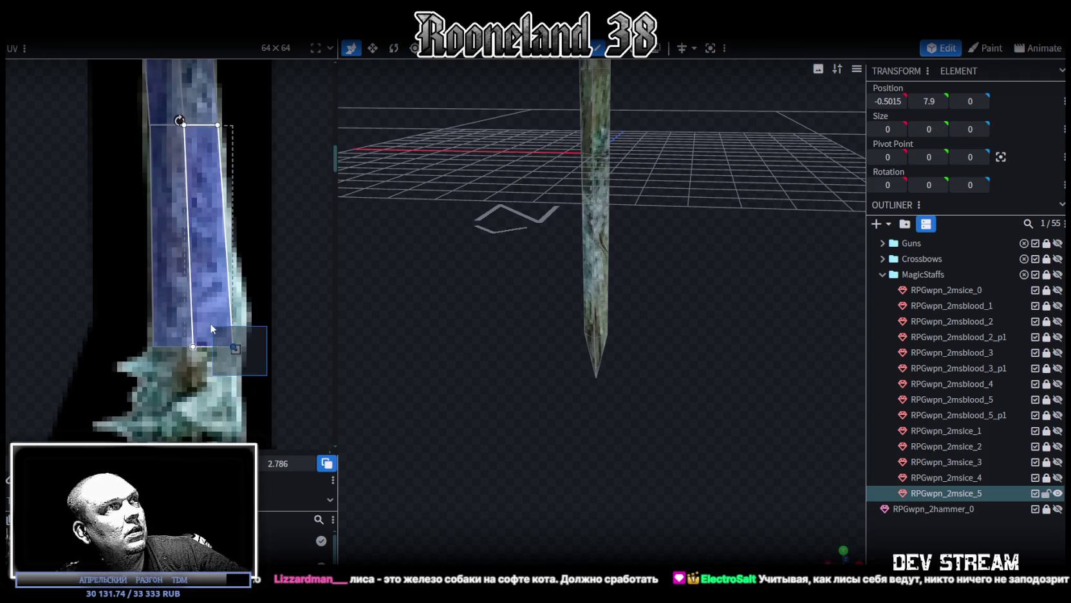
pyautogui.press('Right')
pyautogui.press('Right')
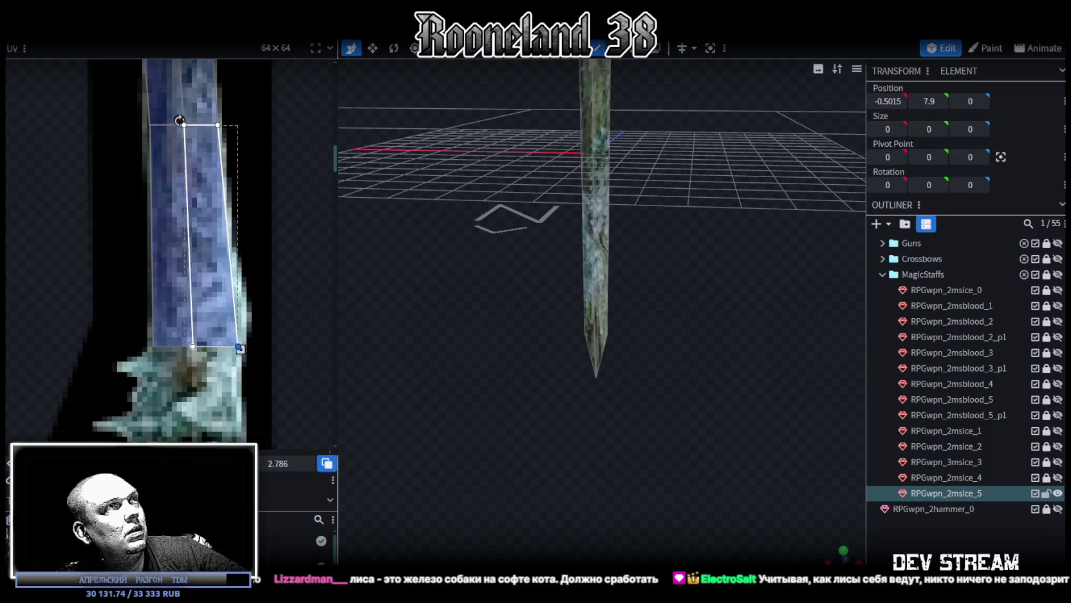
pyautogui.hotkey('ctrl', 'z')
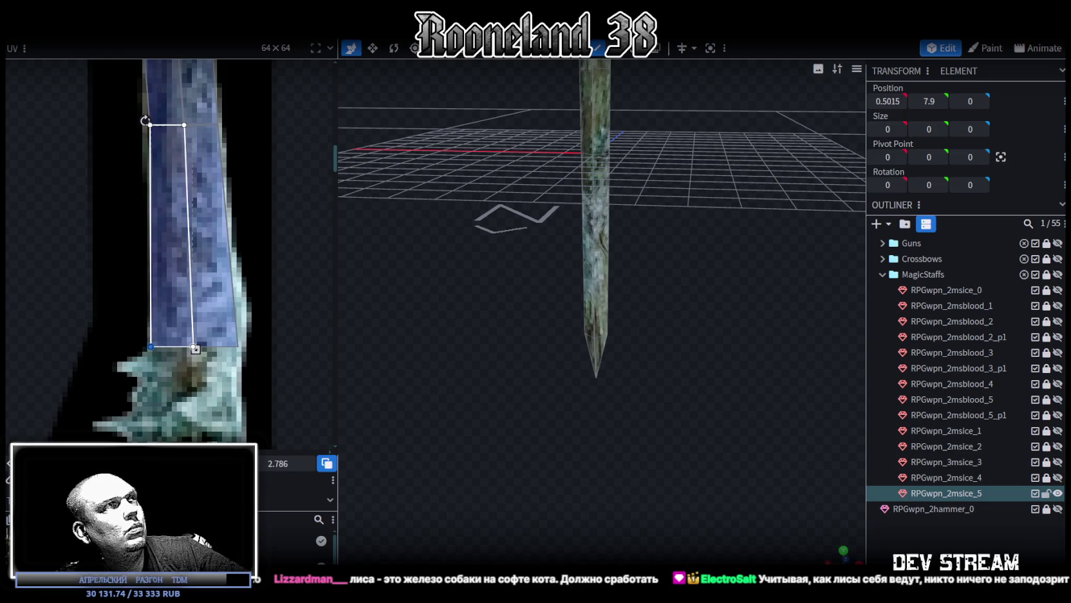
pyautogui.scroll(-2, 181, 263)
pyautogui.scroll(-3, 181, 263)
pyautogui.scroll(-1, 181, 263)
pyautogui.scroll(3, 556, 268)
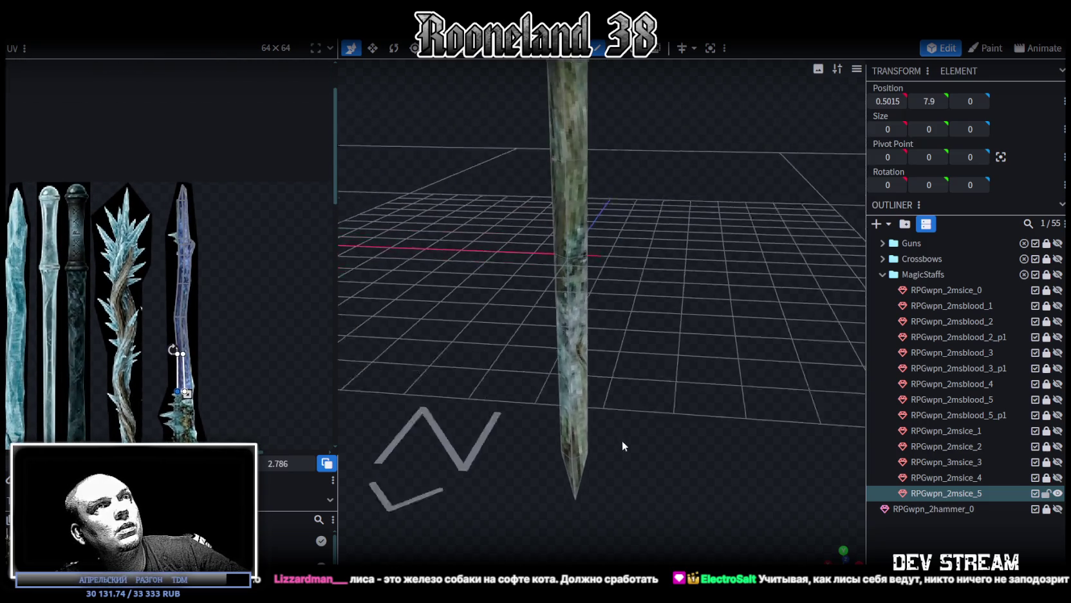
# - Orbit around the lower shaft, selecting the staff and its bottom vertex ring
pyautogui.scroll(2, 622, 442)
pyautogui.click(568, 383)
pyautogui.scroll(-2, 276, 345)
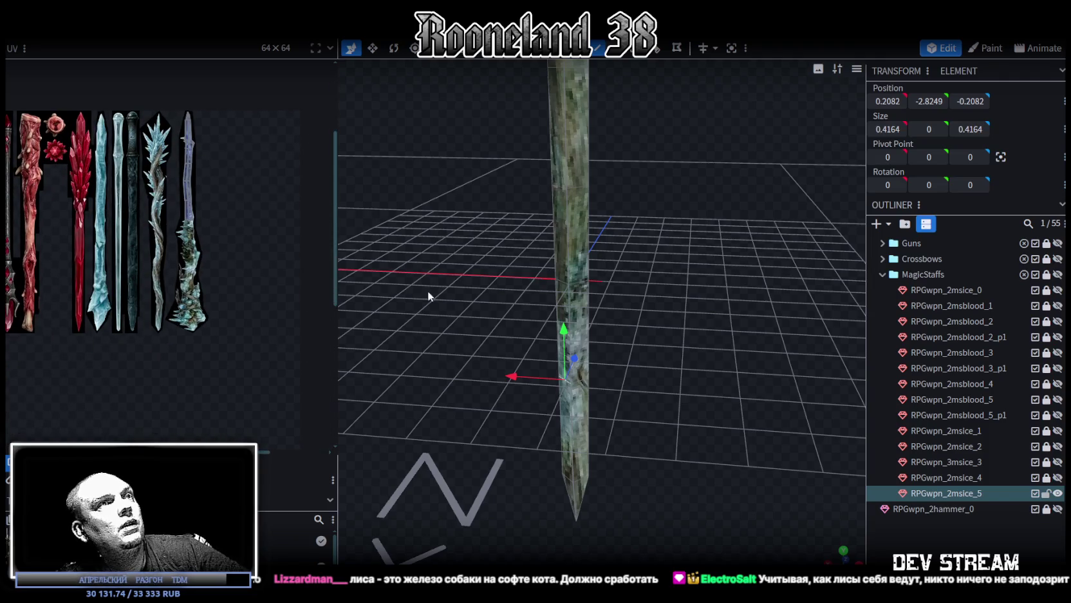
pyautogui.scroll(2, 683, 364)
pyautogui.moveTo(683, 364); pyautogui.dragTo(689, 300)
pyautogui.click(592, 326)
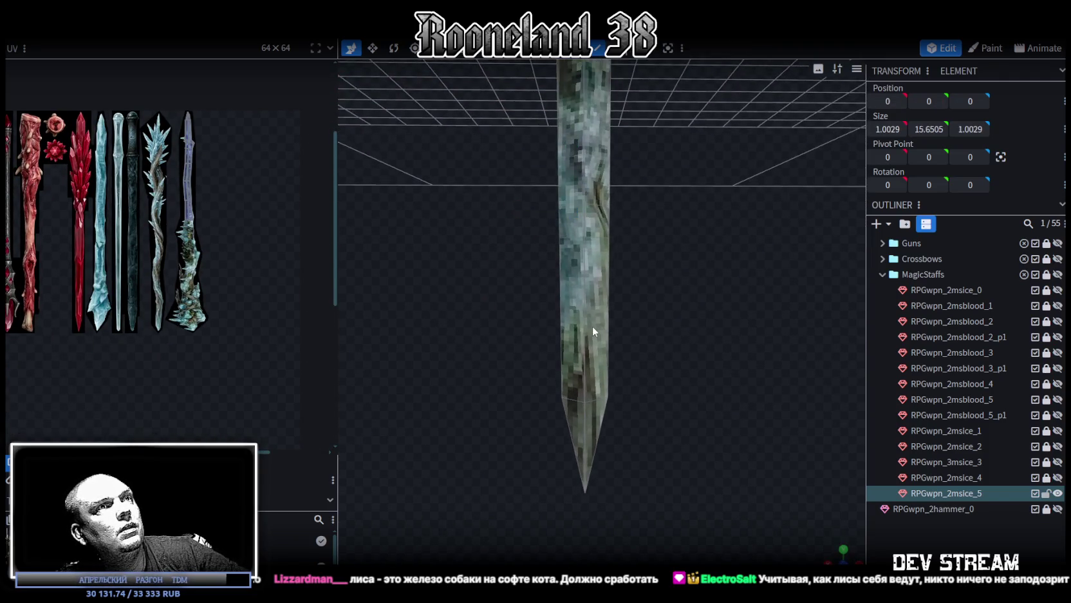
pyautogui.click(580, 303)
pyautogui.moveTo(644, 322); pyautogui.dragTo(597, 168)
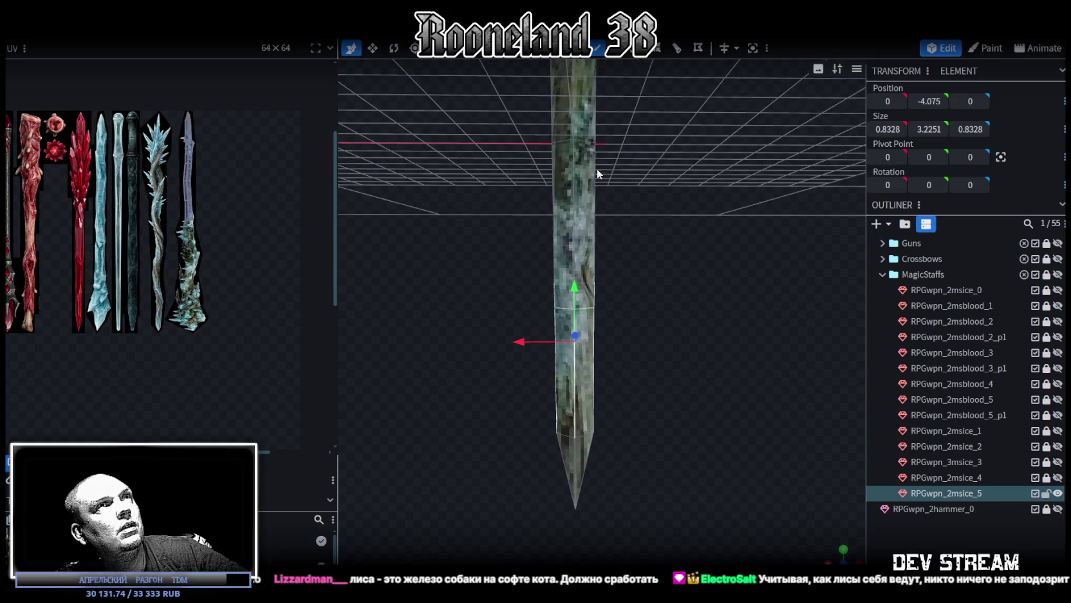
pyautogui.scroll(-1, 155, 230)
pyautogui.scroll(2, 155, 231)
pyautogui.scroll(2, 239, 161)
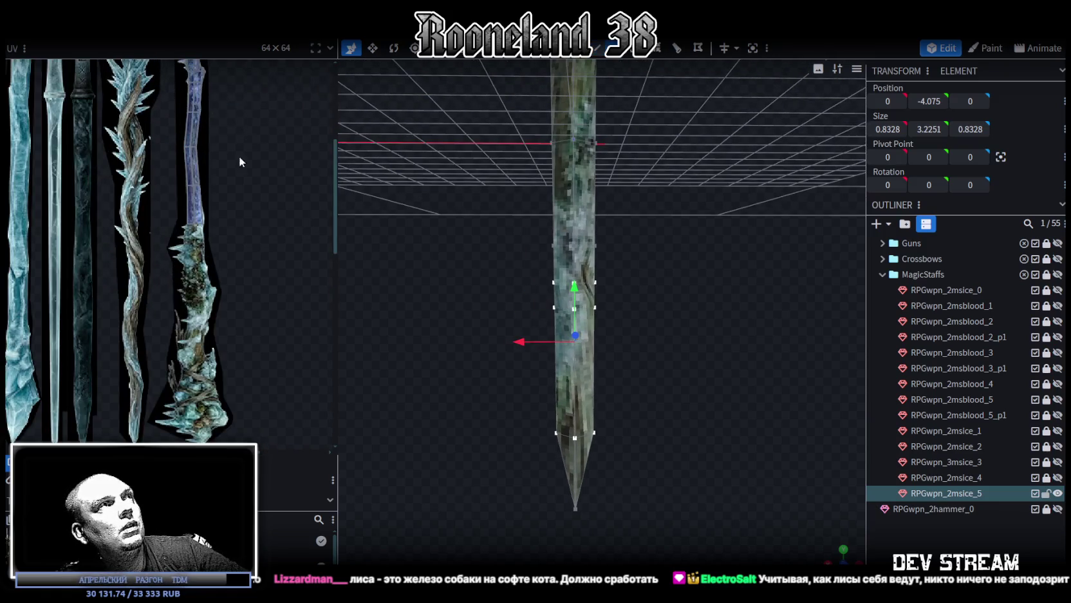
pyautogui.scroll(1, 241, 193)
pyautogui.scroll(3, 130, 171)
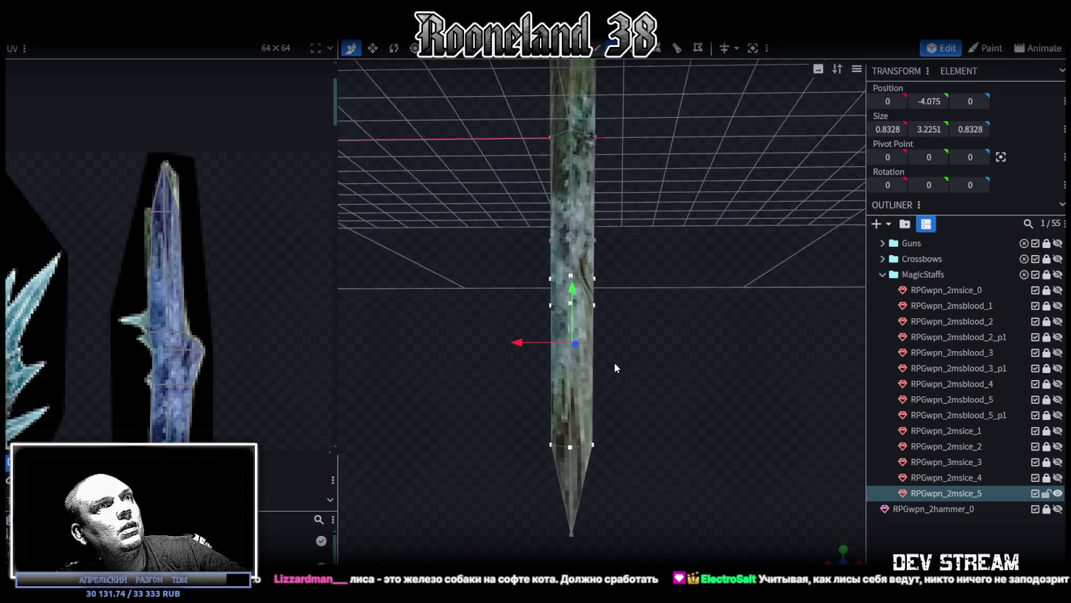
pyautogui.moveTo(616, 362); pyautogui.dragTo(502, 403)
pyautogui.click(568, 442)
pyautogui.moveTo(655, 463)
pyautogui.mouseDown()
pyautogui.moveTo(644, 437)
pyautogui.moveTo(632, 533)
pyautogui.moveTo(751, 488)
pyautogui.moveTo(544, 504)
pyautogui.moveTo(664, 442)
pyautogui.moveTo(510, 433)
pyautogui.moveTo(709, 346)
pyautogui.moveTo(500, 305)
pyautogui.moveTo(600, 309)
pyautogui.mouseUp()
# - Select a vertex ring higher up the shaft and shift it sideways along X
pyautogui.press('v')
pyautogui.moveTo(509, 236)
pyautogui.keyDown('ctrl'); pyautogui.mouseDown()
pyautogui.moveTo(632, 285)
pyautogui.moveTo(629, 270)
pyautogui.moveTo(625, 301)
pyautogui.moveTo(655, 301)
pyautogui.mouseUp(); pyautogui.keyUp('ctrl')
pyautogui.press('v')
pyautogui.moveTo(540, 284); pyautogui.dragTo(611, 271)
# - Push a single ring vertex further out to X -0.8164, forming a small kink
pyautogui.scroll(2, 642, 288)
pyautogui.click(634, 265)
pyautogui.moveTo(689, 332)
pyautogui.mouseDown()
pyautogui.moveTo(710, 346)
pyautogui.moveTo(665, 441)
pyautogui.mouseUp()
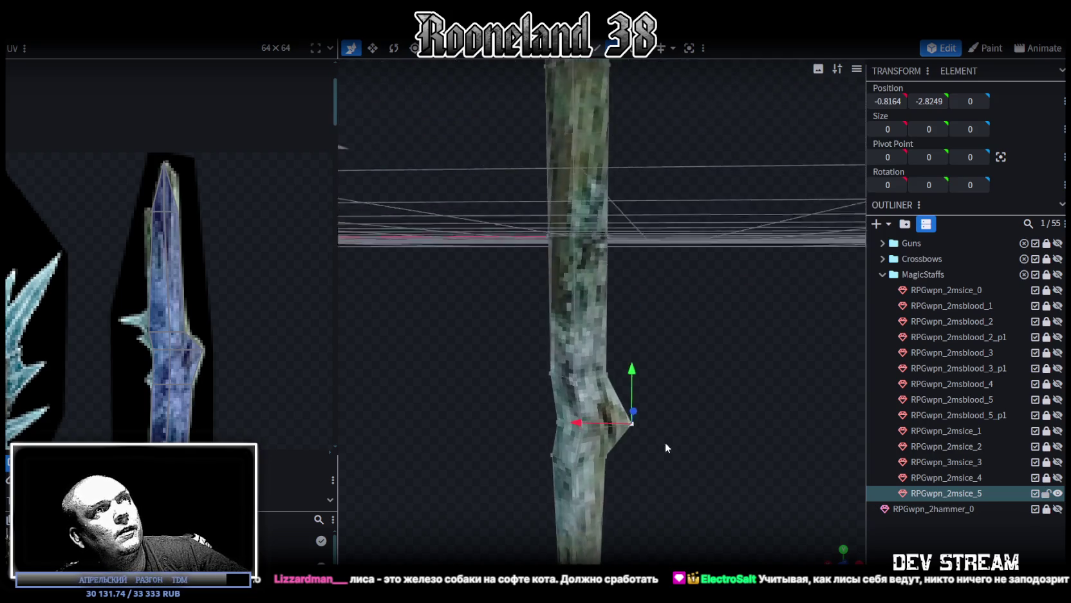
pyautogui.scroll(-2, 276, 327)
pyautogui.scroll(-1, 274, 248)
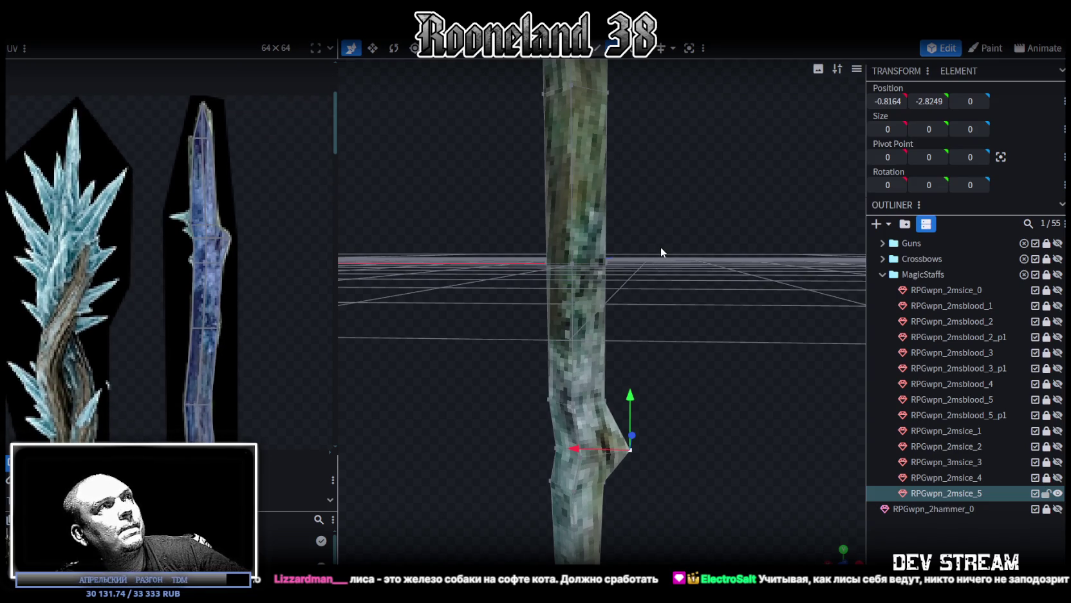
# - Box-select the mid-height shaft ring and shift it along X to 0.2
pyautogui.moveTo(664, 264)
pyautogui.mouseDown()
pyautogui.moveTo(680, 331)
pyautogui.moveTo(661, 298)
pyautogui.mouseUp()
pyautogui.moveTo(544, 193); pyautogui.dragTo(689, 285)
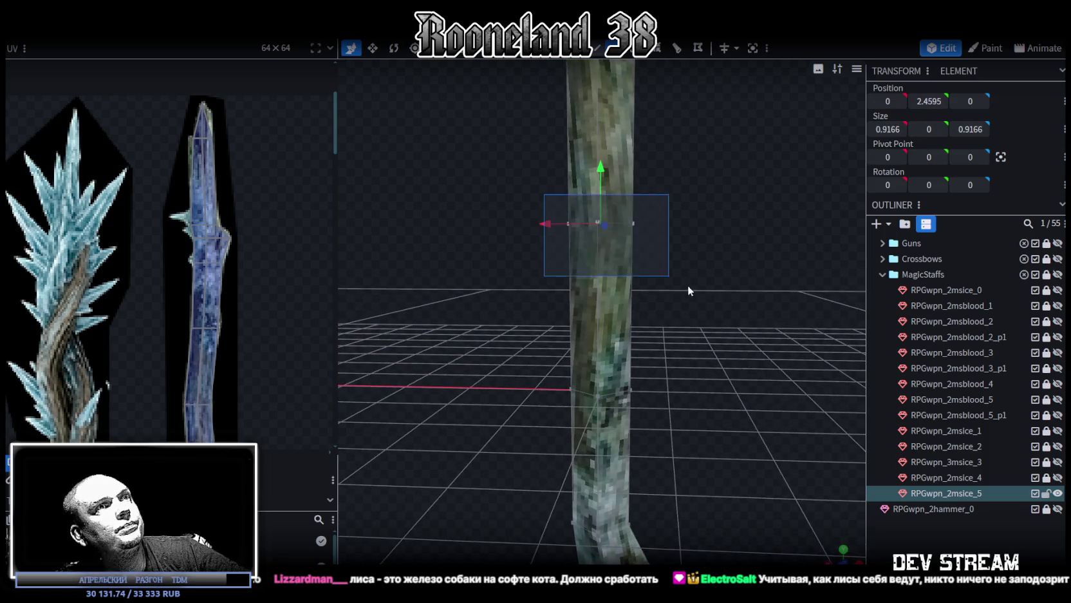
pyautogui.click(602, 396)
pyautogui.moveTo(653, 427); pyautogui.dragTo(672, 345)
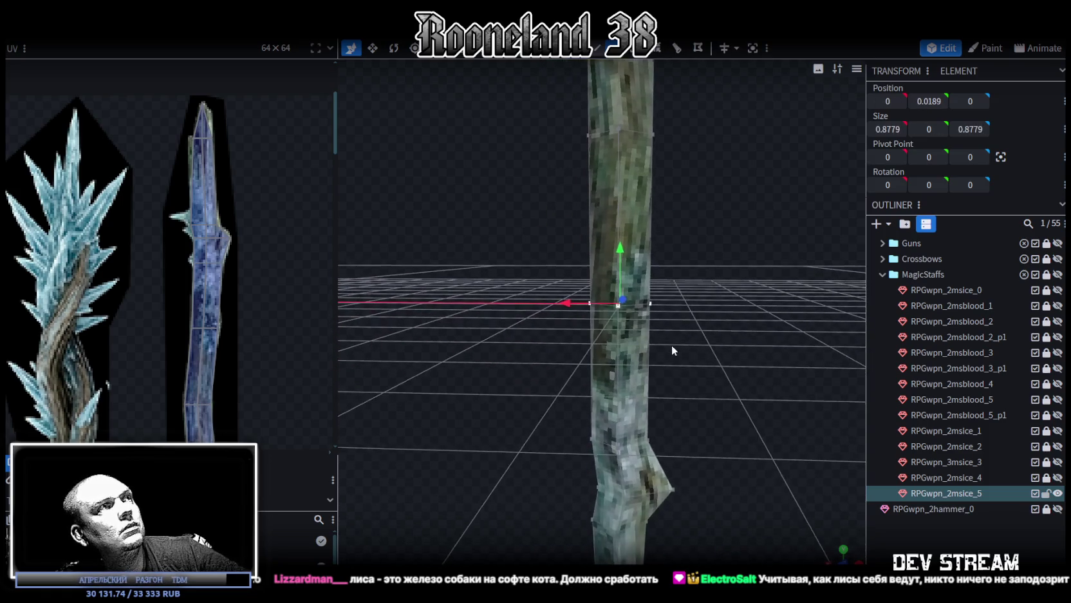
pyautogui.moveTo(671, 345); pyautogui.dragTo(667, 458, button='right')
pyautogui.moveTo(562, 227); pyautogui.dragTo(681, 311)
pyautogui.moveTo(573, 268); pyautogui.dragTo(547, 263)
pyautogui.scroll(-3, 699, 297)
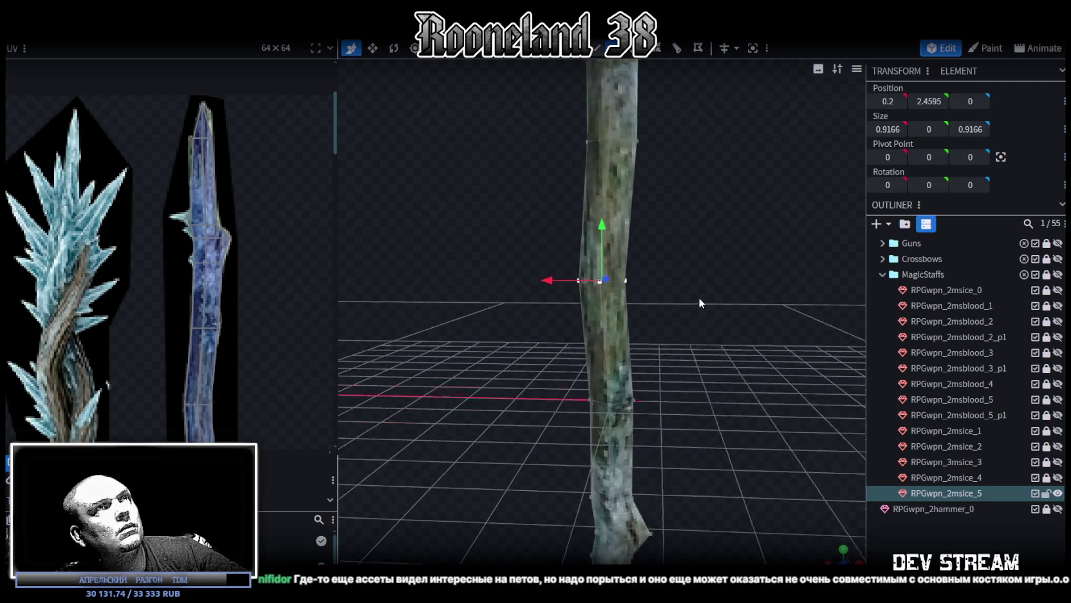
pyautogui.moveTo(699, 297); pyautogui.dragTo(693, 405, button='right')
pyautogui.scroll(-2, 233, 216)
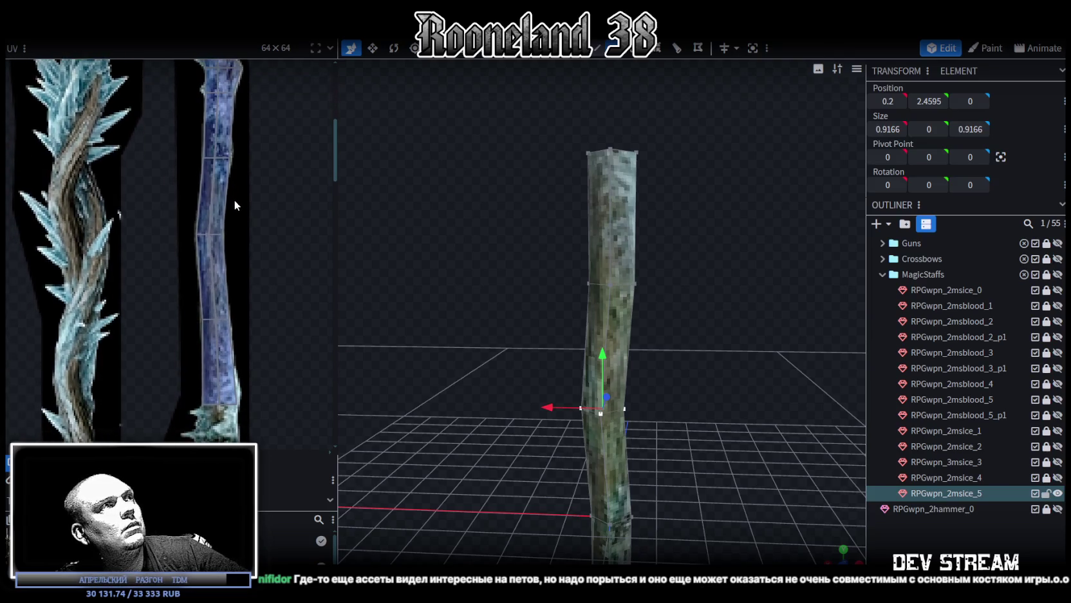
# - Select one top corner vertex and move it to X -0.7015 to narrow the tip
pyautogui.moveTo(569, 258); pyautogui.dragTo(652, 302)
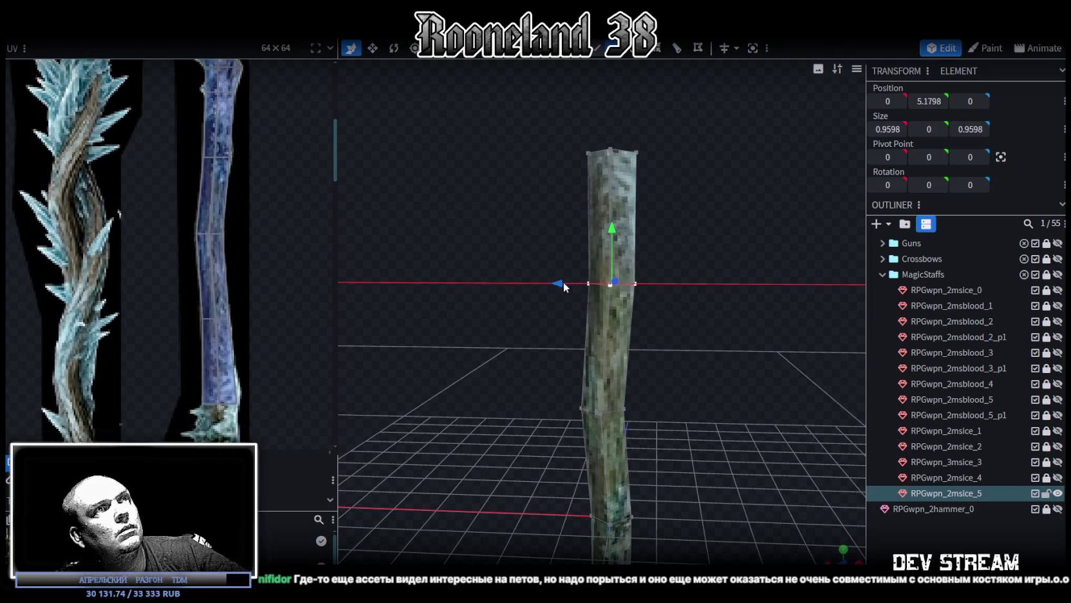
pyautogui.moveTo(565, 119); pyautogui.dragTo(642, 169)
pyautogui.moveTo(659, 129)
pyautogui.mouseDown()
pyautogui.moveTo(604, 166)
pyautogui.moveTo(570, 157)
pyautogui.mouseUp()
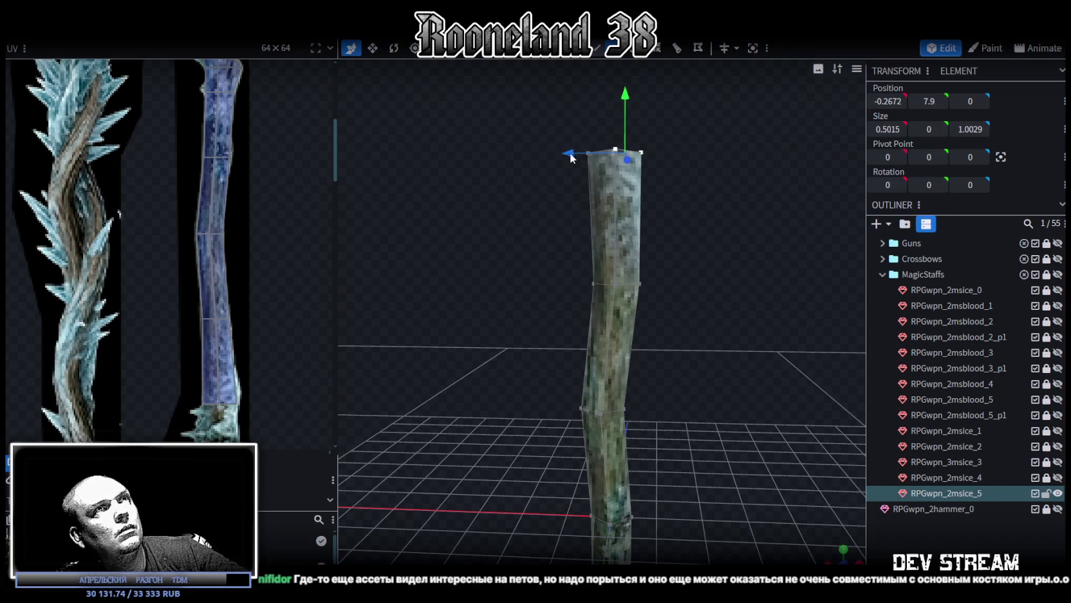
pyautogui.click(641, 155)
pyautogui.moveTo(584, 153); pyautogui.dragTo(593, 154)
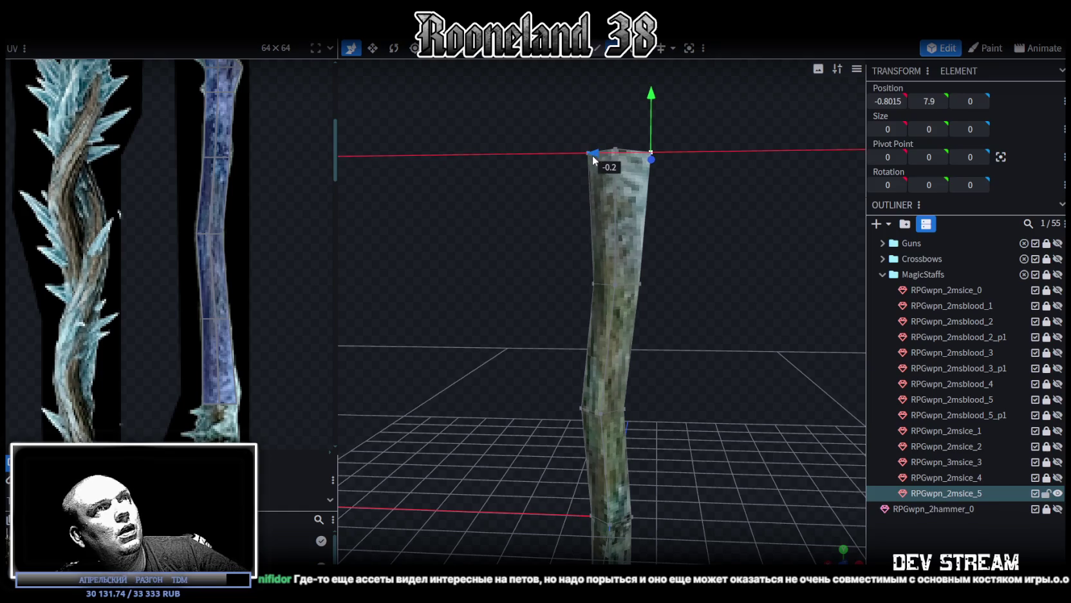
# - Orbit to a level view and box-select the staff's top vertices
pyautogui.moveTo(593, 193); pyautogui.dragTo(251, 401)
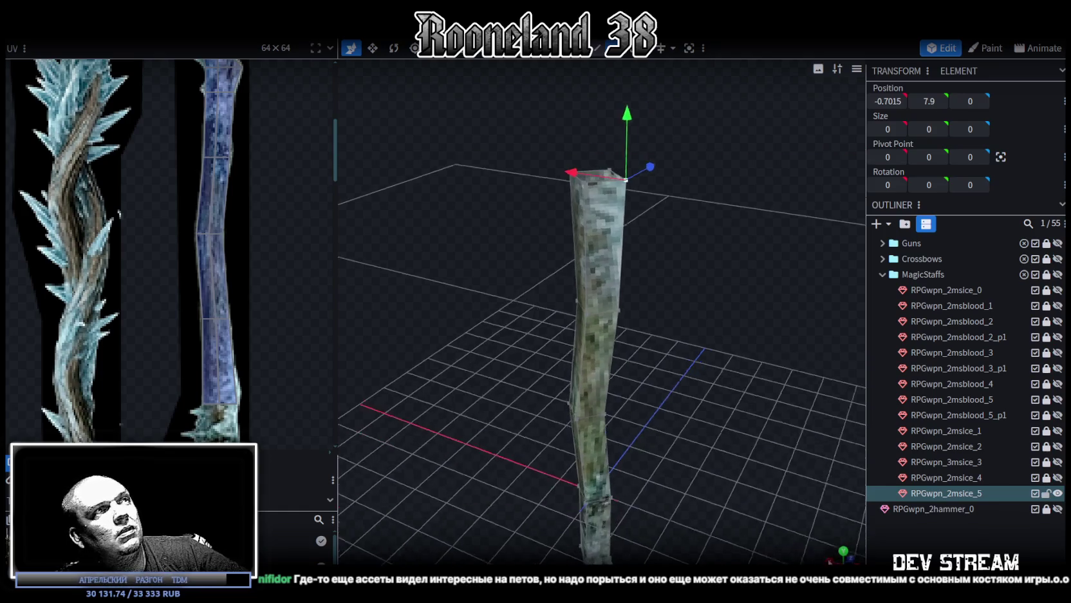
pyautogui.scroll(2, 251, 401)
pyautogui.moveTo(636, 383); pyautogui.dragTo(631, 407)
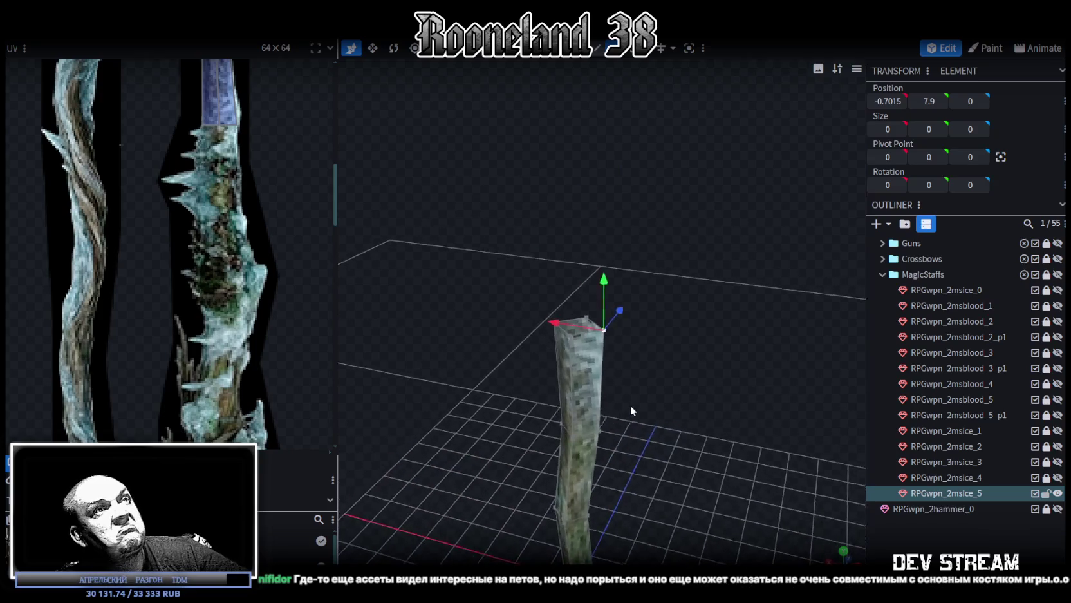
pyautogui.moveTo(712, 365); pyautogui.dragTo(582, 324)
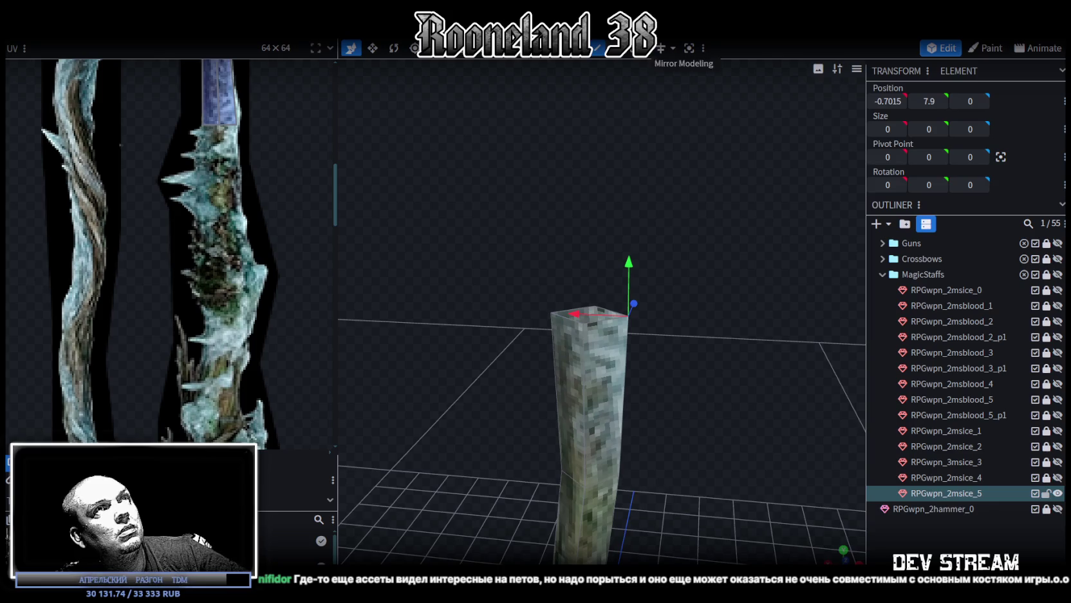
pyautogui.moveTo(479, 210); pyautogui.dragTo(677, 329)
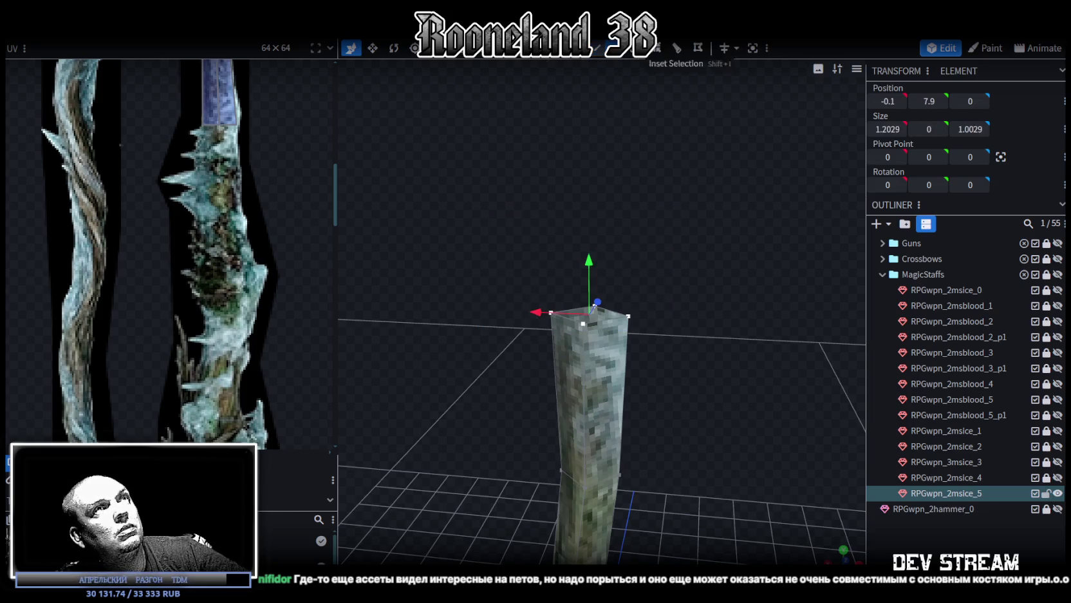
# - Extrude the top vertices and raise the new section until its top sits at Y 10.9
pyautogui.click(652, 58)
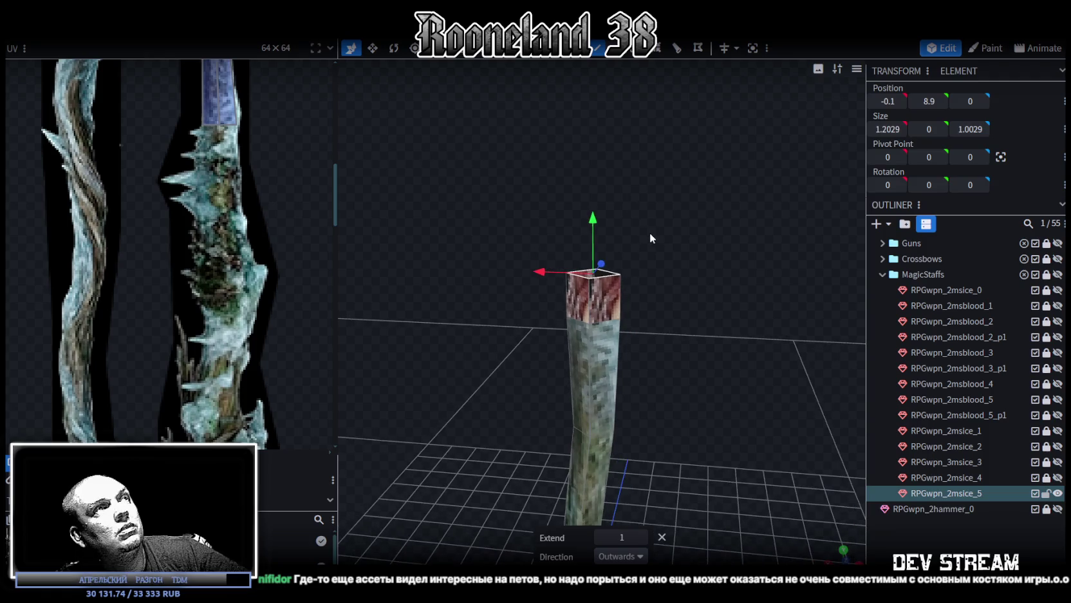
pyautogui.scroll(-3, 172, 254)
pyautogui.scroll(3, 649, 199)
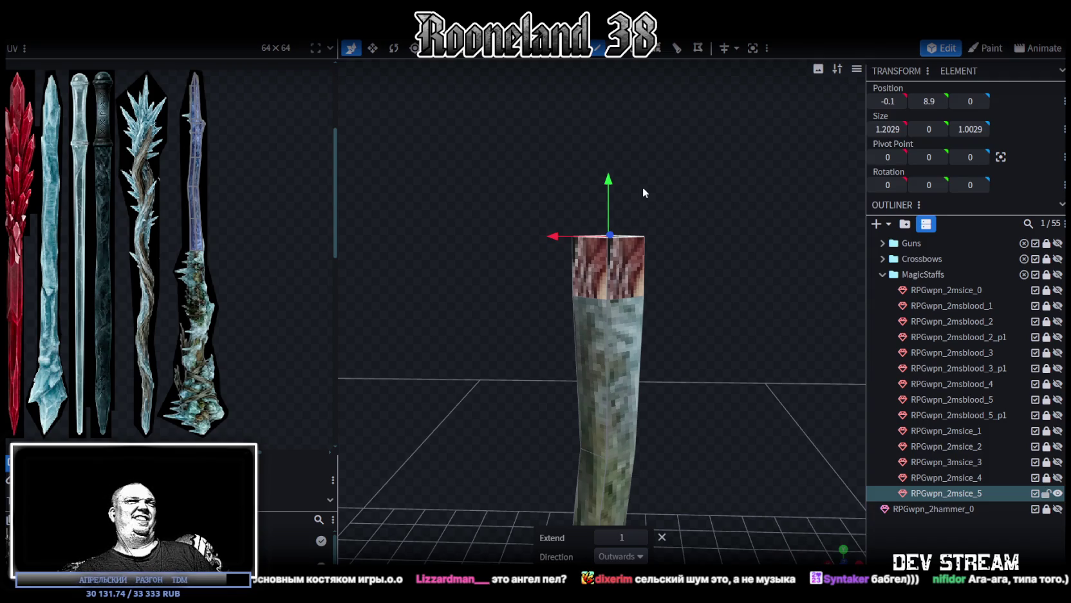
pyautogui.moveTo(418, 211)
pyautogui.mouseDown()
pyautogui.moveTo(496, 197)
pyautogui.moveTo(600, 202)
pyautogui.moveTo(704, 289)
pyautogui.moveTo(666, 222)
pyautogui.mouseUp()
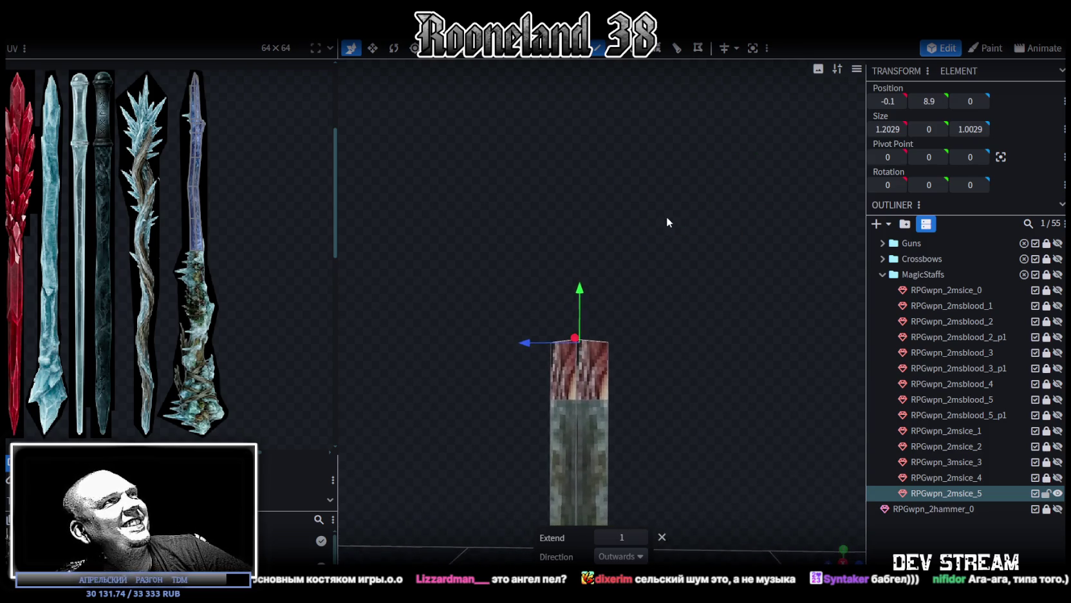
pyautogui.moveTo(577, 291)
pyautogui.mouseDown()
pyautogui.moveTo(589, 197)
pyautogui.moveTo(684, 305)
pyautogui.moveTo(672, 418)
pyautogui.moveTo(667, 354)
pyautogui.moveTo(650, 364)
pyautogui.moveTo(700, 318)
pyautogui.moveTo(611, 381)
pyautogui.moveTo(627, 384)
pyautogui.moveTo(563, 366)
pyautogui.mouseUp()
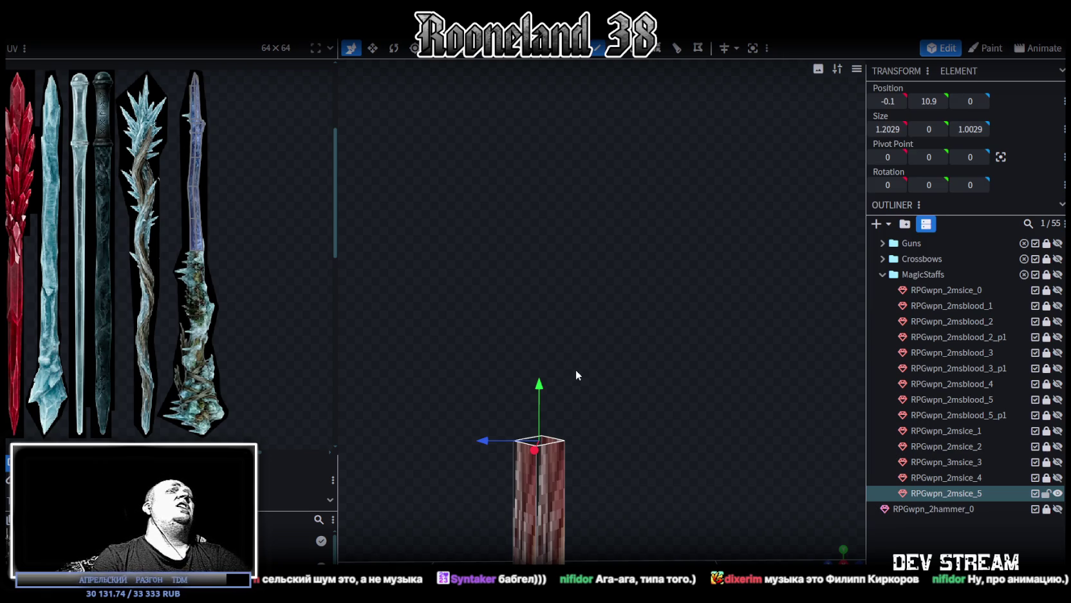
pyautogui.moveTo(702, 434)
pyautogui.mouseDown()
pyautogui.moveTo(605, 370)
pyautogui.moveTo(651, 382)
pyautogui.moveTo(648, 343)
pyautogui.moveTo(635, 370)
pyautogui.moveTo(616, 359)
pyautogui.moveTo(634, 358)
pyautogui.moveTo(584, 378)
pyautogui.moveTo(622, 364)
pyautogui.moveTo(617, 346)
pyautogui.moveTo(677, 331)
pyautogui.moveTo(676, 386)
pyautogui.moveTo(701, 335)
pyautogui.moveTo(690, 345)
pyautogui.moveTo(704, 366)
pyautogui.moveTo(693, 328)
pyautogui.moveTo(686, 341)
pyautogui.moveTo(703, 339)
pyautogui.mouseUp()
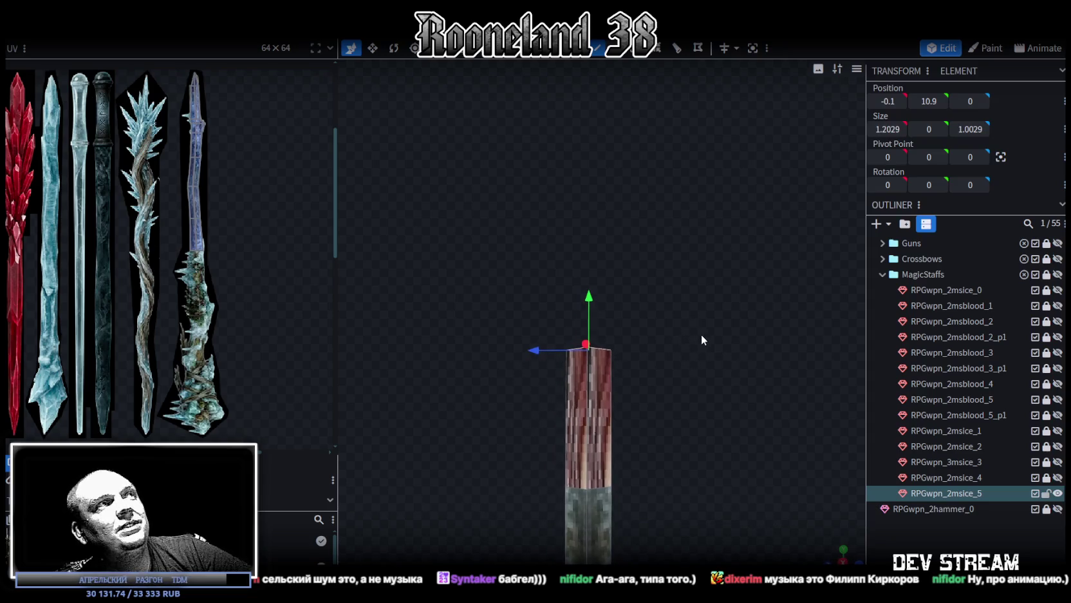
pyautogui.moveTo(624, 307)
pyautogui.mouseDown()
pyautogui.moveTo(650, 322)
pyautogui.moveTo(639, 324)
pyautogui.moveTo(653, 280)
pyautogui.moveTo(676, 354)
pyautogui.moveTo(666, 372)
pyautogui.moveTo(691, 408)
pyautogui.mouseUp()
# - Resize the staff's top face to widen its depth to Size Z 1.8029
pyautogui.press('v')
pyautogui.moveTo(648, 338)
pyautogui.mouseDown()
pyautogui.moveTo(666, 338)
pyautogui.moveTo(694, 293)
pyautogui.mouseUp()
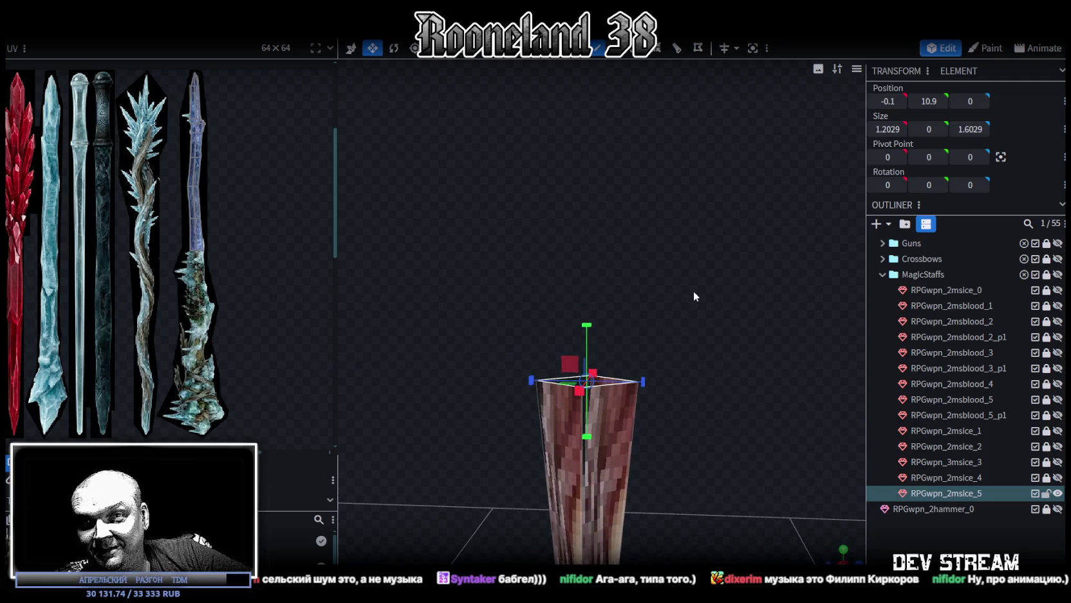
pyautogui.moveTo(694, 292)
pyautogui.mouseDown()
pyautogui.moveTo(578, 281)
pyautogui.moveTo(656, 284)
pyautogui.moveTo(600, 282)
pyautogui.moveTo(578, 313)
pyautogui.moveTo(625, 351)
pyautogui.moveTo(708, 317)
pyautogui.moveTo(762, 322)
pyautogui.moveTo(720, 318)
pyautogui.mouseUp()
pyautogui.moveTo(497, 258); pyautogui.dragTo(561, 250)
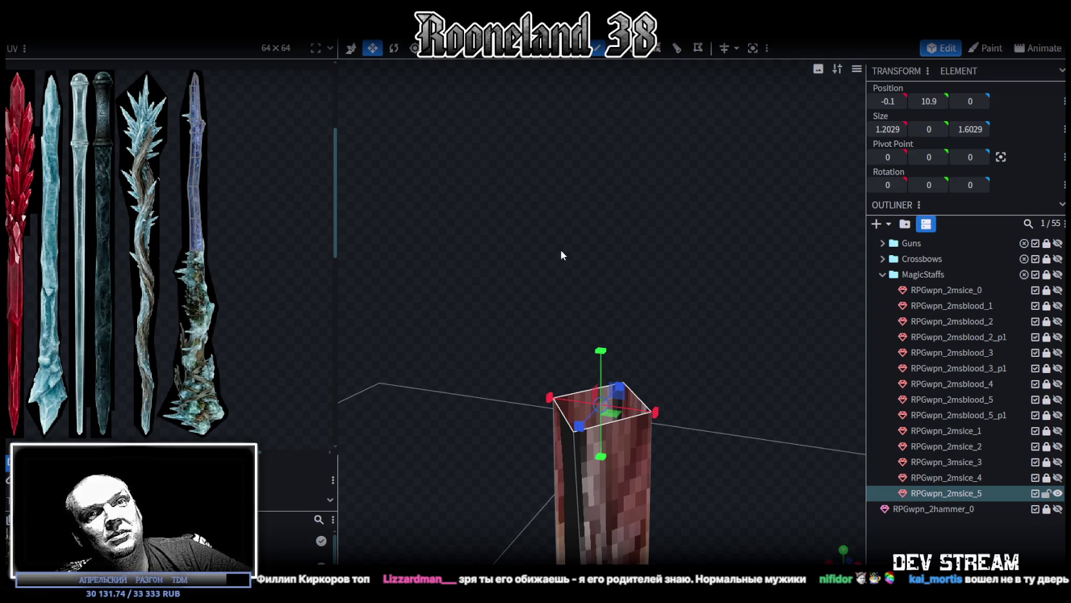
pyautogui.moveTo(561, 252)
pyautogui.mouseDown()
pyautogui.moveTo(471, 244)
pyautogui.moveTo(596, 280)
pyautogui.moveTo(546, 261)
pyautogui.mouseUp()
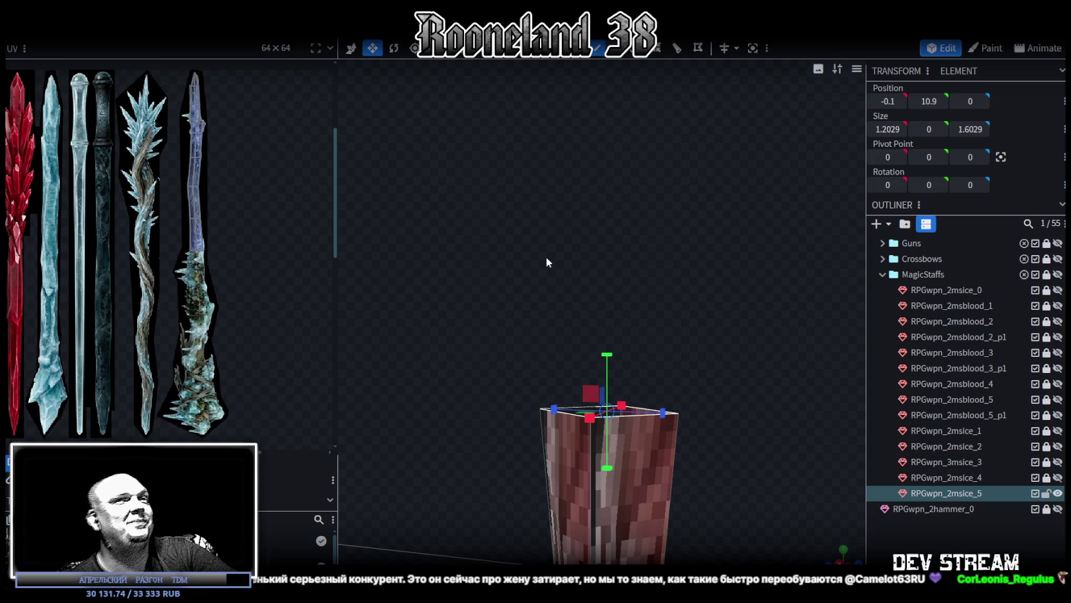
pyautogui.moveTo(448, 254)
pyautogui.mouseDown()
pyautogui.moveTo(512, 205)
pyautogui.moveTo(512, 226)
pyautogui.mouseUp()
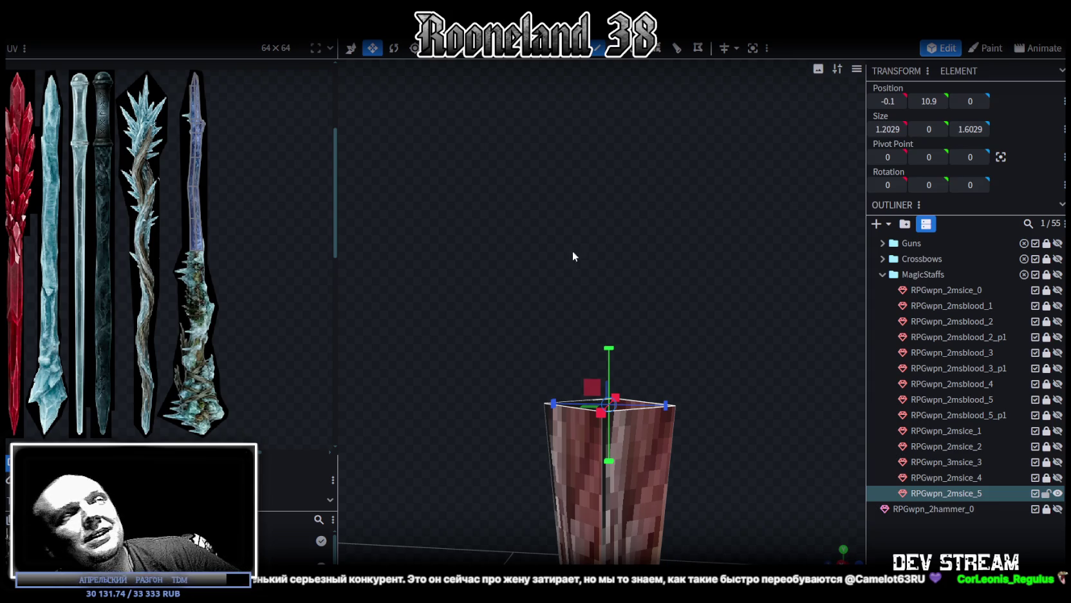
# - Extrude another section, raise it to Y 13.9 and flare it slightly wider in depth
pyautogui.click(636, 47)
pyautogui.moveTo(666, 251); pyautogui.dragTo(670, 257)
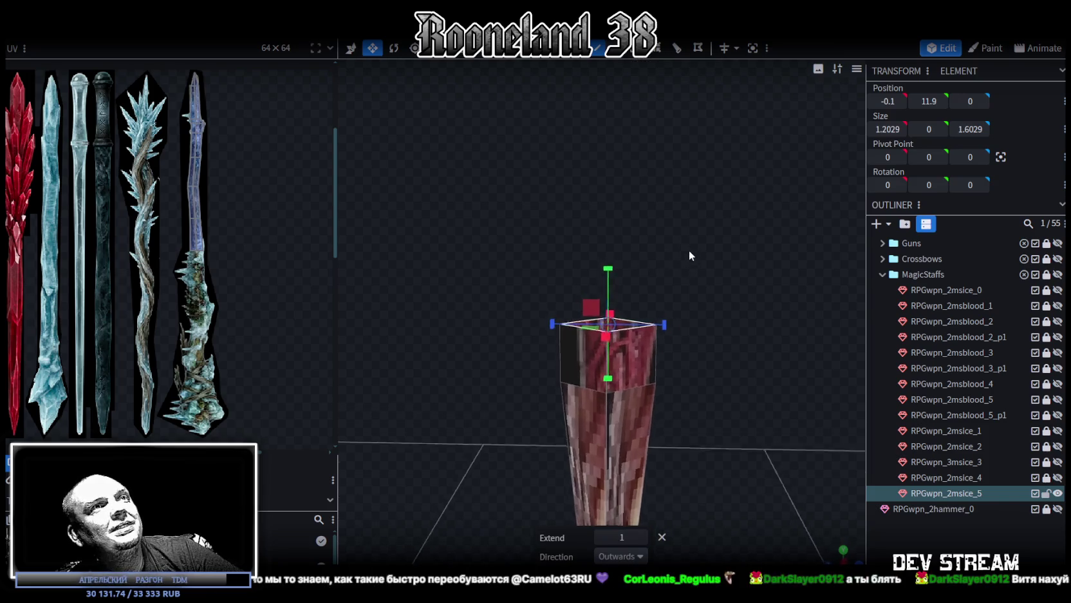
pyautogui.press('v')
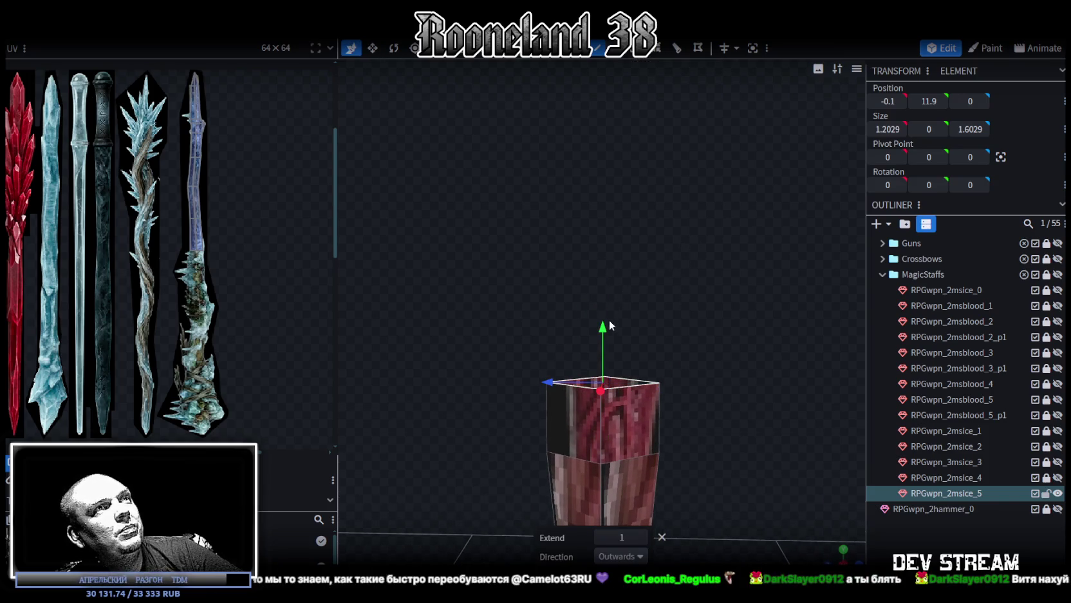
pyautogui.moveTo(603, 325); pyautogui.dragTo(609, 188)
pyautogui.moveTo(743, 298); pyautogui.dragTo(674, 248, button='right')
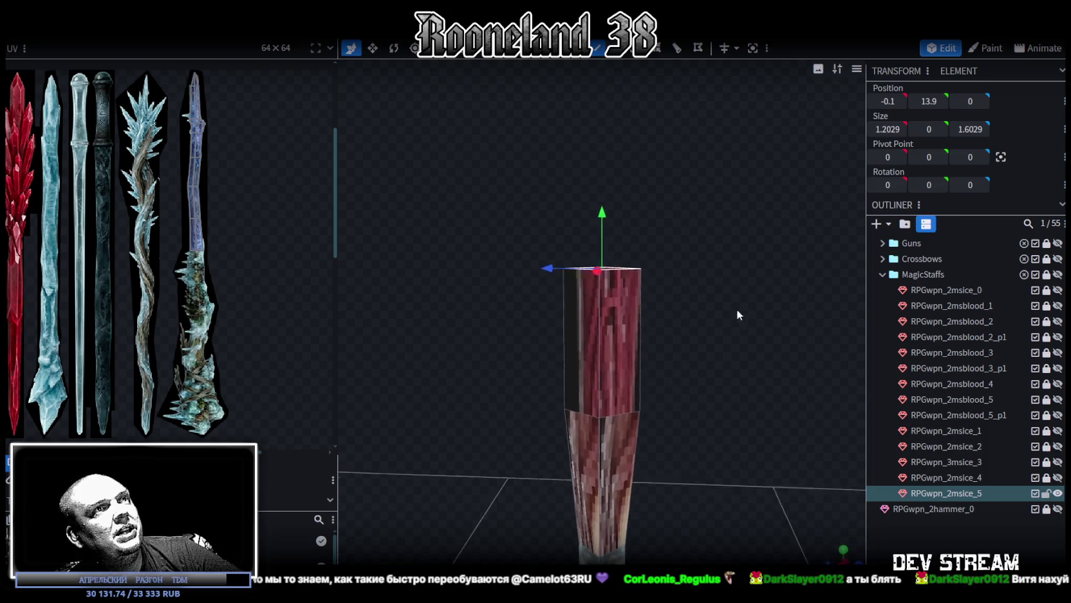
pyautogui.moveTo(674, 248)
pyautogui.mouseDown()
pyautogui.moveTo(717, 415)
pyautogui.moveTo(653, 306)
pyautogui.mouseUp()
pyautogui.press('s')
pyautogui.moveTo(725, 393)
pyautogui.mouseDown()
pyautogui.moveTo(703, 333)
pyautogui.moveTo(725, 376)
pyautogui.moveTo(718, 351)
pyautogui.moveTo(714, 442)
pyautogui.moveTo(681, 366)
pyautogui.moveTo(696, 378)
pyautogui.moveTo(692, 368)
pyautogui.moveTo(674, 356)
pyautogui.moveTo(691, 370)
pyautogui.moveTo(681, 382)
pyautogui.moveTo(678, 366)
pyautogui.moveTo(683, 430)
pyautogui.moveTo(703, 345)
pyautogui.mouseUp()
# - Extrude the top and raise it in stages (21.9, 27.9, up to 32.9), then extrude once more
pyautogui.click(636, 47)
pyautogui.scroll(-3, 673, 219)
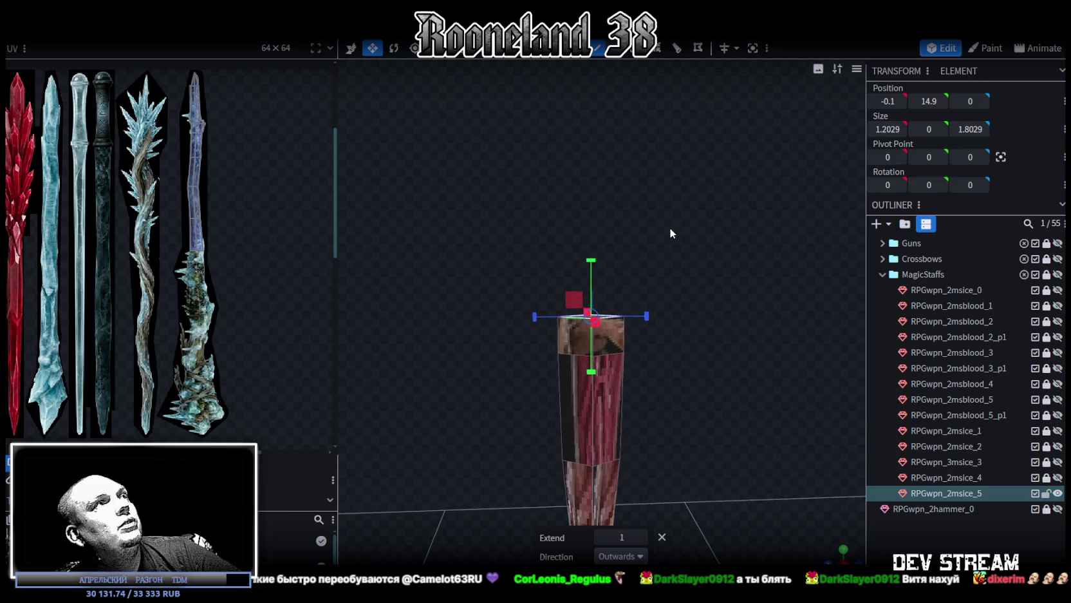
pyautogui.press('v')
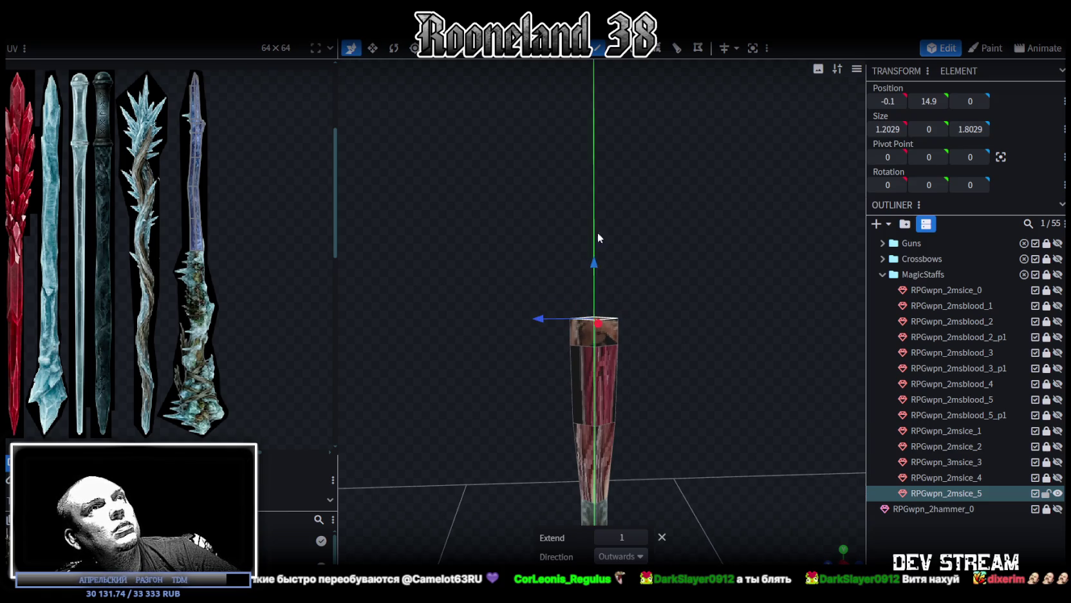
pyautogui.moveTo(603, 258); pyautogui.dragTo(603, 64)
pyautogui.moveTo(619, 331); pyautogui.dragTo(622, 480, button='right')
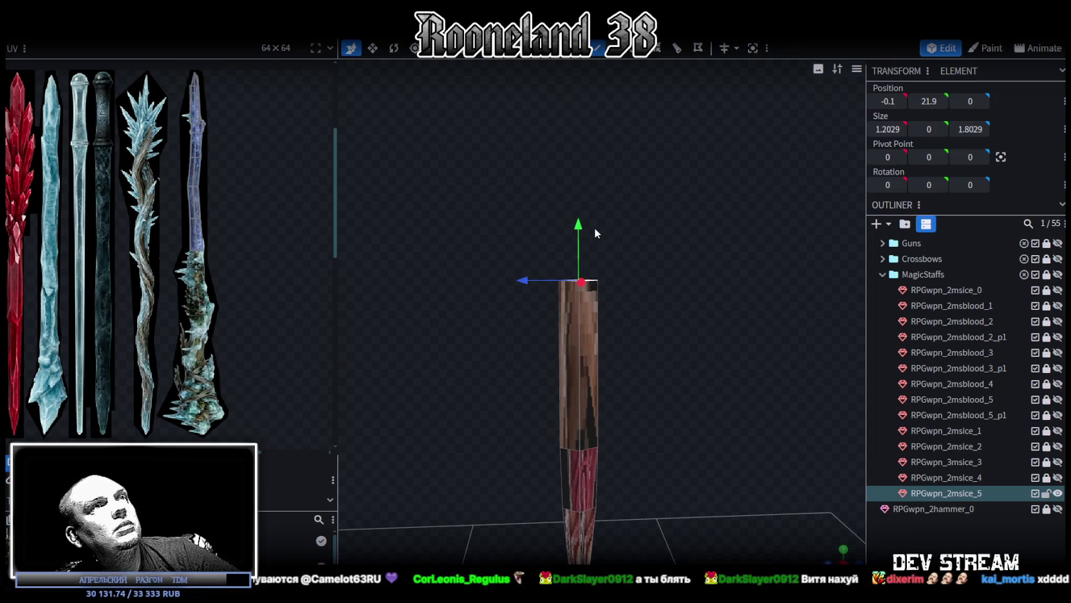
pyautogui.moveTo(578, 226); pyautogui.dragTo(572, 89)
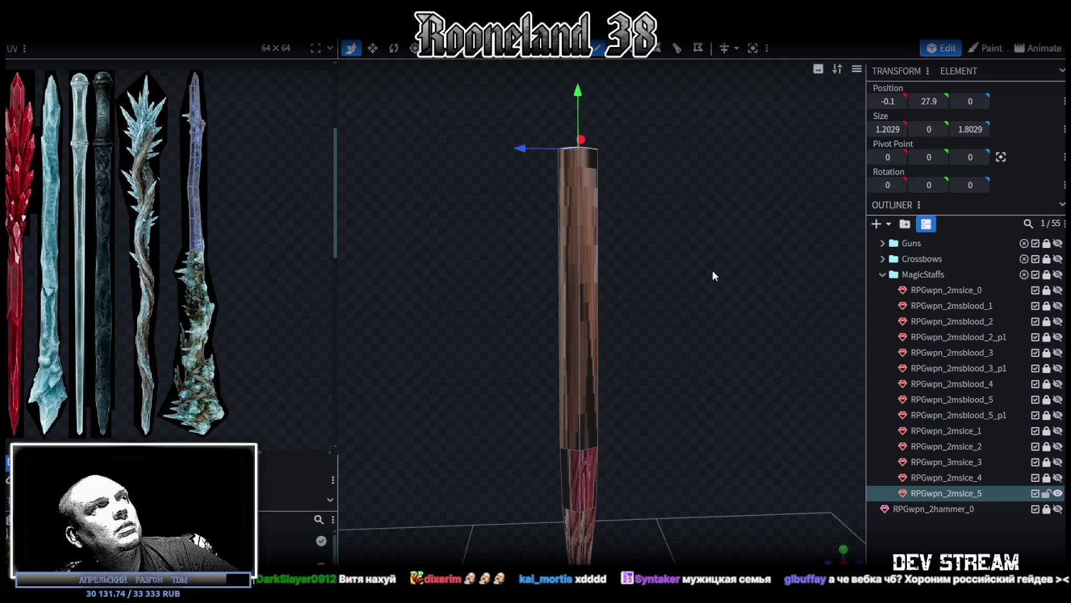
pyautogui.moveTo(712, 270); pyautogui.dragTo(706, 345, button='right')
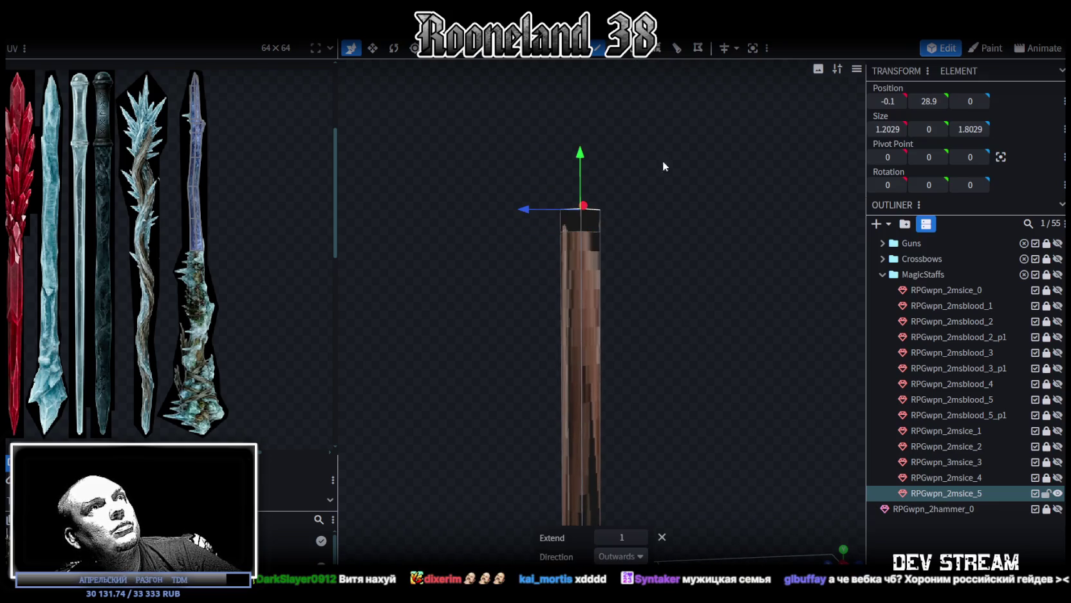
pyautogui.moveTo(581, 180); pyautogui.dragTo(580, 140)
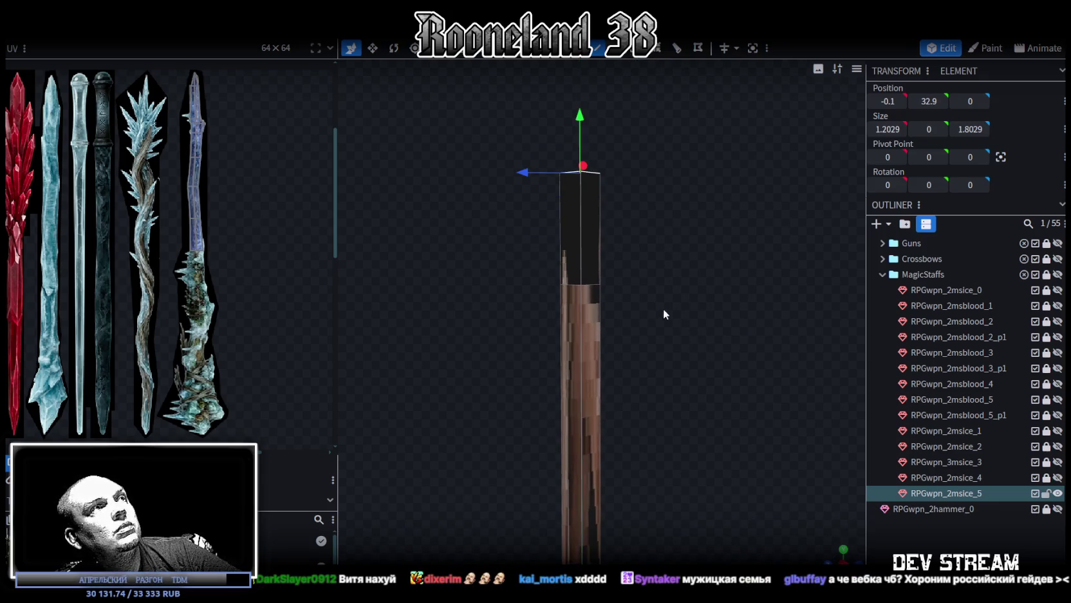
pyautogui.moveTo(666, 322)
pyautogui.mouseDown()
pyautogui.moveTo(673, 384)
pyautogui.moveTo(626, 97)
pyautogui.moveTo(651, 241)
pyautogui.mouseUp()
pyautogui.click(618, 47)
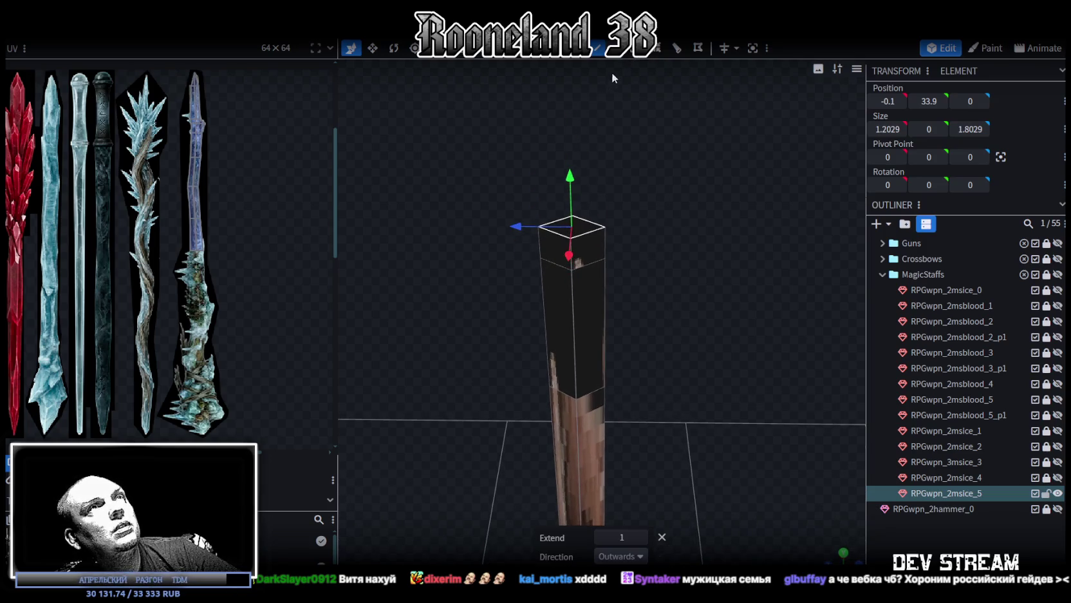
# - Merge the top vertices with Merge All in Center, then view and select the staff's upper part
pyautogui.rightClick(600, 222)
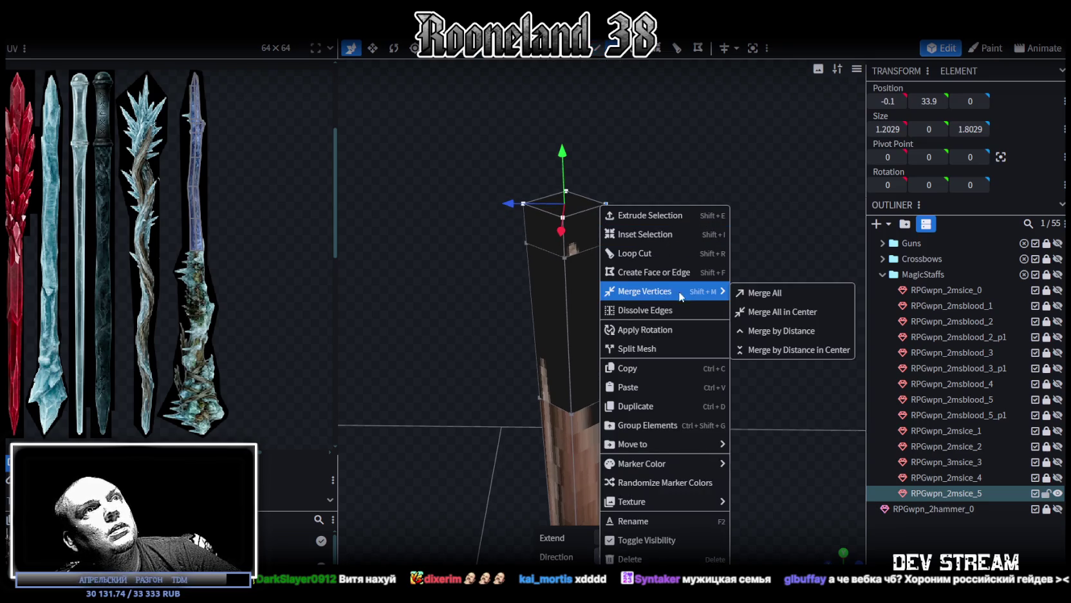
pyautogui.click(770, 311)
pyautogui.moveTo(661, 325)
pyautogui.mouseDown()
pyautogui.moveTo(642, 282)
pyautogui.moveTo(561, 305)
pyautogui.moveTo(590, 260)
pyautogui.moveTo(398, 358)
pyautogui.moveTo(424, 329)
pyautogui.moveTo(619, 337)
pyautogui.moveTo(610, 337)
pyautogui.moveTo(704, 354)
pyautogui.mouseUp()
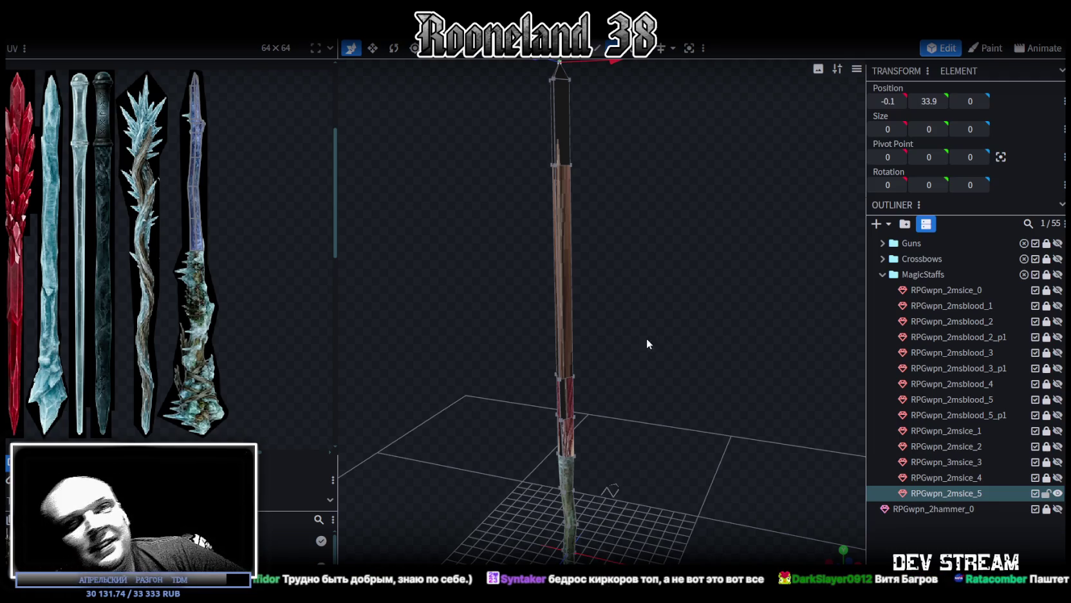
pyautogui.moveTo(646, 338)
pyautogui.mouseDown()
pyautogui.moveTo(581, 390)
pyautogui.moveTo(715, 338)
pyautogui.moveTo(638, 320)
pyautogui.moveTo(781, 341)
pyautogui.moveTo(692, 349)
pyautogui.moveTo(676, 306)
pyautogui.moveTo(646, 293)
pyautogui.moveTo(656, 314)
pyautogui.moveTo(661, 306)
pyautogui.mouseUp()
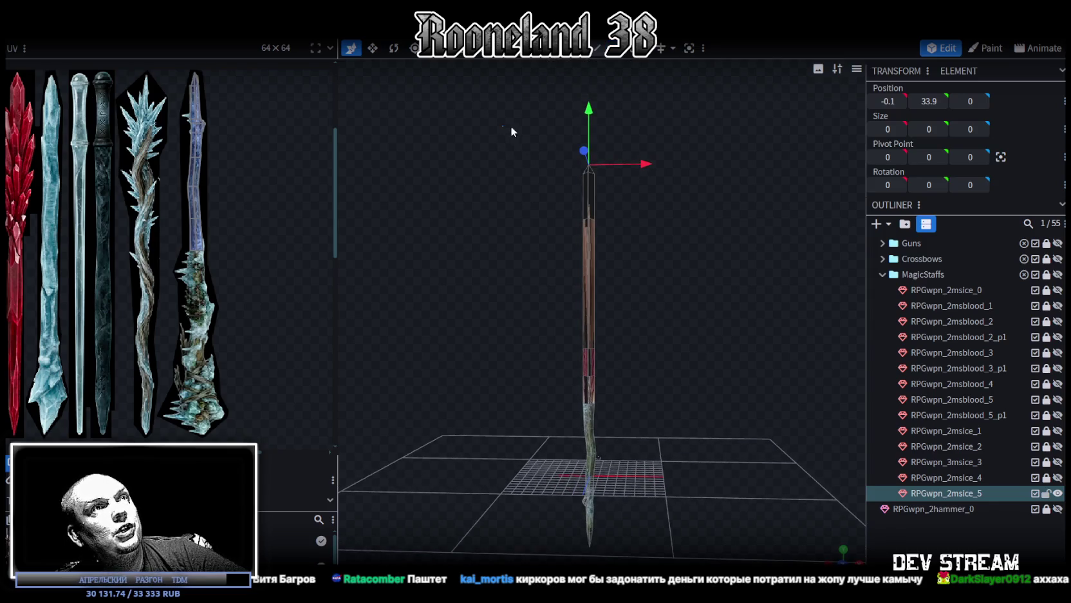
pyautogui.moveTo(507, 130); pyautogui.dragTo(679, 403)
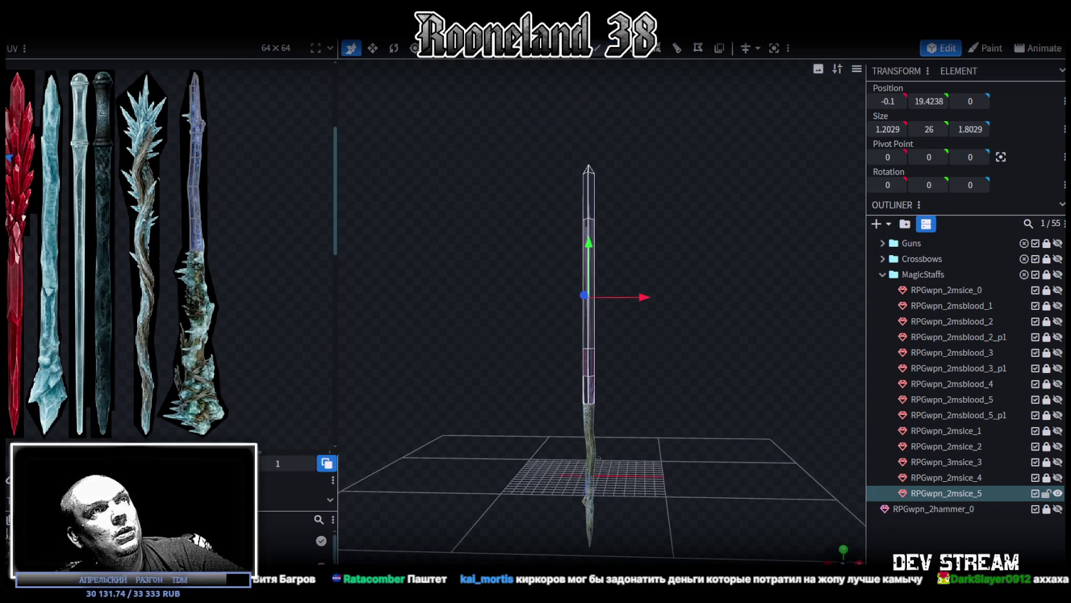
# - Switch to a front view and drag the shaft's UVs onto the blue ice staff texture
pyautogui.click(843, 551)
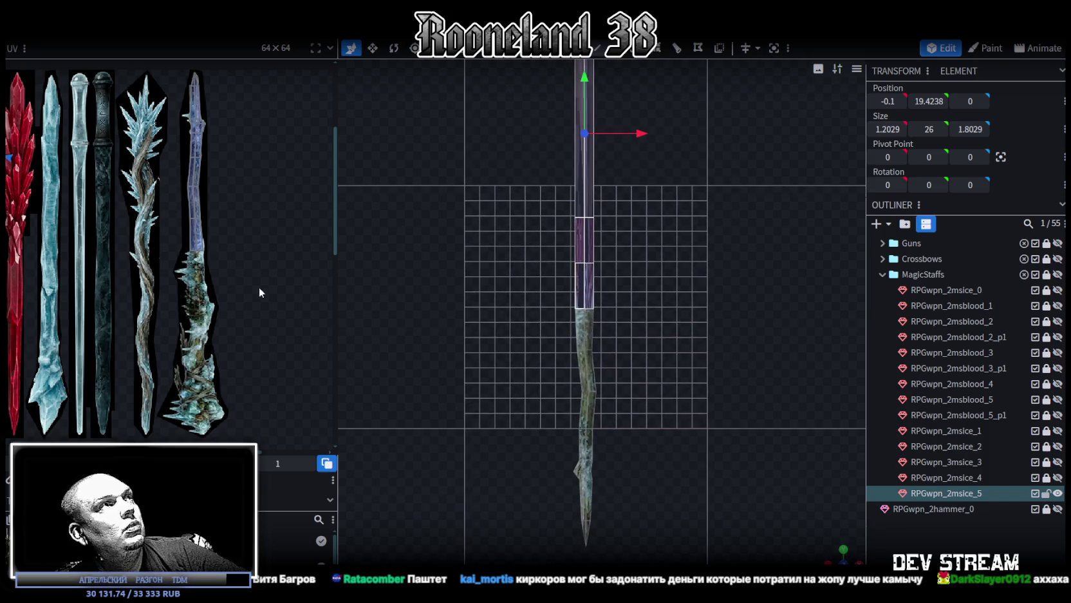
pyautogui.moveTo(667, 434); pyautogui.dragTo(677, 371, button='right')
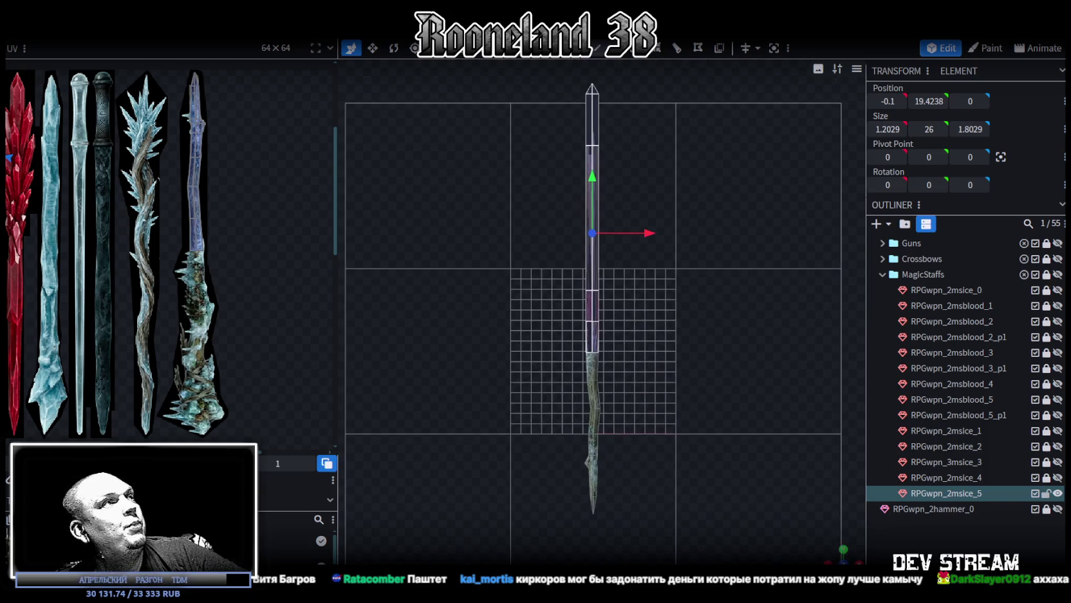
pyautogui.scroll(-3, 213, 287)
pyautogui.scroll(1, 217, 249)
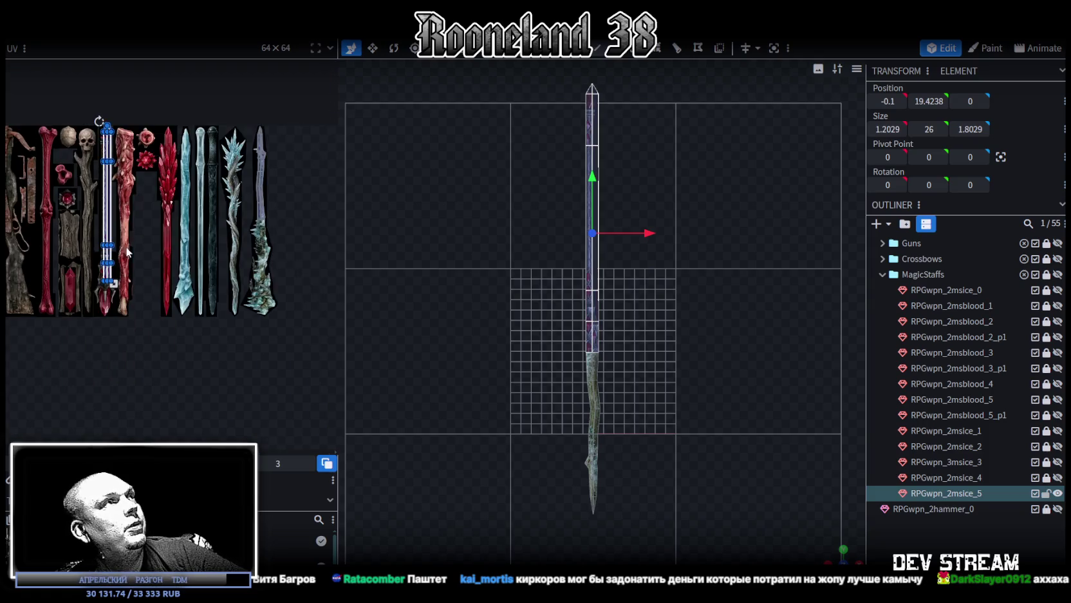
pyautogui.moveTo(114, 207)
pyautogui.mouseDown()
pyautogui.moveTo(166, 236)
pyautogui.moveTo(250, 333)
pyautogui.mouseUp()
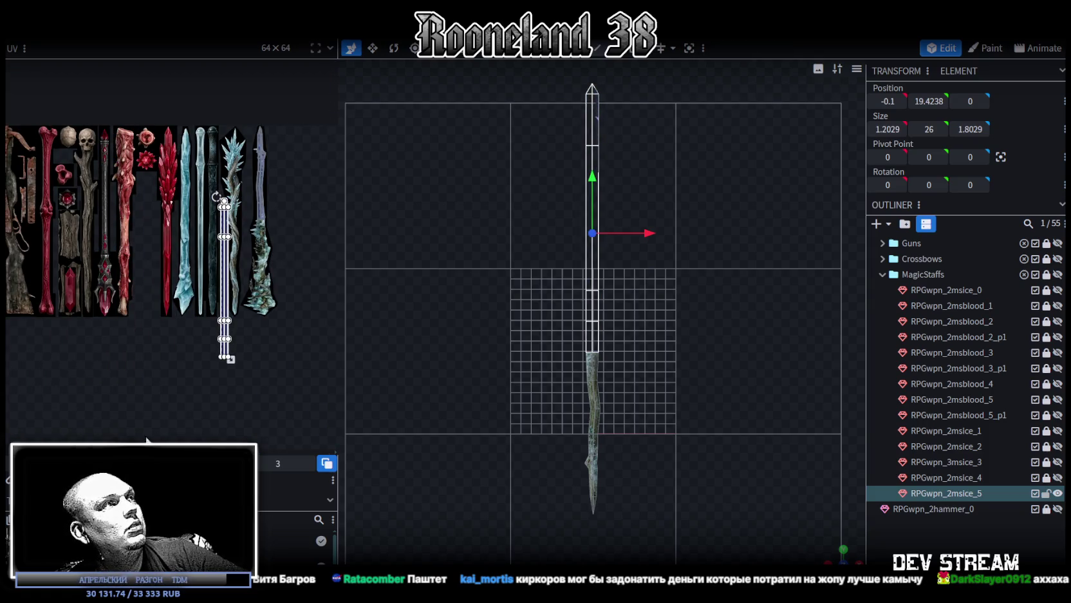
pyautogui.scroll(4, 219, 218)
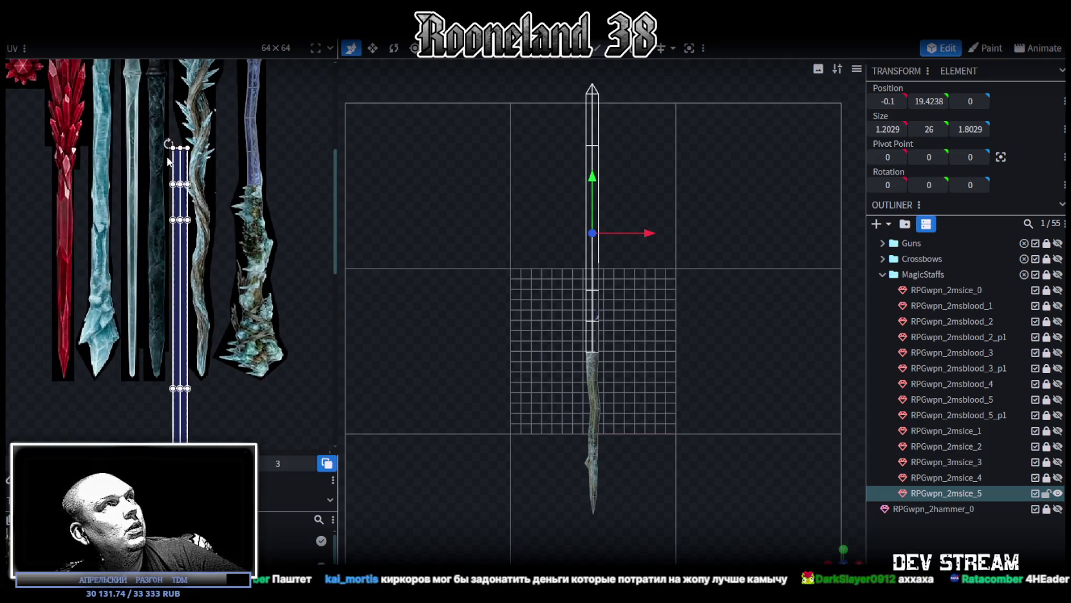
pyautogui.click(181, 168)
pyautogui.moveTo(181, 169); pyautogui.dragTo(255, 196)
# - Nudge the UV box right, then shorten and narrow it to fit the ice shaft
pyautogui.scroll(4, 226, 219)
pyautogui.scroll(3, 222, 222)
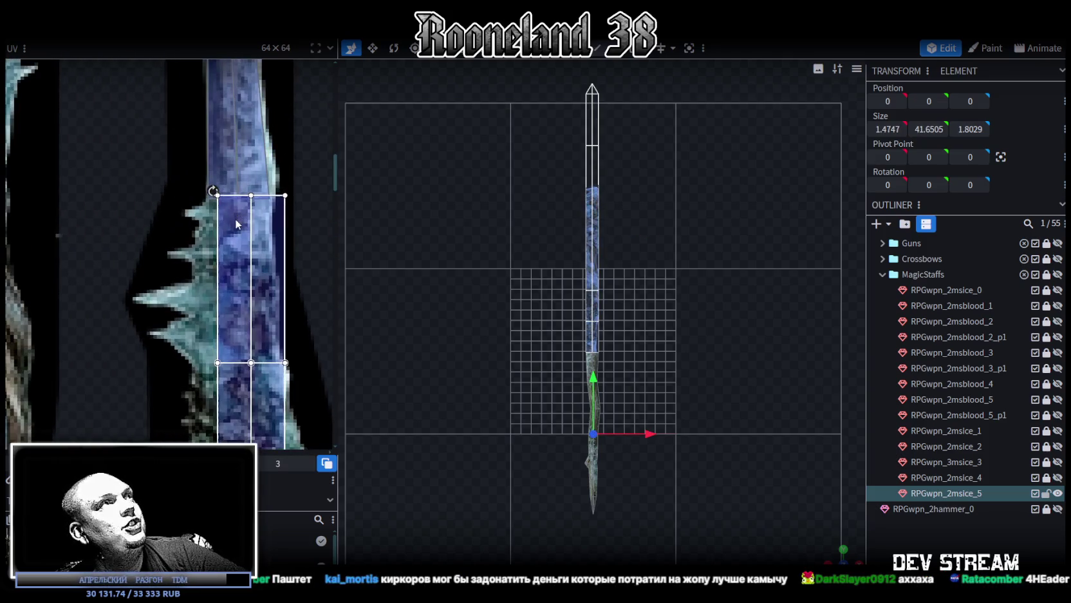
pyautogui.scroll(3, 222, 223)
pyautogui.moveTo(213, 228); pyautogui.dragTo(217, 231)
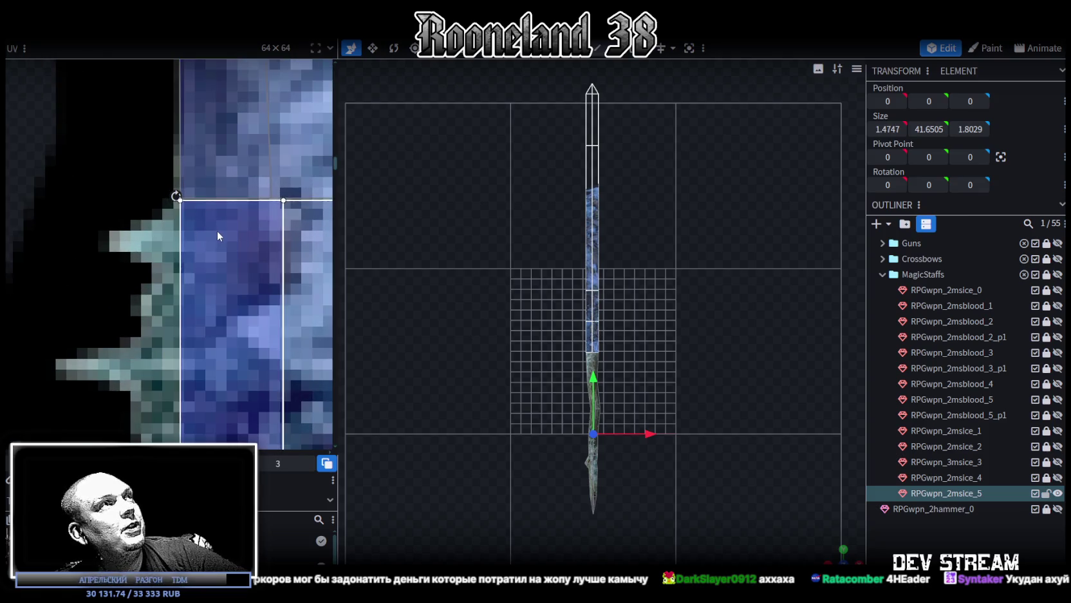
pyautogui.scroll(-2, 217, 230)
pyautogui.scroll(-2, 243, 278)
pyautogui.scroll(-2, 248, 315)
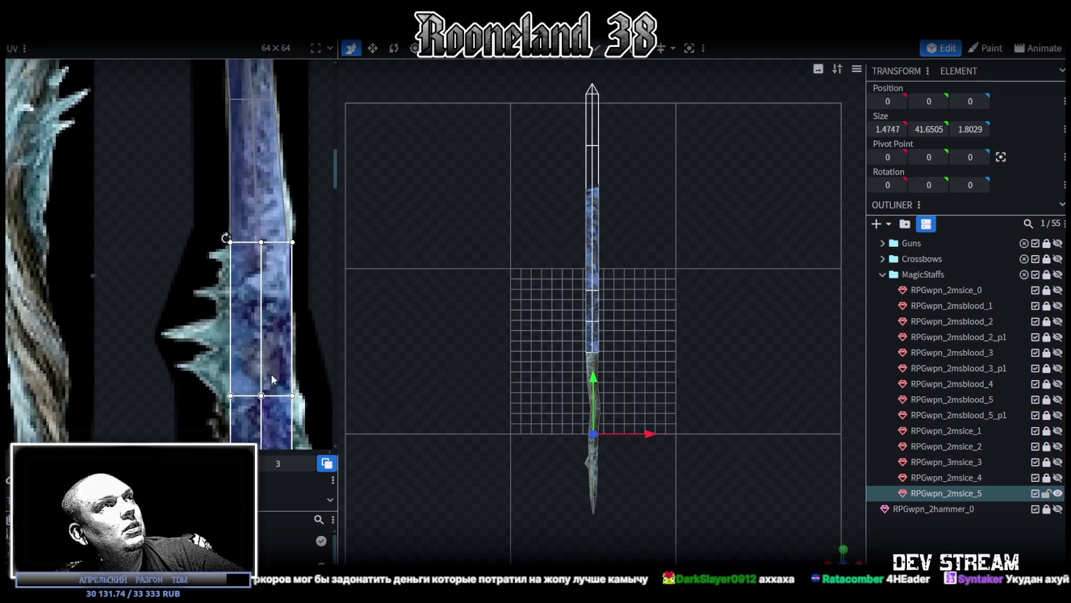
pyautogui.scroll(-2, 251, 348)
pyautogui.scroll(-1, 252, 348)
pyautogui.scroll(-3, 255, 216)
pyautogui.scroll(3, 251, 281)
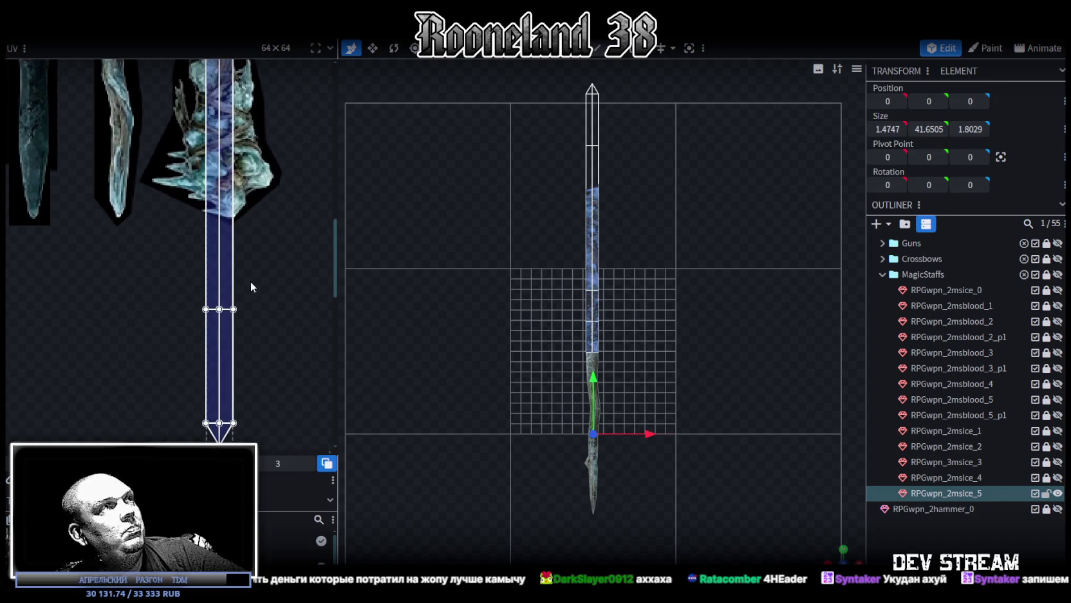
pyautogui.scroll(2, 257, 281)
pyautogui.moveTo(218, 339); pyautogui.dragTo(250, 252)
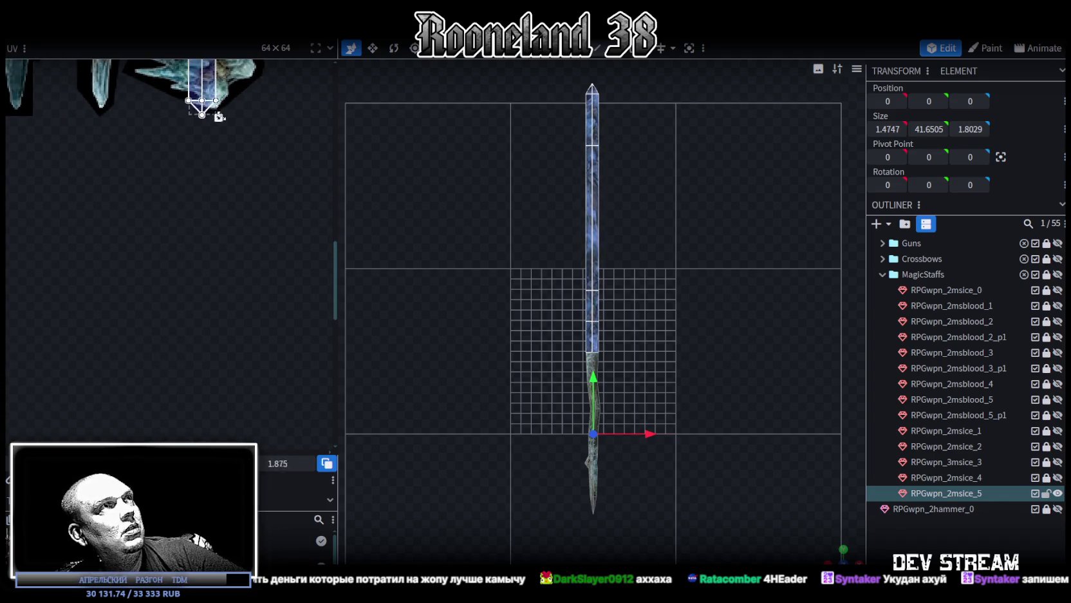
pyautogui.scroll(2, 291, 227)
pyautogui.scroll(2, 291, 227)
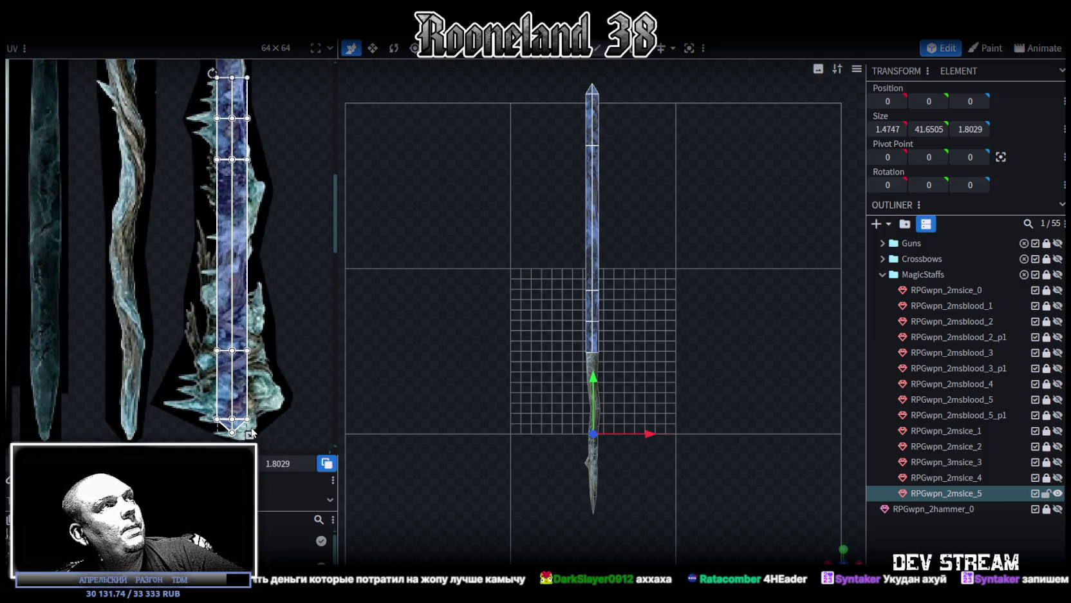
pyautogui.moveTo(250, 434); pyautogui.dragTo(243, 434)
# - Zoom the UV editor and select the left face of the lower UV section
pyautogui.scroll(2, 224, 442)
pyautogui.scroll(1, 314, 408)
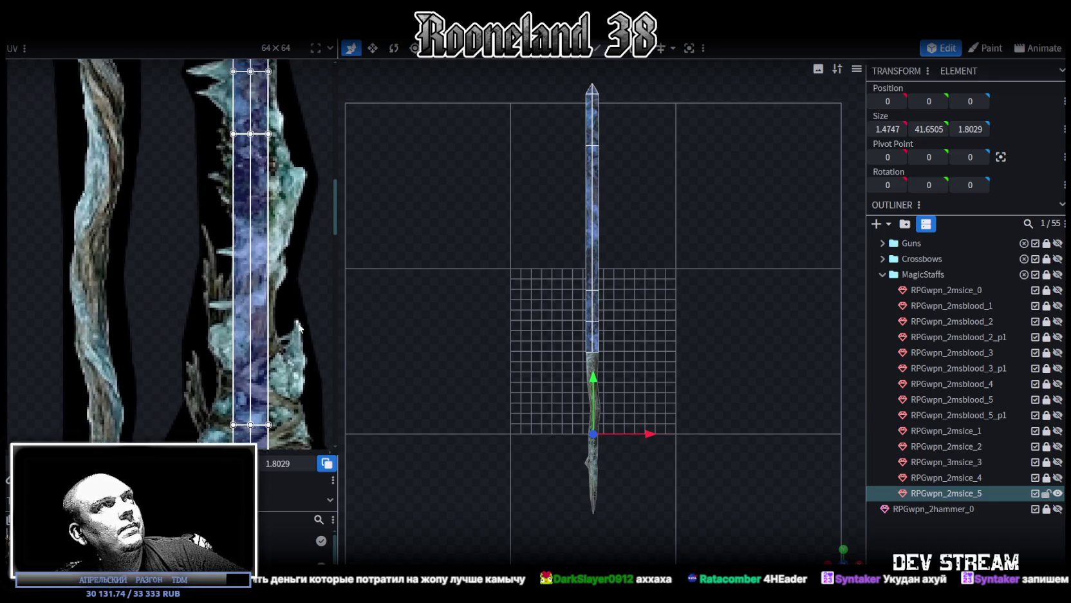
pyautogui.scroll(2, 287, 203)
pyautogui.scroll(1, 286, 198)
pyautogui.scroll(2, 579, 345)
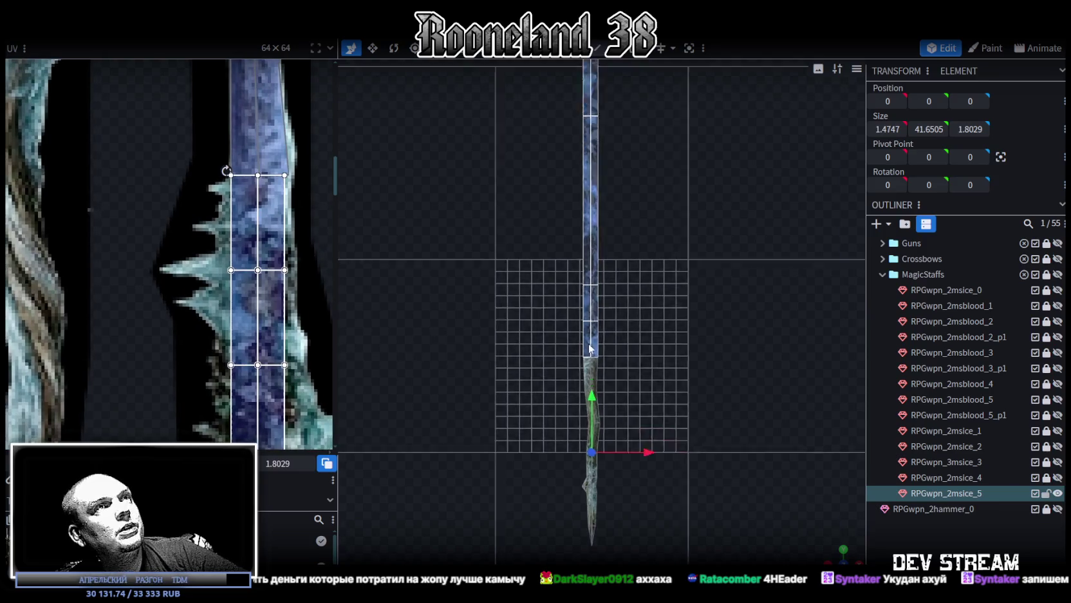
pyautogui.scroll(-1, 633, 265)
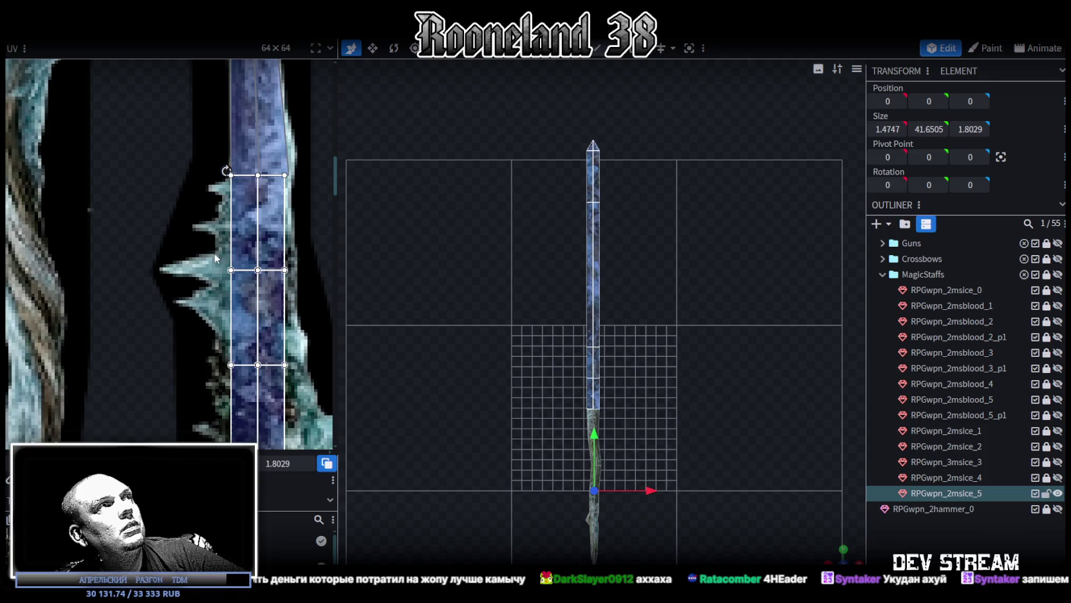
pyautogui.click(233, 273)
# - Pull the left middle UV vertex outward, then select the face's top-left UV vertices
pyautogui.moveTo(230, 270); pyautogui.dragTo(219, 270)
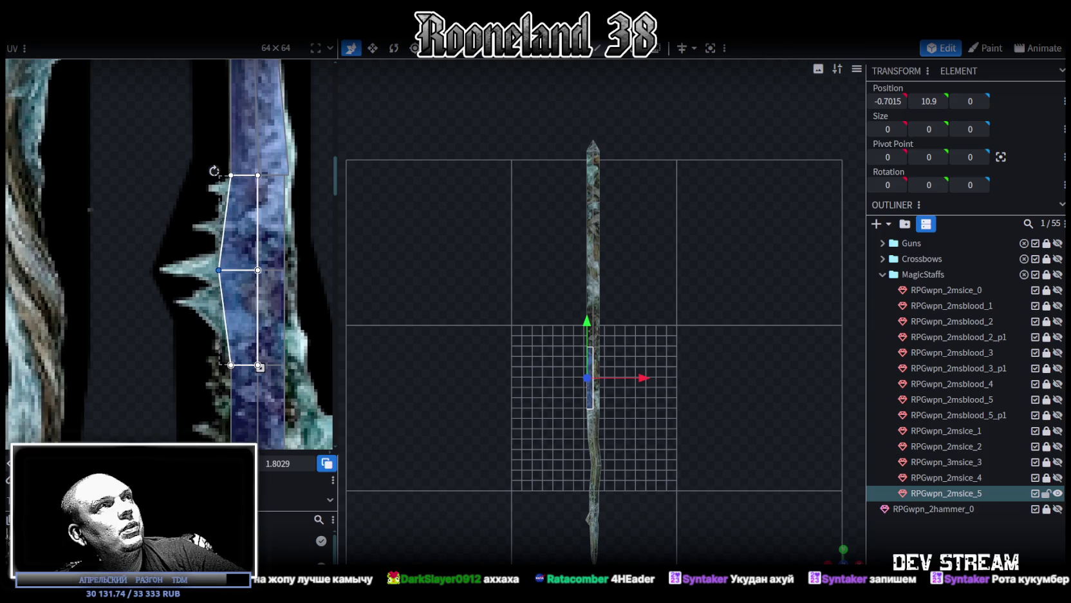
pyautogui.scroll(3, 296, 212)
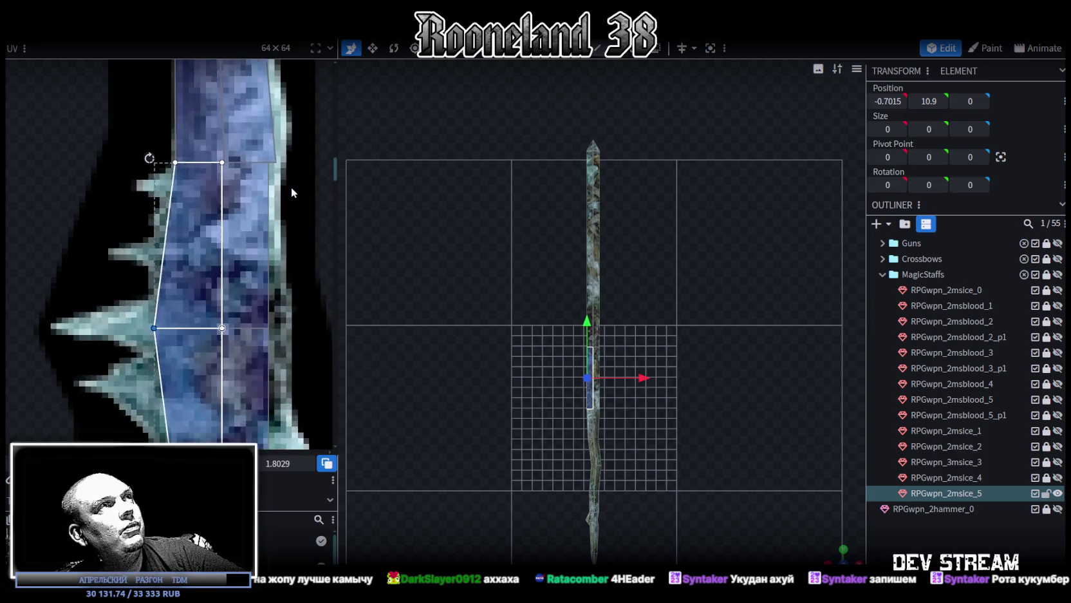
pyautogui.scroll(2, 273, 181)
pyautogui.click(206, 213)
pyautogui.click(243, 151)
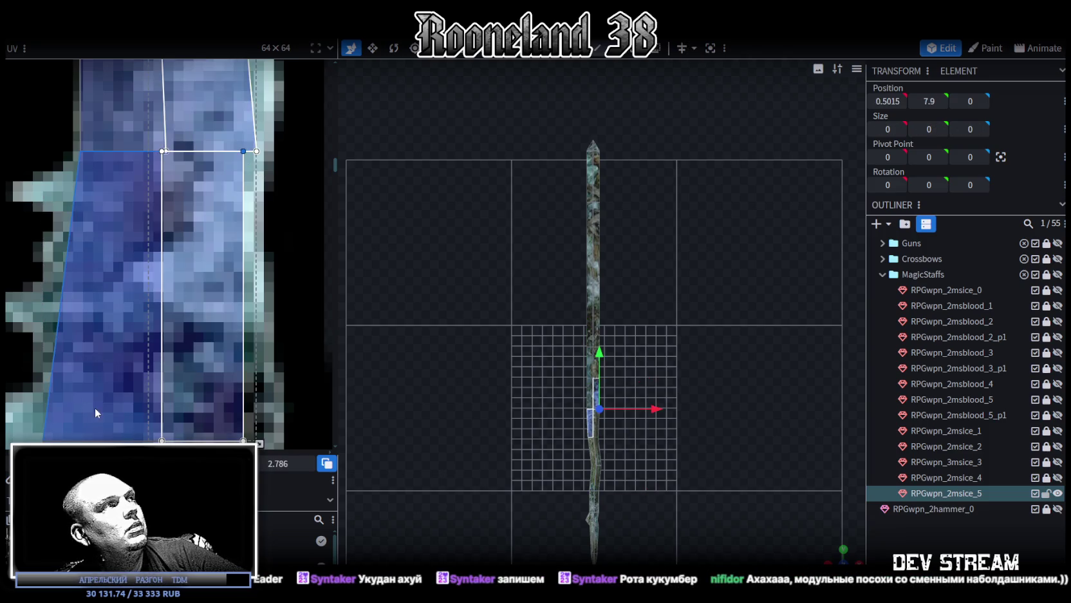
pyautogui.click(155, 151)
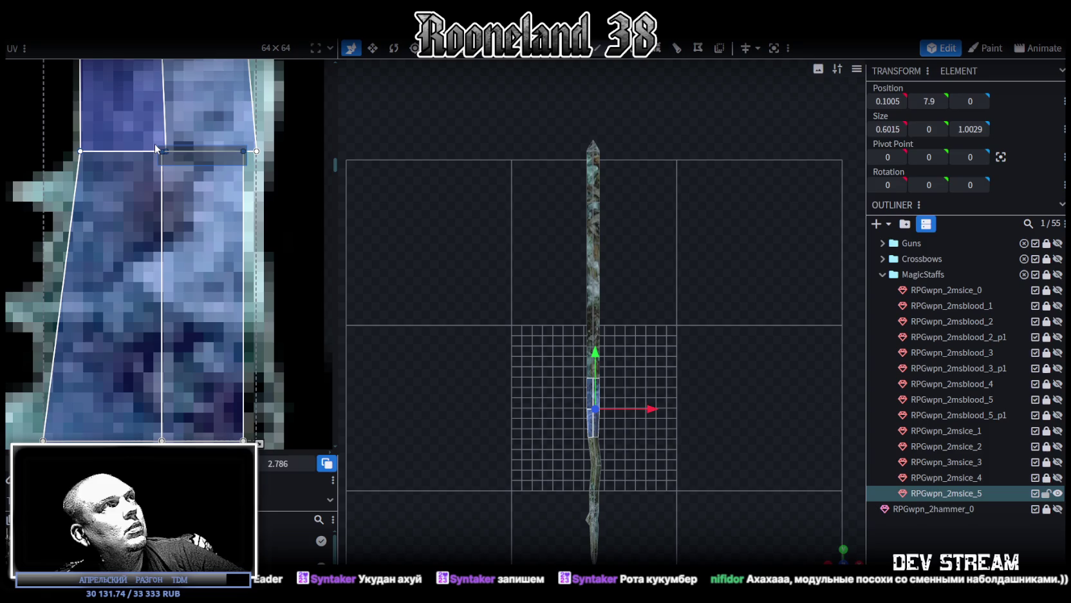
pyautogui.click(155, 151)
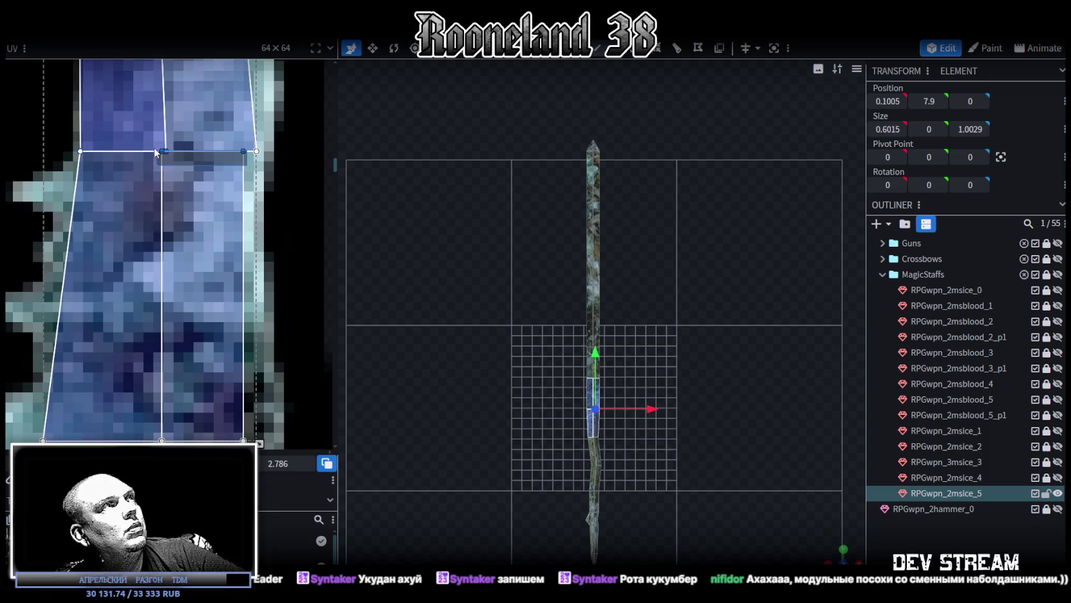
pyautogui.click(155, 152)
pyautogui.click(155, 152)
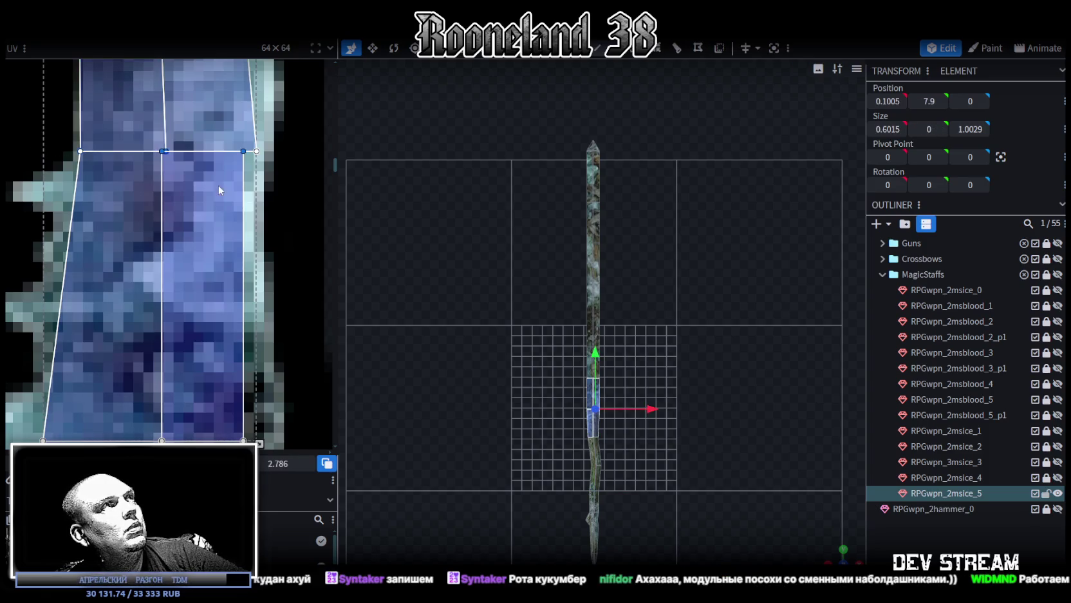
pyautogui.moveTo(74, 89); pyautogui.dragTo(180, 152)
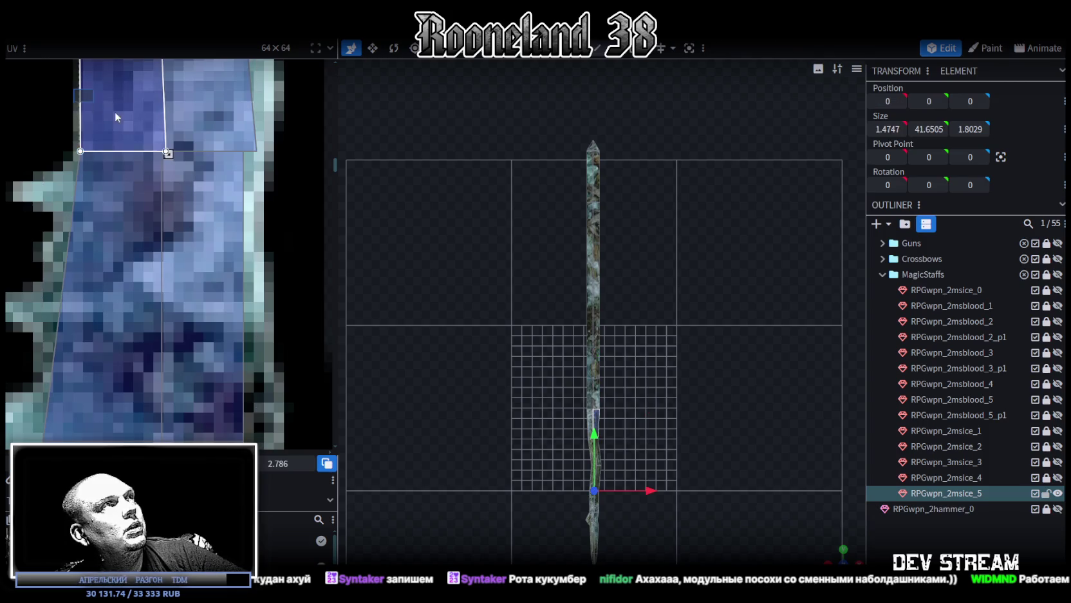
# - Select the vertices along the shared UV edge and merge them into a single middle vertex
pyautogui.scroll(-3, 232, 219)
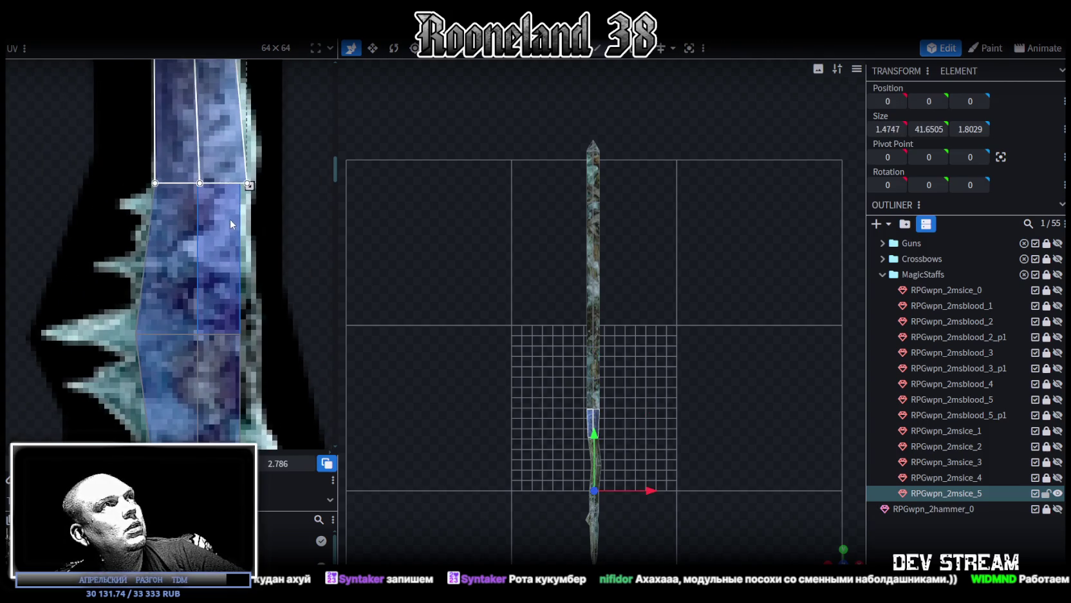
pyautogui.click(245, 95)
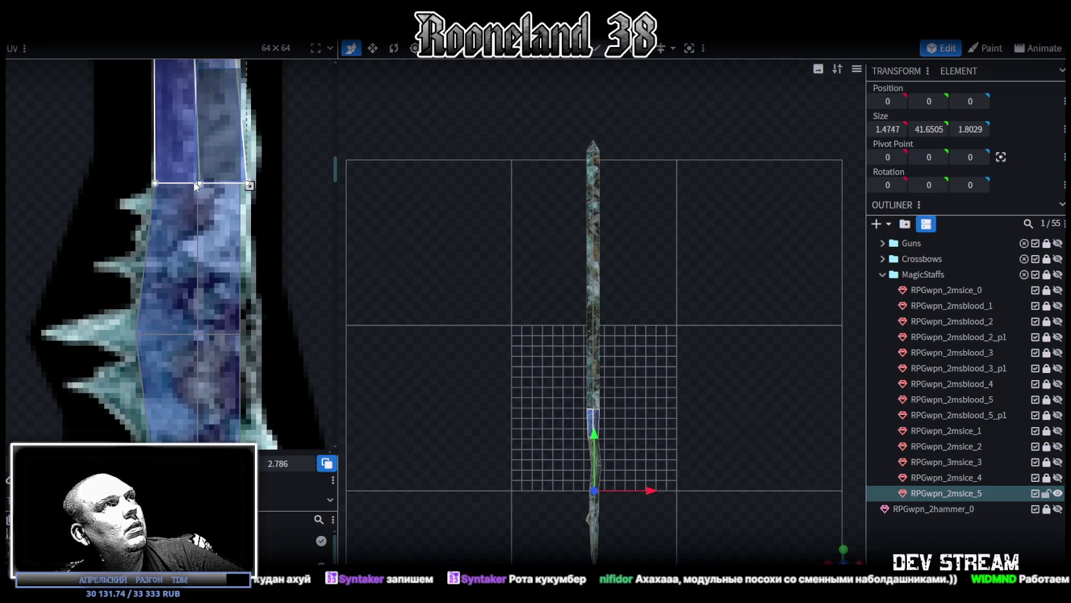
pyautogui.click(245, 166)
pyautogui.scroll(3, 248, 158)
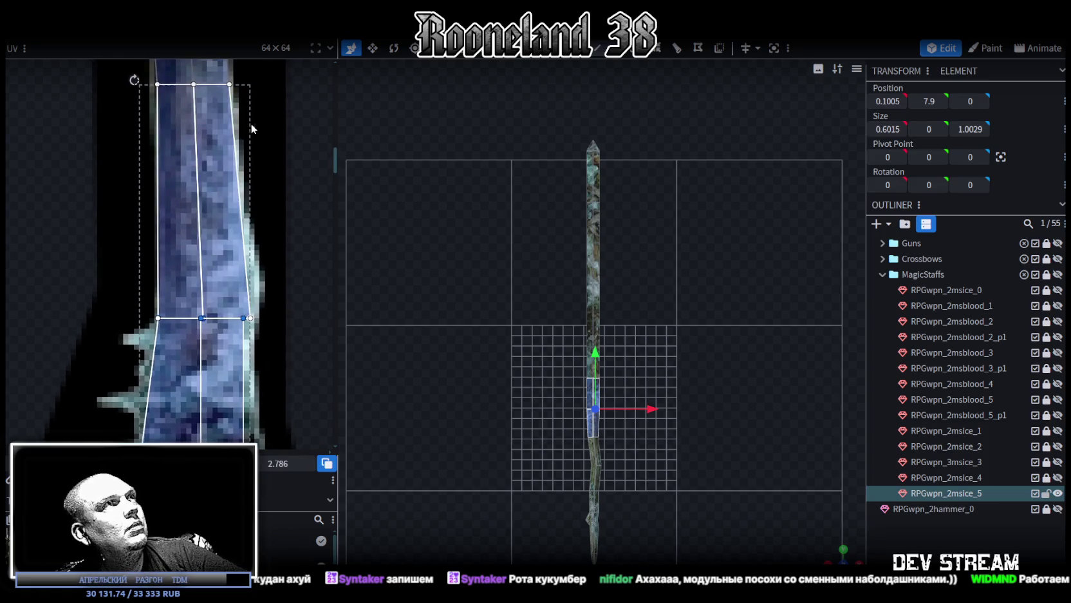
pyautogui.click(178, 324)
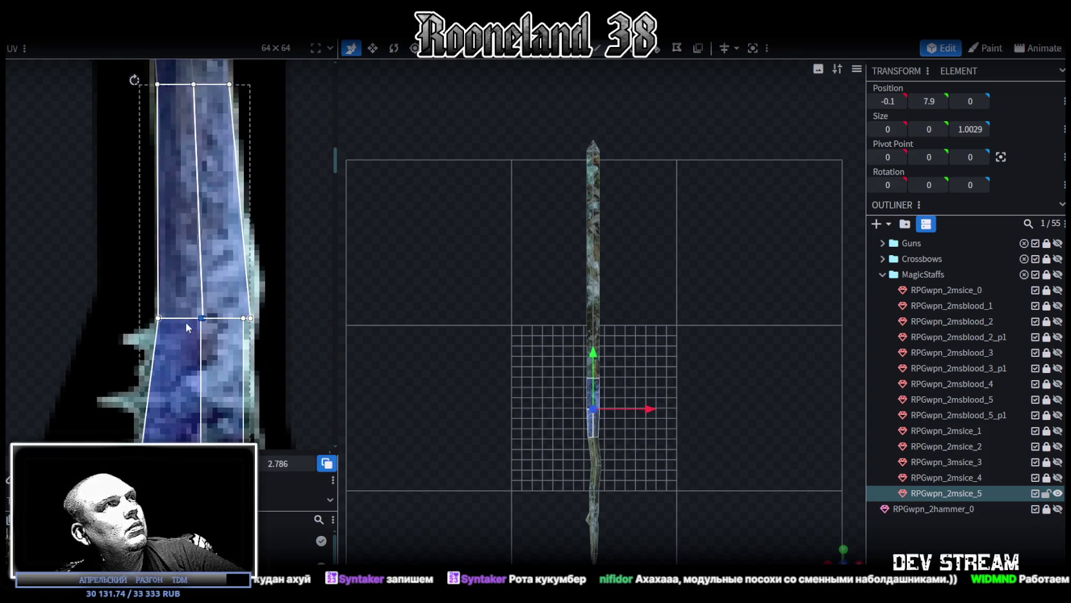
pyautogui.rightClick(199, 319)
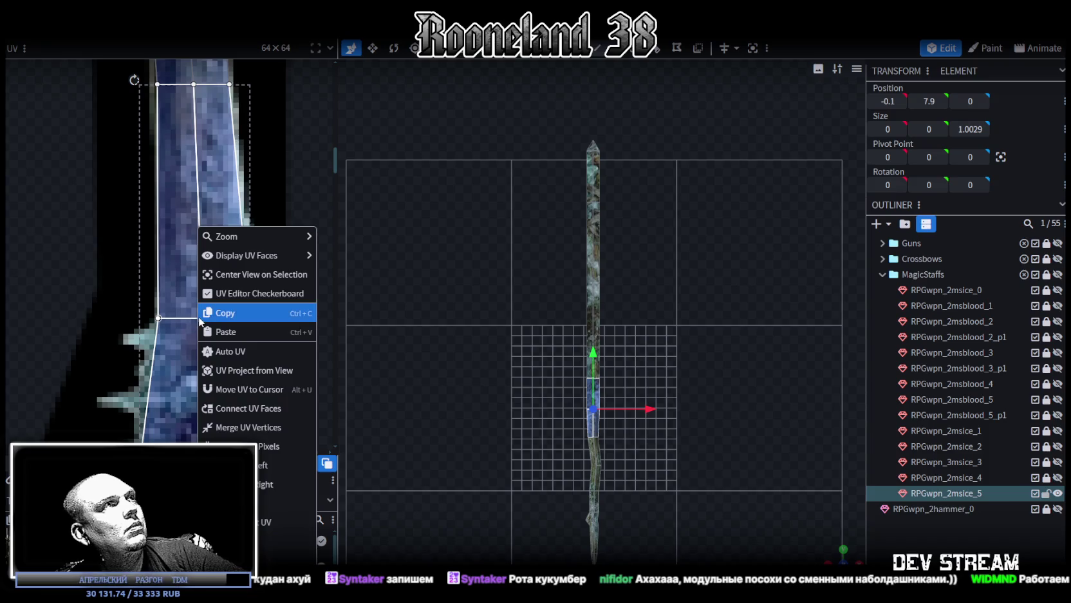
pyautogui.click(254, 427)
# - Nudge the middle UV vertex, then merge the two right-side vertices and move them outward
pyautogui.scroll(2, 212, 347)
pyautogui.moveTo(198, 290); pyautogui.dragTo(204, 291)
pyautogui.scroll(-1, 250, 346)
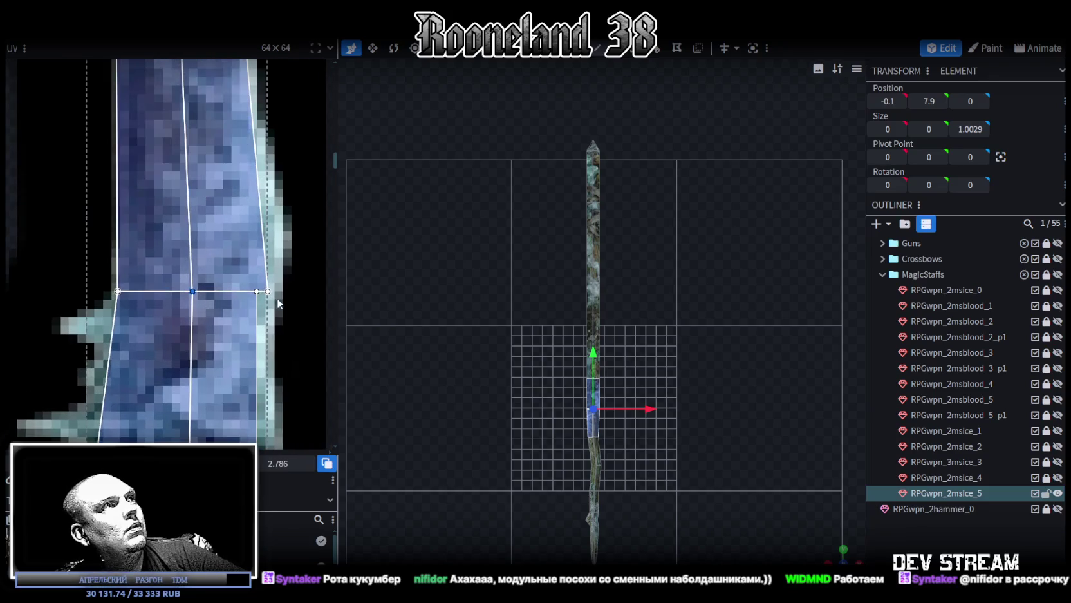
pyautogui.moveTo(278, 307); pyautogui.dragTo(244, 283)
pyautogui.rightClick(269, 293)
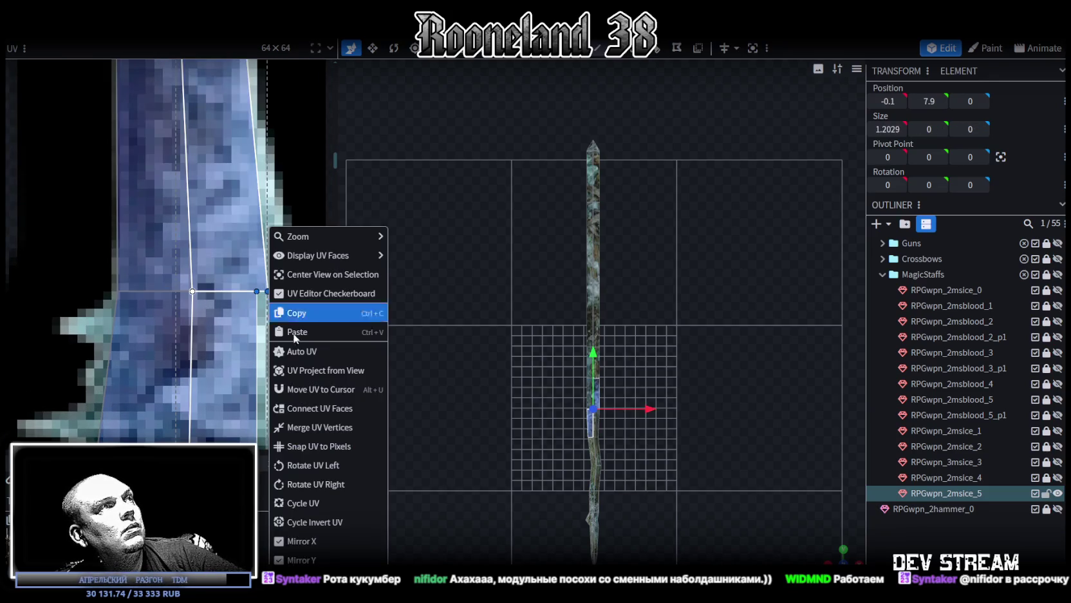
pyautogui.click(297, 427)
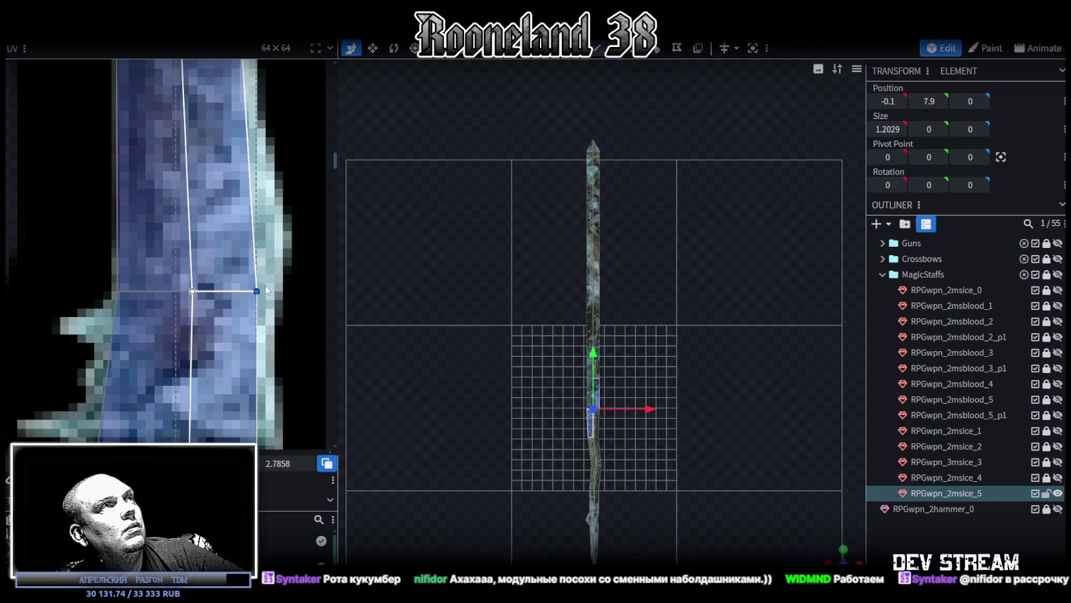
pyautogui.moveTo(256, 291); pyautogui.dragTo(267, 291)
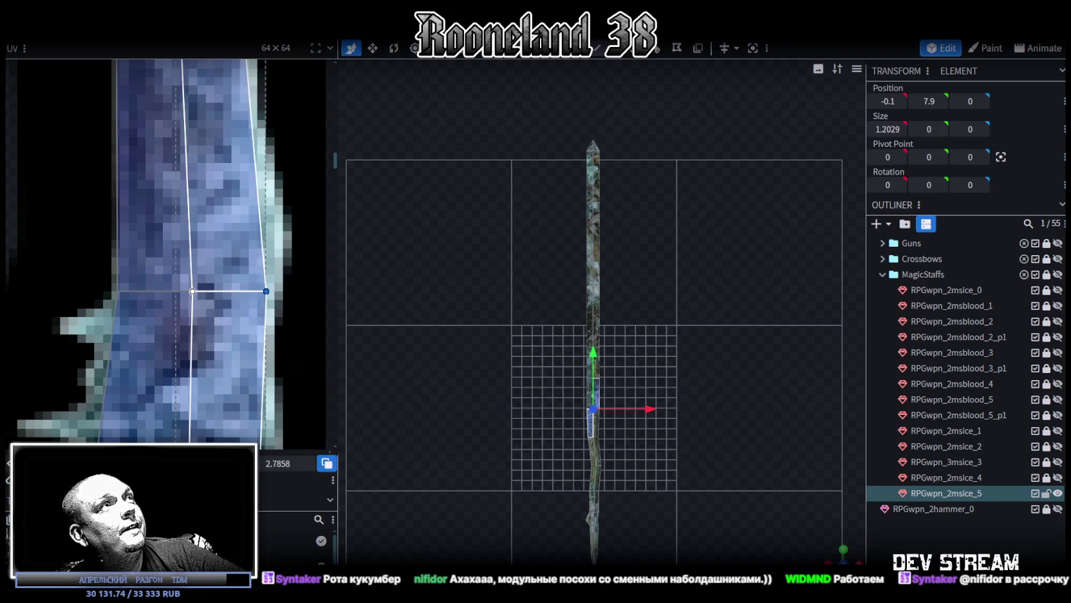
# - Move the left-middle UV vertex outward over the ice texture's spikes
pyautogui.scroll(-3, 155, 315)
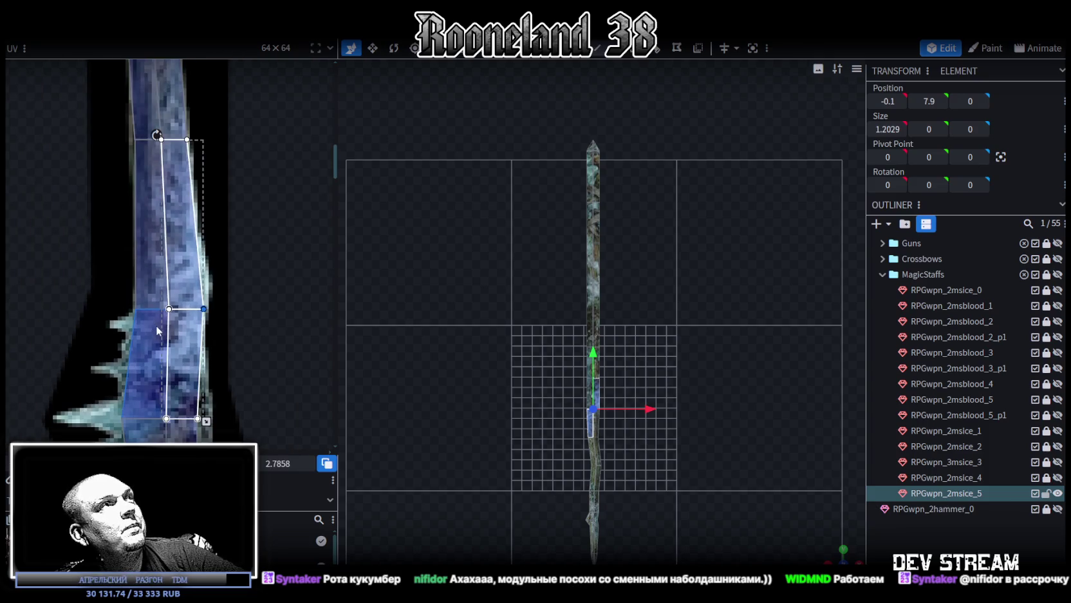
pyautogui.scroll(2, 156, 324)
pyautogui.scroll(-1, 158, 282)
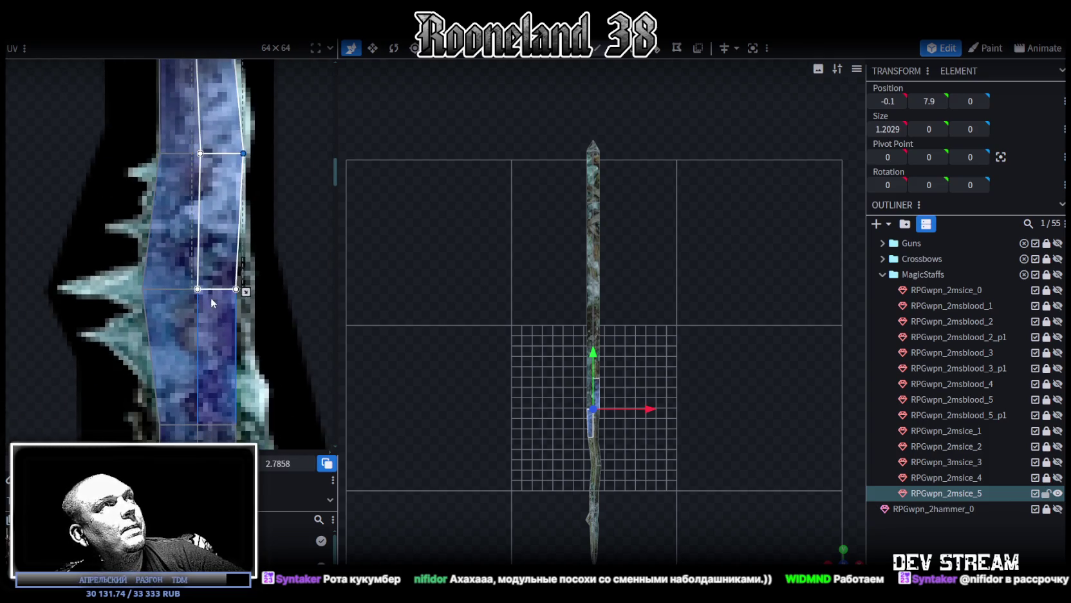
pyautogui.scroll(2, 211, 298)
pyautogui.click(245, 299)
pyautogui.scroll(2, 214, 316)
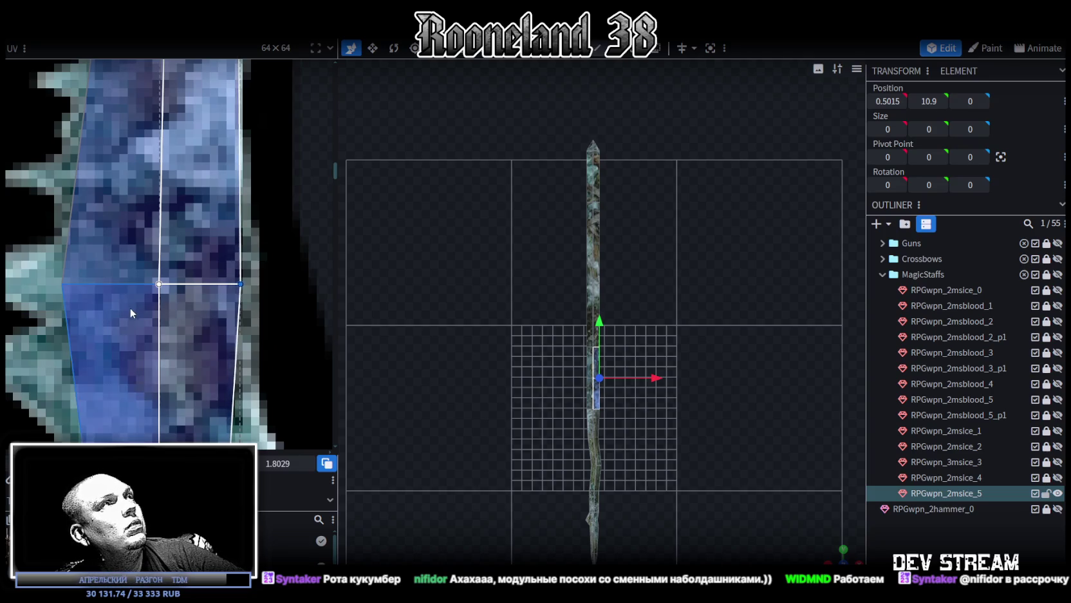
pyautogui.scroll(-2, 125, 312)
pyautogui.scroll(2, 140, 331)
pyautogui.click(166, 273)
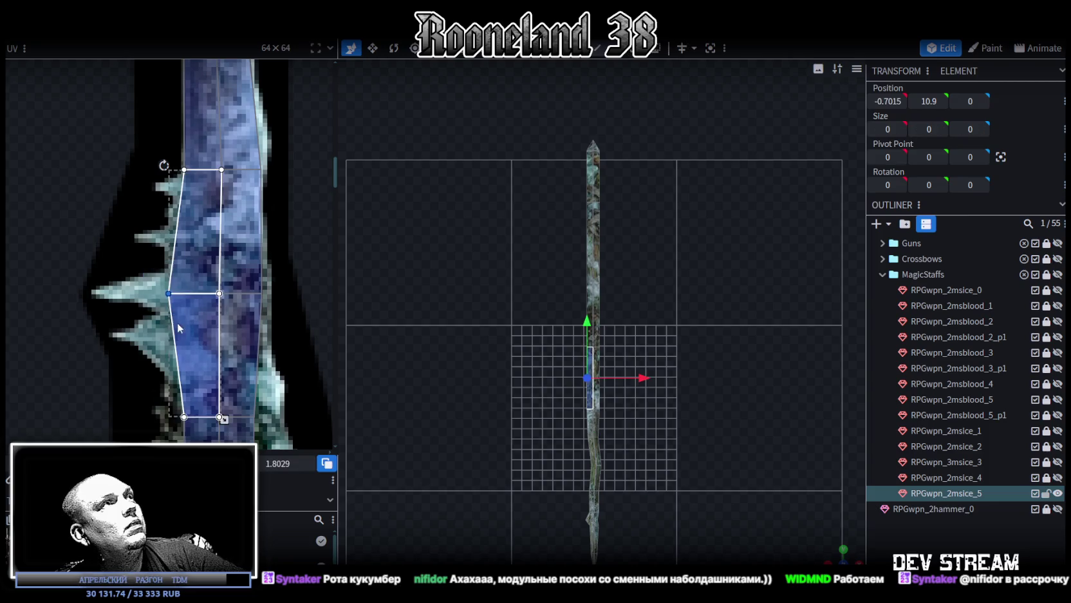
pyautogui.scroll(2, 174, 283)
pyautogui.moveTo(164, 271); pyautogui.dragTo(158, 271)
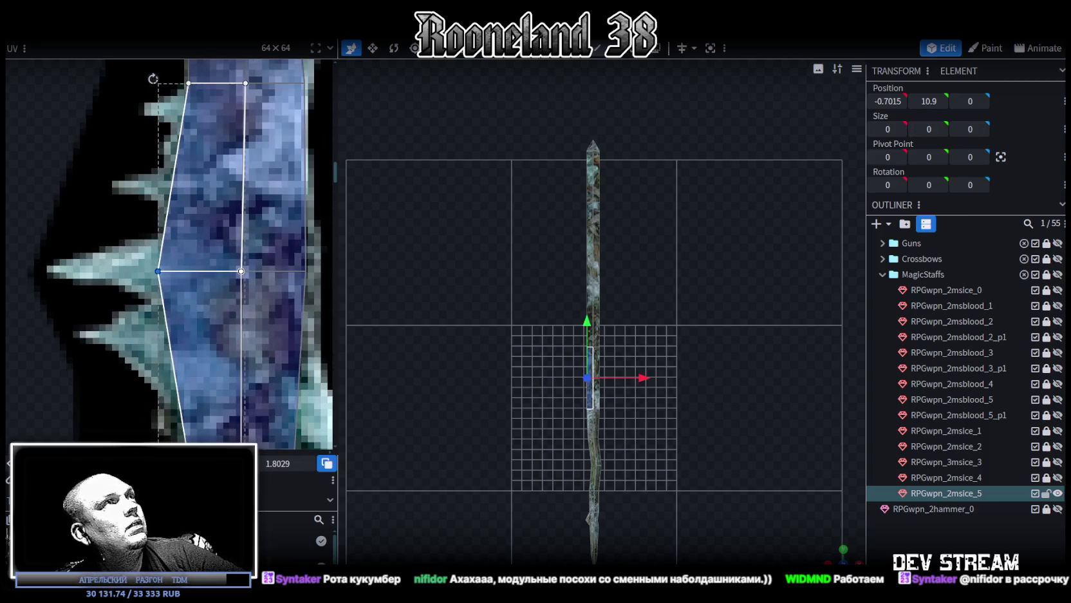
# - Push the right-middle UV vertex outward to cover more of the ice
pyautogui.scroll(-2, 202, 391)
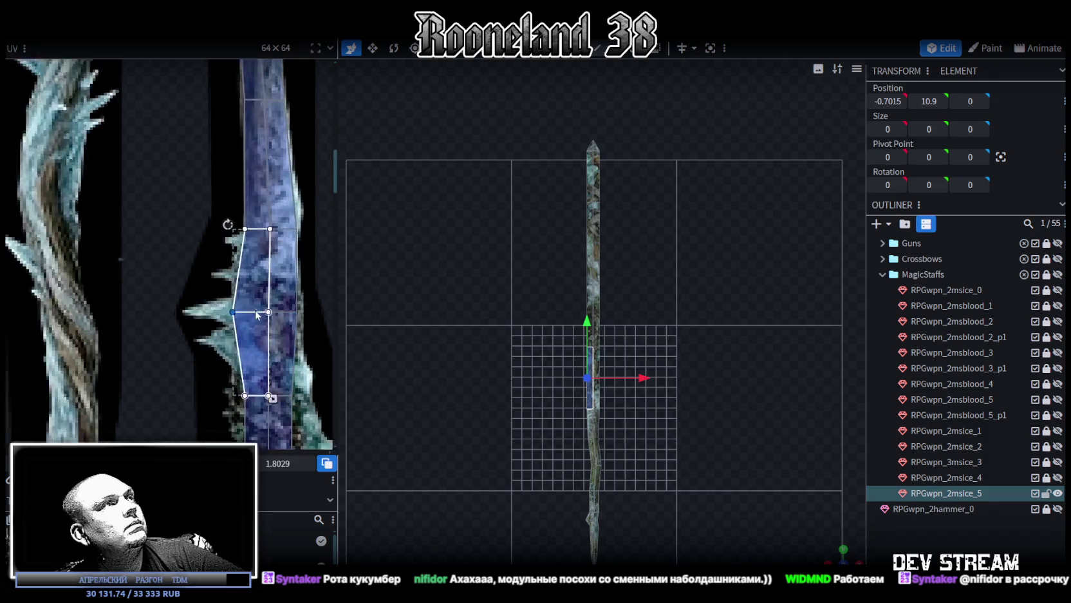
pyautogui.scroll(2, 255, 309)
pyautogui.moveTo(200, 252)
pyautogui.mouseDown()
pyautogui.moveTo(248, 304)
pyautogui.moveTo(205, 279)
pyautogui.mouseUp()
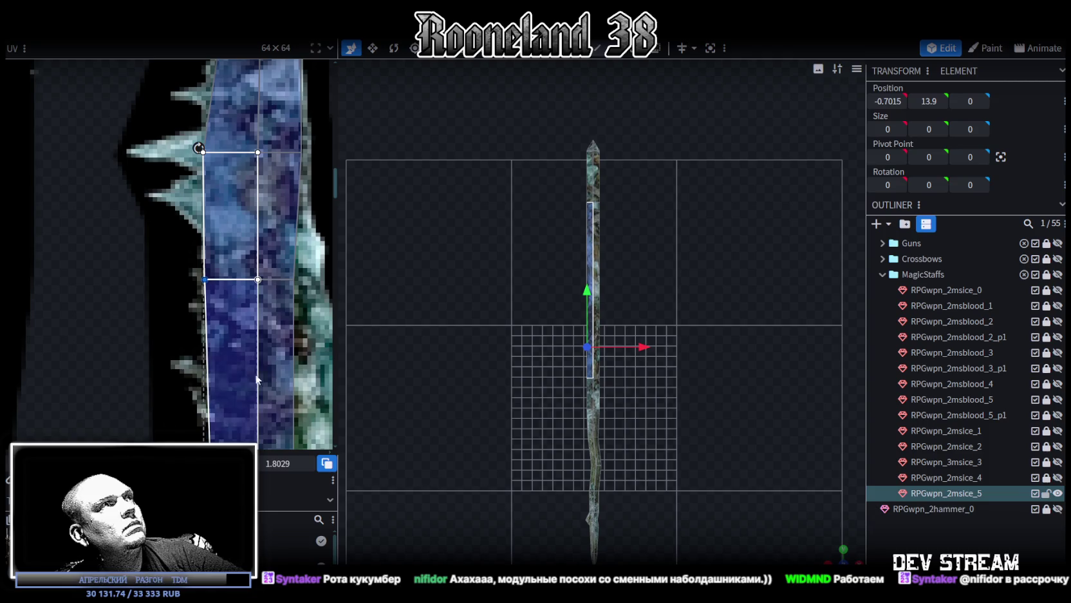
pyautogui.moveTo(305, 243); pyautogui.dragTo(221, 257, button='middle')
pyautogui.click(210, 294)
pyautogui.moveTo(211, 295); pyautogui.dragTo(231, 295)
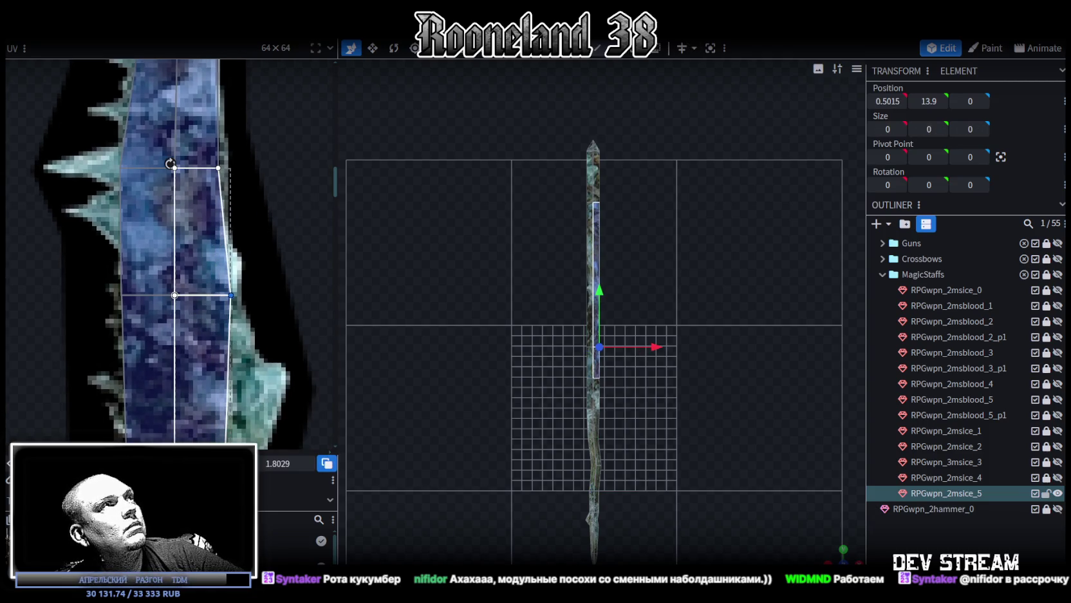
# - Drag the middle row of UV vertices down the ice texture until the size reads about 2.82
pyautogui.scroll(-2, 267, 261)
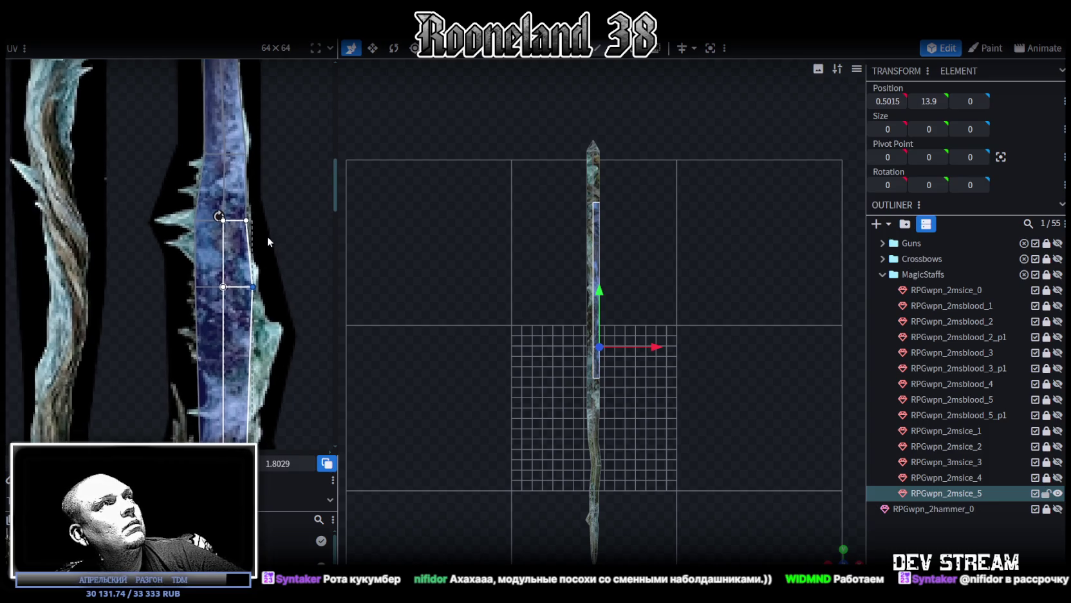
pyautogui.scroll(2, 248, 204)
pyautogui.moveTo(142, 220); pyautogui.dragTo(287, 265)
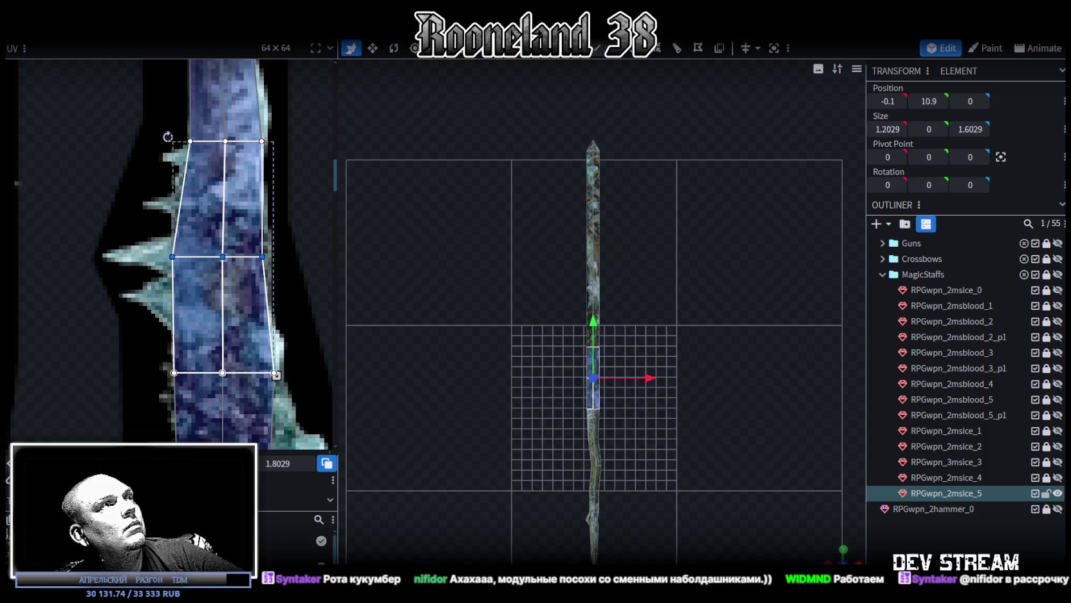
pyautogui.moveTo(222, 257); pyautogui.dragTo(222, 317)
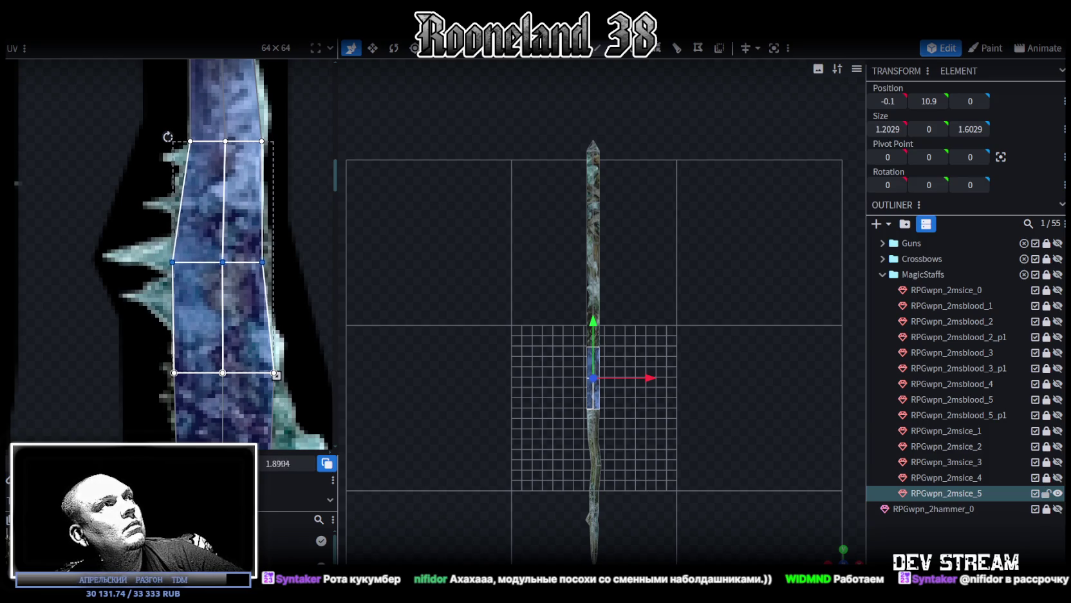
pyautogui.moveTo(222, 319); pyautogui.dragTo(226, 322)
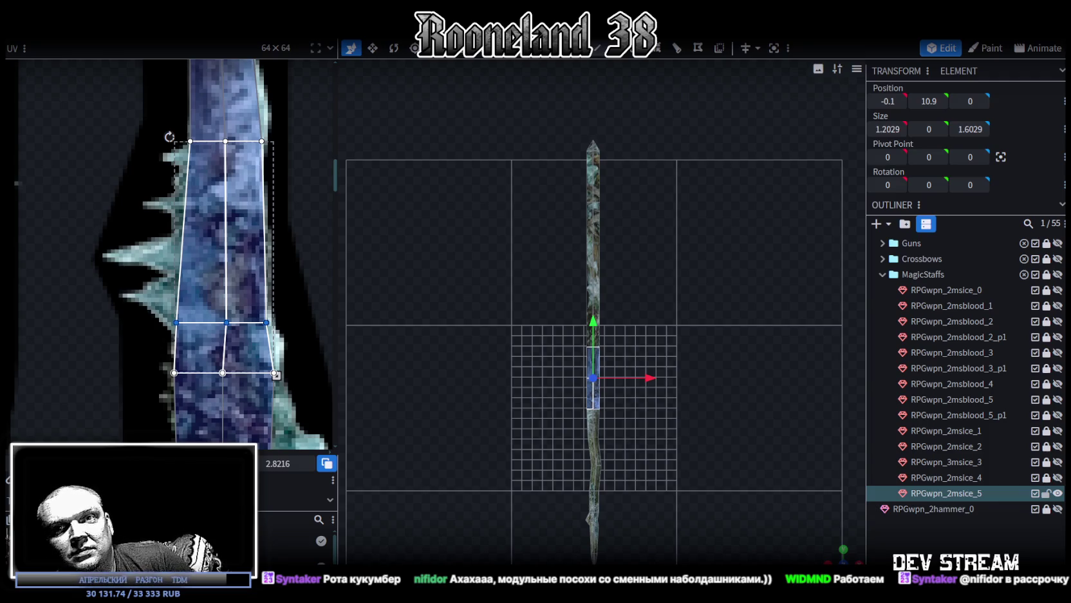
pyautogui.moveTo(644, 387); pyautogui.dragTo(662, 385)
pyautogui.scroll(5, 575, 377)
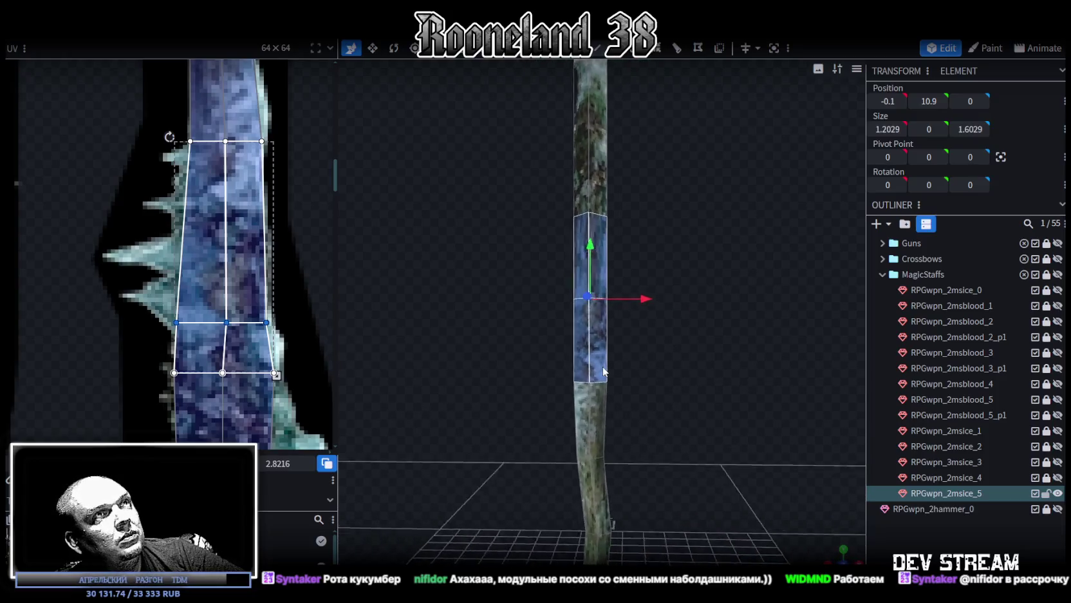
# - Move the staff's upper segment down to height 12
pyautogui.scroll(2, 604, 371)
pyautogui.scroll(1, 604, 372)
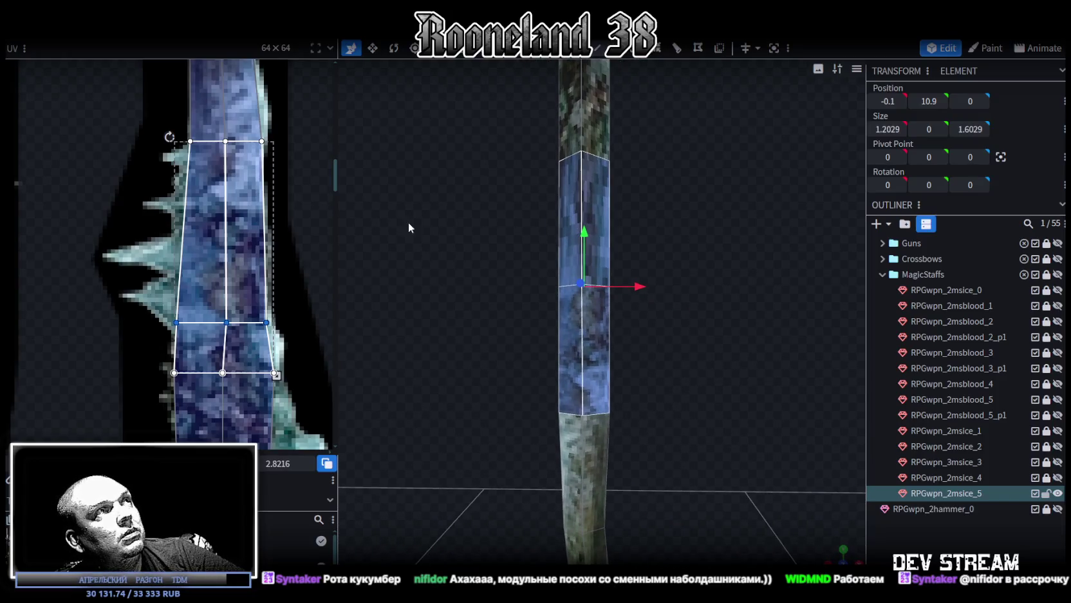
pyautogui.moveTo(502, 250); pyautogui.dragTo(695, 171)
pyautogui.moveTo(596, 141); pyautogui.dragTo(582, 228)
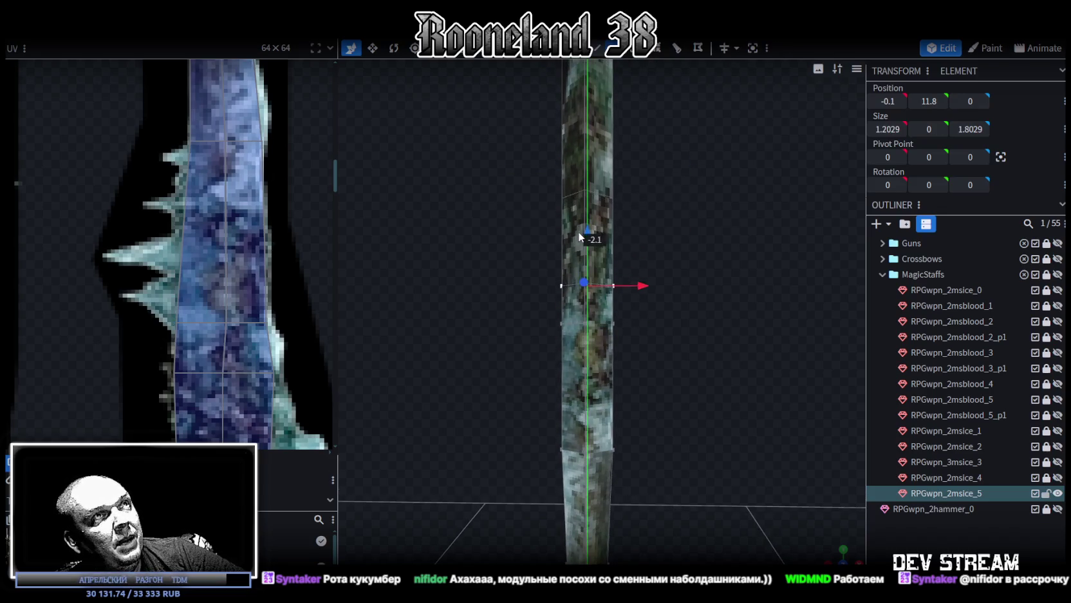
pyautogui.moveTo(582, 231); pyautogui.dragTo(582, 218)
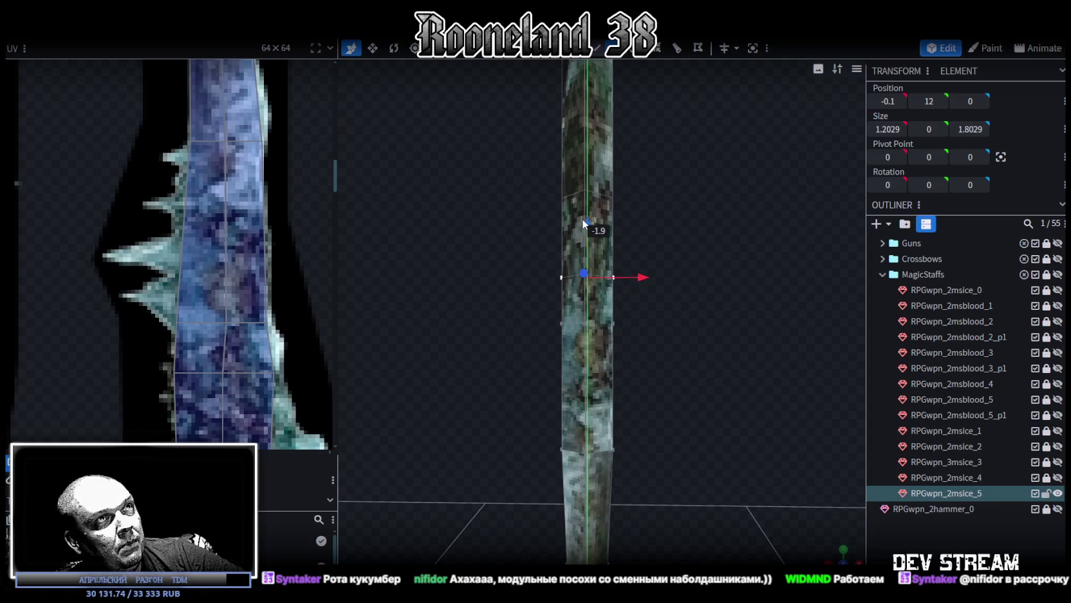
pyautogui.scroll(1, 650, 302)
pyautogui.moveTo(650, 302); pyautogui.dragTo(584, 239)
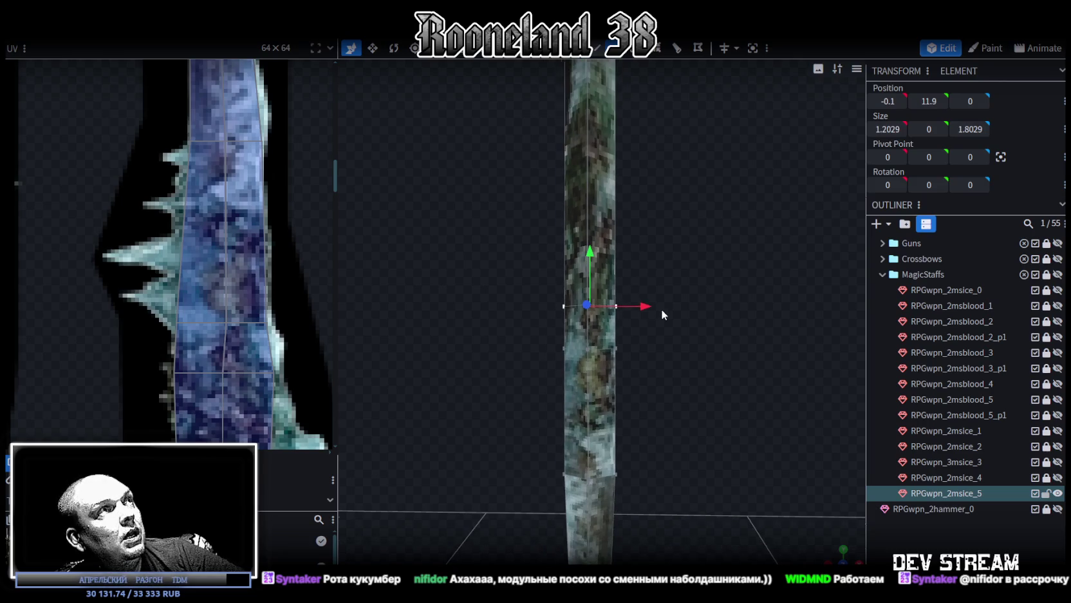
pyautogui.scroll(-1, 661, 309)
pyautogui.scroll(-2, 281, 262)
pyautogui.scroll(1, 281, 263)
pyautogui.scroll(1, 284, 188)
pyautogui.scroll(2, 258, 167)
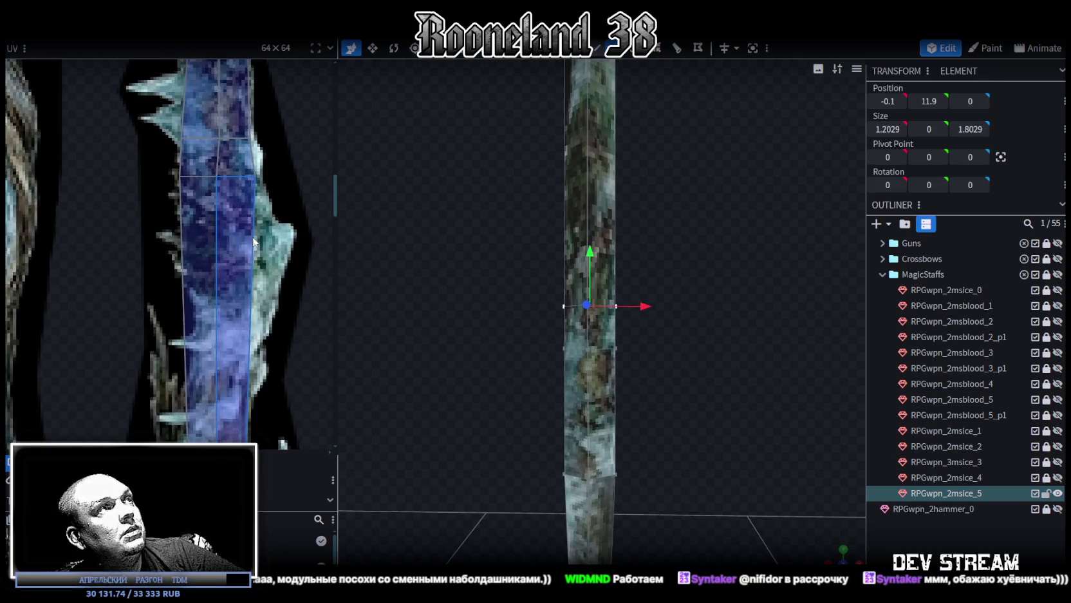
pyautogui.scroll(1, 216, 149)
pyautogui.scroll(-1, 216, 149)
pyautogui.scroll(-1, 232, 180)
pyautogui.scroll(-1, 231, 216)
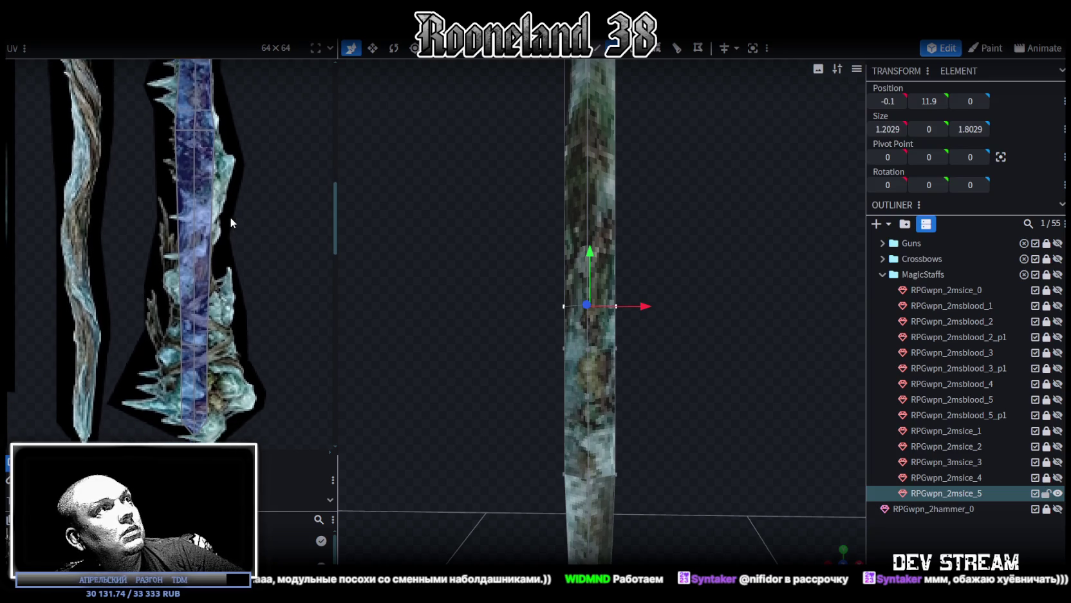
pyautogui.scroll(-1, 231, 216)
# - From a side view, extrude a new section at the staff's top and position its tip vertex
pyautogui.press('KP_1')
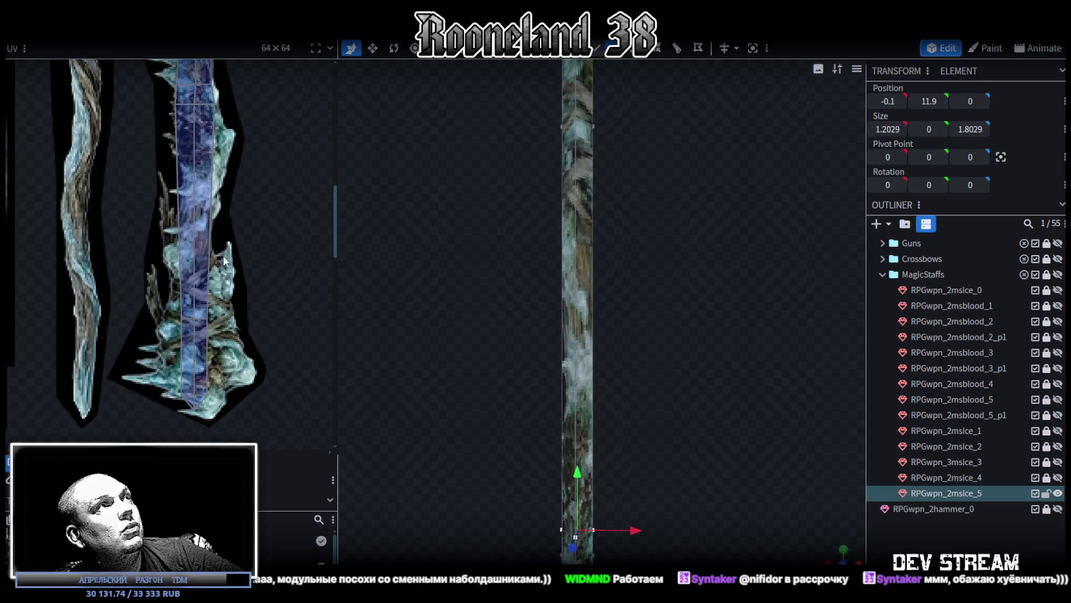
pyautogui.scroll(1, 224, 261)
pyautogui.scroll(1, 230, 273)
pyautogui.scroll(1, 247, 311)
pyautogui.scroll(1, 247, 311)
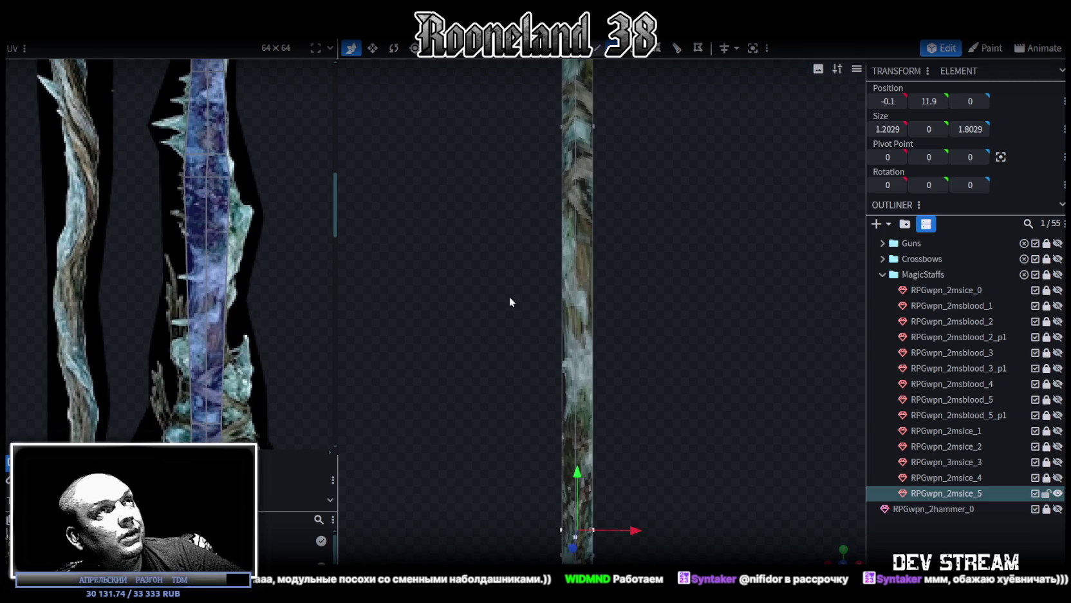
pyautogui.scroll(-1, 628, 152)
pyautogui.scroll(-2, 217, 274)
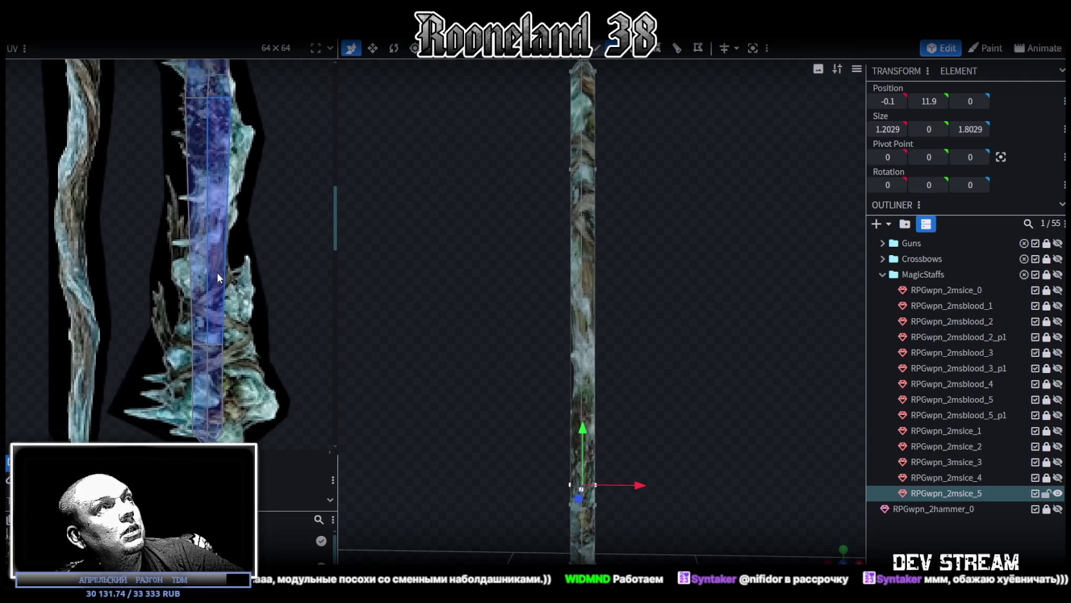
pyautogui.hotkey('ctrl', 'z')
pyautogui.moveTo(593, 156); pyautogui.dragTo(603, 402)
pyautogui.hotkey('ctrl', 'z')
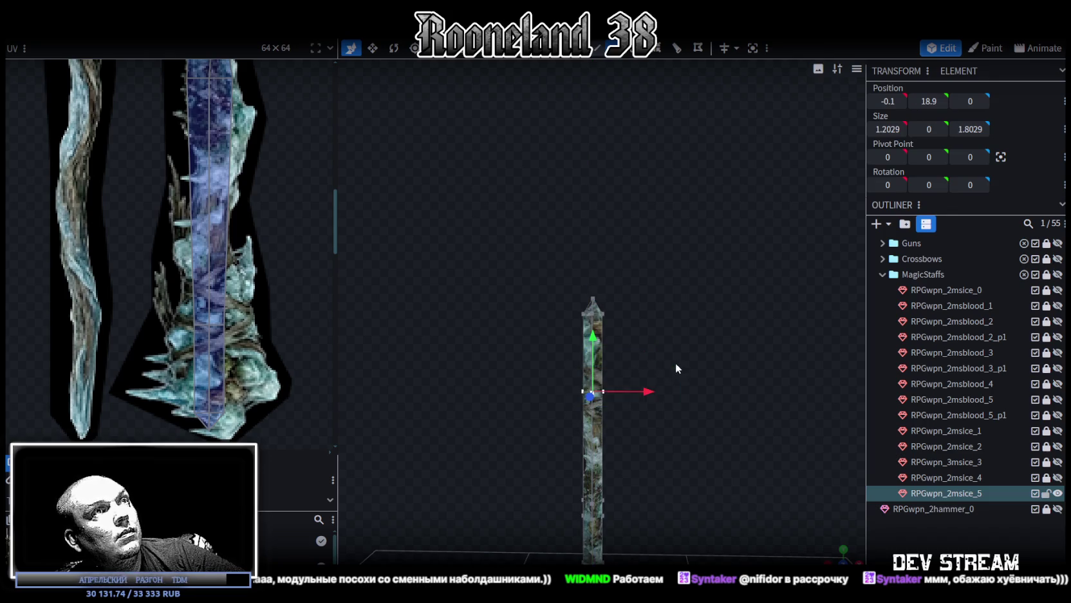
pyautogui.moveTo(579, 270); pyautogui.dragTo(622, 303)
pyautogui.moveTo(591, 239); pyautogui.dragTo(596, 253)
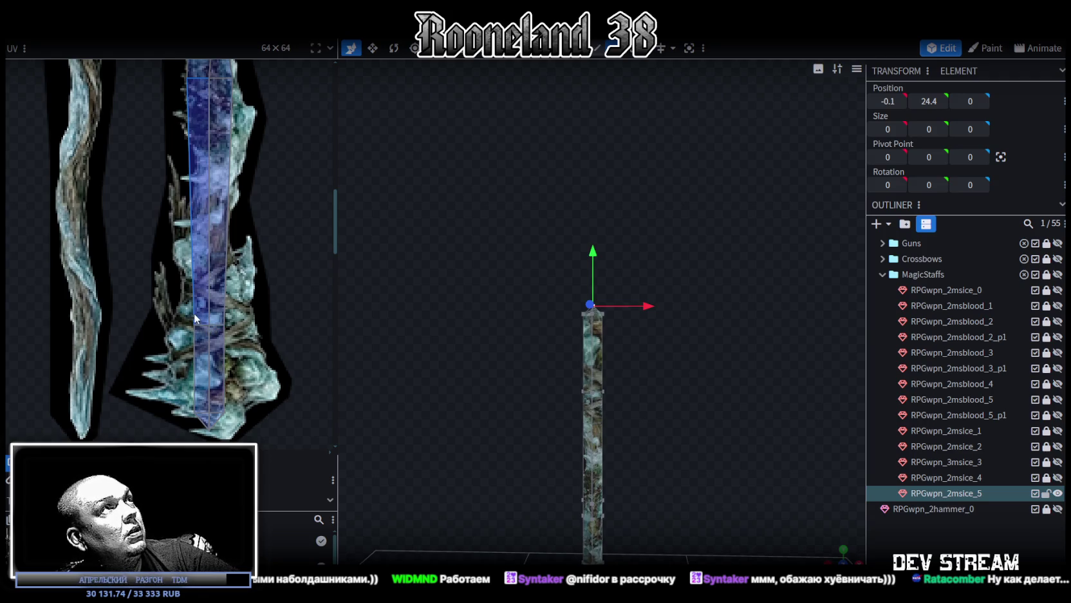
# - Select the shaft face's UV on the texture, then a vertical edge of the shaft
pyautogui.scroll(2, 196, 315)
pyautogui.click(227, 337)
pyautogui.scroll(-1, 233, 324)
pyautogui.scroll(-1, 233, 324)
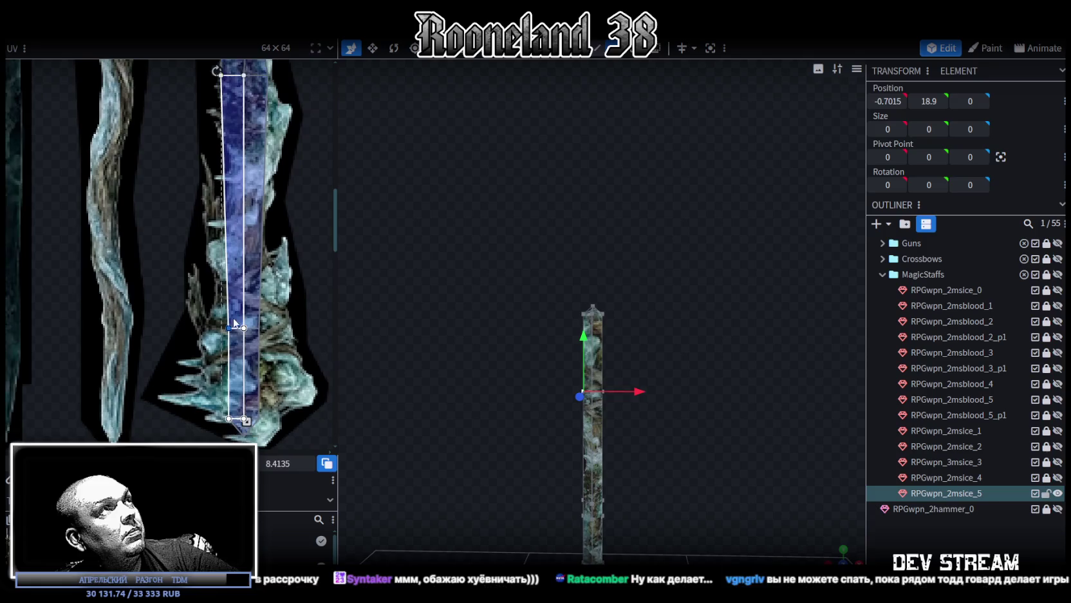
pyautogui.moveTo(517, 348); pyautogui.dragTo(615, 268)
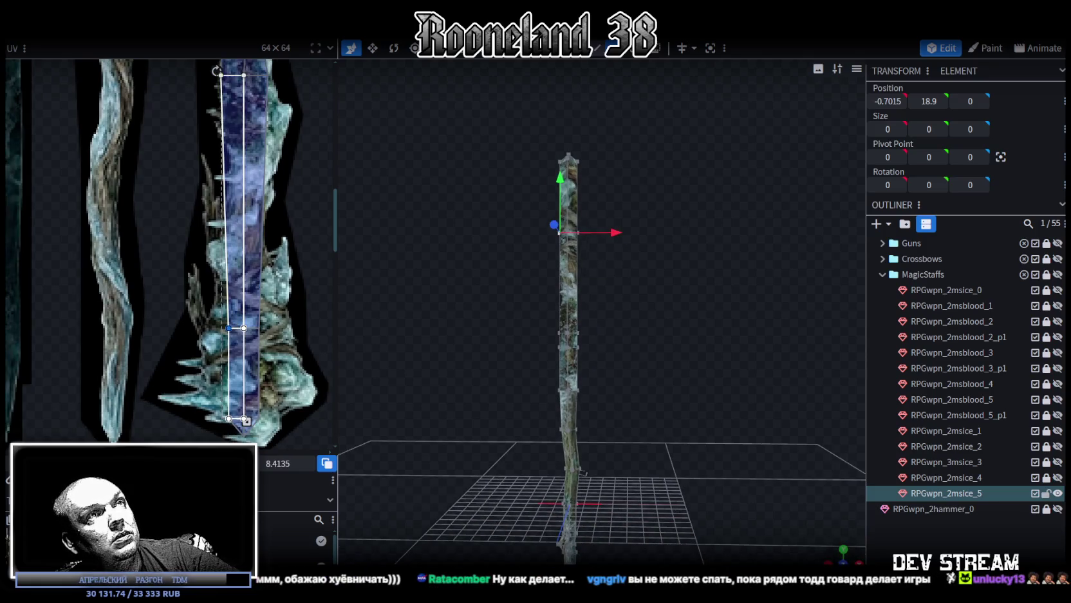
pyautogui.scroll(1, 636, 387)
pyautogui.scroll(2, 638, 385)
pyautogui.scroll(2, 638, 382)
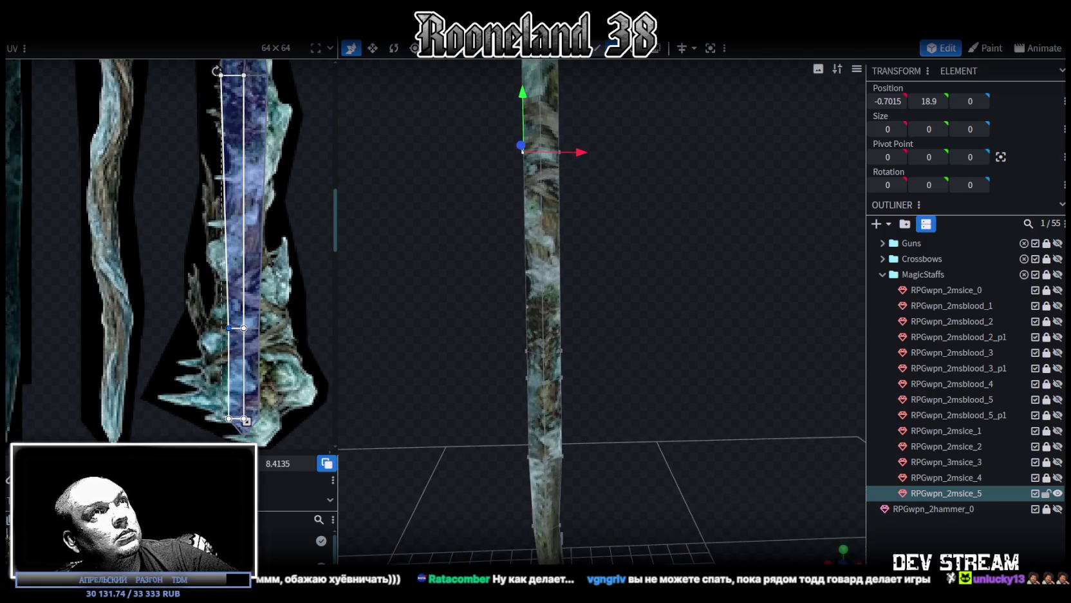
pyautogui.click(542, 236)
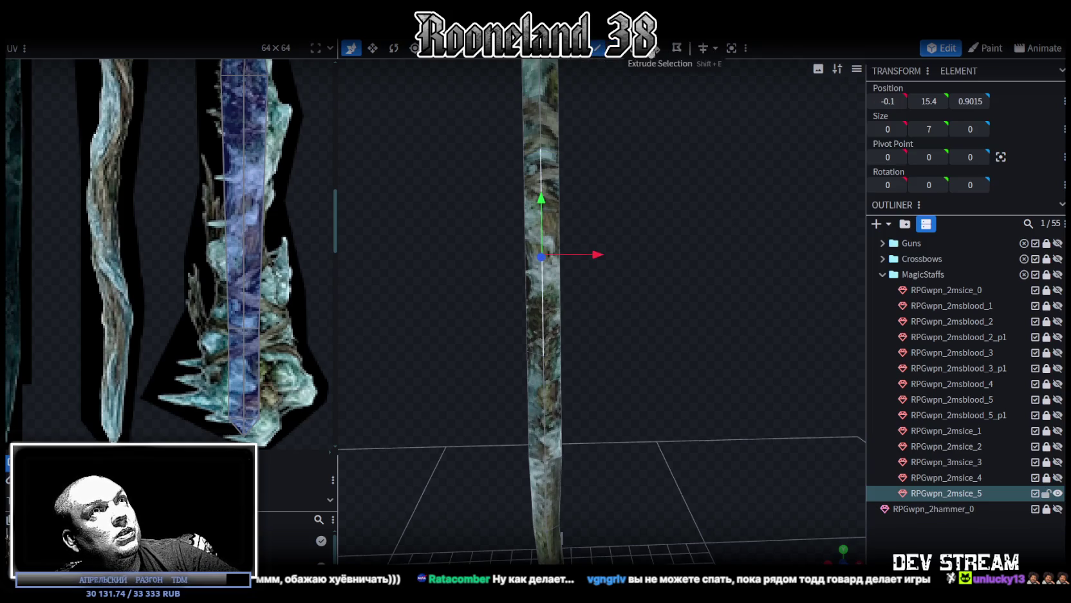
# - Add a loop cut across the shaft and slide it into position
pyautogui.hotkey('shift', 'r')
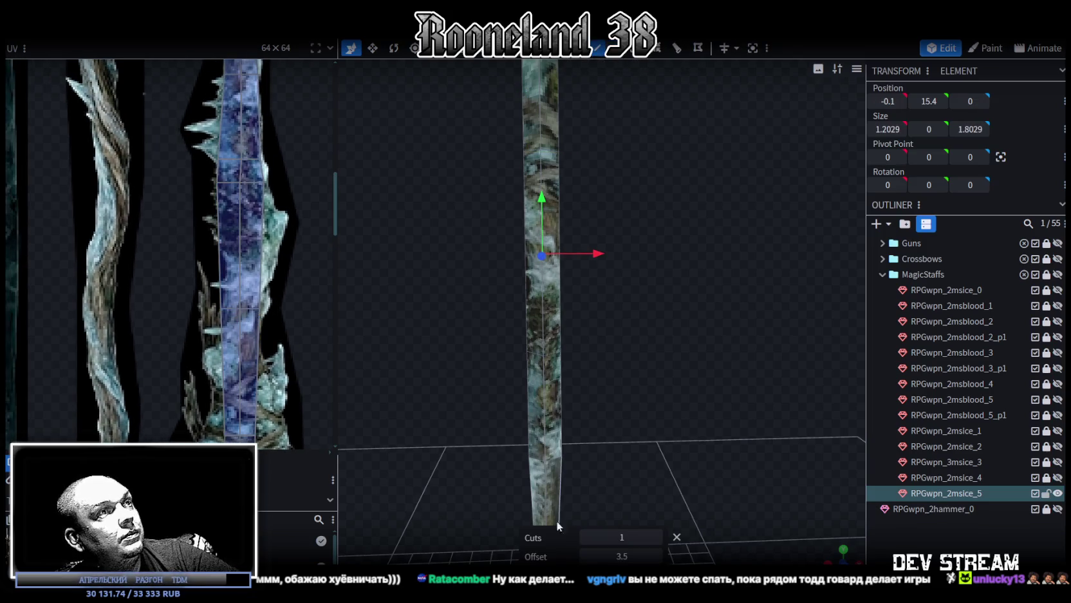
pyautogui.moveTo(622, 556)
pyautogui.mouseDown()
pyautogui.moveTo(606, 556)
pyautogui.moveTo(631, 555)
pyautogui.mouseUp()
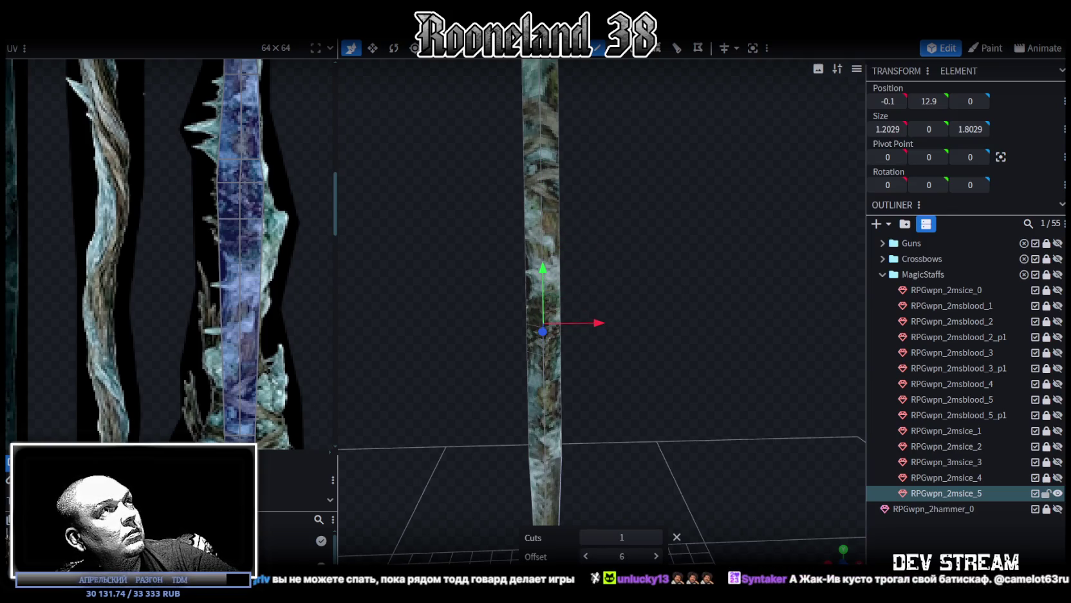
pyautogui.moveTo(622, 556); pyautogui.dragTo(624, 556)
pyautogui.moveTo(622, 556); pyautogui.dragTo(626, 555)
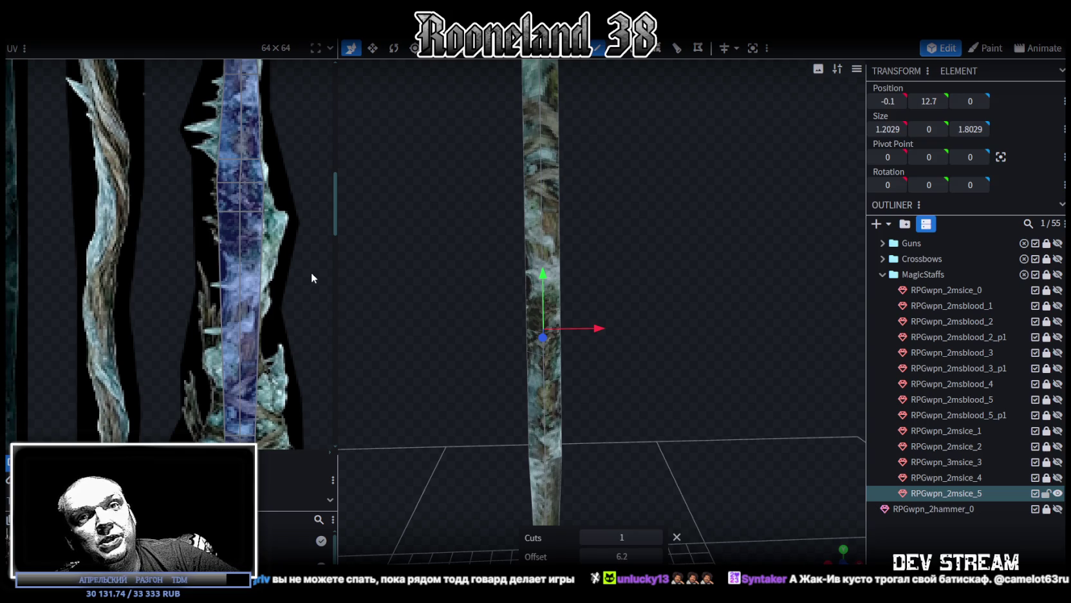
# - Widen the new shaft UV faces so they reach the ice texture's edge
pyautogui.scroll(2, 301, 222)
pyautogui.scroll(1, 187, 167)
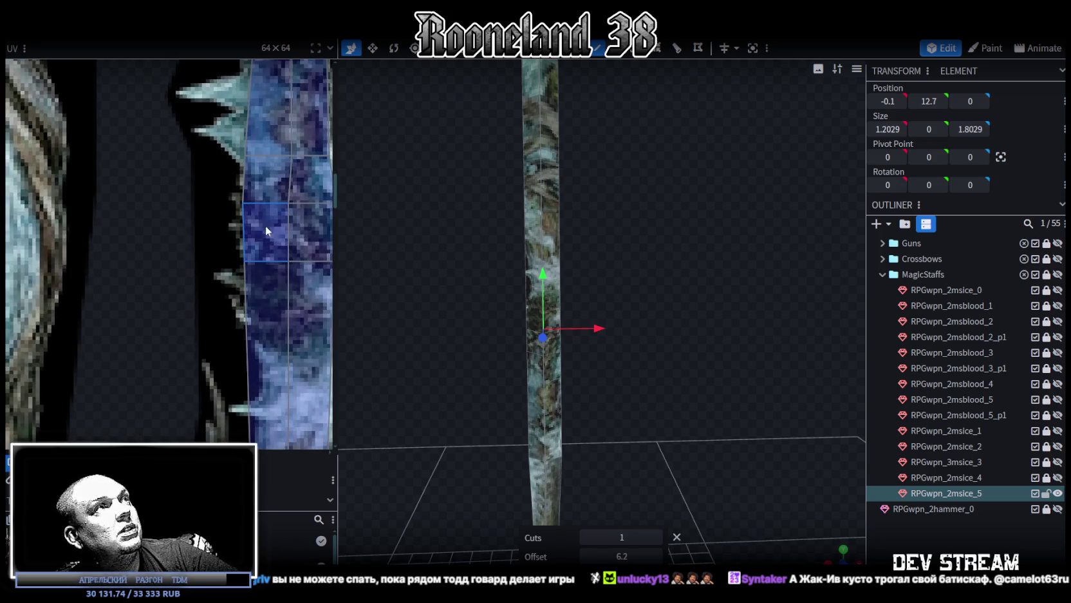
pyautogui.scroll(2, 265, 226)
pyautogui.scroll(2, 140, 158)
pyautogui.scroll(-1, 116, 155)
pyautogui.scroll(-1, 126, 181)
pyautogui.moveTo(247, 126)
pyautogui.mouseDown()
pyautogui.moveTo(196, 158)
pyautogui.moveTo(214, 143)
pyautogui.mouseUp()
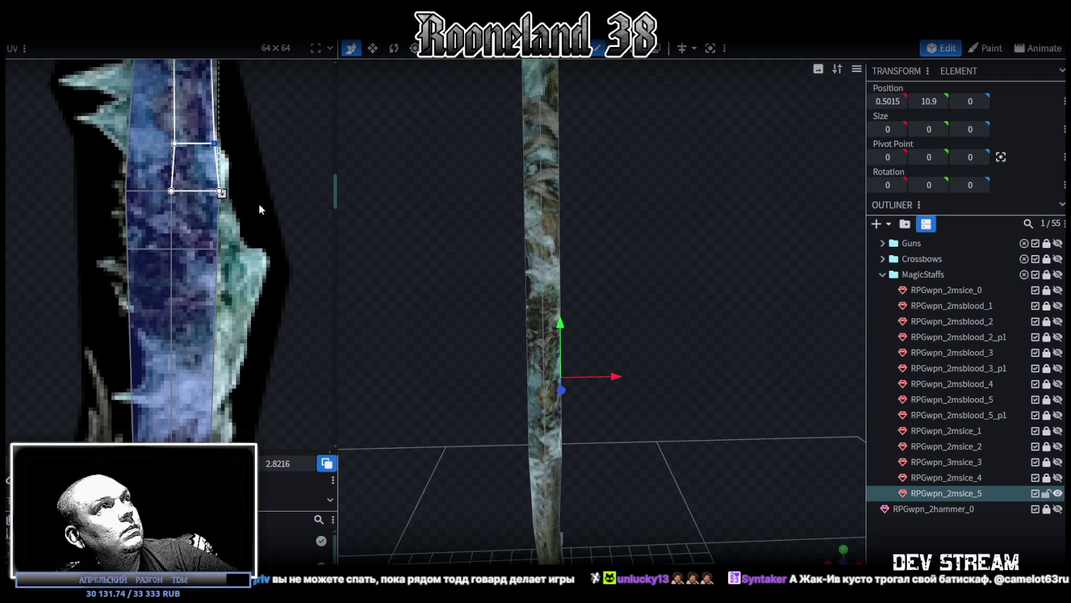
pyautogui.click(203, 208)
pyautogui.moveTo(222, 251); pyautogui.dragTo(225, 251)
pyautogui.click(202, 274)
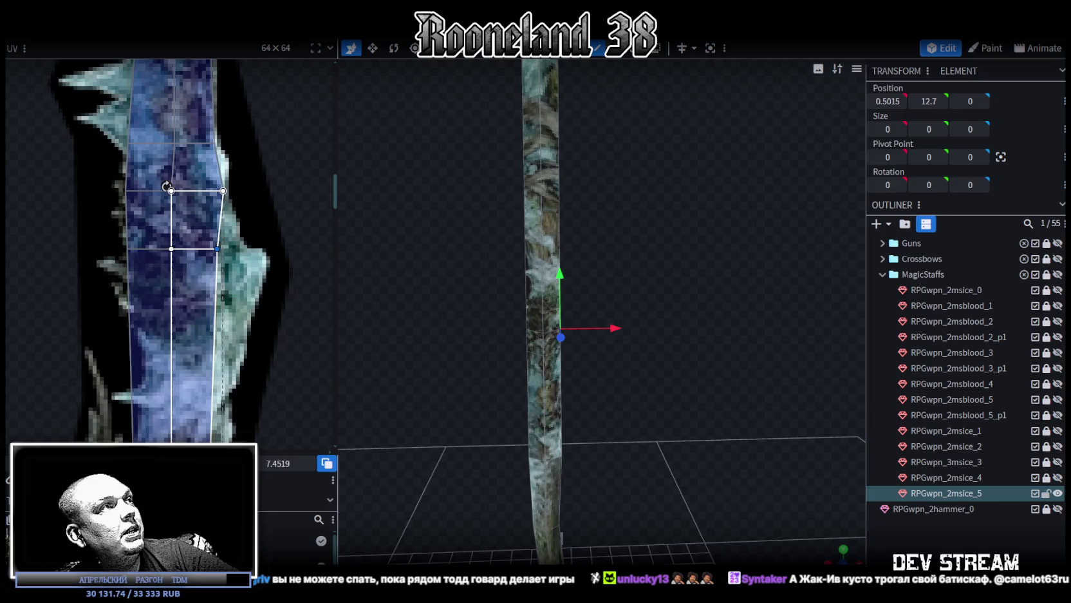
pyautogui.moveTo(180, 416); pyautogui.dragTo(203, 416)
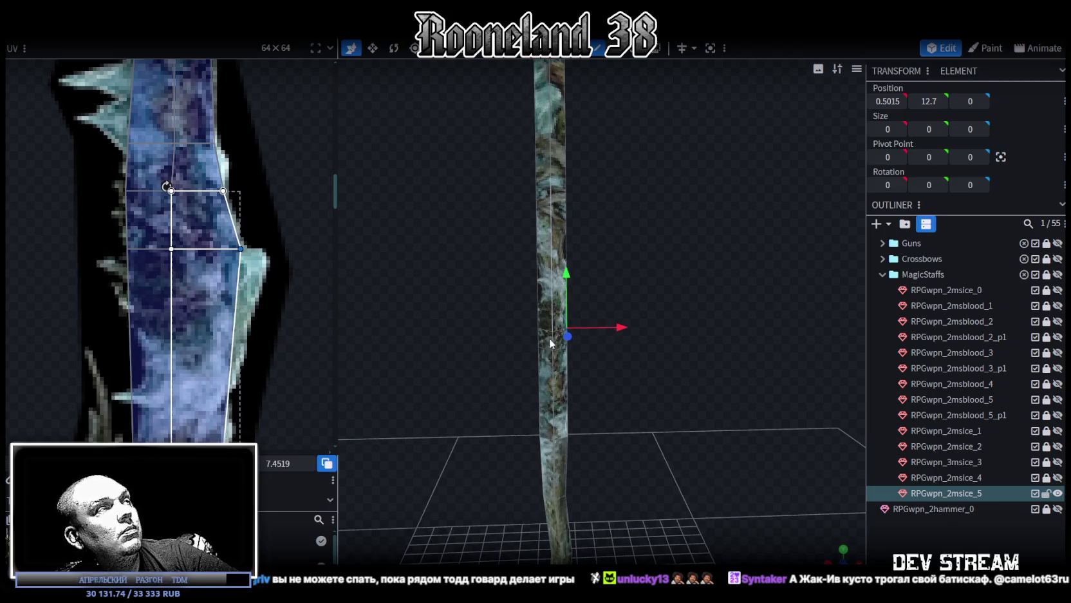
pyautogui.scroll(-2, 261, 318)
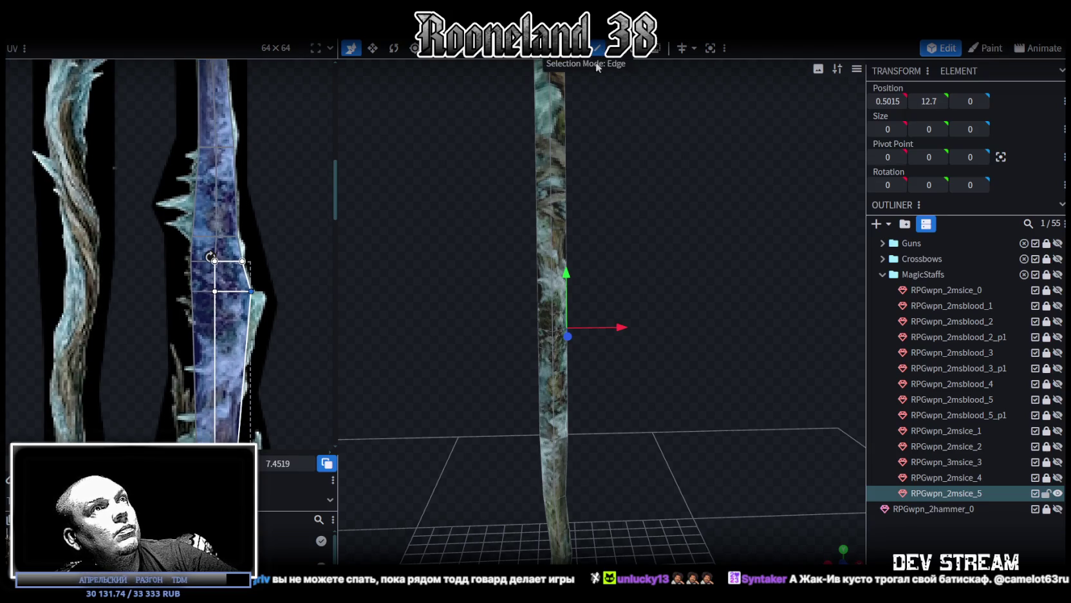
# - Add a second loop cut across the upper shaft at offset 4.4, near height 14.5
pyautogui.click(551, 245)
pyautogui.scroll(-2, 167, 251)
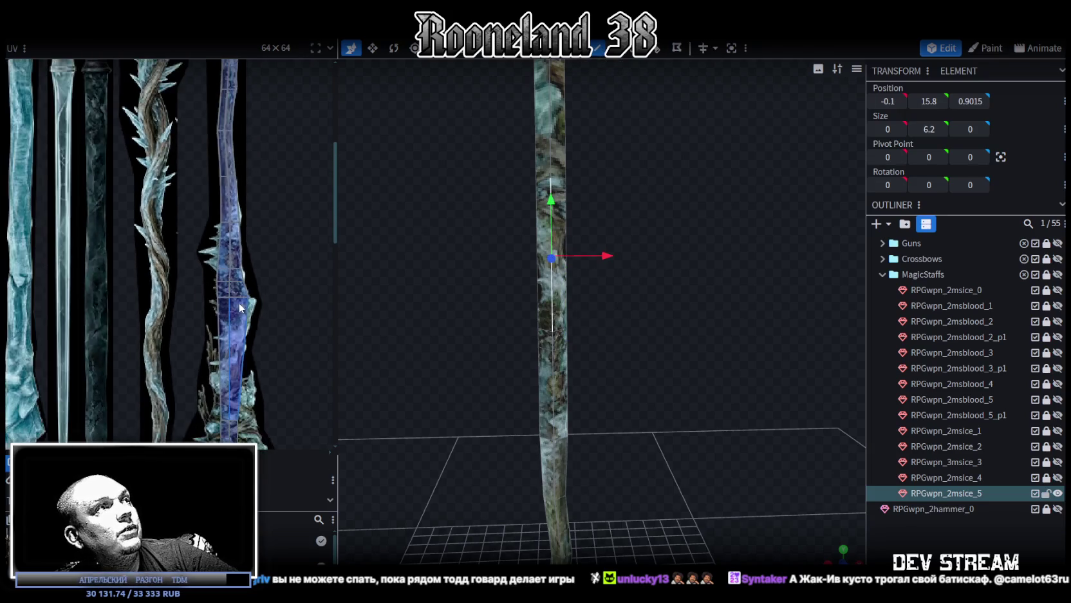
pyautogui.hotkey('ctrl', 'r')
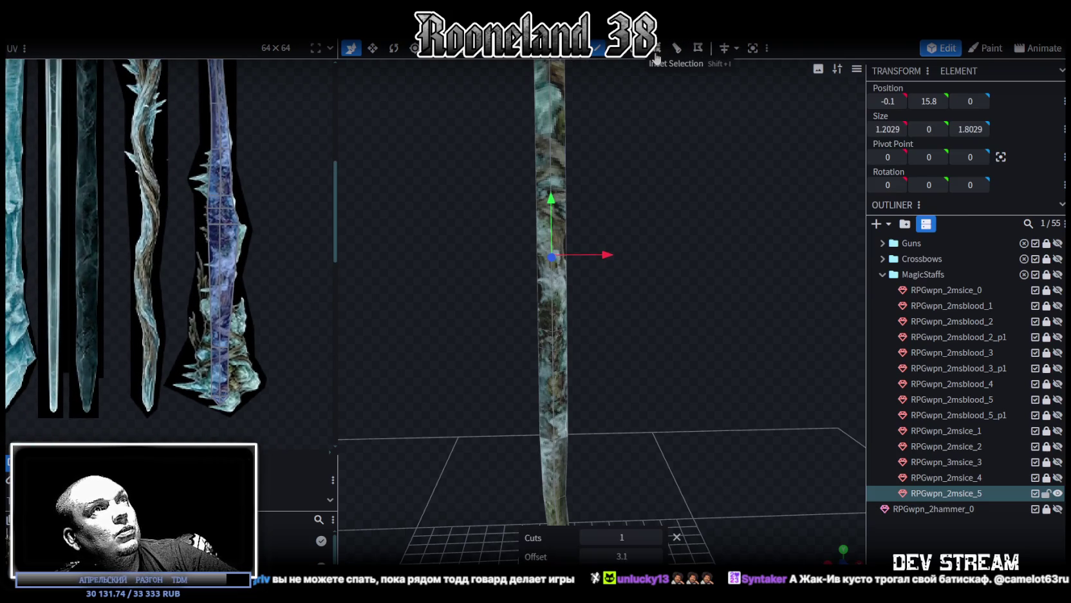
pyautogui.scroll(3, 220, 255)
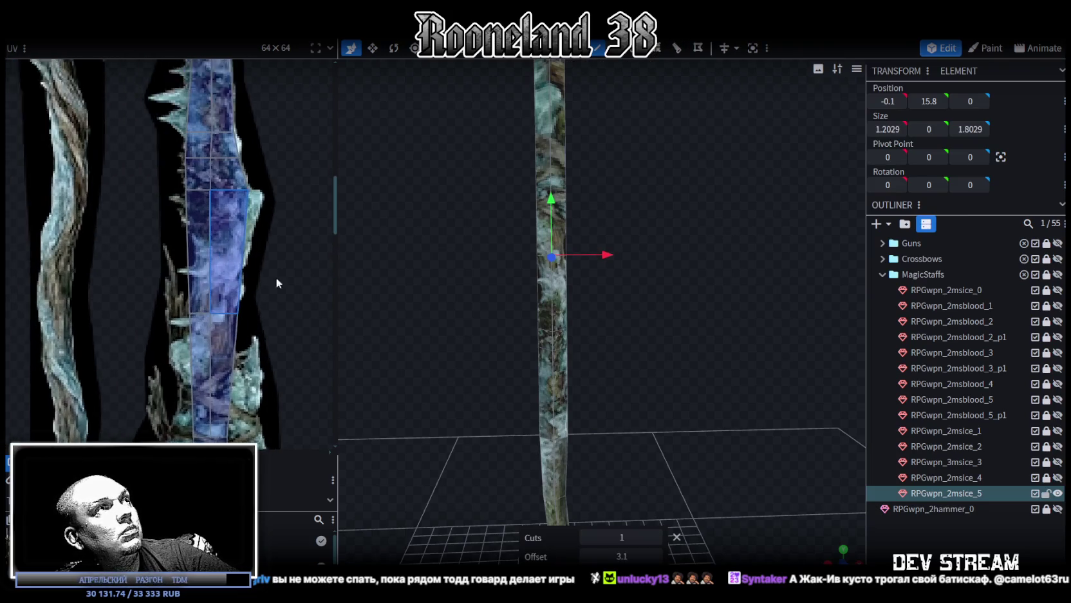
pyautogui.moveTo(621, 555)
pyautogui.mouseDown()
pyautogui.moveTo(650, 555)
pyautogui.moveTo(618, 556)
pyautogui.mouseUp()
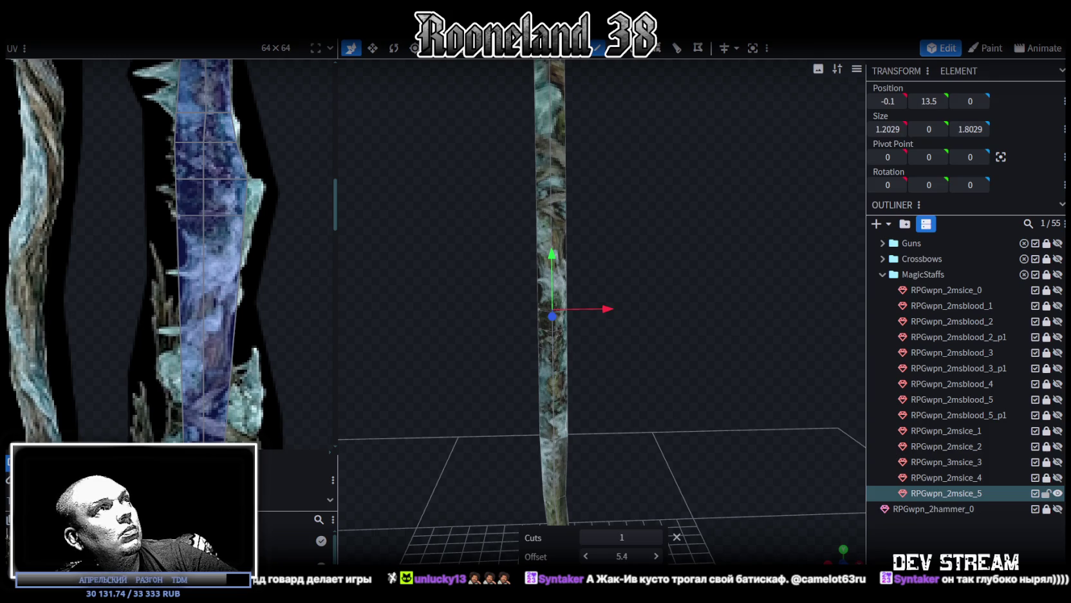
pyautogui.moveTo(622, 555); pyautogui.dragTo(609, 555)
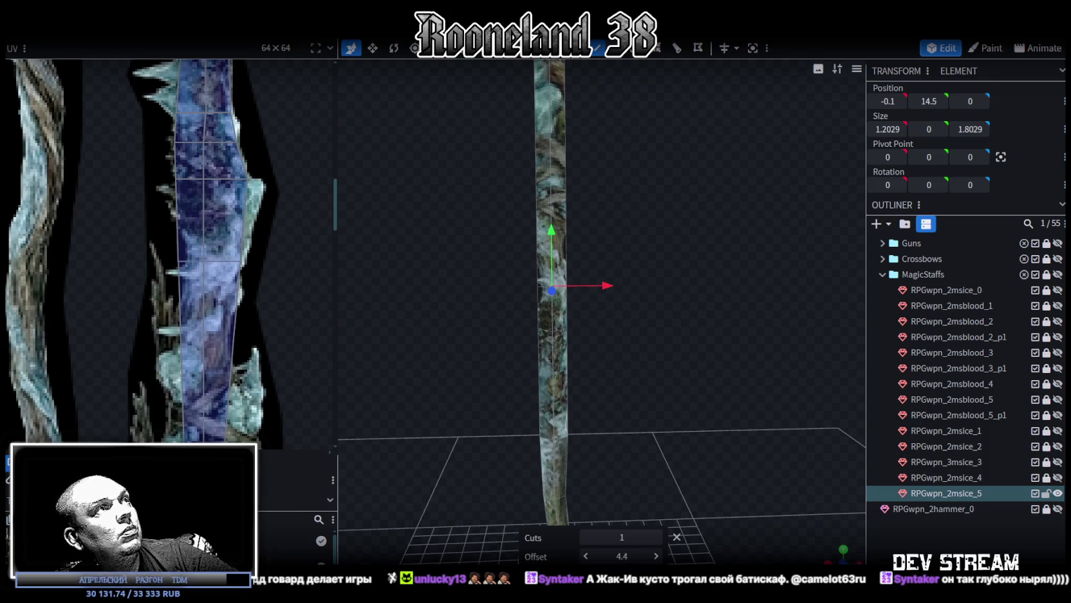
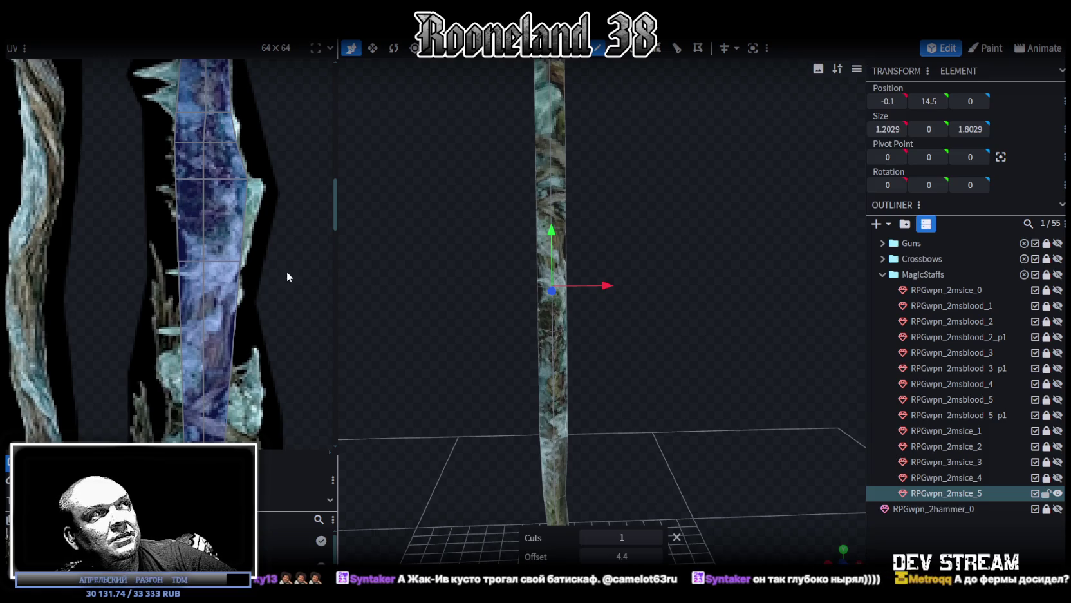
# - Select edges along the upper part of the ice staff mesh
pyautogui.moveTo(504, 385); pyautogui.dragTo(591, 307)
pyautogui.click(559, 283)
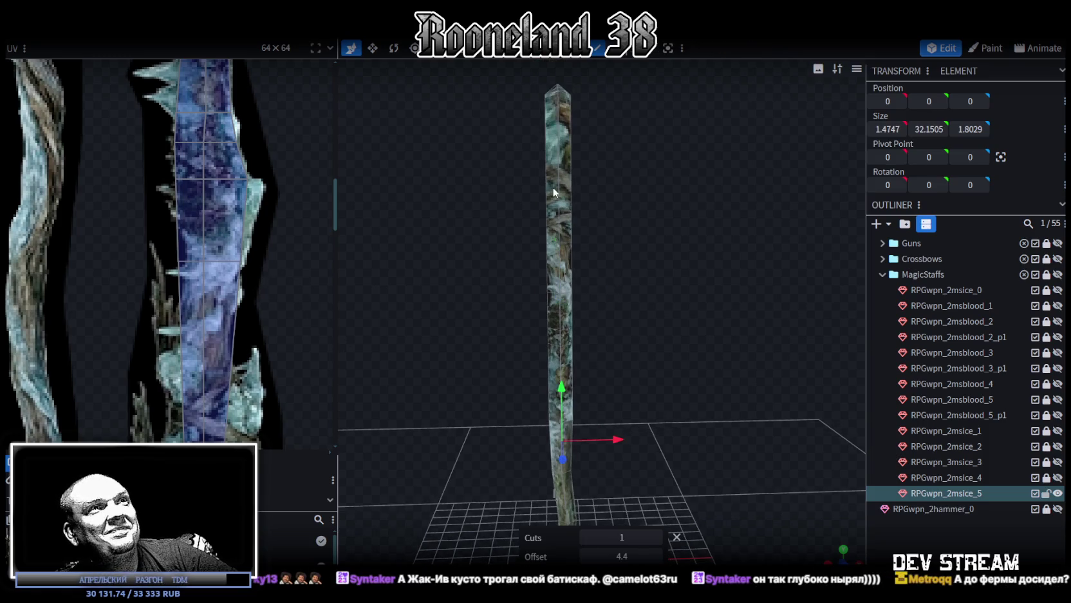
pyautogui.click(561, 222)
pyautogui.scroll(-2, 186, 340)
pyautogui.scroll(-2, 243, 227)
pyautogui.scroll(-2, 255, 273)
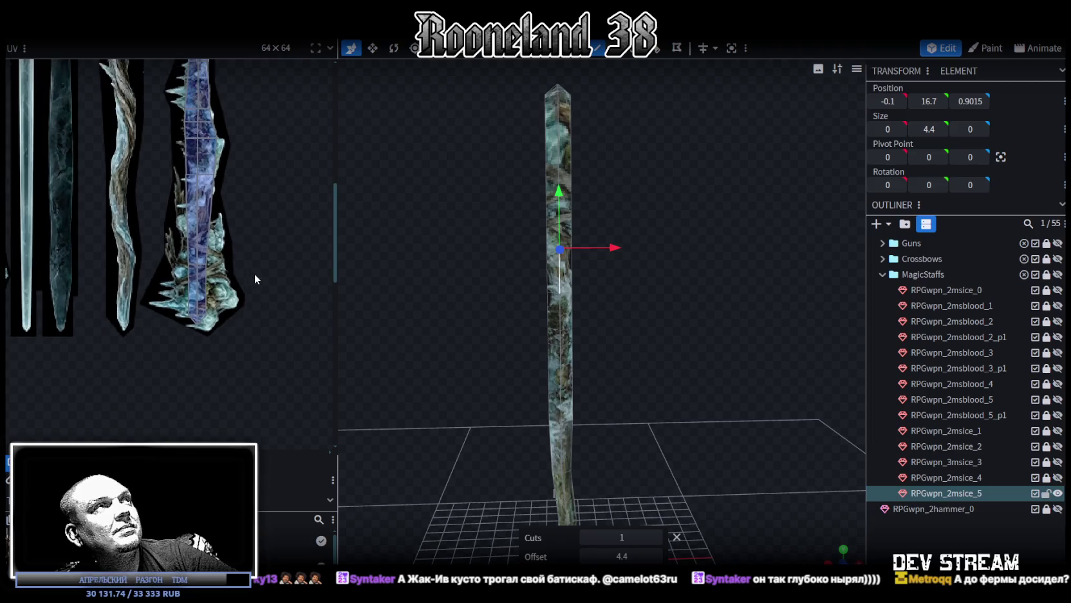
pyautogui.click(563, 161)
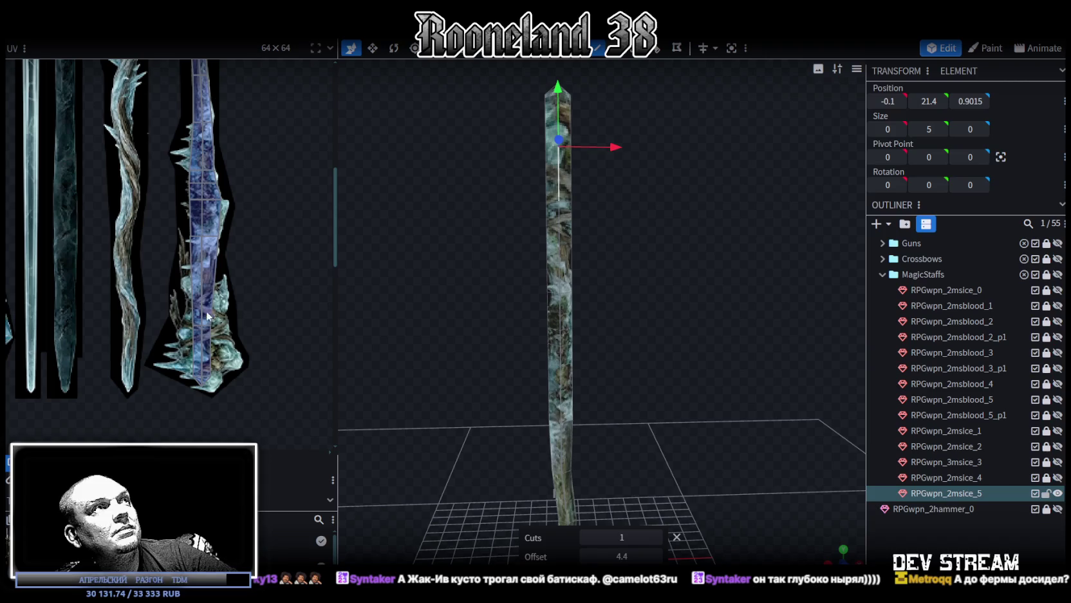
pyautogui.scroll(1, 212, 312)
pyautogui.scroll(1, 255, 243)
pyautogui.scroll(2, 219, 317)
pyautogui.scroll(1, 158, 325)
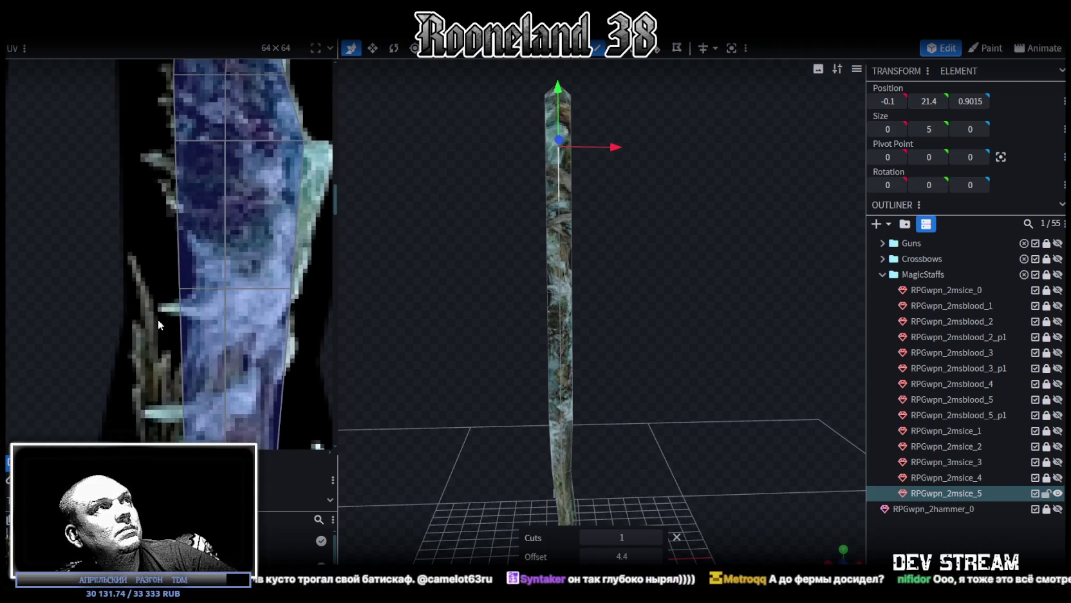
# - Skew the staff's UV face and nudge its vertices to fit the crystal texture
pyautogui.click(194, 283)
pyautogui.moveTo(225, 288); pyautogui.dragTo(245, 288)
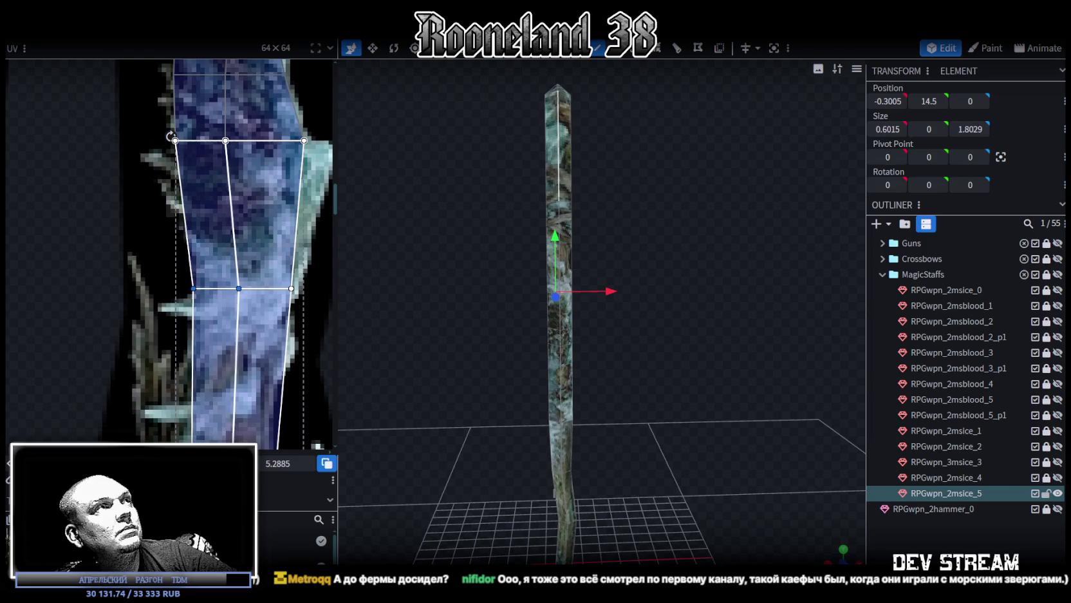
pyautogui.moveTo(317, 273); pyautogui.dragTo(293, 289, button='middle')
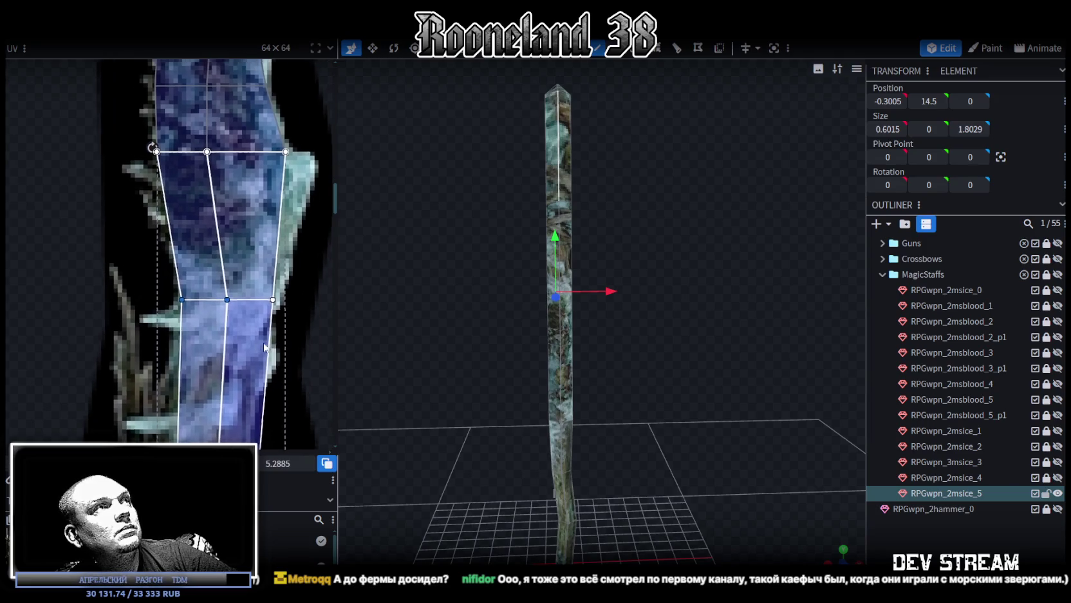
pyautogui.click(267, 304)
pyautogui.moveTo(268, 303); pyautogui.dragTo(261, 303)
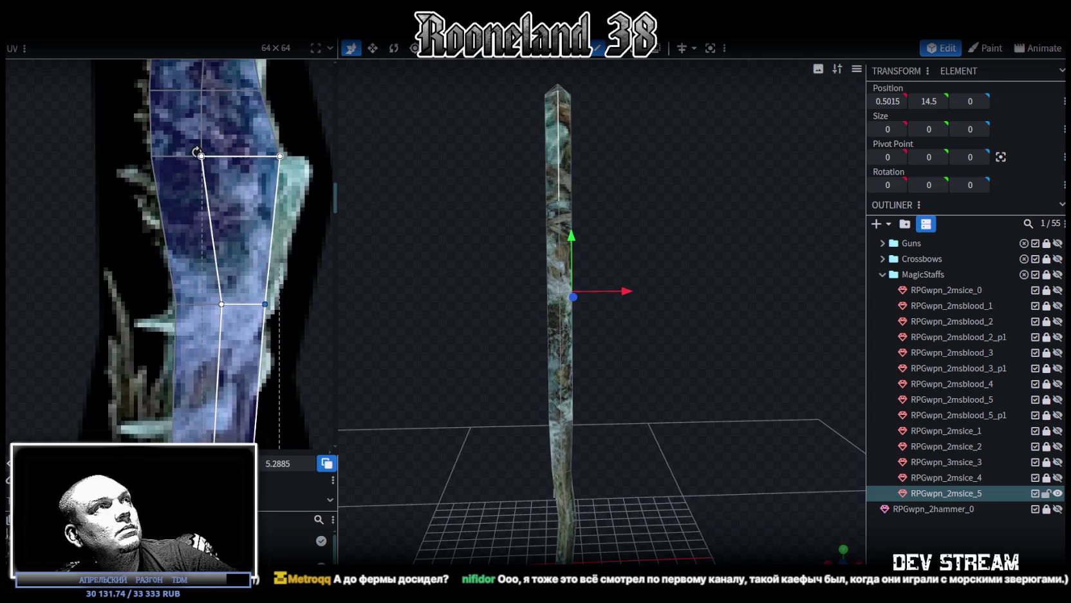
pyautogui.moveTo(293, 287); pyautogui.dragTo(195, 326)
pyautogui.scroll(-3, 275, 356)
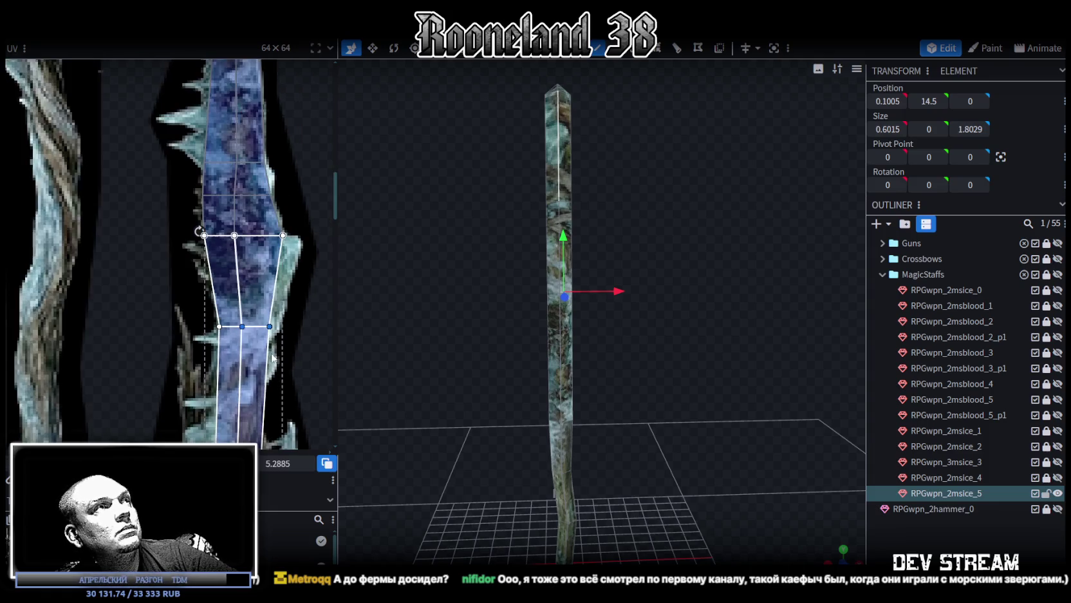
pyautogui.scroll(1, 291, 393)
# - Add an edge loop near the staff's top and slide it slightly upward, viewed in wireframe
pyautogui.moveTo(600, 239); pyautogui.dragTo(600, 203)
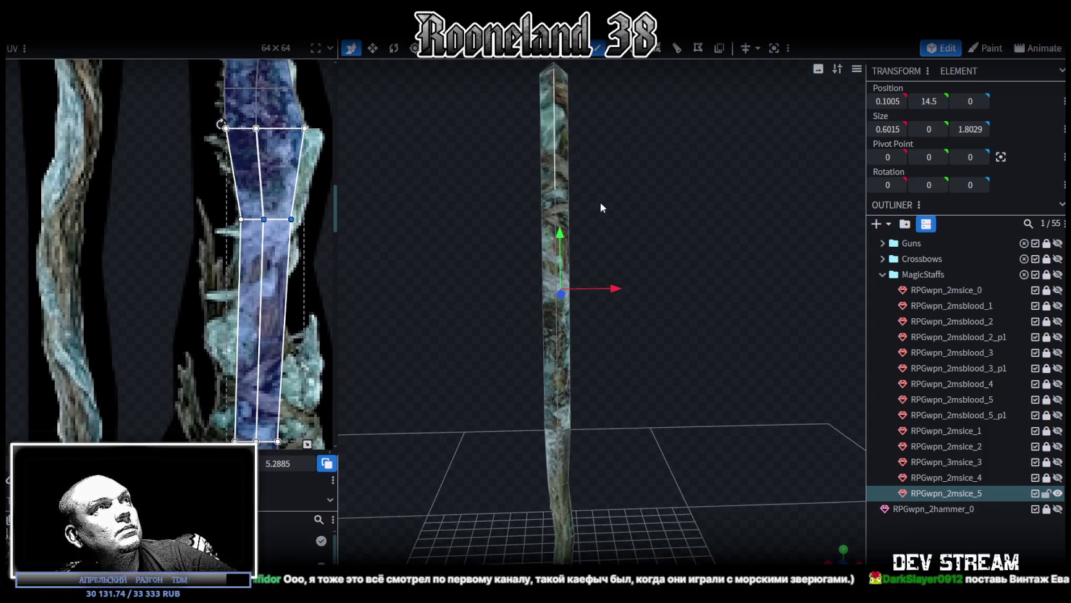
pyautogui.scroll(-2, 256, 201)
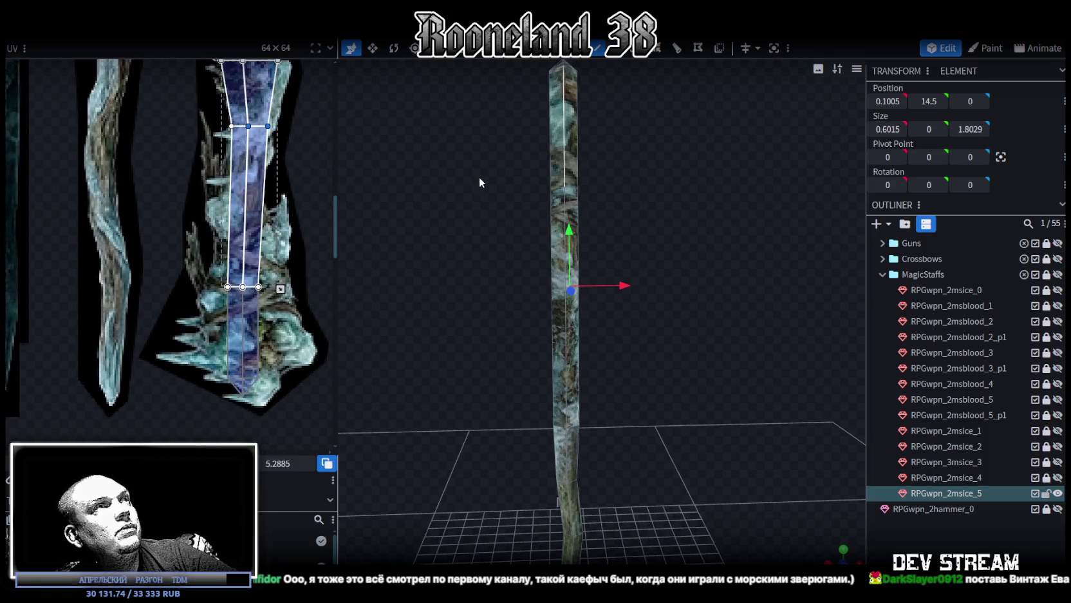
pyautogui.moveTo(443, 191); pyautogui.dragTo(586, 67)
pyautogui.moveTo(561, 138); pyautogui.dragTo(648, 239)
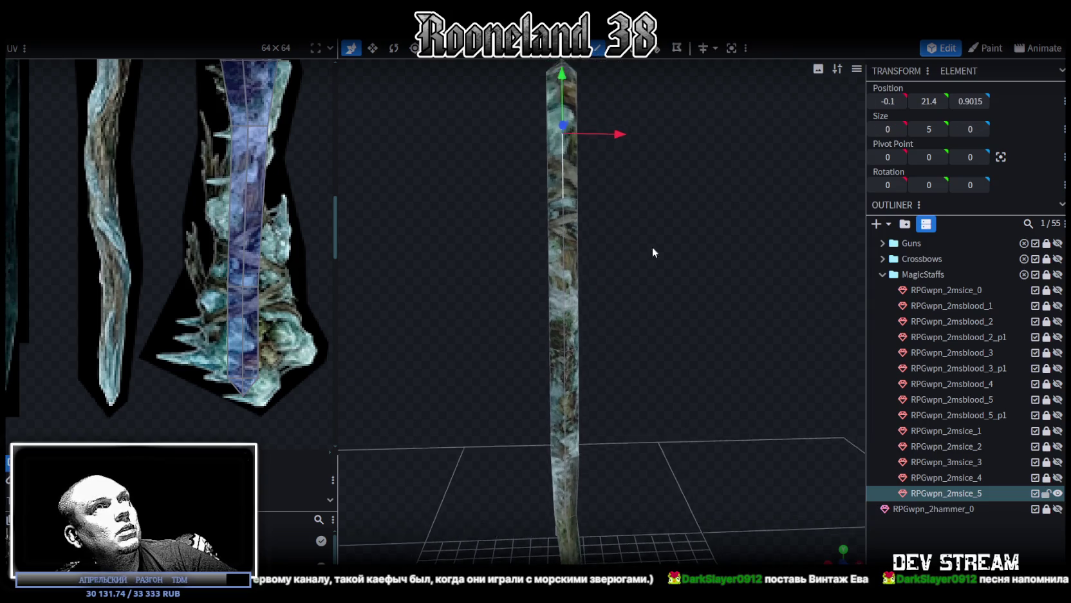
pyautogui.hotkey('ctrl', 'r')
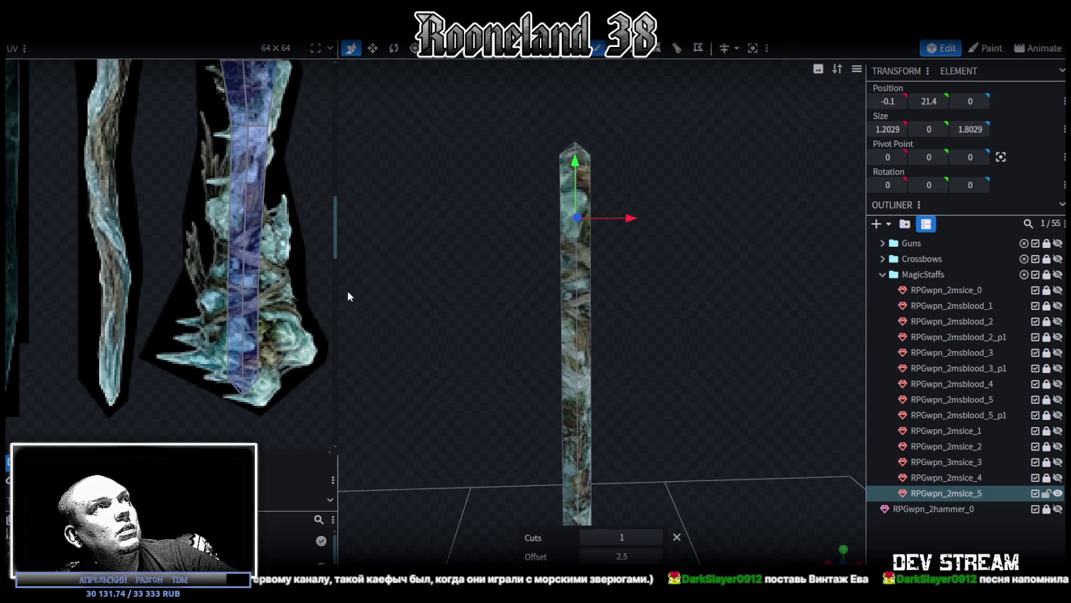
pyautogui.scroll(3, 257, 270)
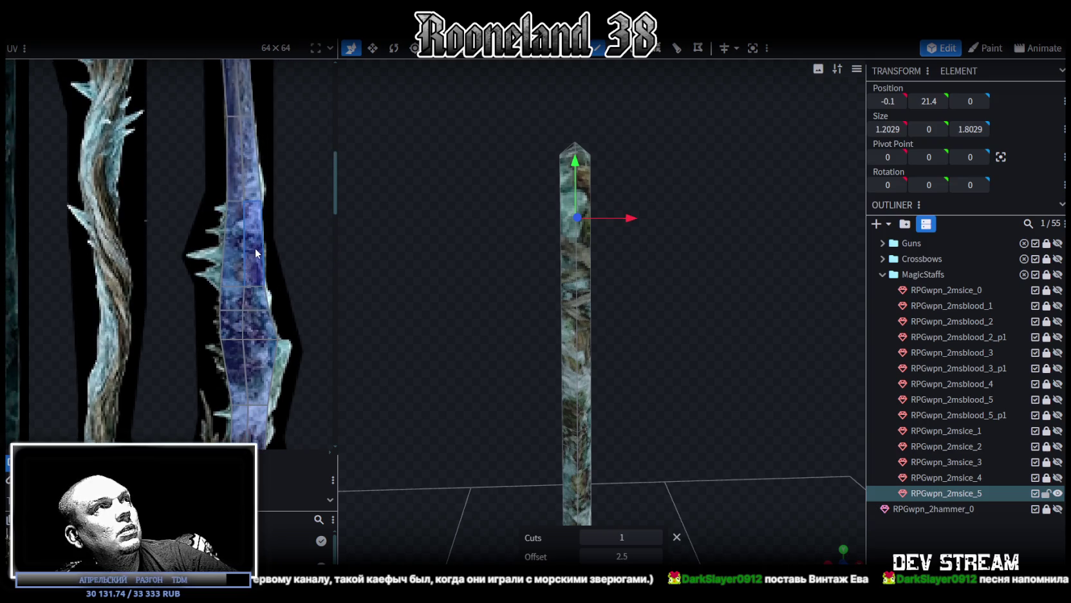
pyautogui.scroll(2, 258, 271)
pyautogui.moveTo(622, 555)
pyautogui.mouseDown()
pyautogui.moveTo(605, 555)
pyautogui.moveTo(628, 555)
pyautogui.mouseUp()
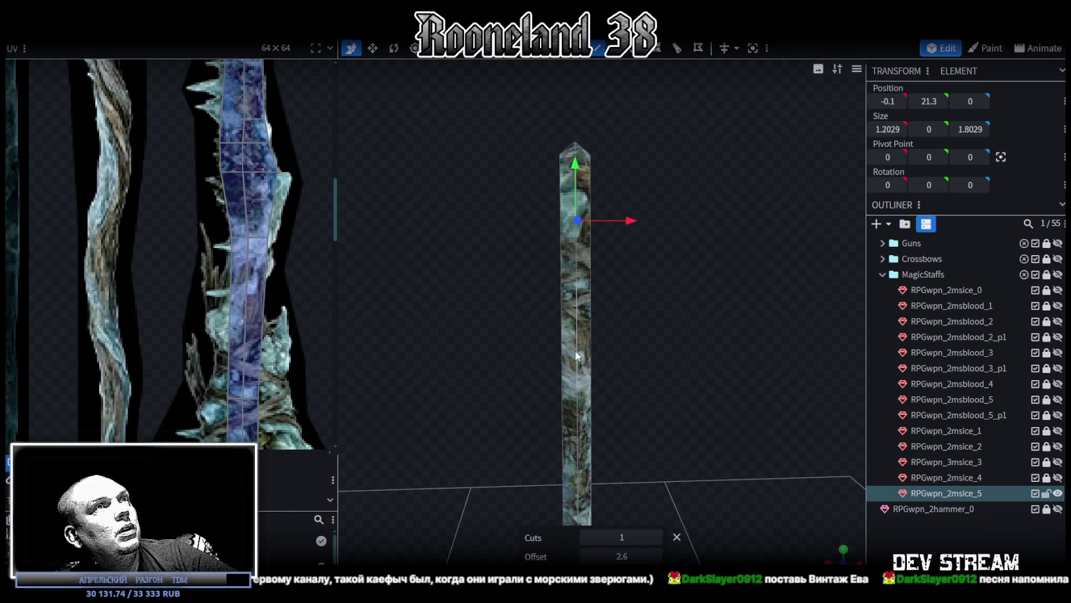
pyautogui.click(579, 394)
pyautogui.moveTo(633, 421)
pyautogui.mouseDown()
pyautogui.moveTo(626, 317)
pyautogui.moveTo(695, 318)
pyautogui.moveTo(732, 302)
pyautogui.mouseUp()
pyautogui.press('z')
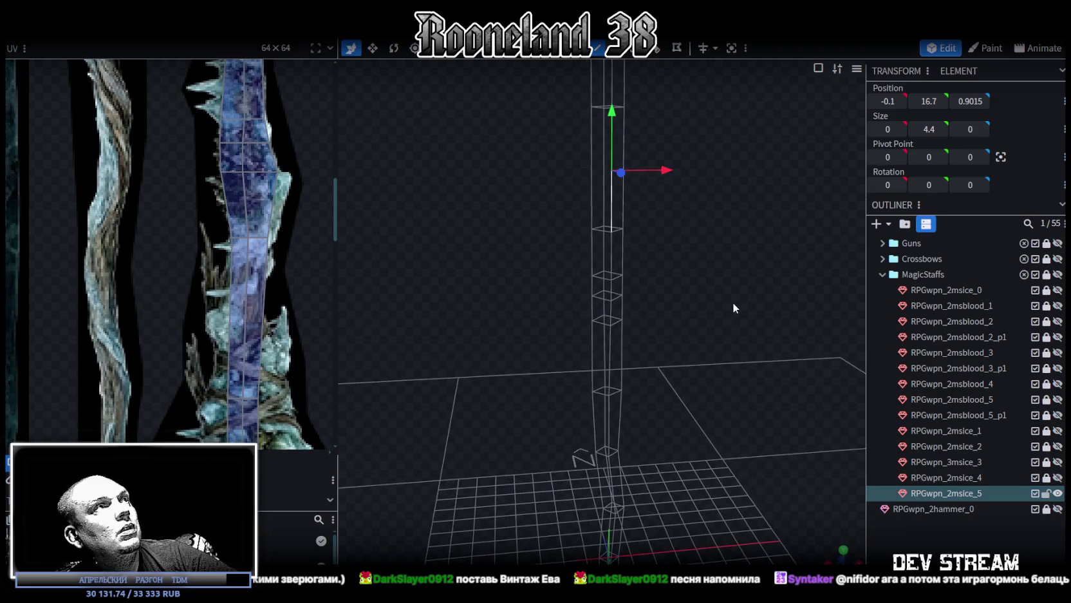
# - Lift the vertex ring near the staff's top up to height 21, forming a taller pointed tip
pyautogui.scroll(-3, 258, 309)
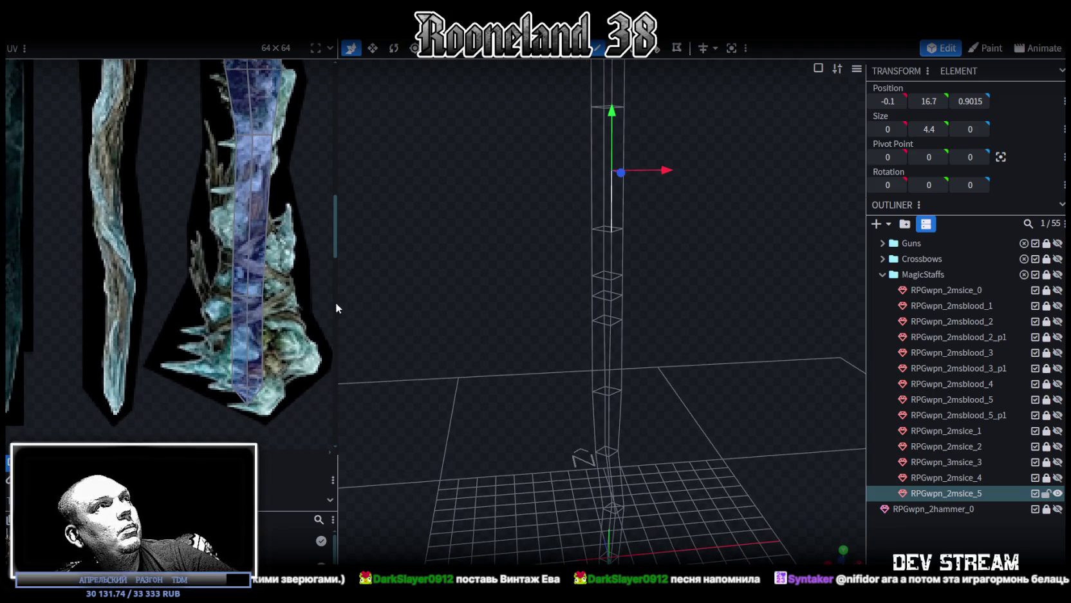
pyautogui.scroll(5, 278, 316)
pyautogui.moveTo(644, 348); pyautogui.dragTo(676, 336)
pyautogui.moveTo(675, 336); pyautogui.dragTo(669, 398, button='right')
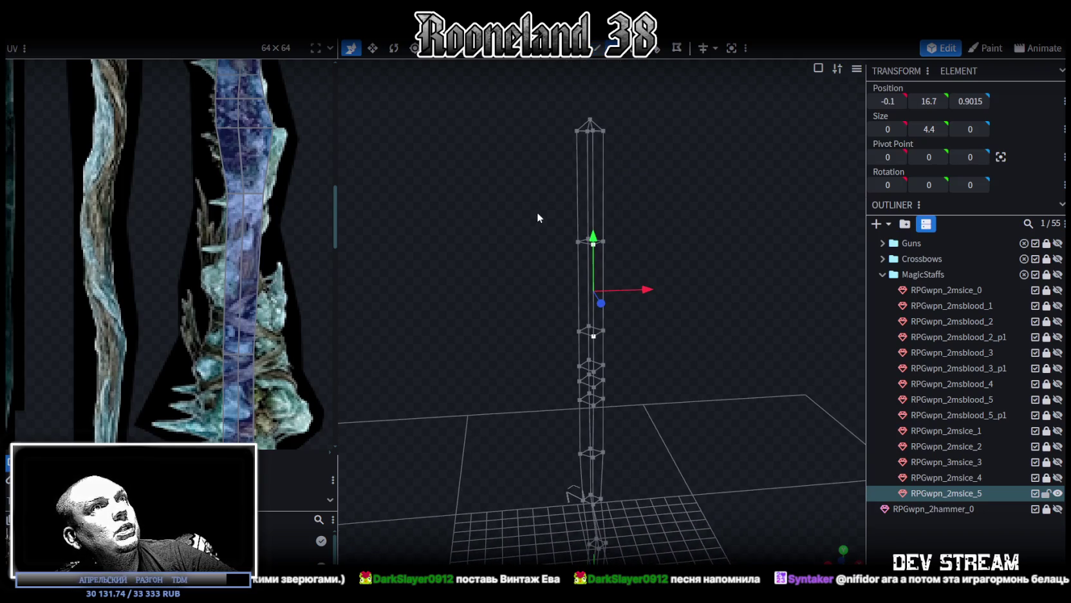
pyautogui.moveTo(521, 215); pyautogui.dragTo(655, 260)
pyautogui.moveTo(588, 187); pyautogui.dragTo(590, 148)
pyautogui.moveTo(475, 211)
pyautogui.mouseDown()
pyautogui.moveTo(487, 211)
pyautogui.moveTo(483, 199)
pyautogui.mouseUp()
pyautogui.moveTo(585, 155); pyautogui.dragTo(585, 147)
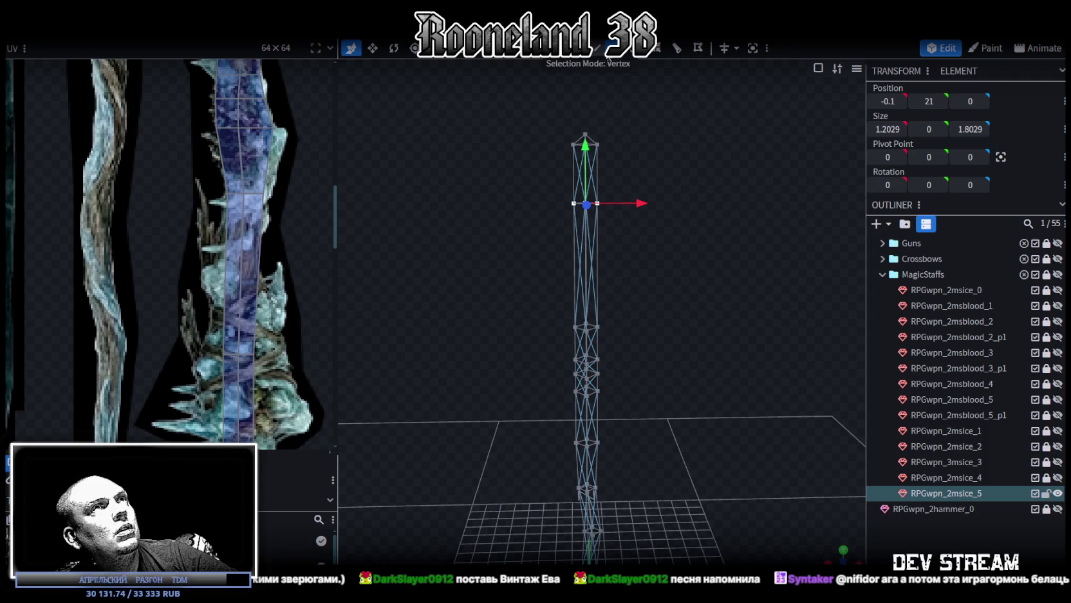
pyautogui.click(586, 260)
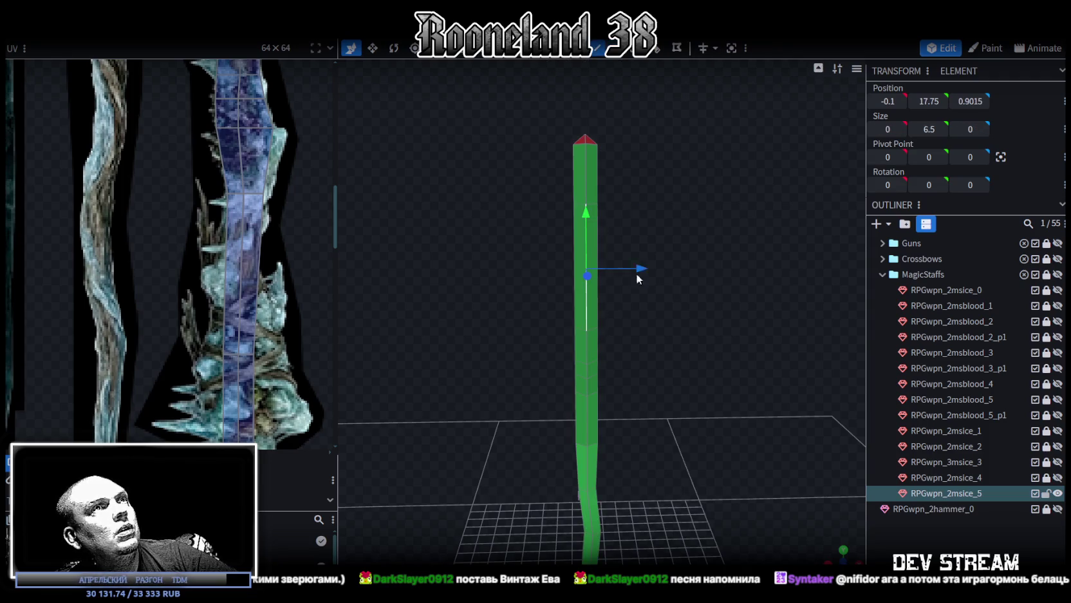
pyautogui.moveTo(690, 308); pyautogui.dragTo(676, 306)
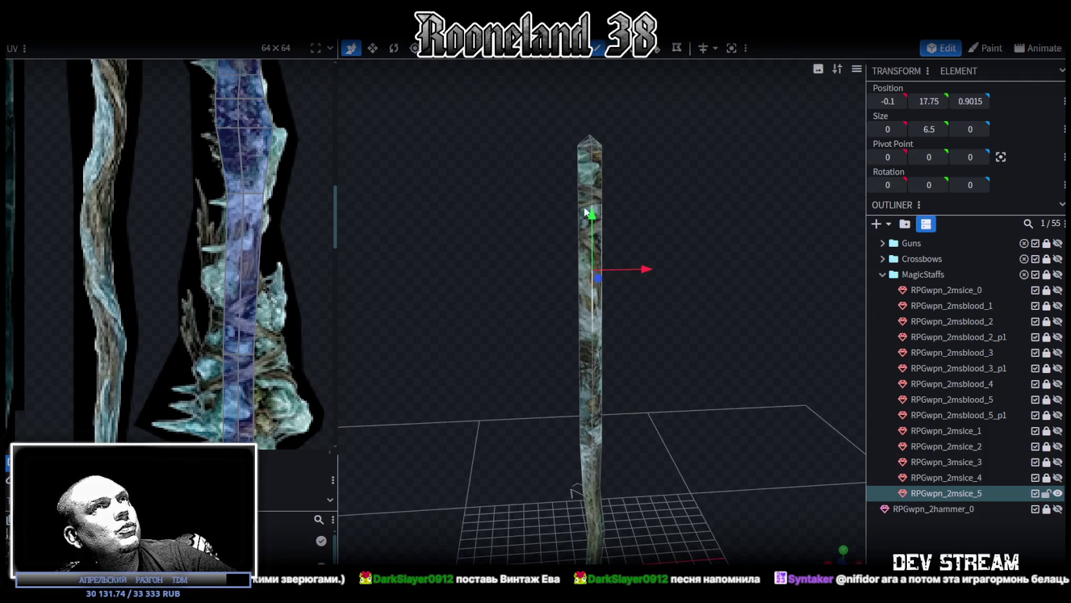
# - Add a single loop cut to the upper staff and centre it at offset 1.625
pyautogui.click(657, 55)
pyautogui.scroll(2, 271, 322)
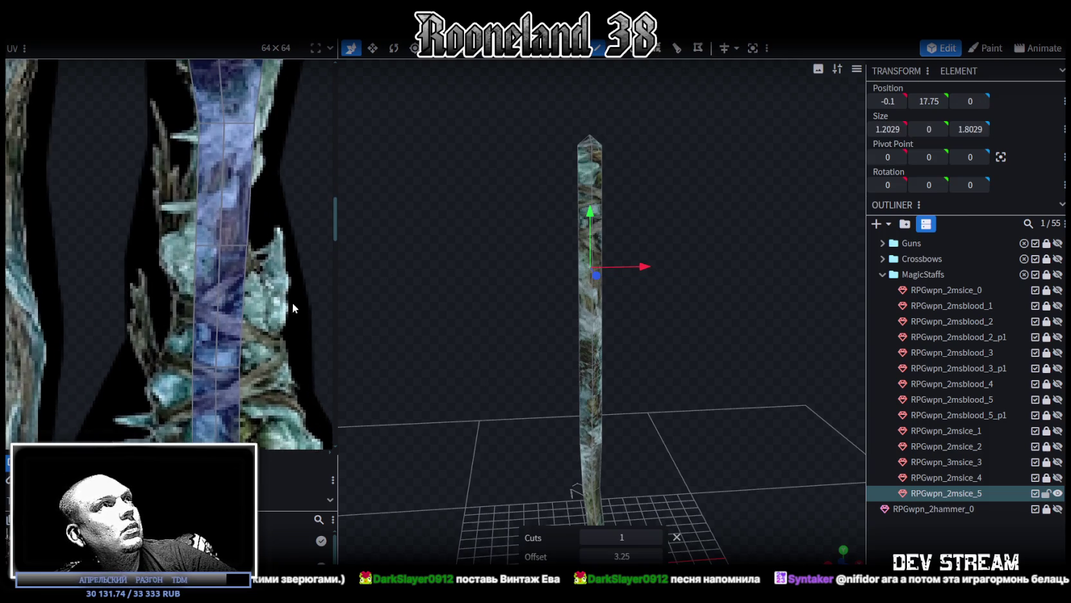
pyautogui.moveTo(291, 305); pyautogui.dragTo(311, 348, button='middle')
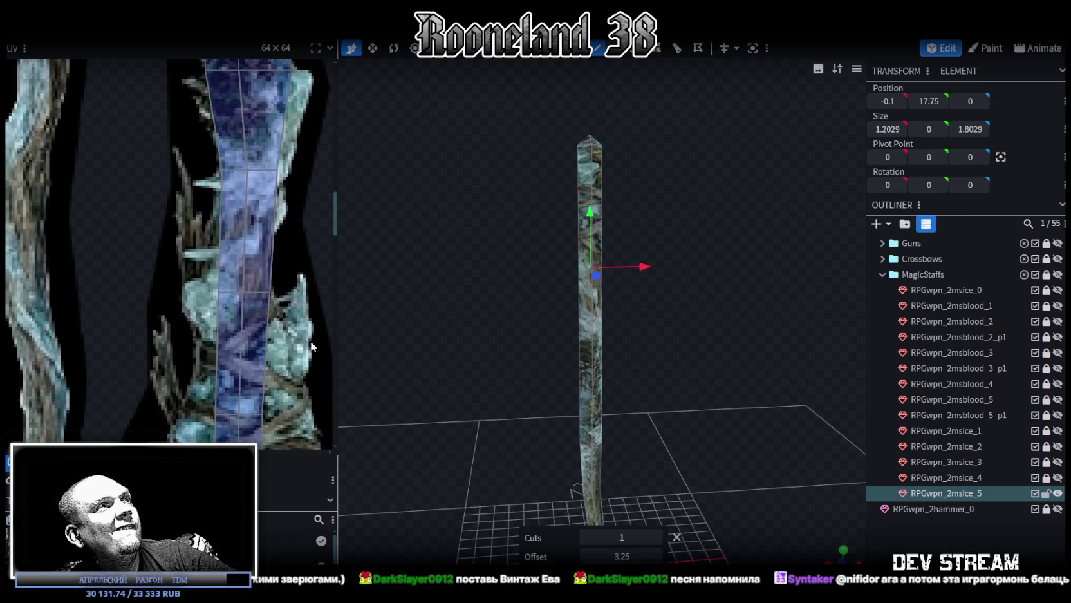
pyautogui.scroll(-1, 311, 346)
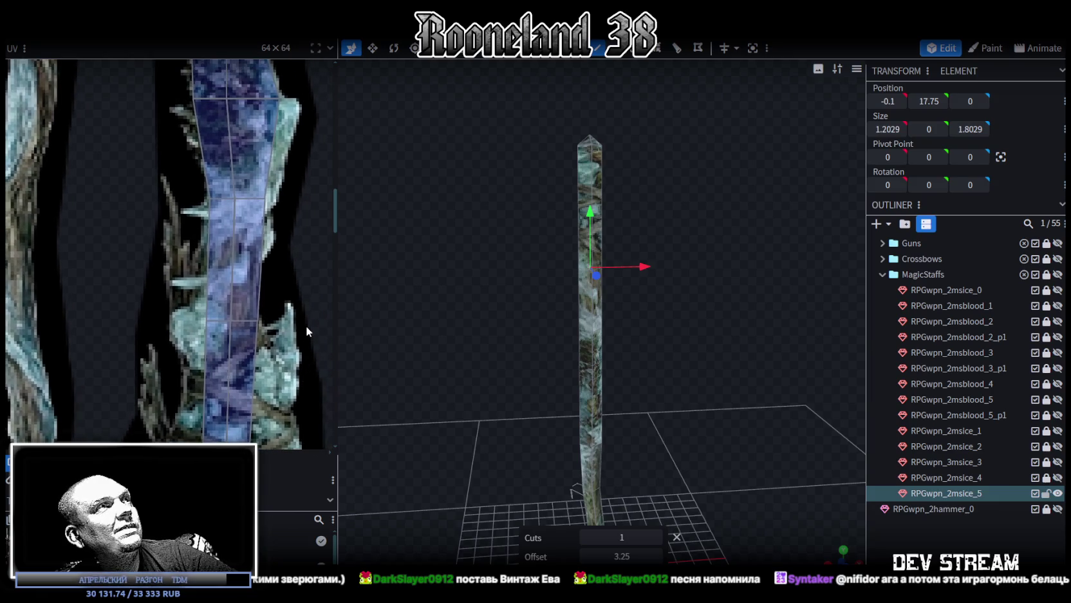
pyautogui.scroll(-1, 305, 351)
pyautogui.moveTo(305, 355); pyautogui.dragTo(322, 288, button='middle')
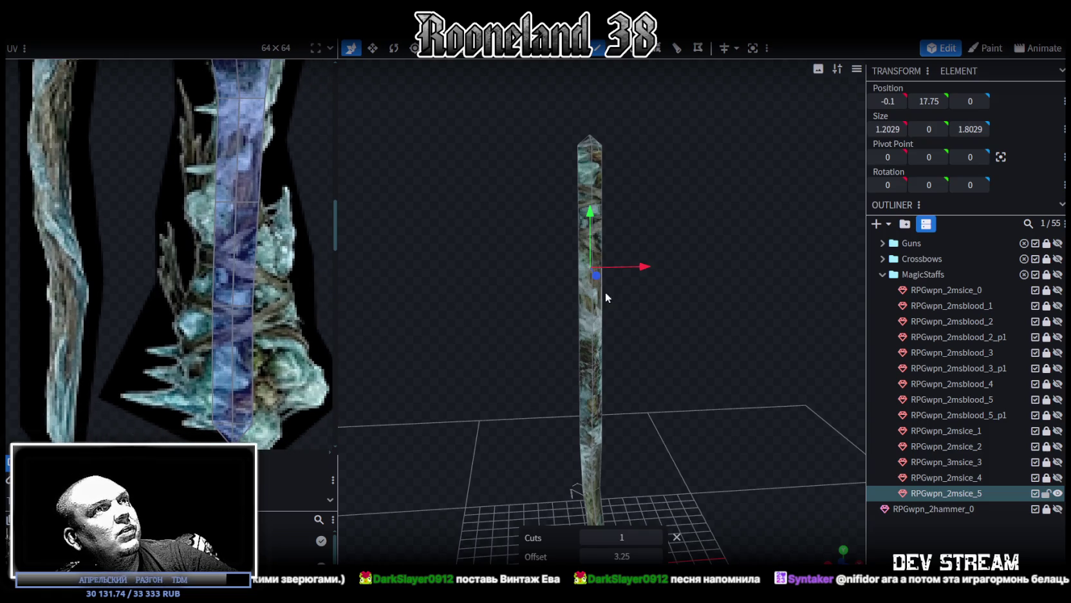
pyautogui.click(595, 195)
pyautogui.click(591, 235)
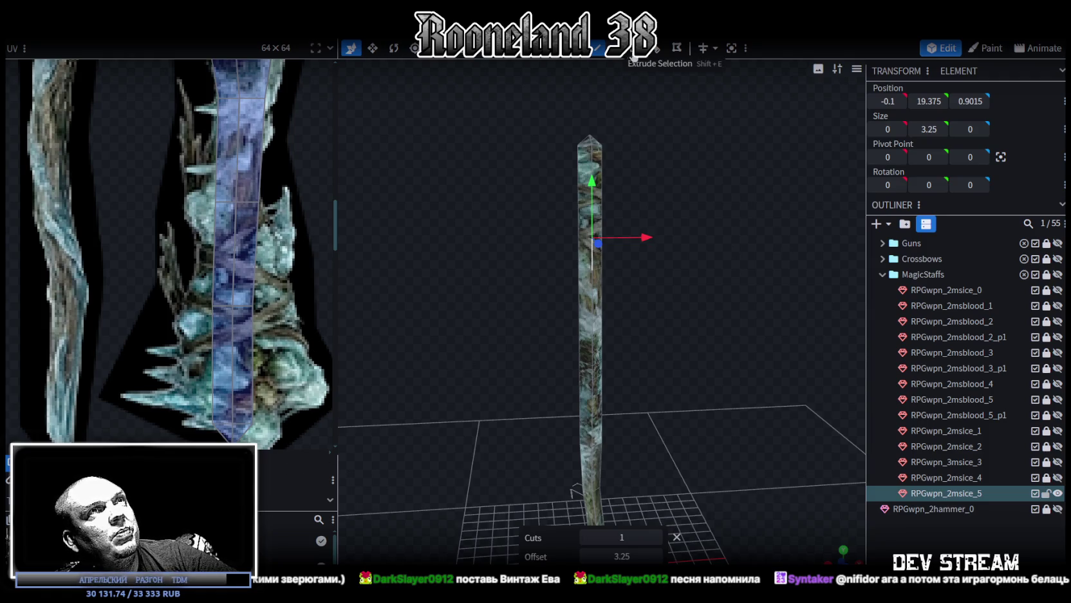
pyautogui.click(591, 186)
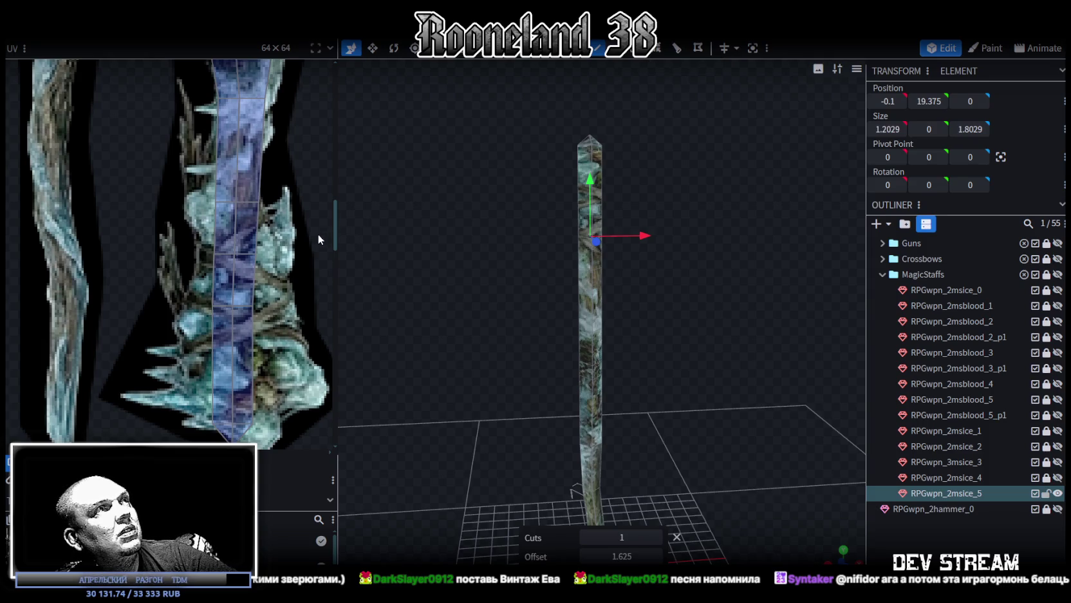
# - Select a staff face in the UV map for reshaping
pyautogui.moveTo(360, 265); pyautogui.dragTo(400, 287)
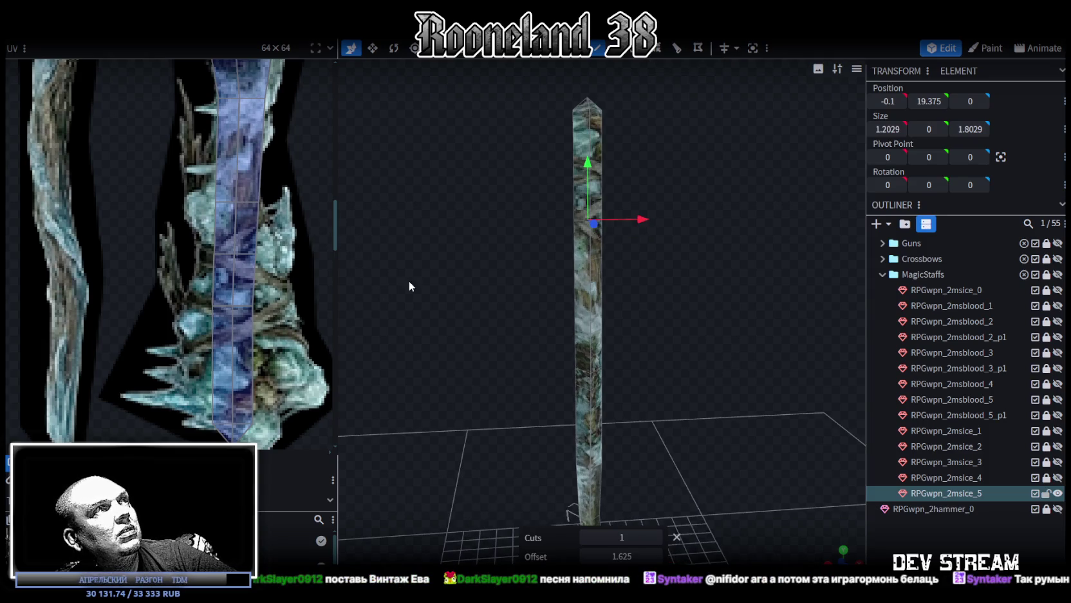
pyautogui.scroll(2, 283, 245)
pyautogui.scroll(1, 258, 270)
pyautogui.click(241, 293)
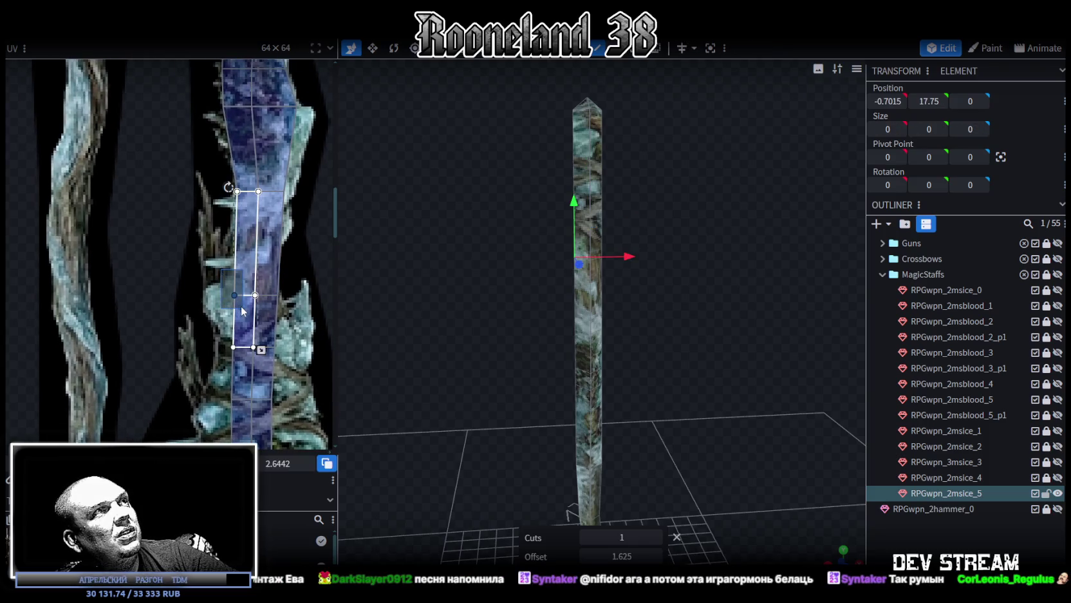
# - Pull the lower UV face's middle-left corner outward over the crystal texture
pyautogui.moveTo(234, 295); pyautogui.dragTo(212, 295)
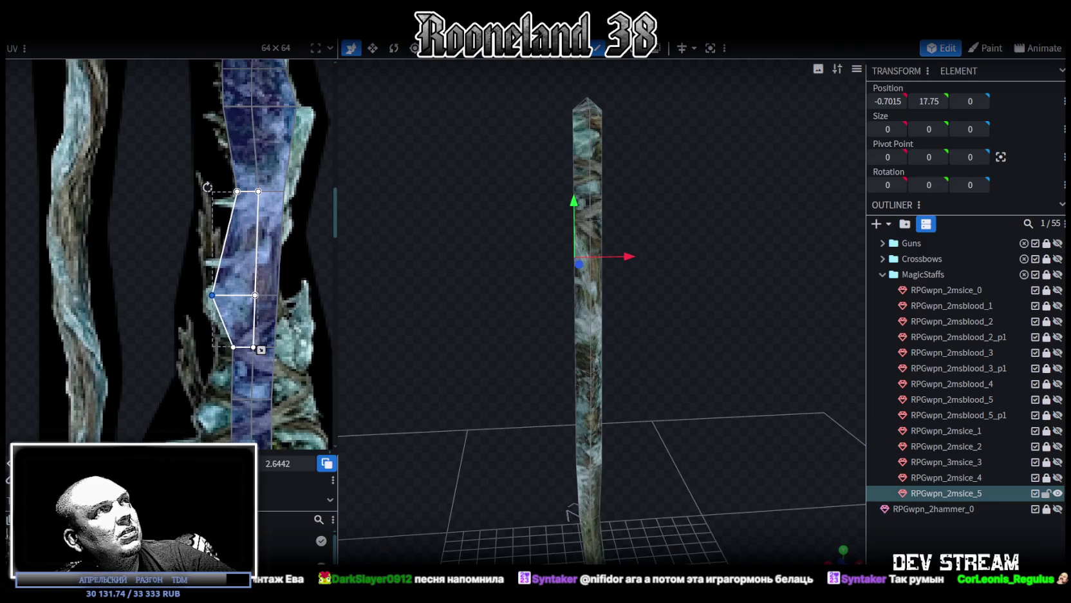
pyautogui.moveTo(184, 257); pyautogui.dragTo(315, 317)
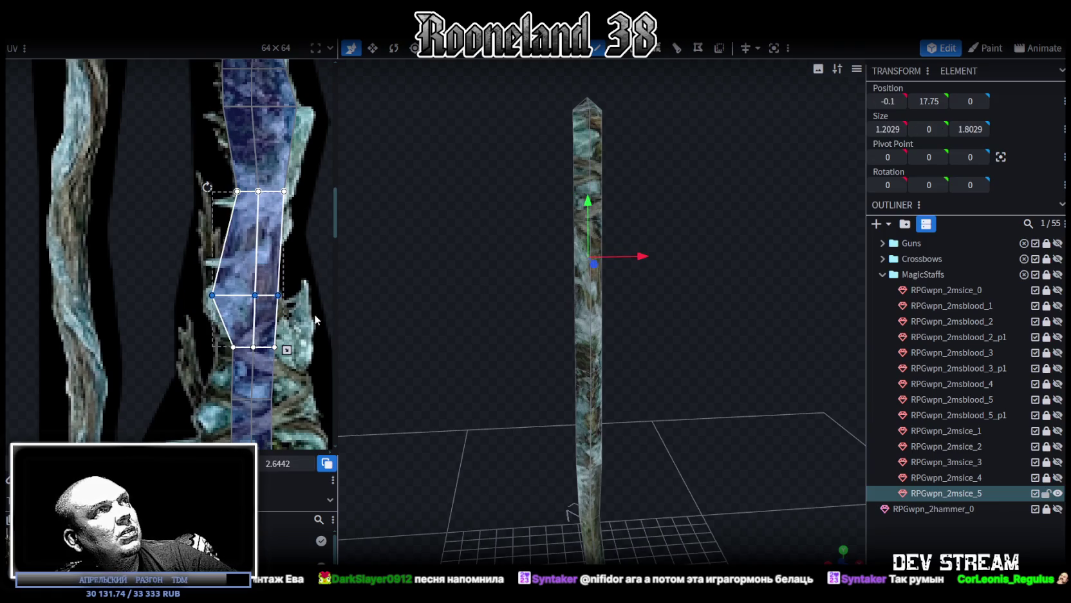
pyautogui.press('m')
pyautogui.moveTo(201, 276); pyautogui.dragTo(233, 312)
pyautogui.scroll(-1, 256, 346)
pyautogui.scroll(-1, 264, 343)
pyautogui.scroll(-1, 274, 357)
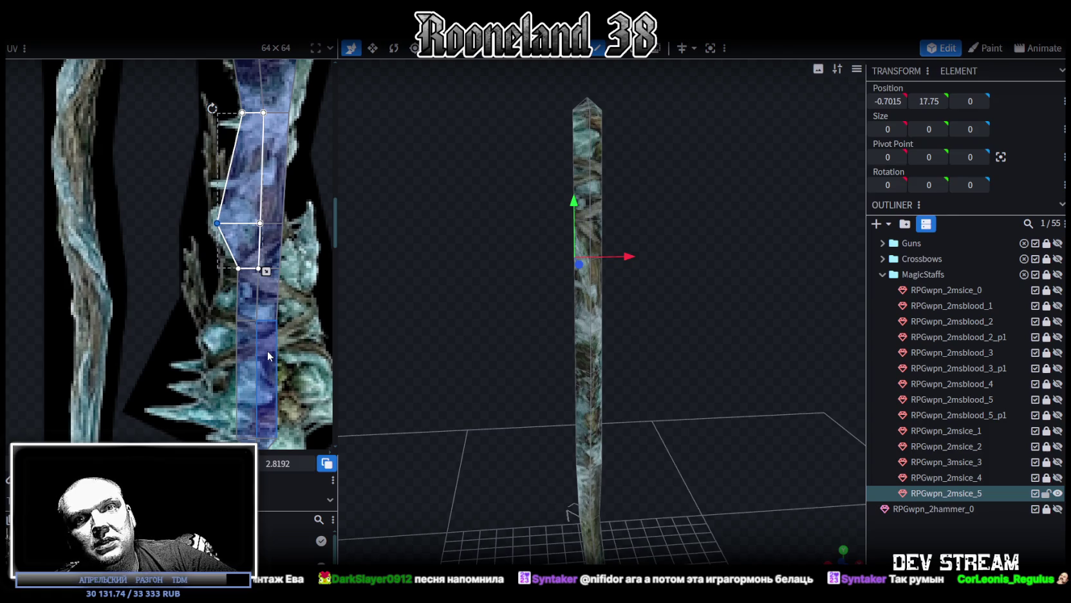
pyautogui.scroll(1, 262, 335)
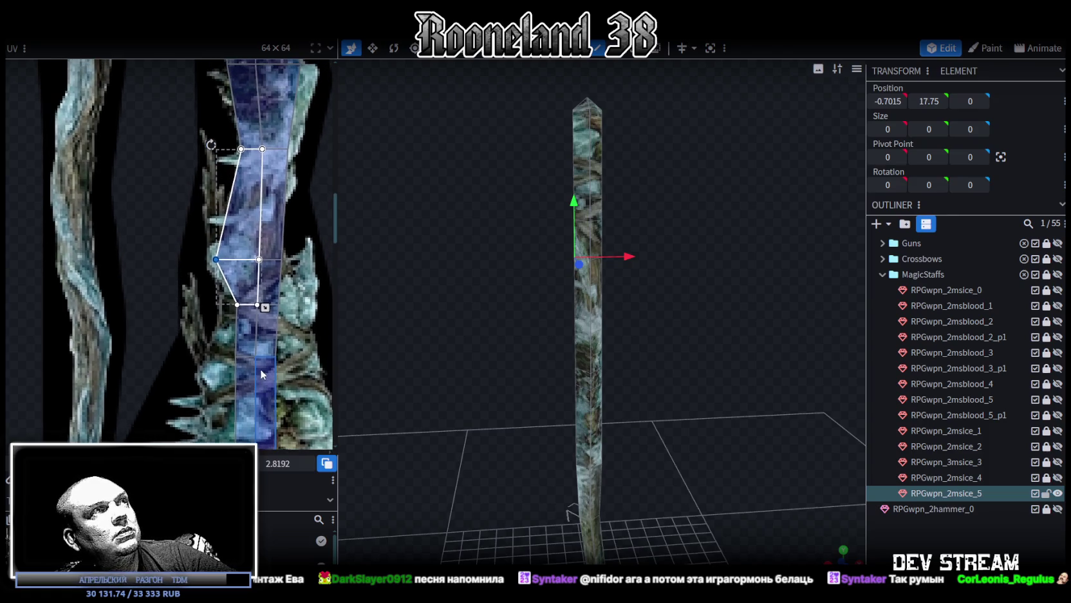
pyautogui.click(220, 315)
pyautogui.moveTo(237, 304); pyautogui.dragTo(219, 305)
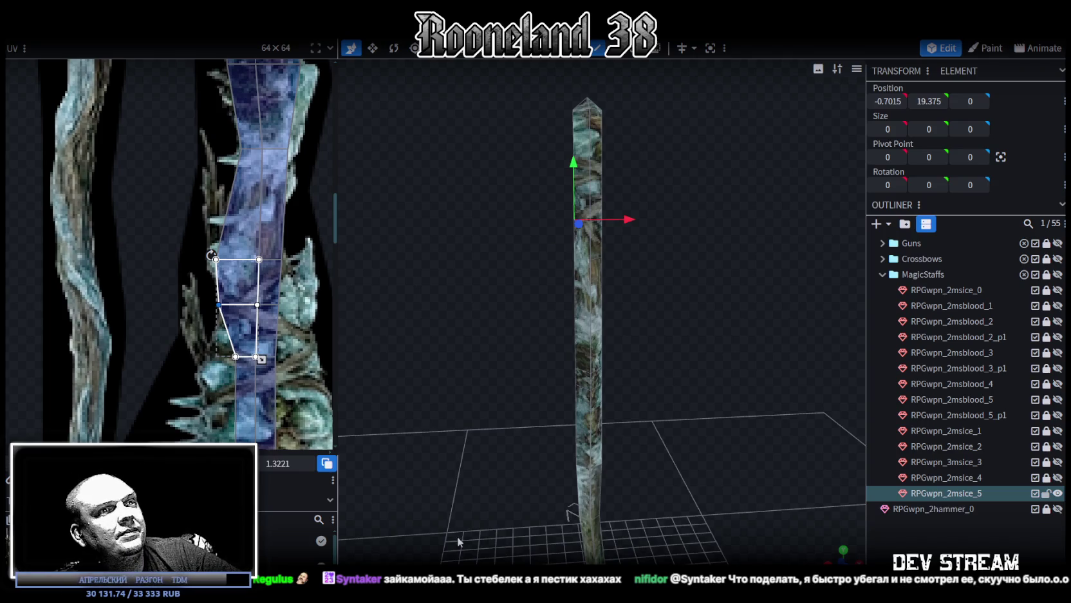
# - Widen the lower face leftward, undoing a misplaced middle-vertex move
pyautogui.moveTo(257, 385); pyautogui.dragTo(226, 398, button='middle')
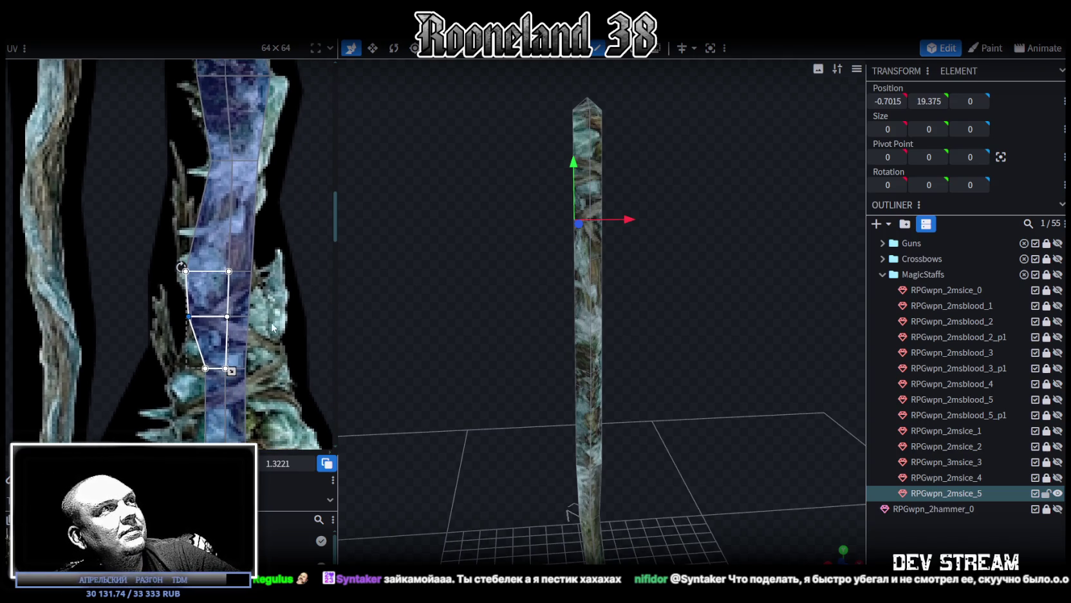
pyautogui.moveTo(229, 325); pyautogui.dragTo(283, 316)
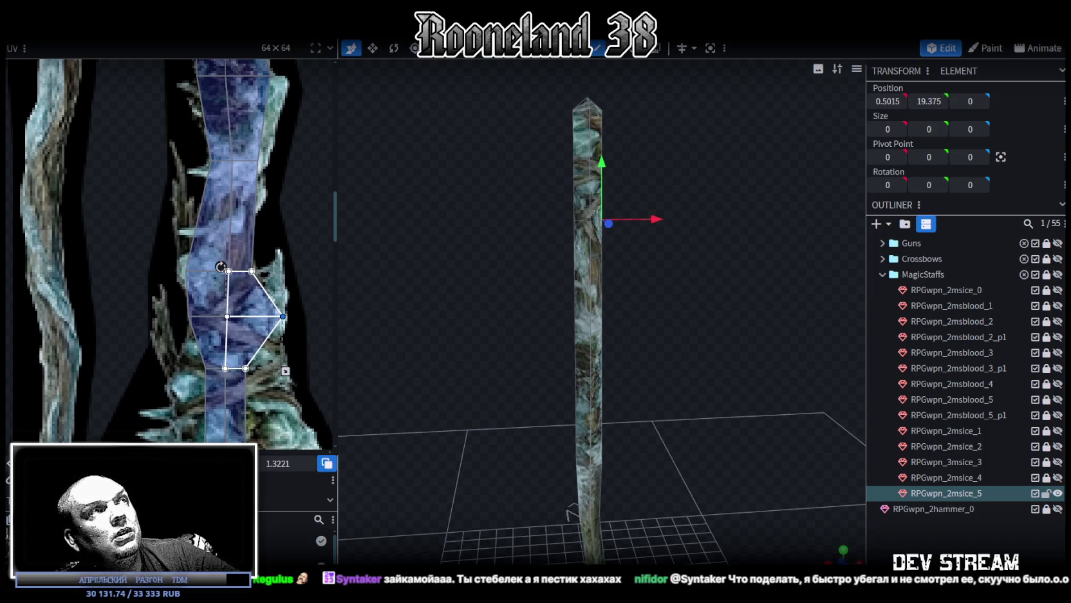
pyautogui.moveTo(252, 367); pyautogui.dragTo(279, 316, button='middle')
pyautogui.hotkey('ctrl', 'z')
pyautogui.hotkey('ctrl', 'z')
pyautogui.hotkey('ctrl', 'z')
pyautogui.moveTo(224, 311); pyautogui.dragTo(202, 311)
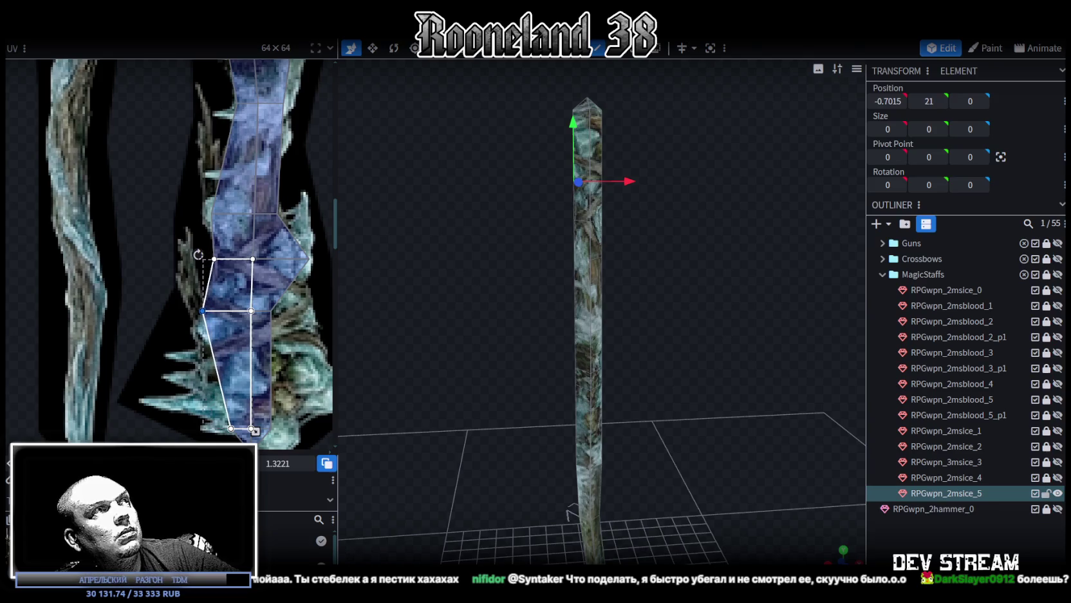
# - Stretch the upper and right neighbouring faces' corners out to the crystal edge
pyautogui.click(220, 243)
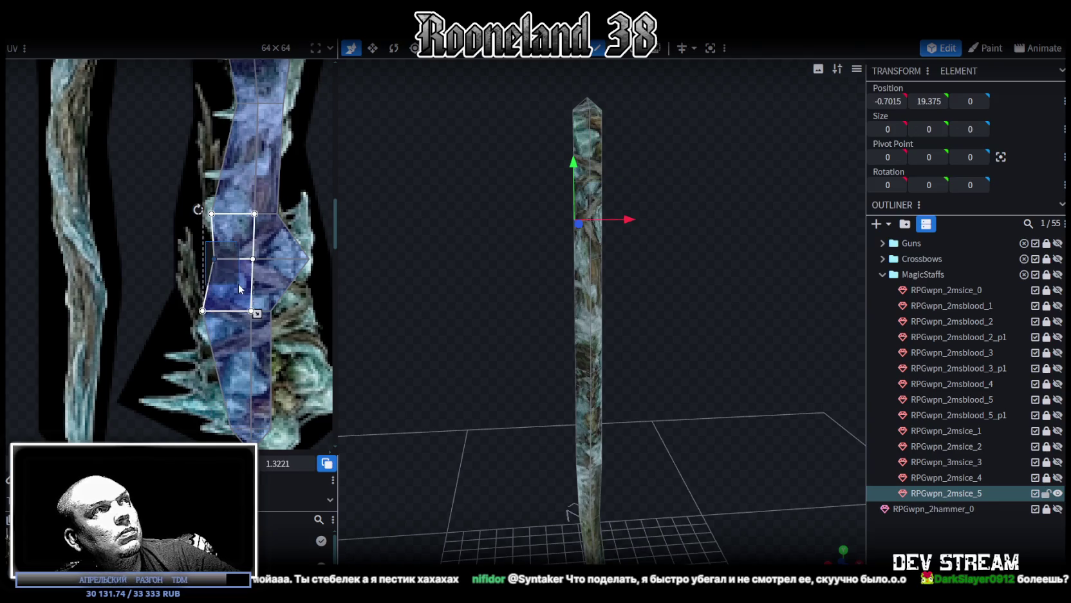
pyautogui.click(267, 309)
pyautogui.click(270, 310)
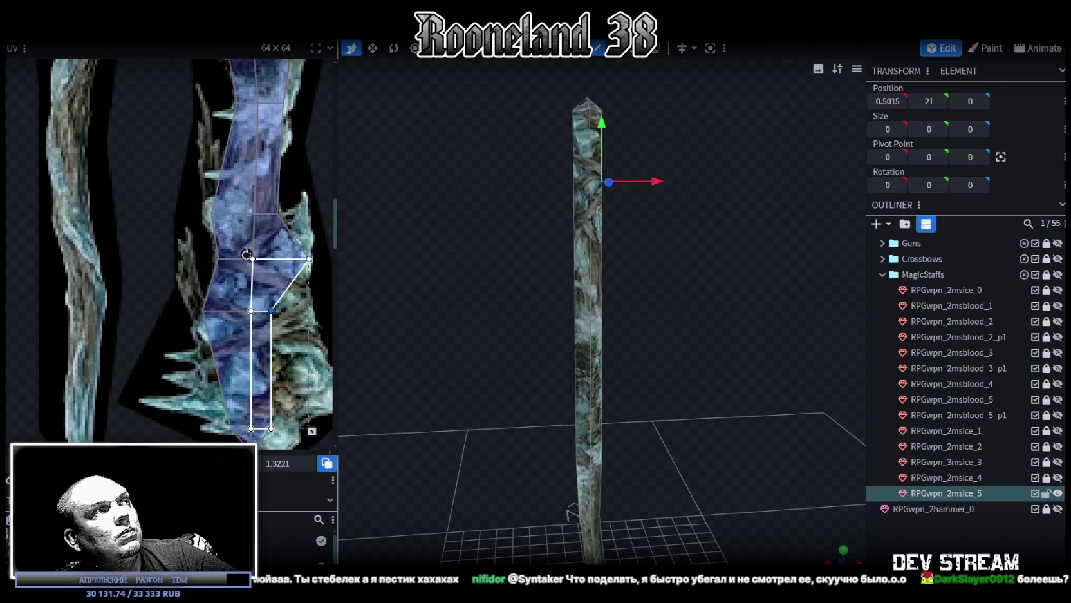
pyautogui.moveTo(271, 311); pyautogui.dragTo(308, 311)
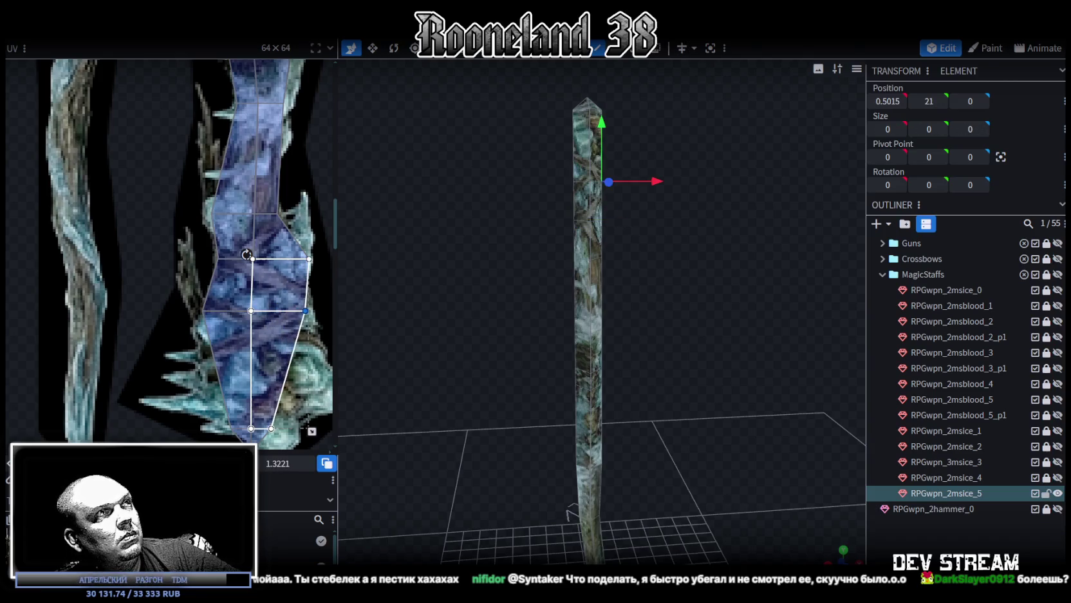
pyautogui.click(311, 259)
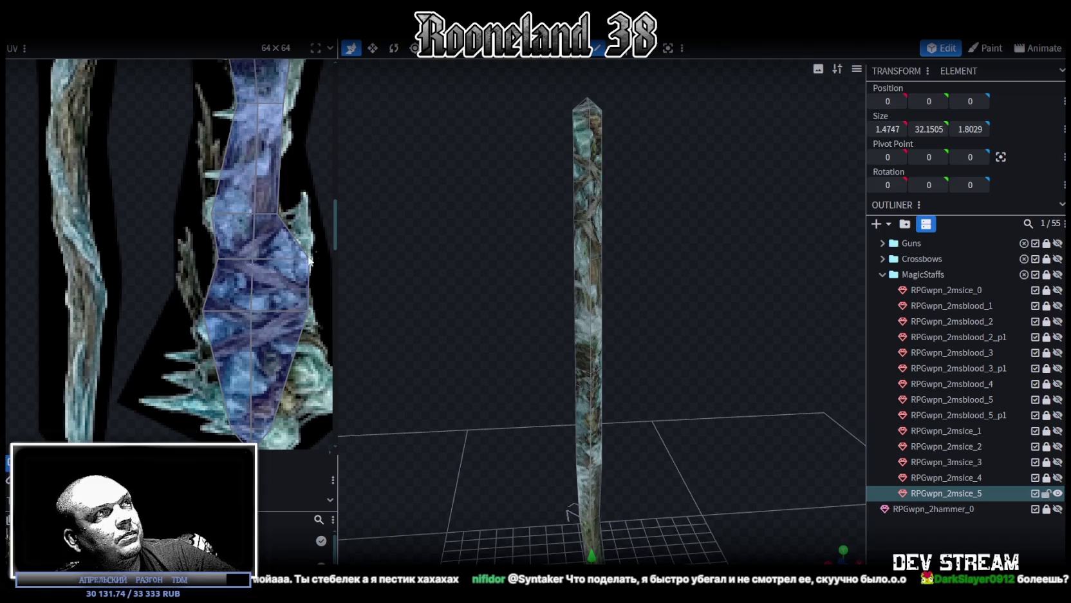
pyautogui.moveTo(310, 259); pyautogui.dragTo(302, 258)
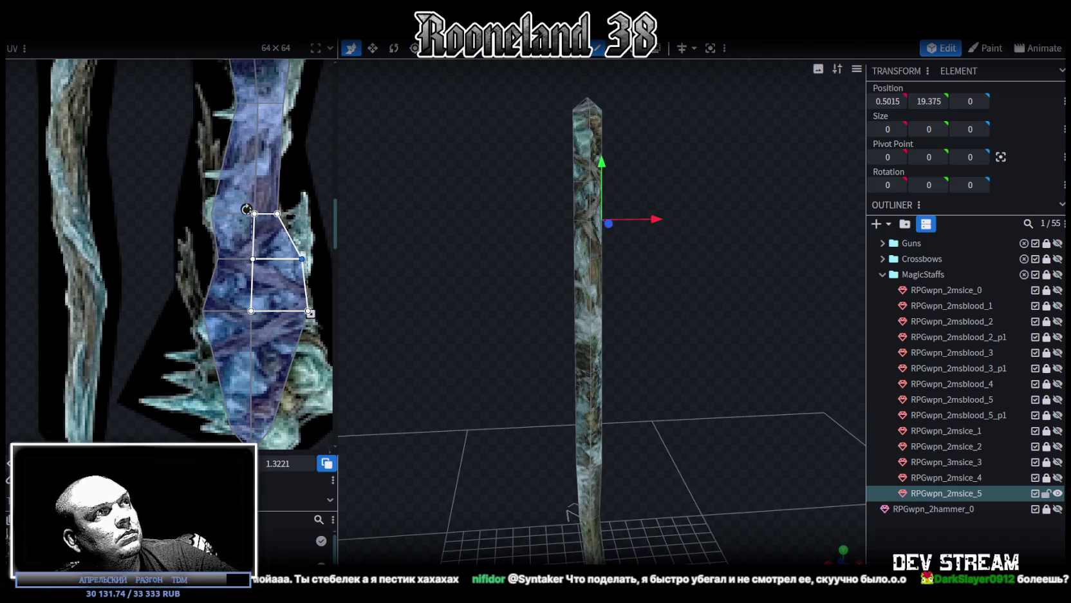
# - Fit the triangular tip faces onto the crystal tip by moving their corners
pyautogui.moveTo(325, 352); pyautogui.dragTo(249, 322, button='middle')
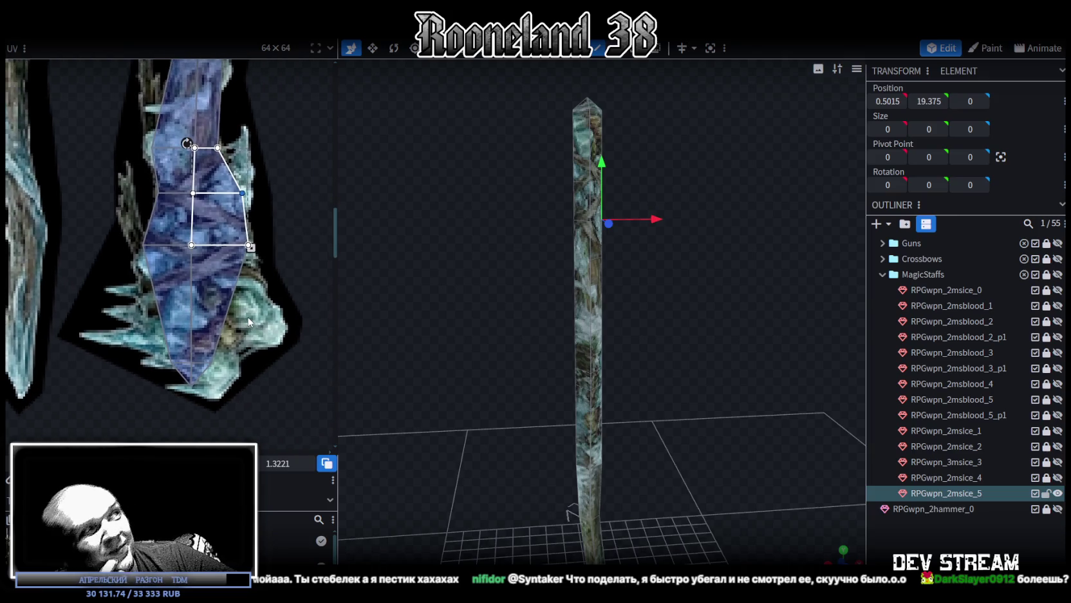
pyautogui.click(212, 357)
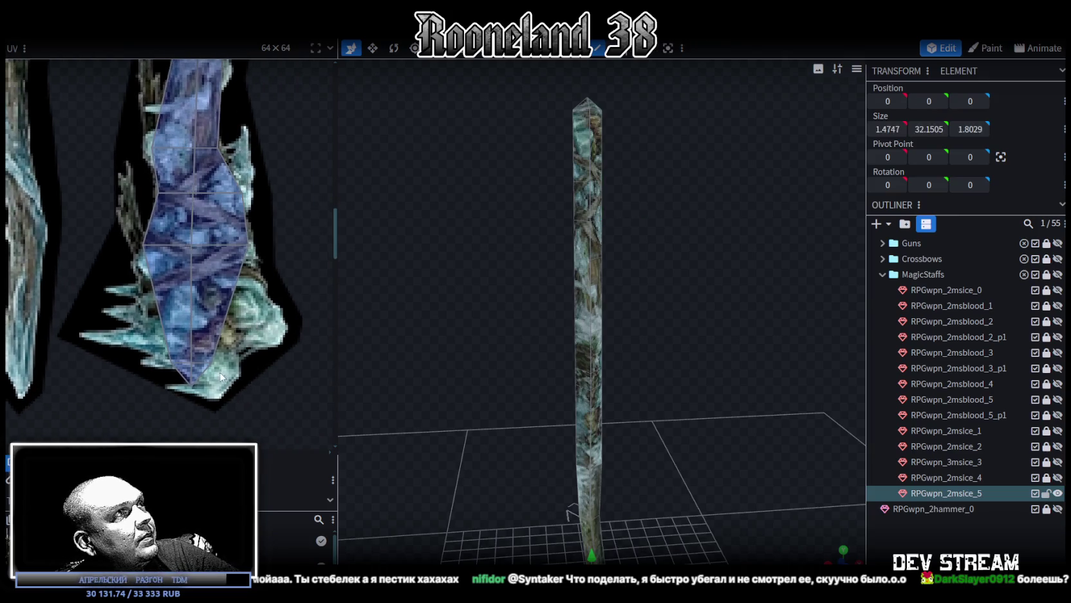
pyautogui.moveTo(268, 337); pyautogui.dragTo(278, 336)
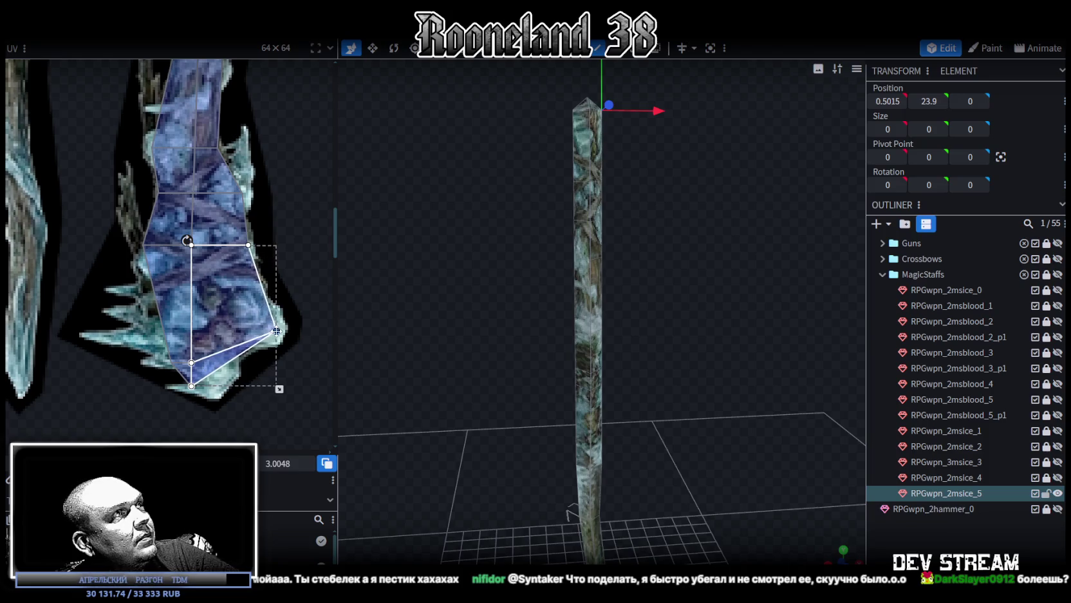
pyautogui.click(160, 360)
pyautogui.click(160, 360)
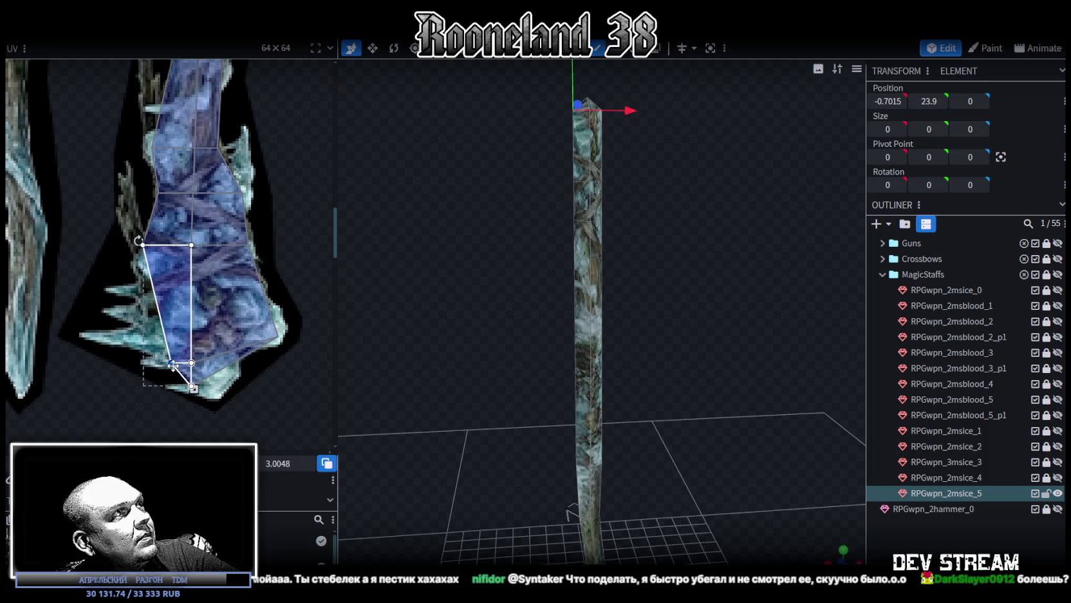
pyautogui.moveTo(141, 385); pyautogui.dragTo(140, 345)
pyautogui.click(191, 362)
pyautogui.click(191, 362)
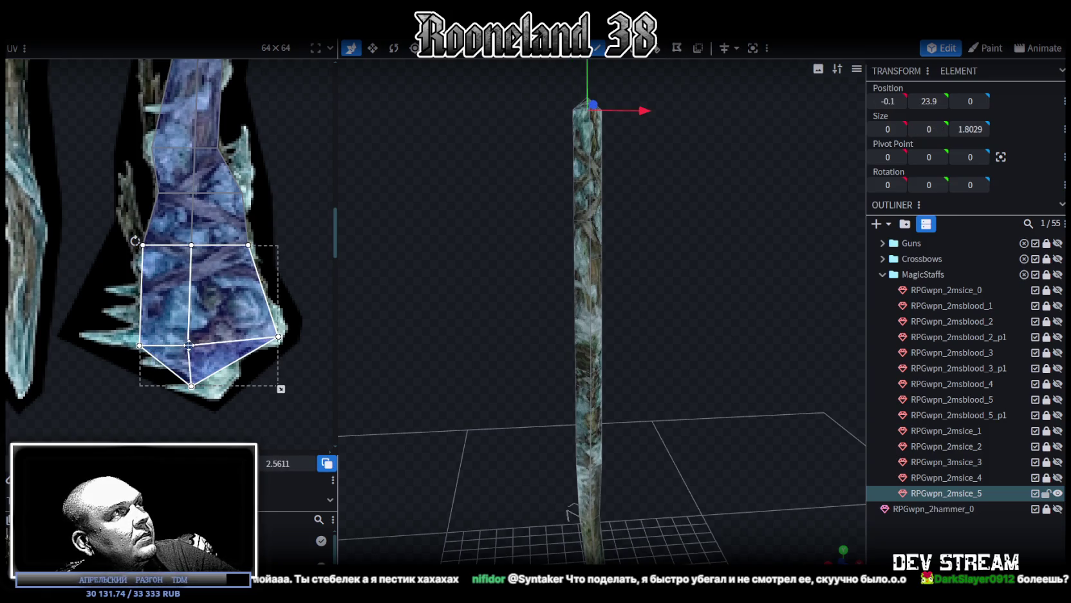
pyautogui.moveTo(191, 362); pyautogui.dragTo(191, 343)
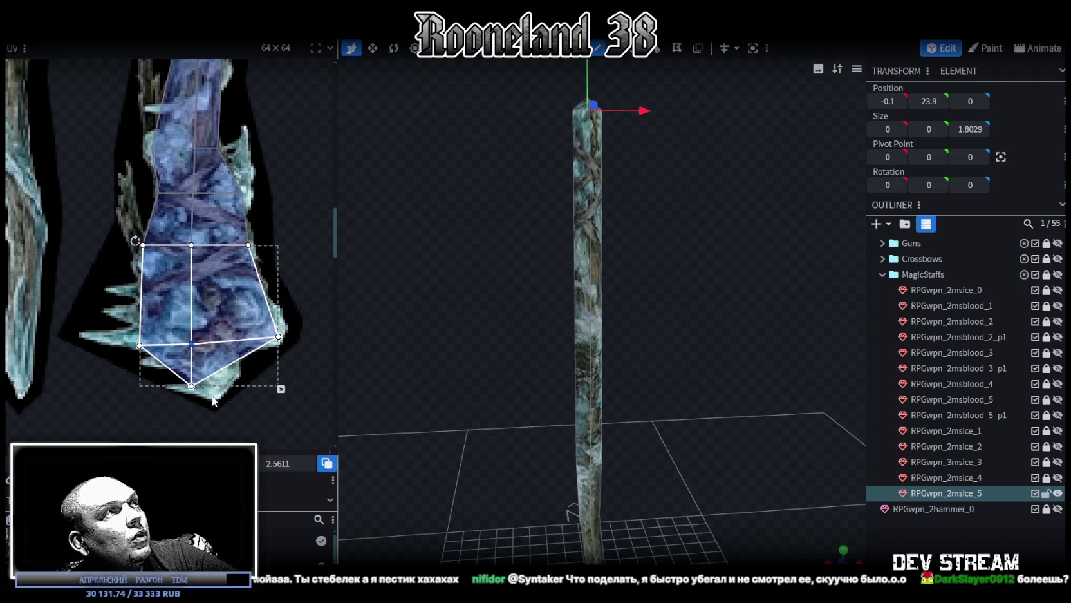
pyautogui.click(191, 386)
pyautogui.moveTo(191, 385); pyautogui.dragTo(212, 385)
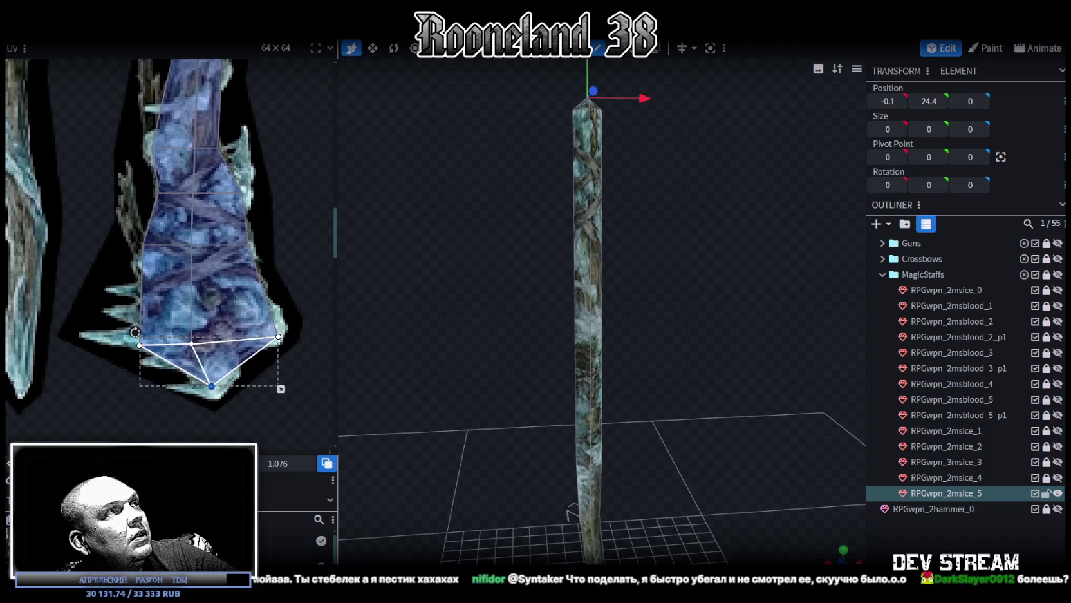
# - Nudge a lower face's left edge right and check the textured staff in the viewport
pyautogui.scroll(-2, 282, 377)
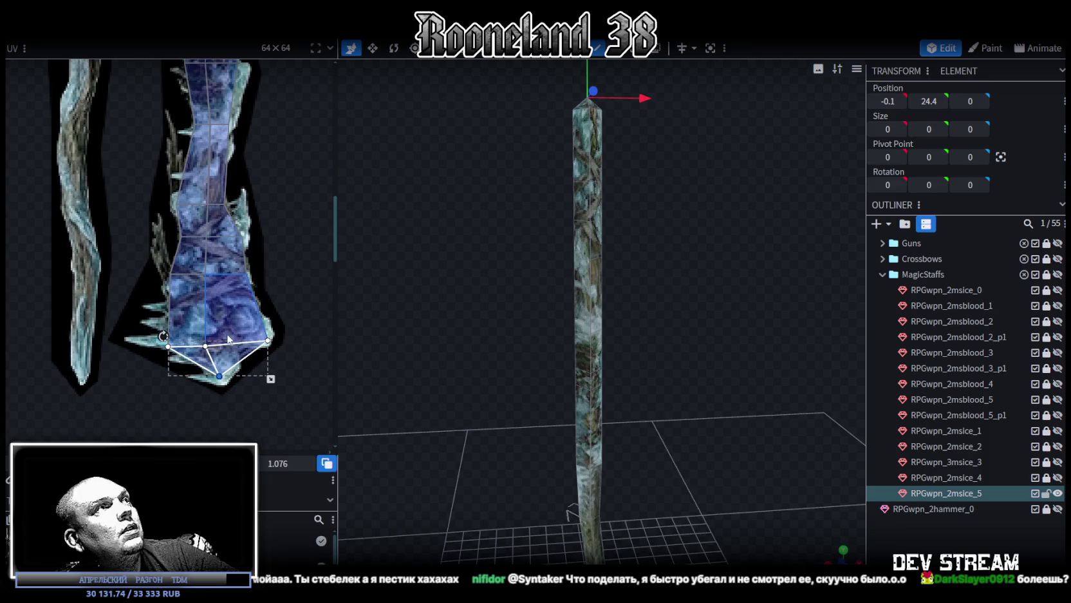
pyautogui.scroll(2, 282, 376)
pyautogui.click(232, 318)
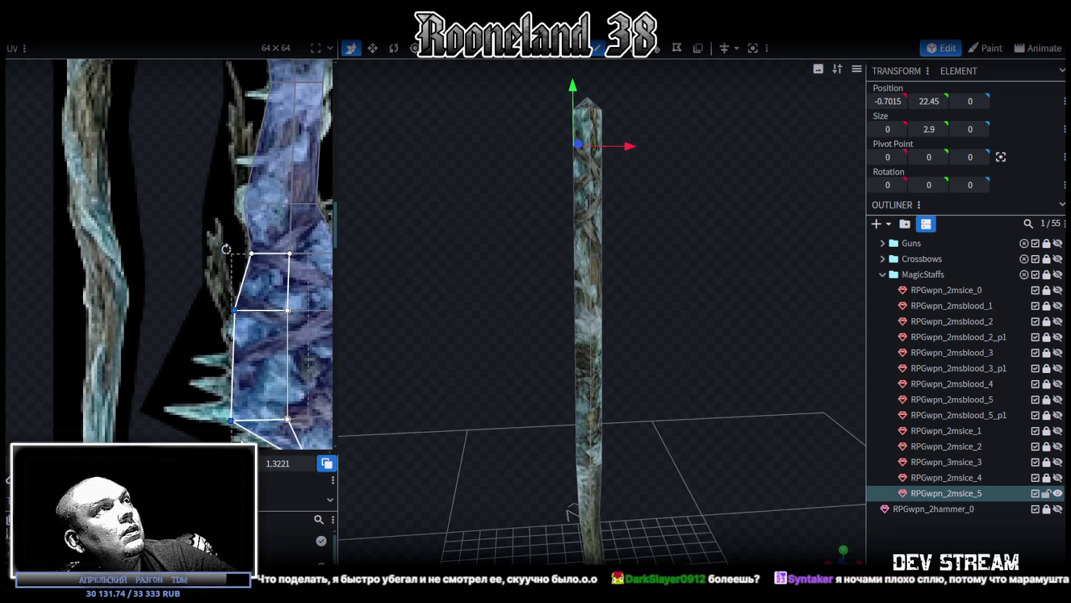
pyautogui.moveTo(232, 365); pyautogui.dragTo(235, 365)
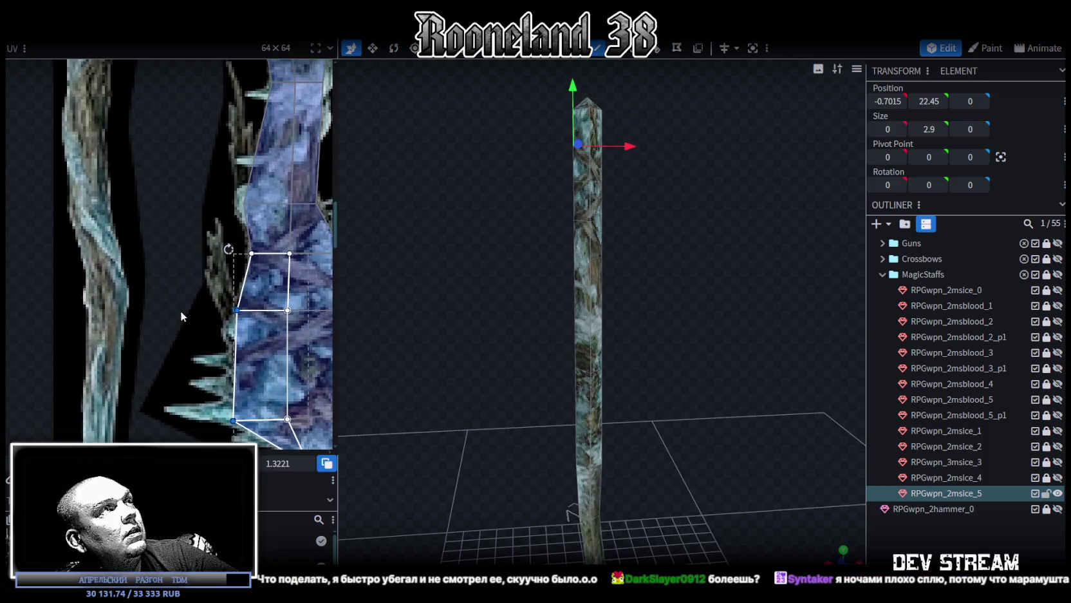
pyautogui.scroll(-3, 182, 311)
pyautogui.moveTo(842, 558)
pyautogui.mouseDown()
pyautogui.moveTo(652, 304)
pyautogui.moveTo(637, 317)
pyautogui.moveTo(701, 328)
pyautogui.mouseUp()
pyautogui.click(670, 296)
pyautogui.press('z')
pyautogui.press('z')
pyautogui.press('z')
pyautogui.press('z')
pyautogui.press('z')
pyautogui.press('z')
pyautogui.moveTo(656, 272)
pyautogui.mouseDown()
pyautogui.moveTo(620, 257)
pyautogui.moveTo(410, 286)
pyautogui.mouseUp()
pyautogui.scroll(-2, 214, 307)
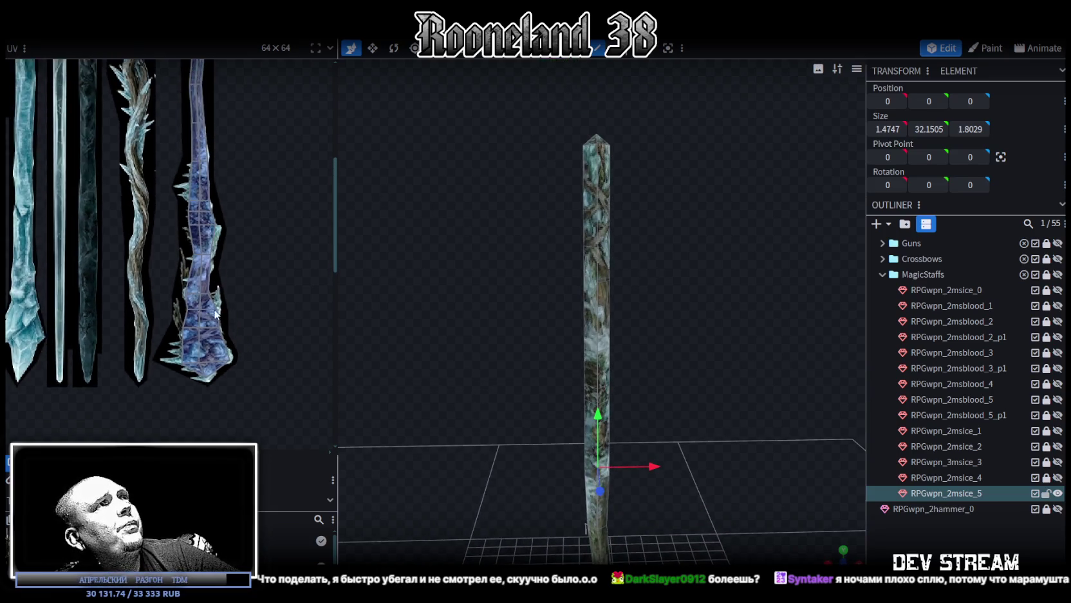
# - Shift the selected side vertices of the staff outward along X
pyautogui.scroll(2, 215, 307)
pyautogui.moveTo(655, 369)
pyautogui.mouseDown()
pyautogui.moveTo(690, 342)
pyautogui.moveTo(559, 453)
pyautogui.mouseUp()
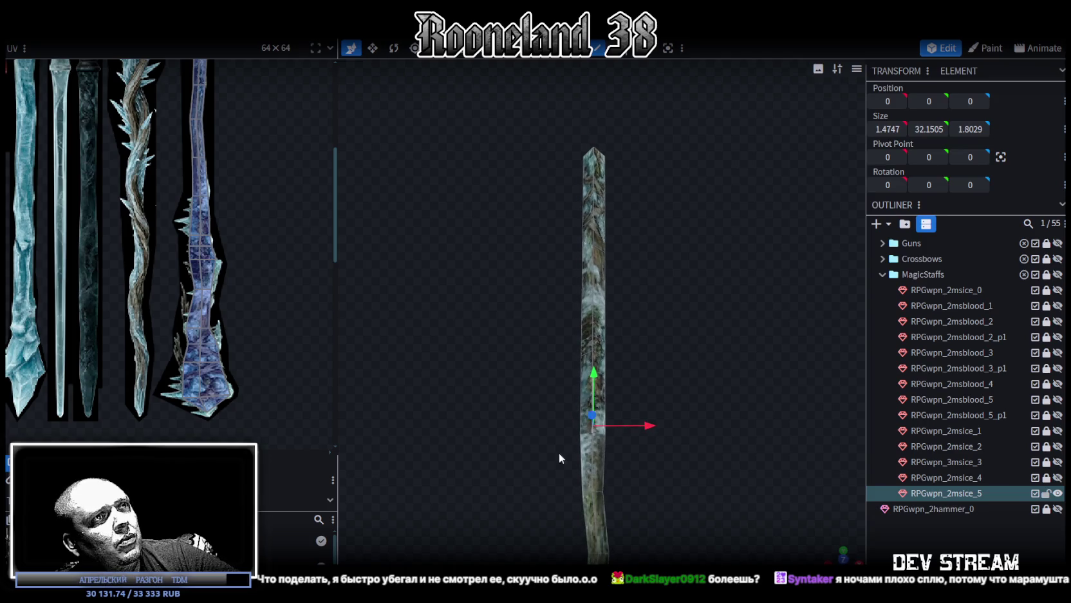
pyautogui.click(606, 389)
pyautogui.scroll(2, 667, 404)
pyautogui.scroll(3, 669, 405)
pyautogui.scroll(2, 685, 366)
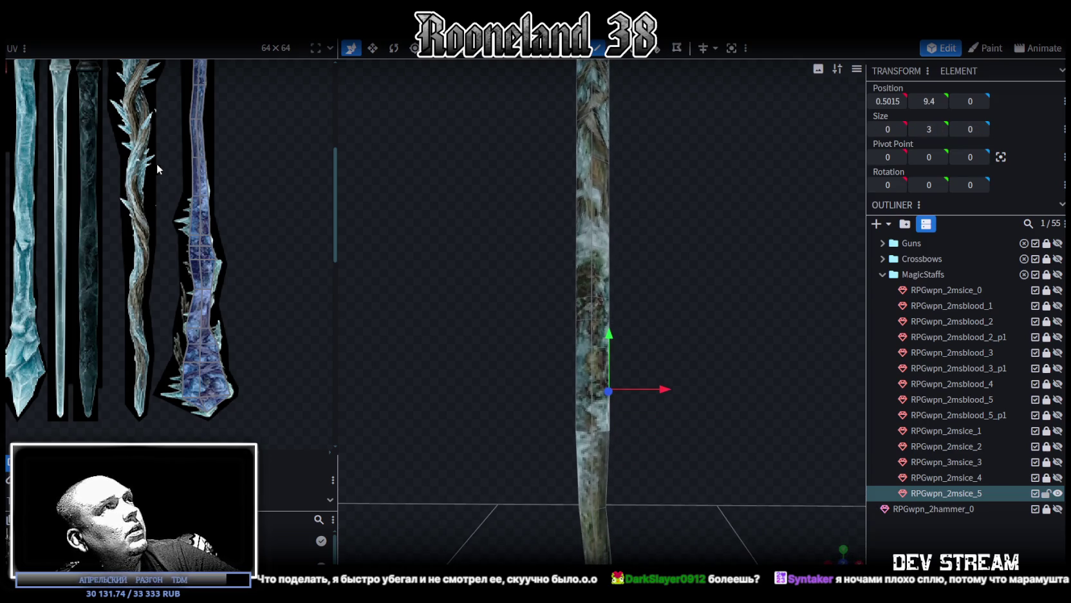
pyautogui.moveTo(660, 322)
pyautogui.mouseDown()
pyautogui.moveTo(655, 274)
pyautogui.moveTo(682, 309)
pyautogui.mouseUp()
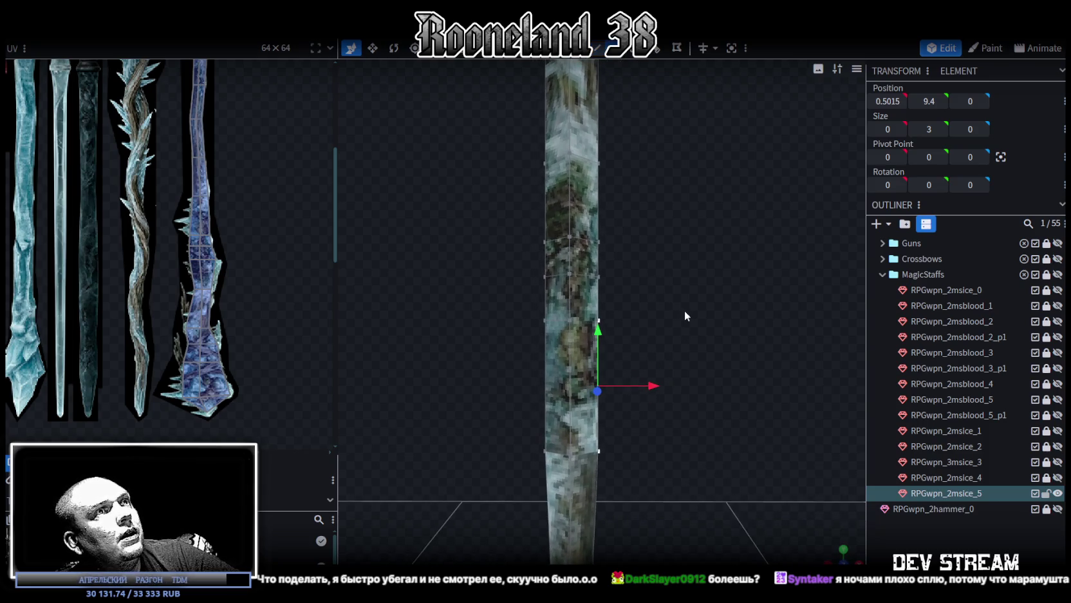
pyautogui.moveTo(616, 322)
pyautogui.mouseDown()
pyautogui.moveTo(608, 326)
pyautogui.moveTo(666, 318)
pyautogui.mouseUp()
# - Push the bulge's left vertices outward and select the vertices across the middle
pyautogui.click(518, 320)
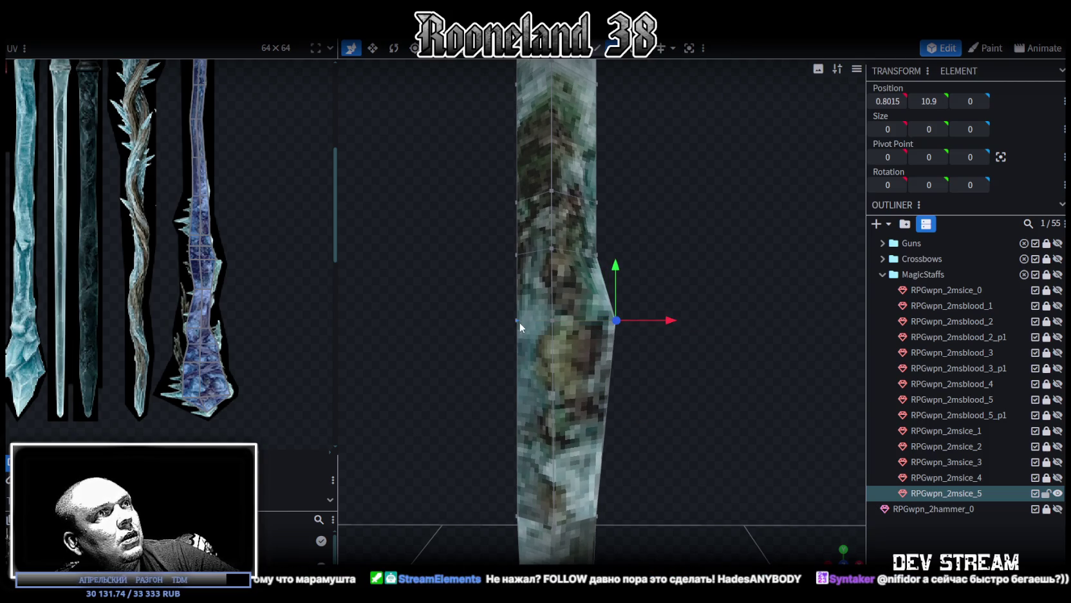
pyautogui.moveTo(541, 320)
pyautogui.mouseDown()
pyautogui.moveTo(524, 324)
pyautogui.moveTo(620, 357)
pyautogui.mouseUp()
pyautogui.scroll(3, 207, 245)
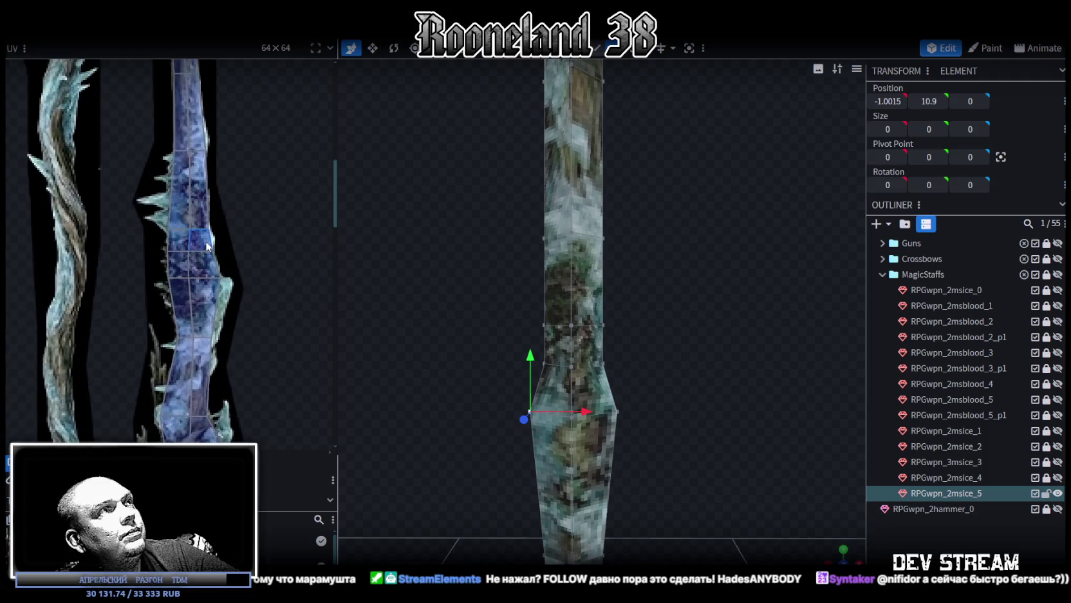
pyautogui.scroll(2, 207, 246)
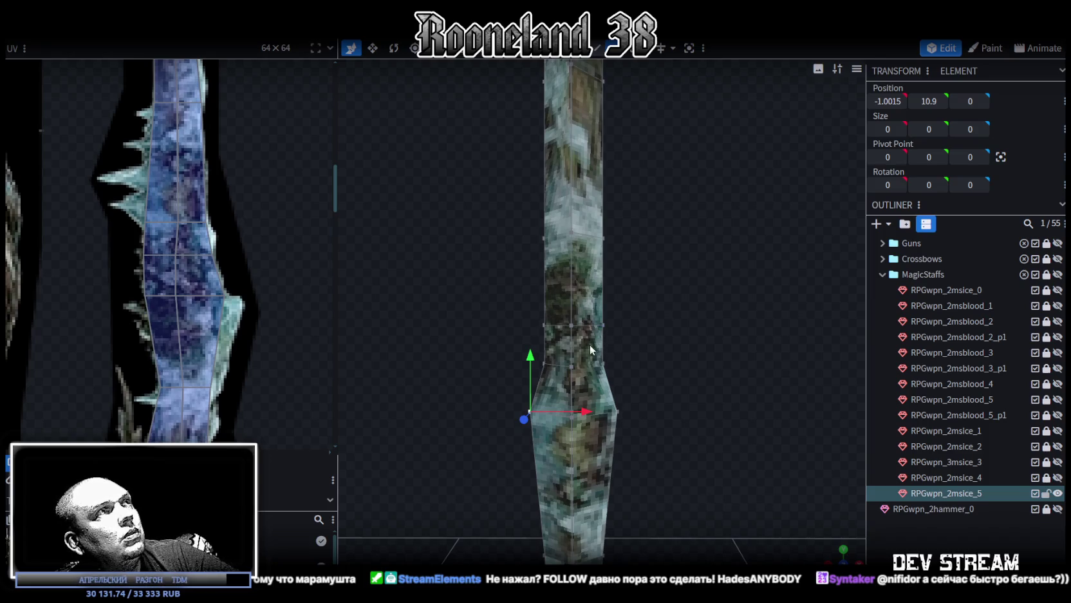
pyautogui.moveTo(651, 377); pyautogui.dragTo(499, 343)
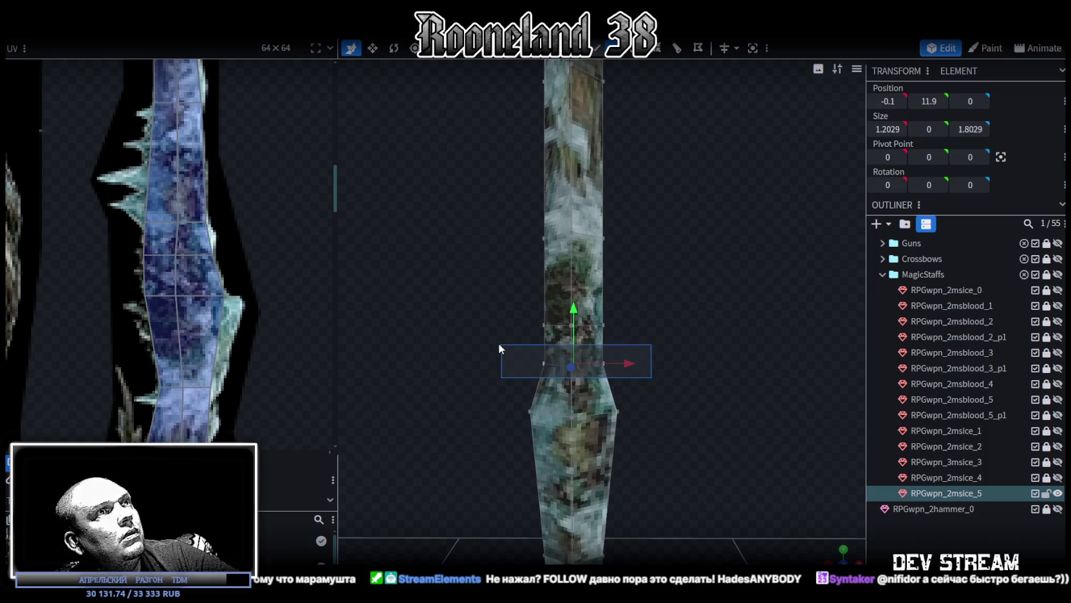
# - Box-select the bulge vertices and push the right-side ones outward to the right
pyautogui.click(204, 274)
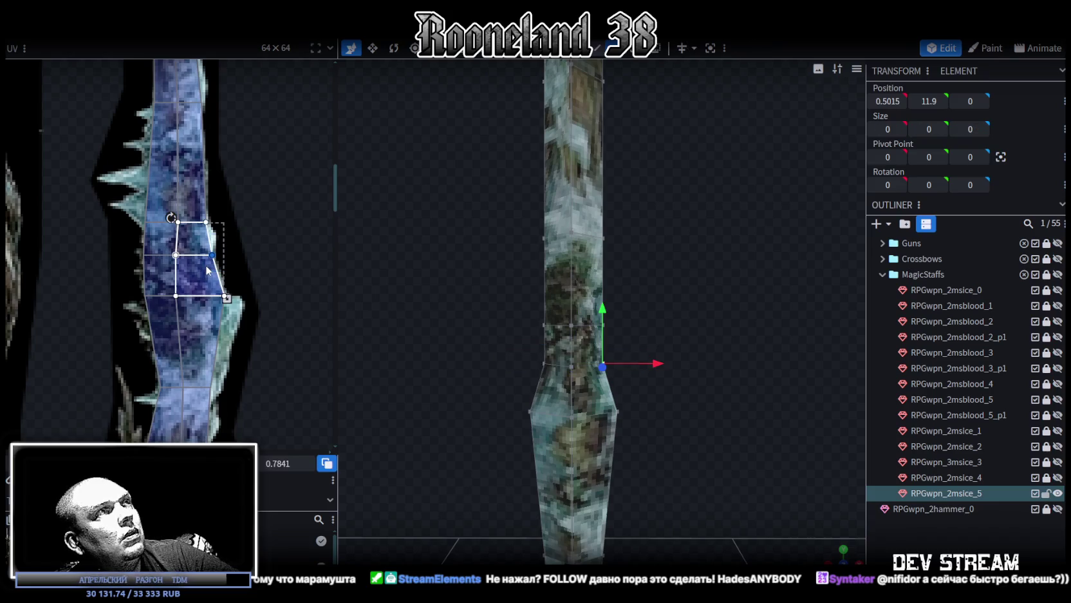
pyautogui.moveTo(644, 374)
pyautogui.mouseDown()
pyautogui.moveTo(598, 353)
pyautogui.moveTo(689, 363)
pyautogui.mouseUp()
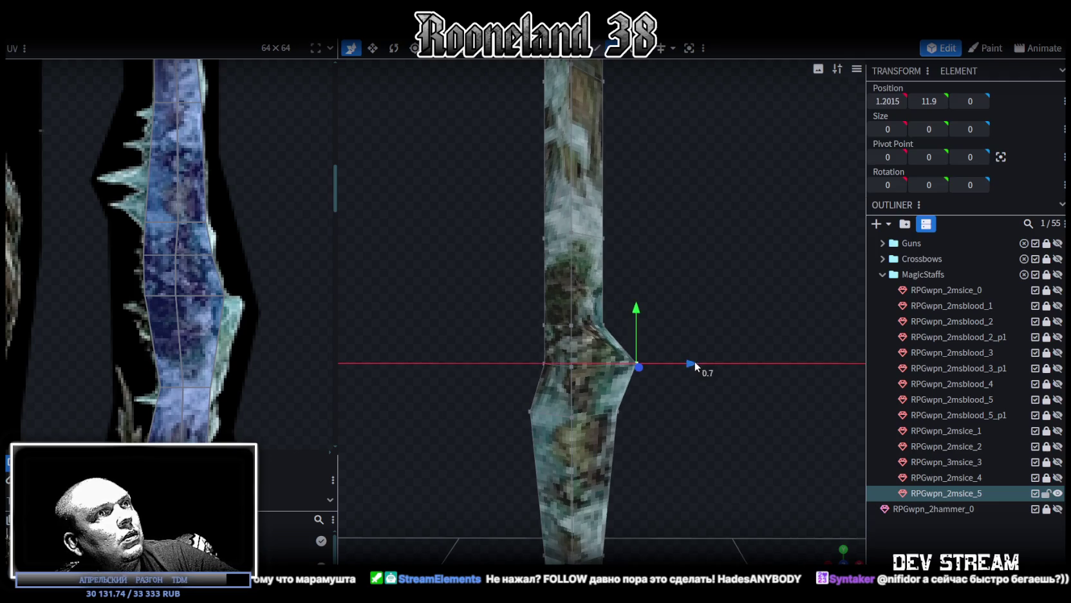
pyautogui.moveTo(511, 350)
pyautogui.mouseDown()
pyautogui.moveTo(572, 373)
pyautogui.moveTo(566, 362)
pyautogui.mouseUp()
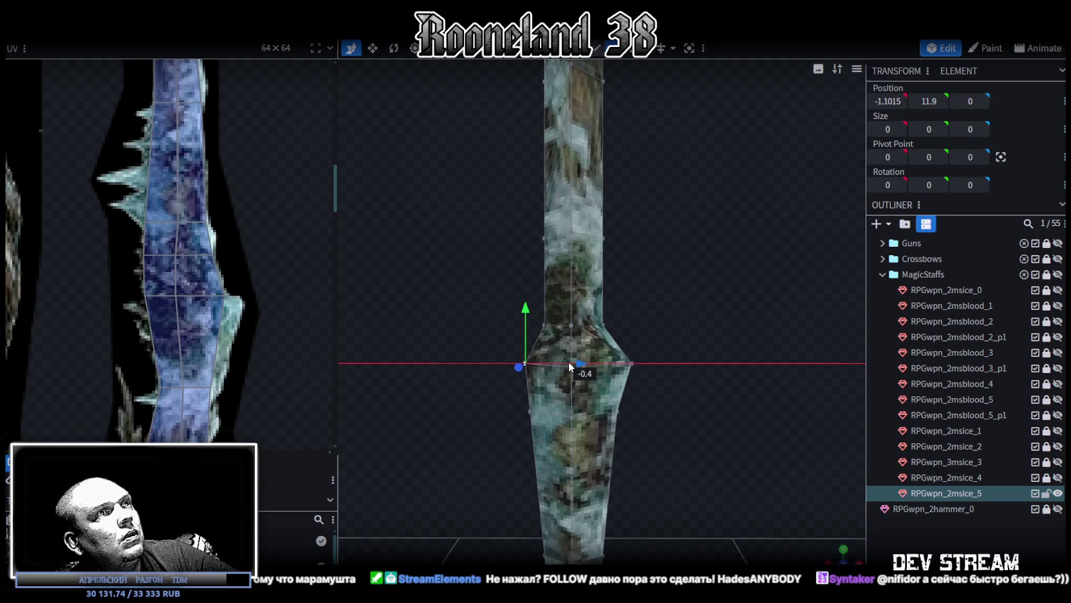
pyautogui.moveTo(539, 310)
pyautogui.mouseDown()
pyautogui.moveTo(563, 343)
pyautogui.moveTo(582, 328)
pyautogui.mouseUp()
pyautogui.moveTo(647, 306)
pyautogui.mouseDown()
pyautogui.moveTo(599, 336)
pyautogui.moveTo(699, 325)
pyautogui.mouseUp()
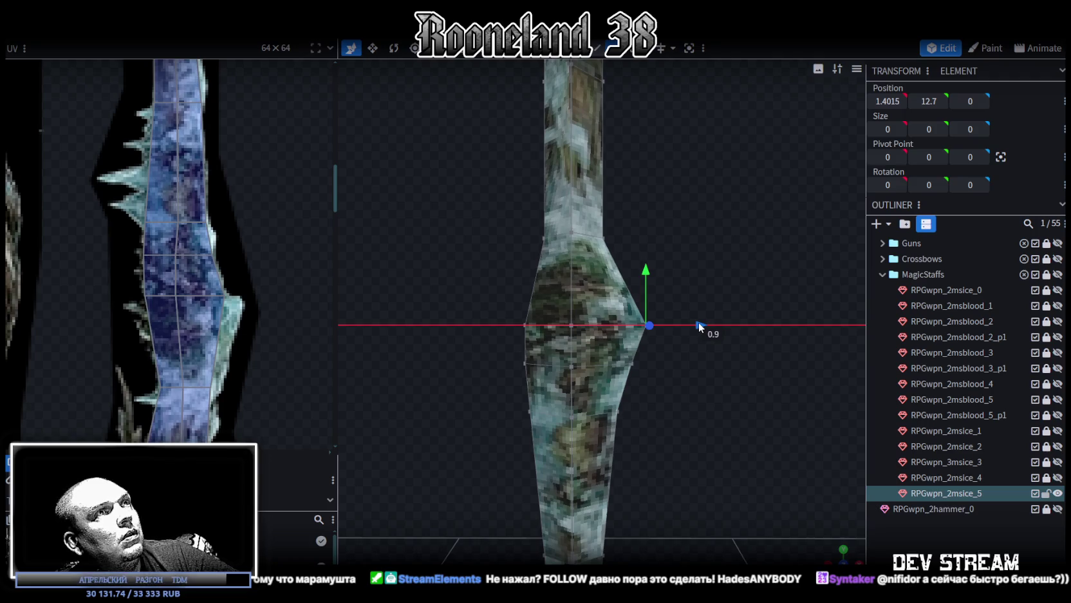
pyautogui.moveTo(699, 322); pyautogui.dragTo(692, 321)
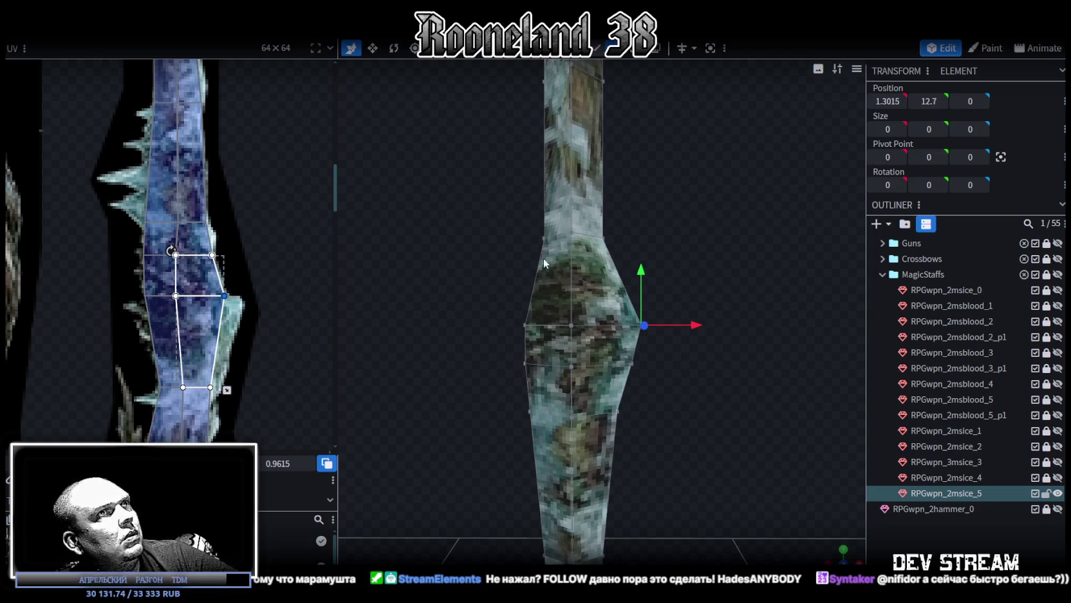
# - Select the upper ring of vertices higher up the staff and pull its left vertex outward
pyautogui.moveTo(544, 263)
pyautogui.mouseDown(button='right')
pyautogui.moveTo(632, 257)
pyautogui.moveTo(627, 272)
pyautogui.mouseUp(button='right')
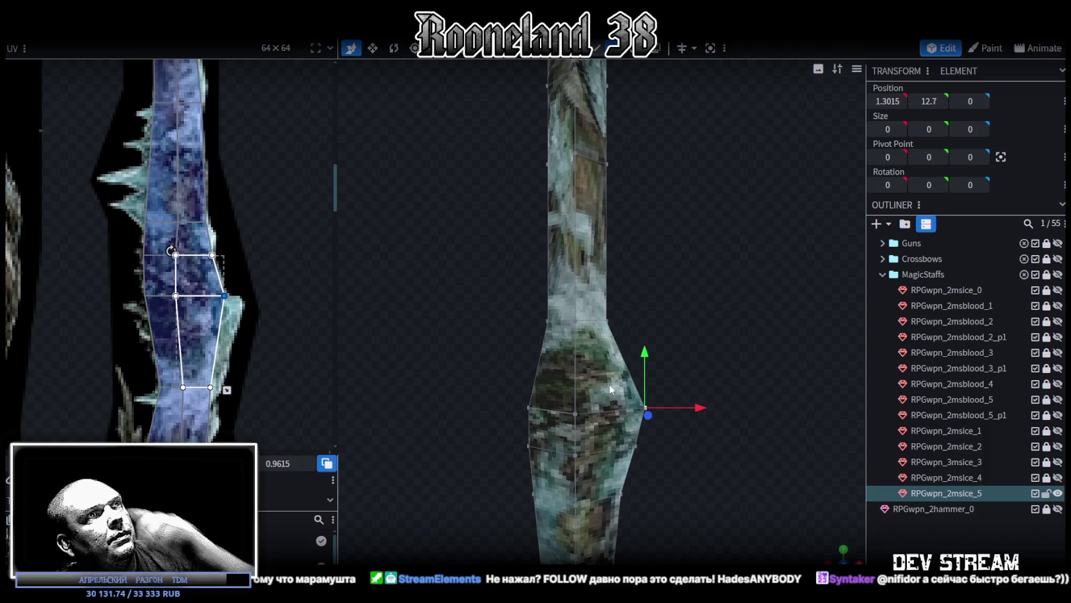
pyautogui.moveTo(694, 386)
pyautogui.mouseDown()
pyautogui.moveTo(689, 361)
pyautogui.moveTo(582, 354)
pyautogui.moveTo(741, 338)
pyautogui.moveTo(343, 276)
pyautogui.mouseUp()
pyautogui.moveTo(253, 255)
pyautogui.mouseDown(button='right')
pyautogui.moveTo(279, 282)
pyautogui.moveTo(320, 224)
pyautogui.moveTo(315, 175)
pyautogui.mouseUp(button='right')
pyautogui.moveTo(682, 282); pyautogui.dragTo(658, 291, button='right')
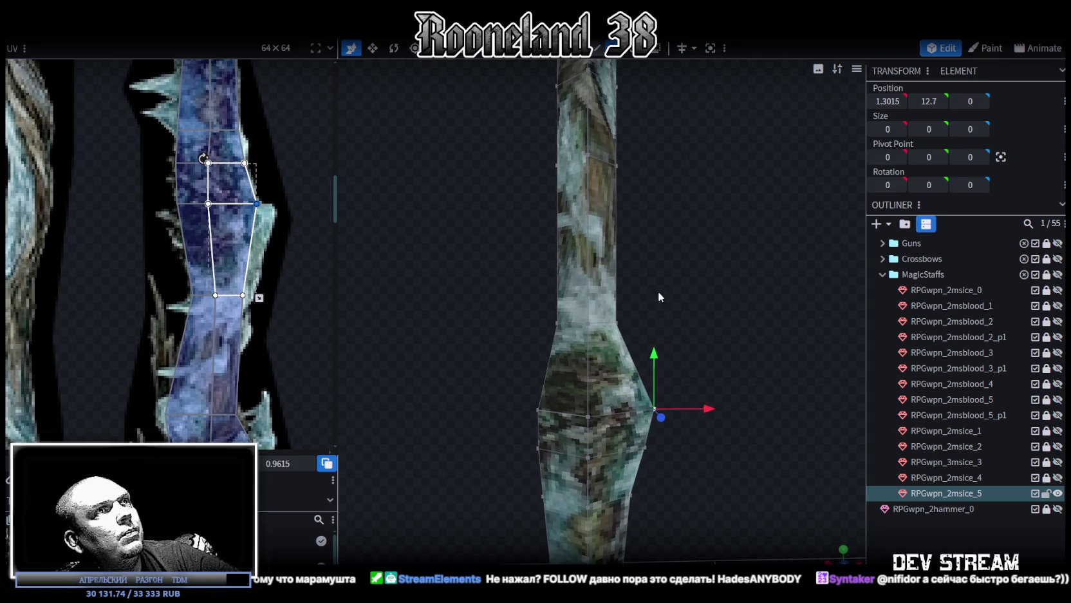
pyautogui.moveTo(631, 340); pyautogui.dragTo(611, 308)
pyautogui.moveTo(545, 304)
pyautogui.mouseDown()
pyautogui.moveTo(561, 328)
pyautogui.moveTo(614, 341)
pyautogui.moveTo(669, 318)
pyautogui.mouseUp()
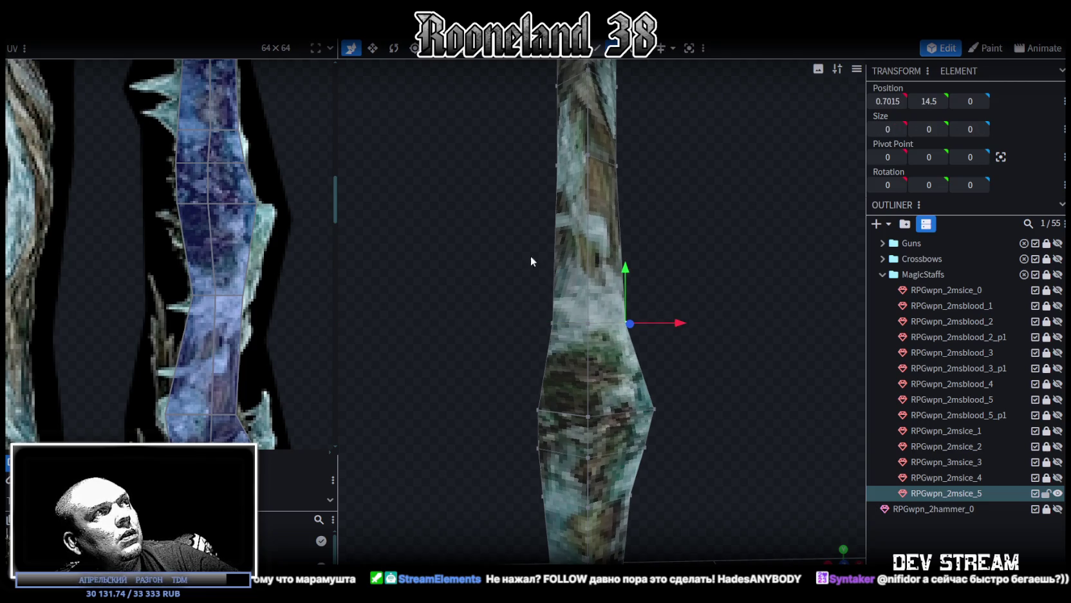
pyautogui.moveTo(252, 327); pyautogui.dragTo(259, 374, button='middle')
pyautogui.scroll(-2, 637, 217)
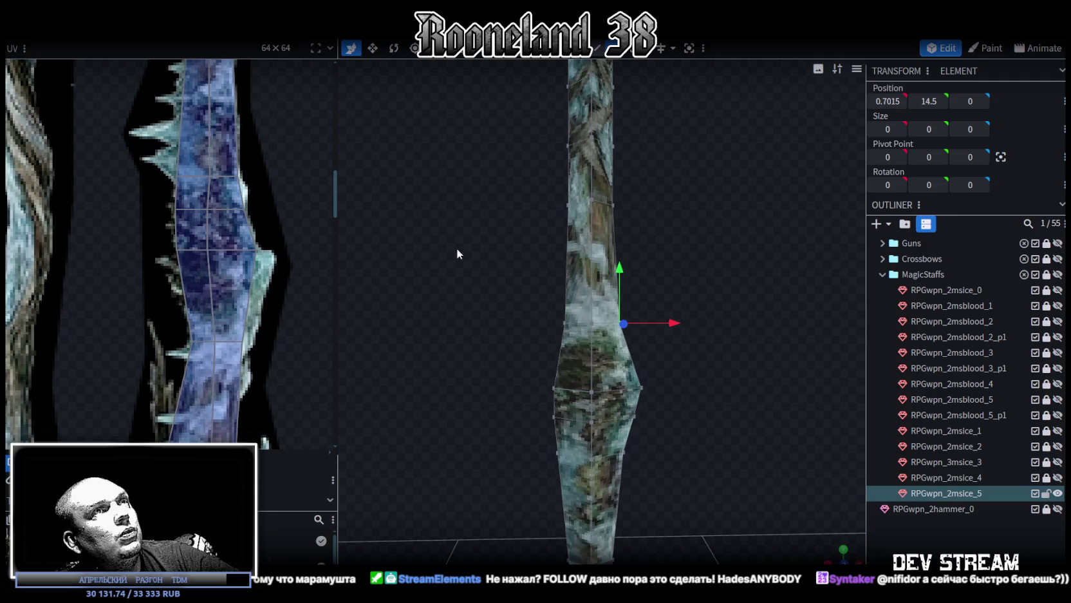
pyautogui.click(613, 205)
pyautogui.scroll(-2, 273, 326)
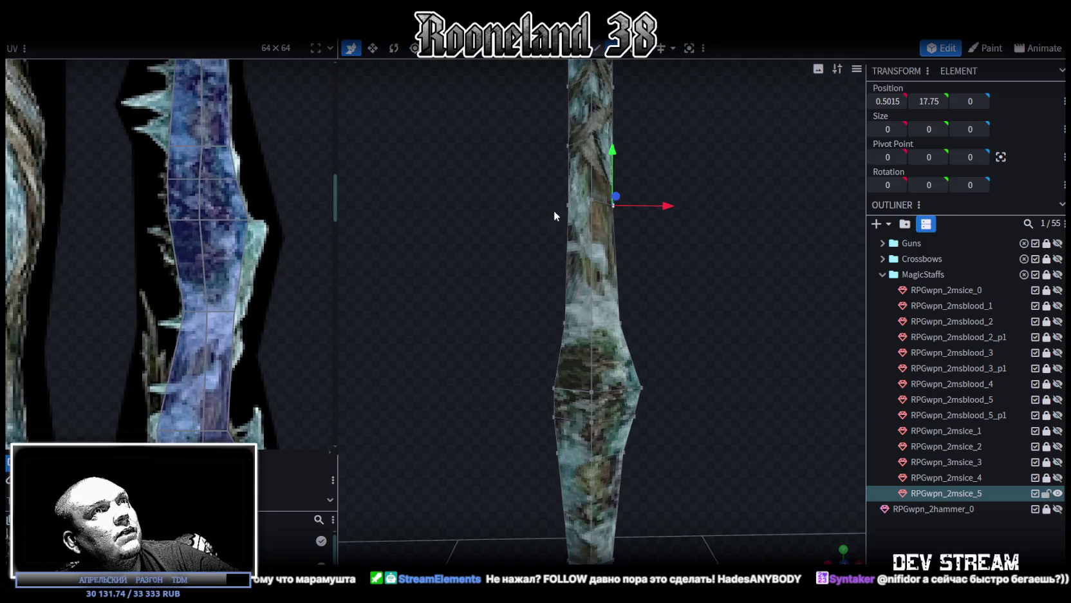
pyautogui.moveTo(549, 189); pyautogui.dragTo(596, 214)
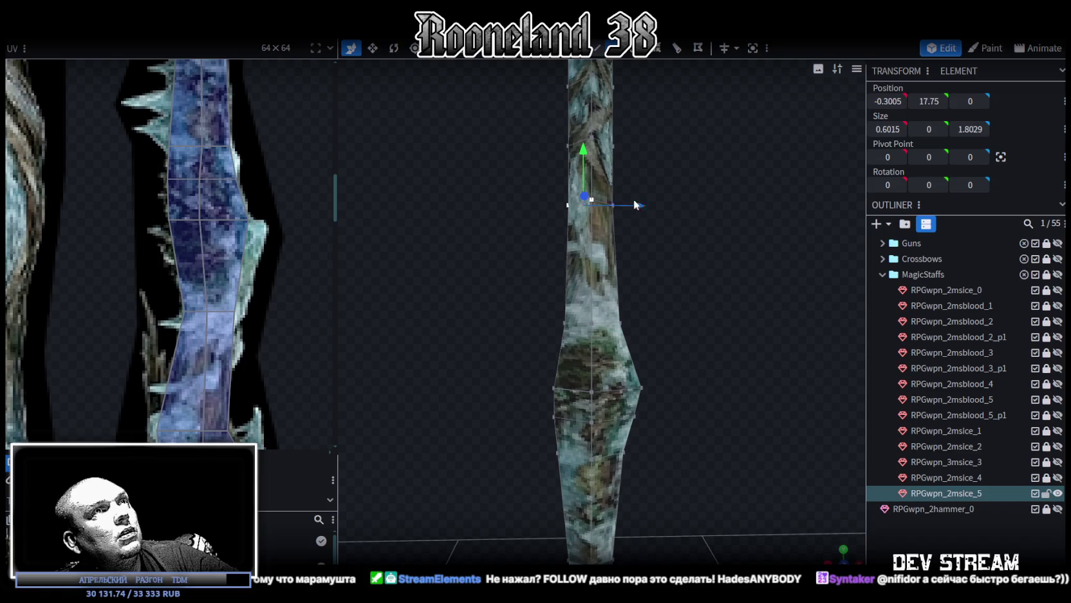
pyautogui.moveTo(543, 189)
pyautogui.mouseDown()
pyautogui.moveTo(580, 222)
pyautogui.moveTo(589, 210)
pyautogui.mouseUp()
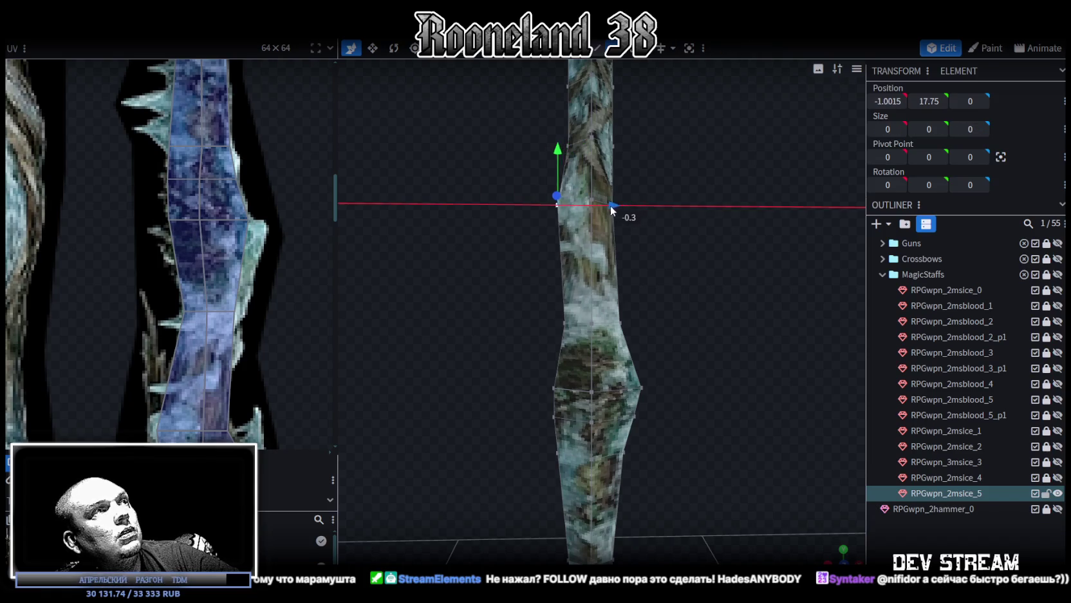
pyautogui.moveTo(588, 209); pyautogui.dragTo(587, 205)
# - Push the right-edge vertex of the upper section outward to the right
pyautogui.scroll(-2, 599, 322)
pyautogui.scroll(3, 586, 341)
pyautogui.scroll(2, 572, 328)
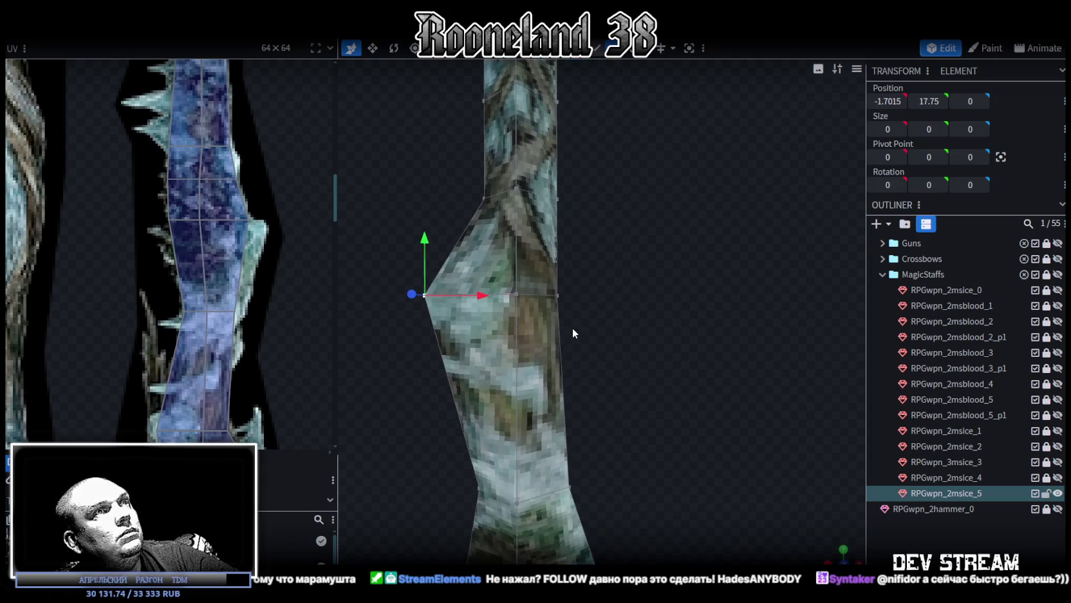
pyautogui.hscroll(-2, 219, 384)
pyautogui.scroll(-1, 212, 403)
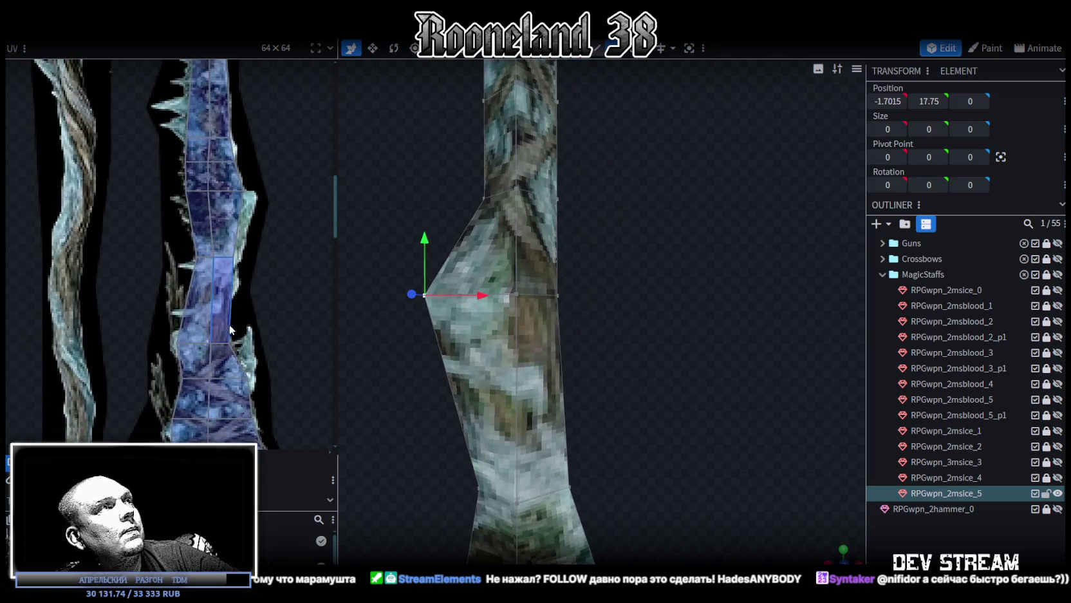
pyautogui.moveTo(530, 215); pyautogui.dragTo(531, 296, button='right')
pyautogui.click(555, 277)
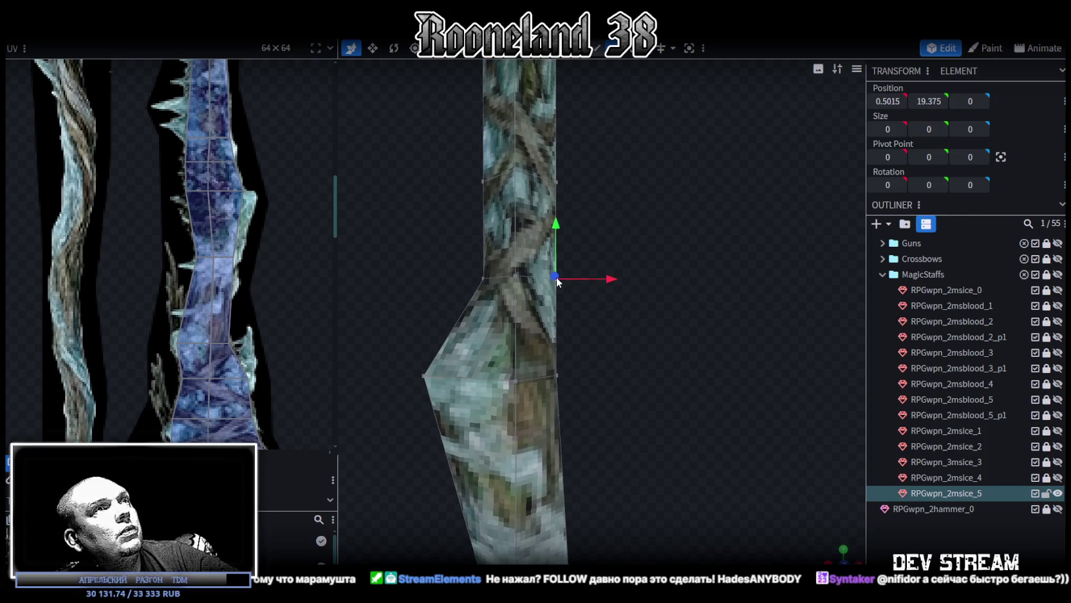
pyautogui.moveTo(611, 279); pyautogui.dragTo(663, 282)
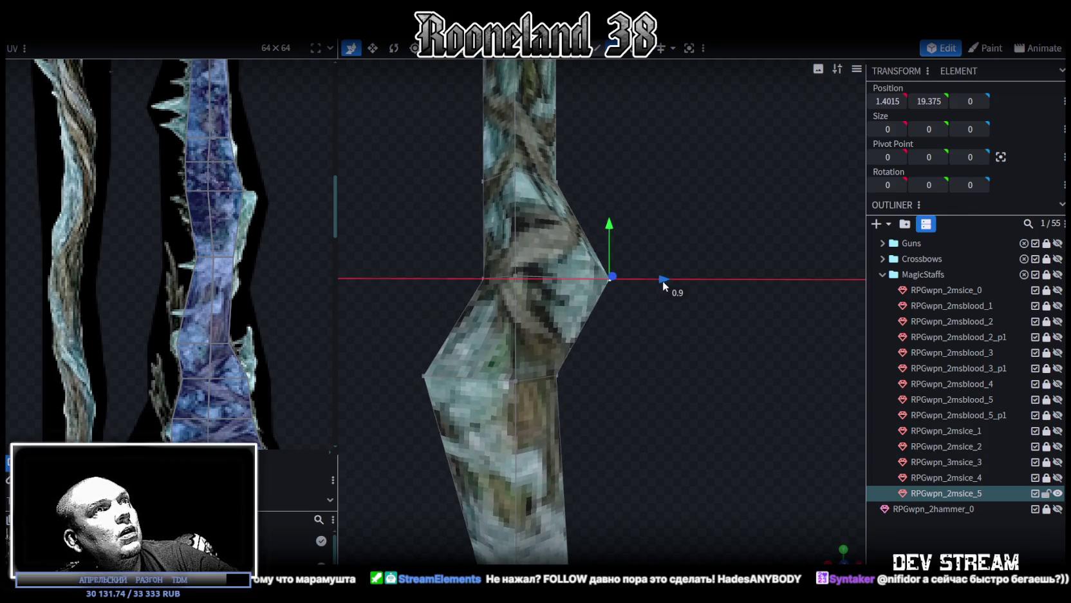
# - Pull the opposite left vertex outward to the left, then ease it partly back
pyautogui.moveTo(560, 344); pyautogui.dragTo(561, 308, button='right')
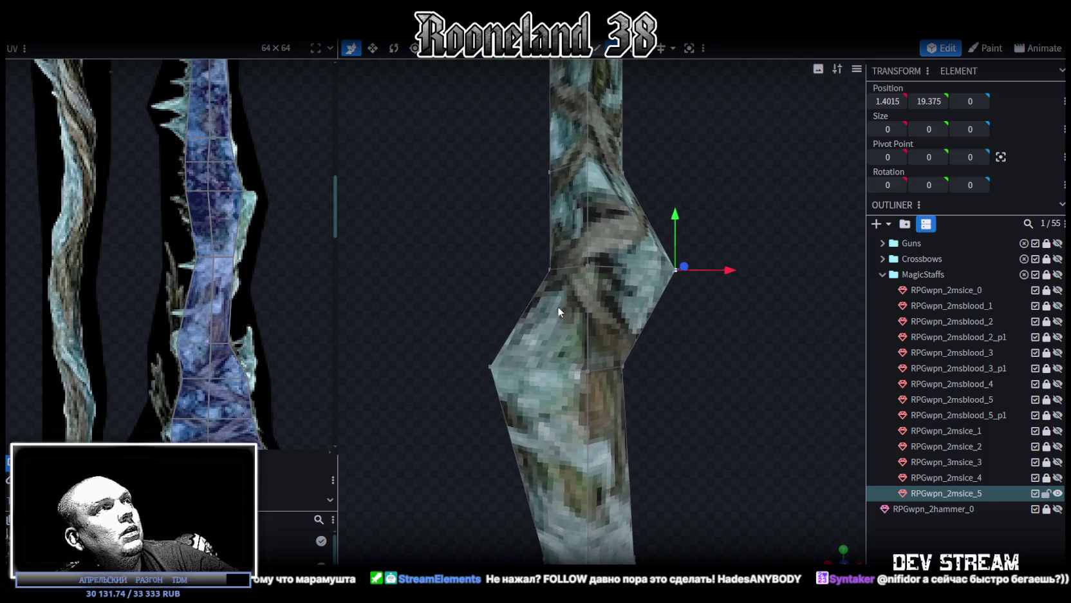
pyautogui.click(552, 271)
pyautogui.scroll(-2, 288, 258)
pyautogui.scroll(-3, 289, 259)
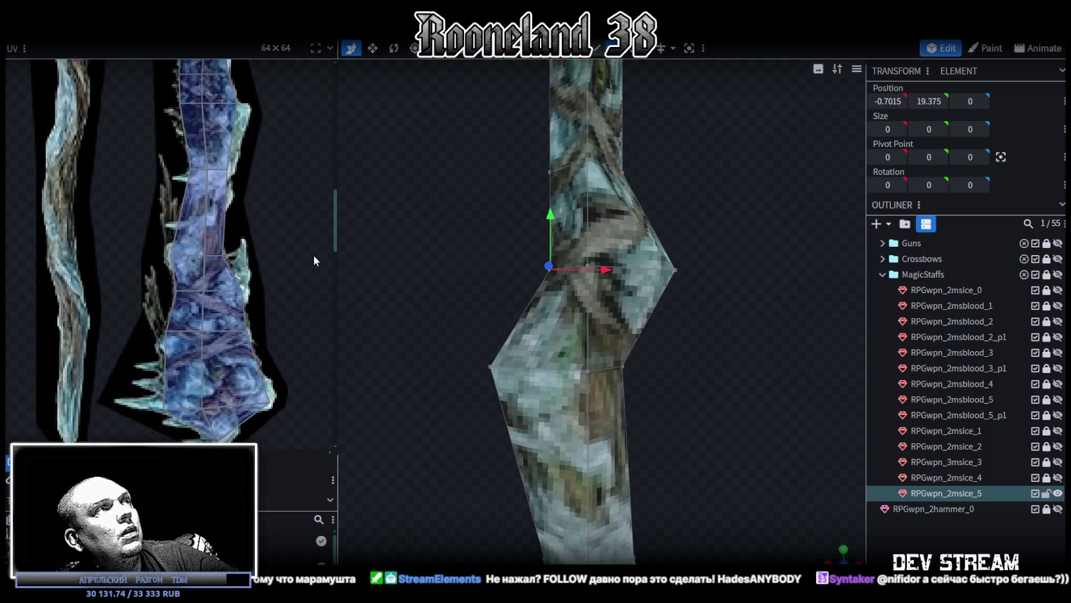
pyautogui.moveTo(603, 271); pyautogui.dragTo(544, 272)
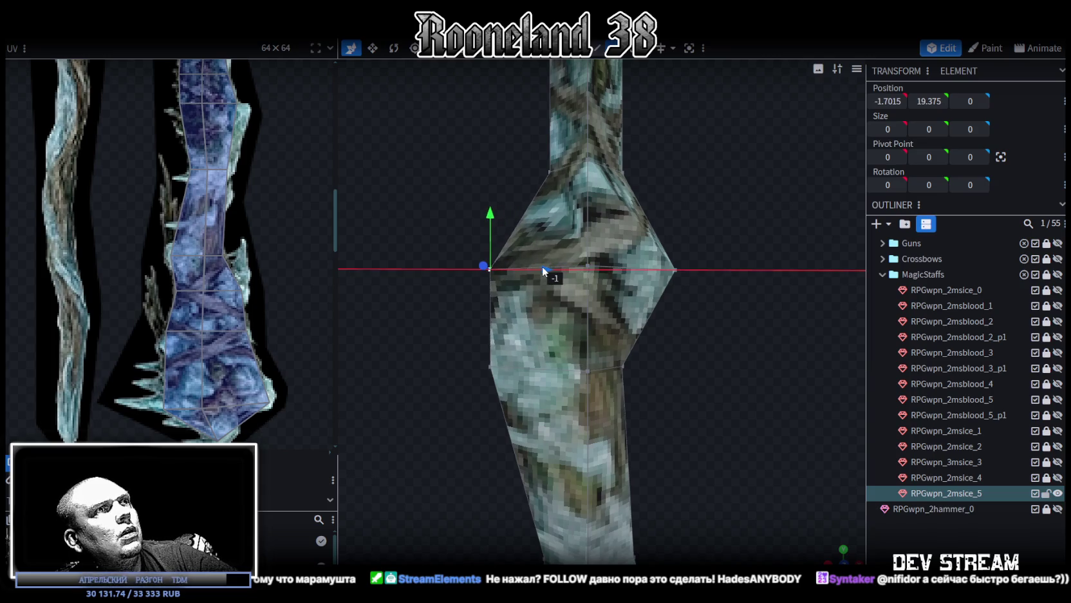
pyautogui.moveTo(543, 267); pyautogui.dragTo(542, 265)
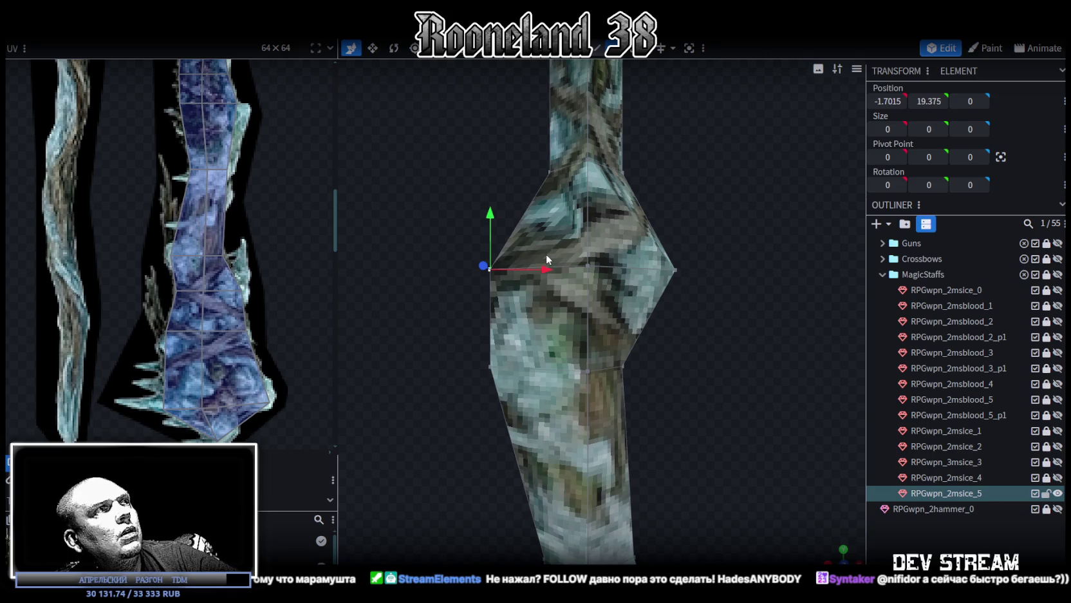
pyautogui.scroll(-1, 545, 257)
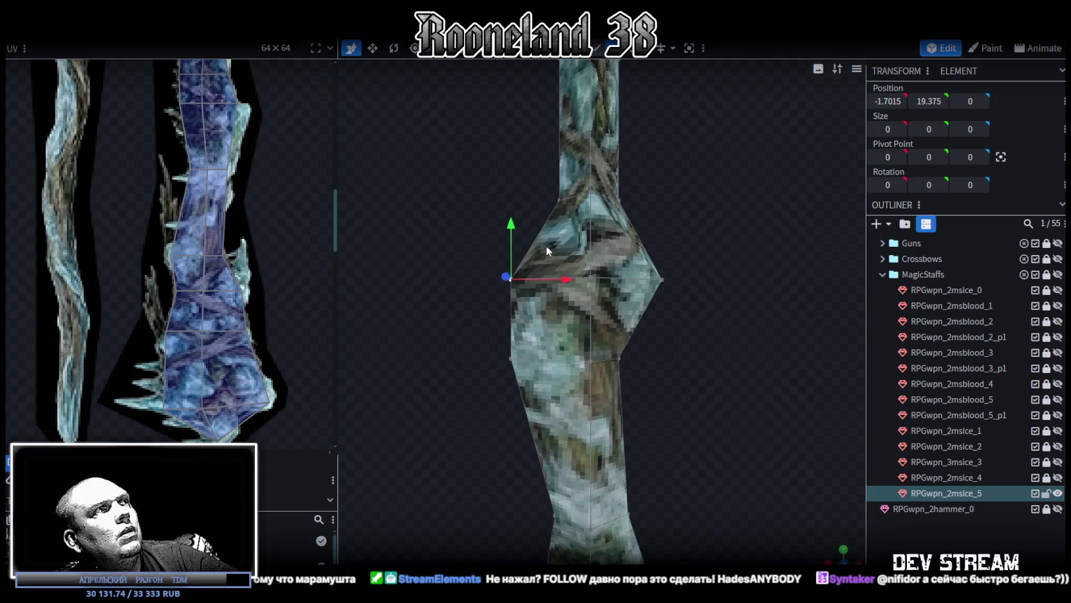
pyautogui.moveTo(569, 285); pyautogui.dragTo(583, 280)
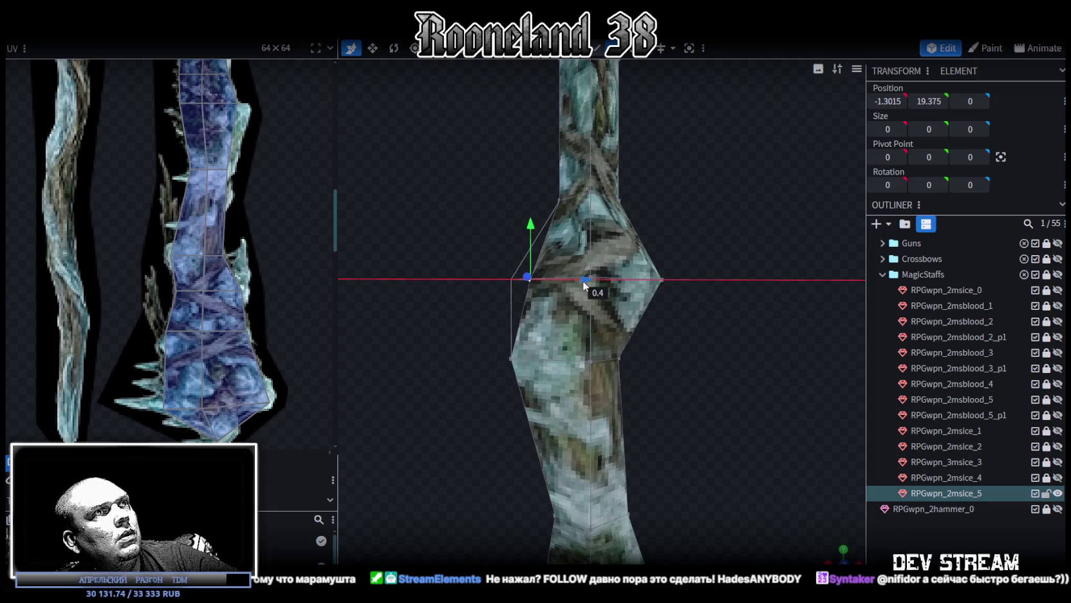
# - Widen the upper shoulder leftward and push the head's right side vertex out to X 1.8015
pyautogui.click(560, 201)
pyautogui.moveTo(614, 203); pyautogui.dragTo(549, 202)
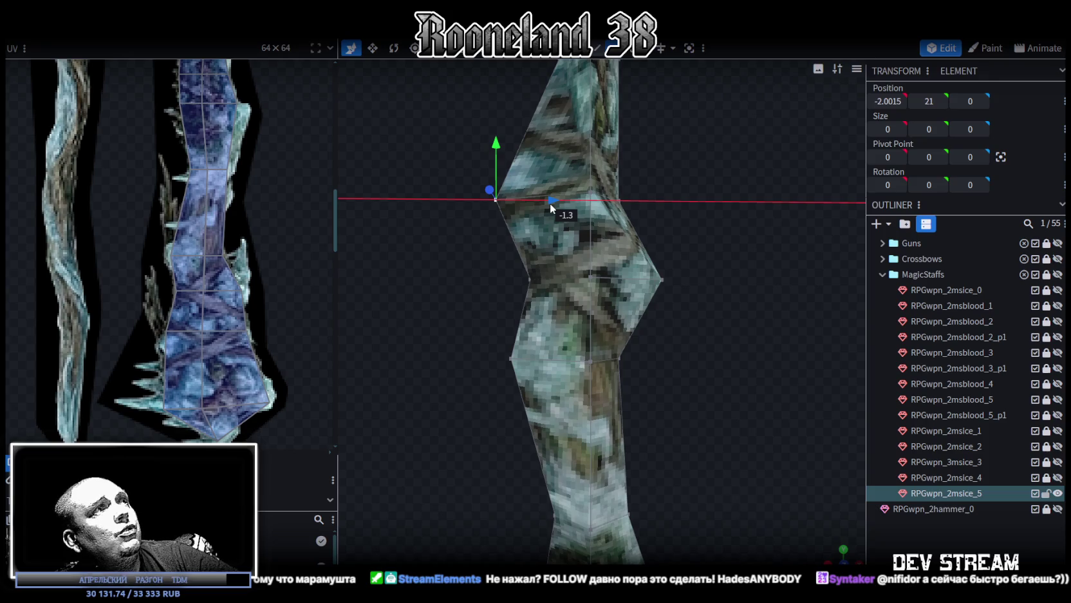
pyautogui.moveTo(549, 203); pyautogui.dragTo(616, 315, button='right')
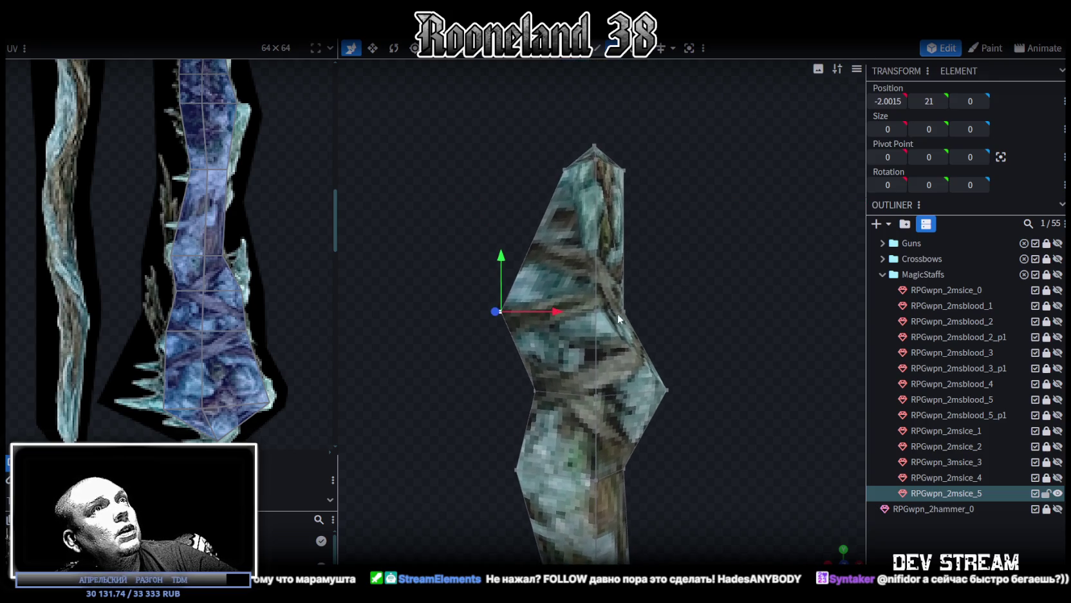
pyautogui.click(622, 309)
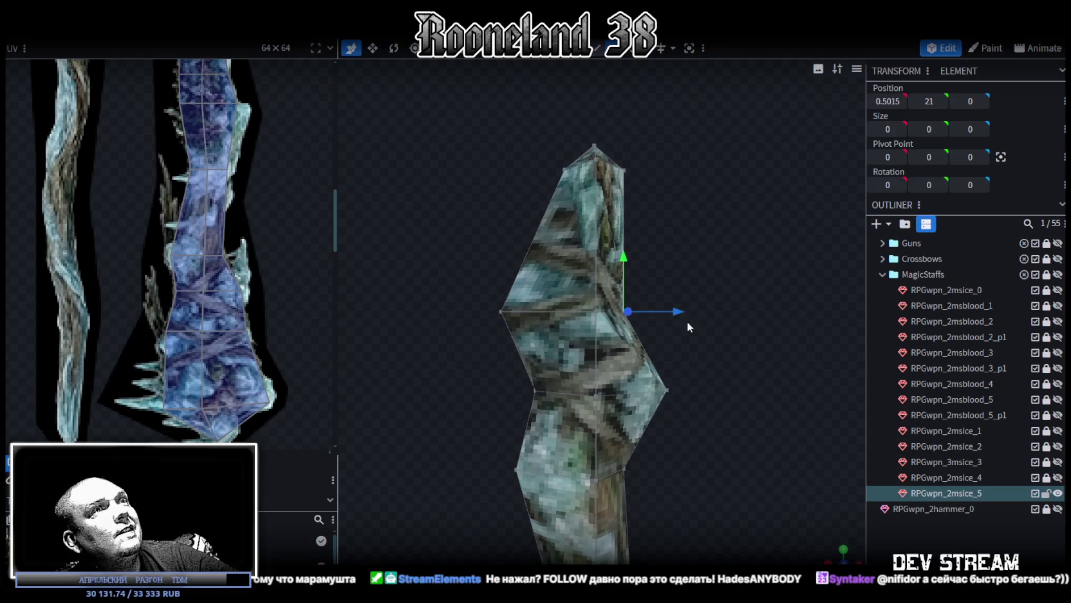
pyautogui.moveTo(687, 321); pyautogui.dragTo(661, 296, button='right')
pyautogui.moveTo(638, 277); pyautogui.dragTo(689, 276)
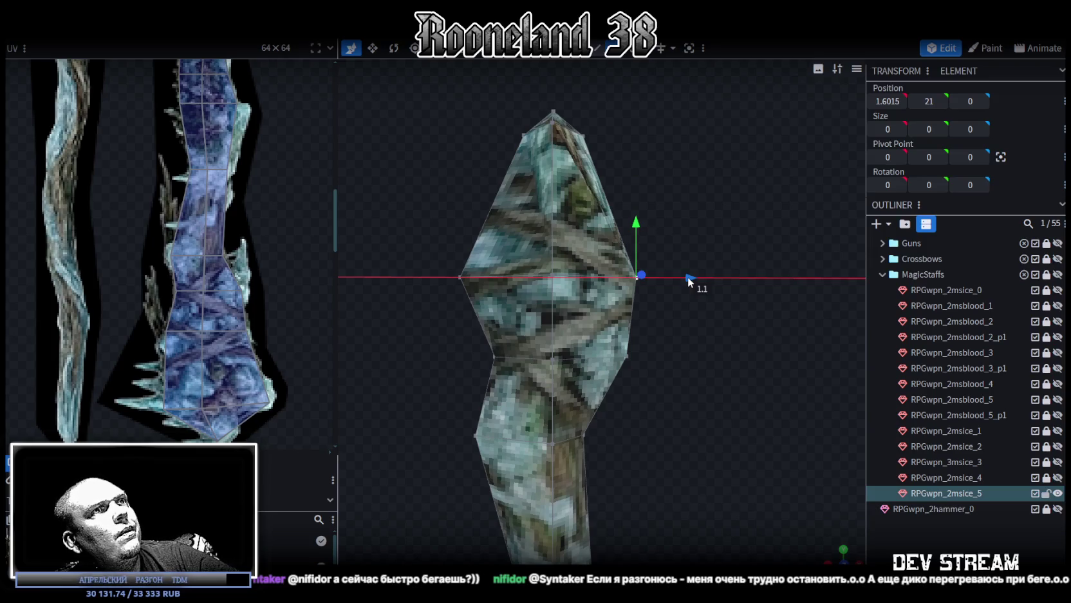
pyautogui.moveTo(689, 276); pyautogui.dragTo(700, 277)
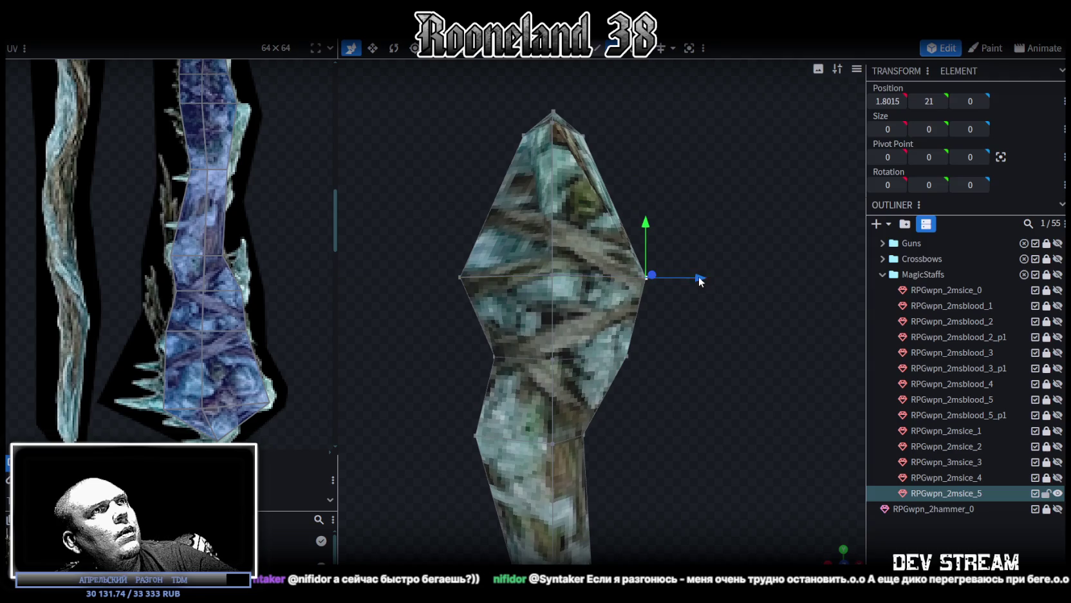
pyautogui.moveTo(697, 264); pyautogui.dragTo(709, 320, button='right')
pyautogui.click(597, 194)
# - Spread the head's top corners apart, top-right to X 2.5 and top-left to X -2.3
pyautogui.moveTo(651, 194)
pyautogui.mouseDown()
pyautogui.moveTo(772, 201)
pyautogui.moveTo(746, 197)
pyautogui.mouseUp()
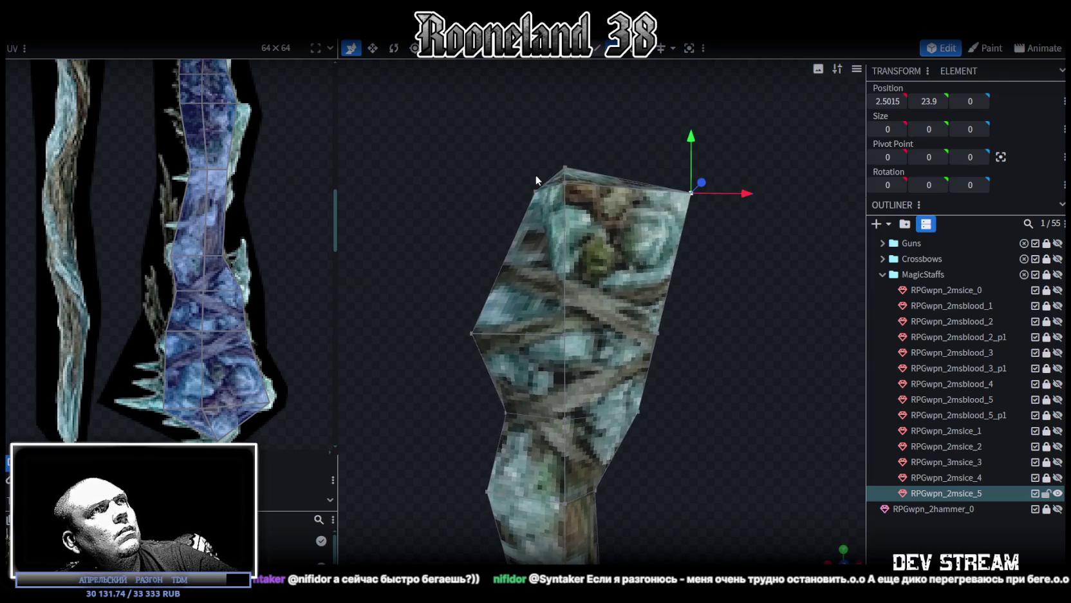
pyautogui.click(539, 191)
pyautogui.moveTo(554, 193); pyautogui.dragTo(513, 196)
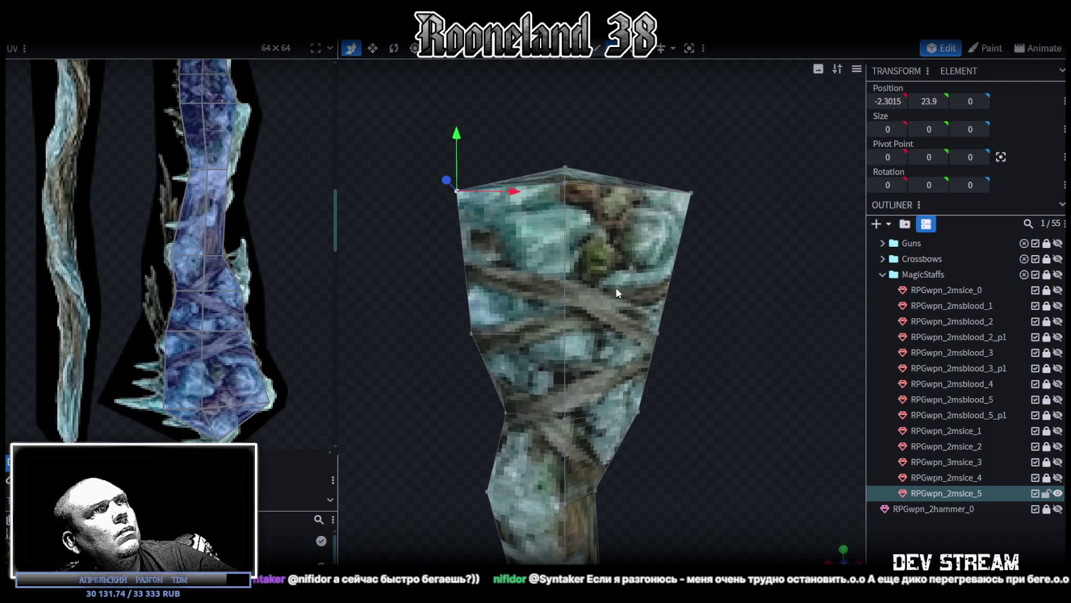
pyautogui.scroll(-5, 616, 287)
pyautogui.scroll(2, 633, 329)
pyautogui.moveTo(584, 281); pyautogui.dragTo(539, 274)
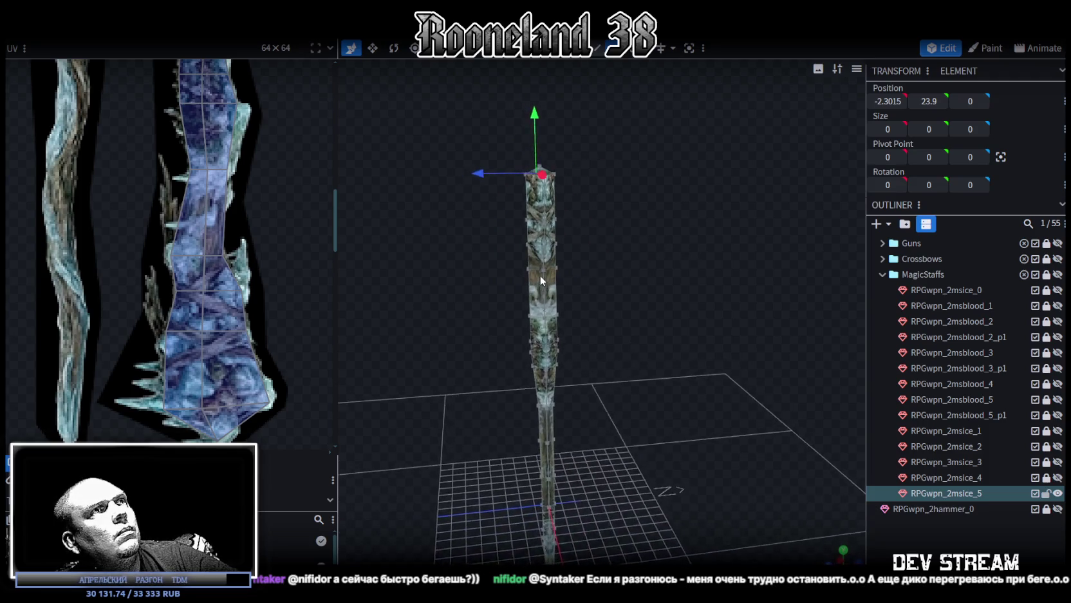
pyautogui.scroll(3, 694, 262)
pyautogui.scroll(2, 695, 257)
pyautogui.scroll(-2, 680, 283)
pyautogui.scroll(3, 705, 297)
pyautogui.moveTo(705, 297)
pyautogui.mouseDown()
pyautogui.moveTo(705, 314)
pyautogui.moveTo(680, 278)
pyautogui.moveTo(680, 299)
pyautogui.mouseUp()
pyautogui.scroll(2, 705, 313)
# - Move the head's tip vertex to X 0.6, Y 25 to form a pointed crystal peak
pyautogui.click(552, 138)
pyautogui.scroll(-2, 655, 214)
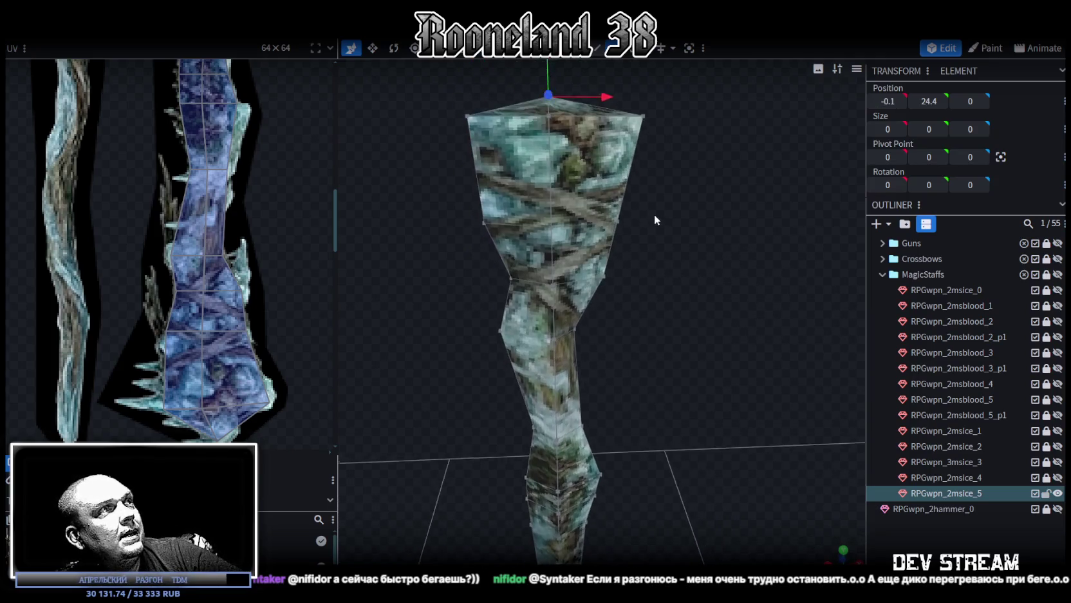
pyautogui.scroll(1, 653, 232)
pyautogui.moveTo(599, 167); pyautogui.dragTo(623, 164)
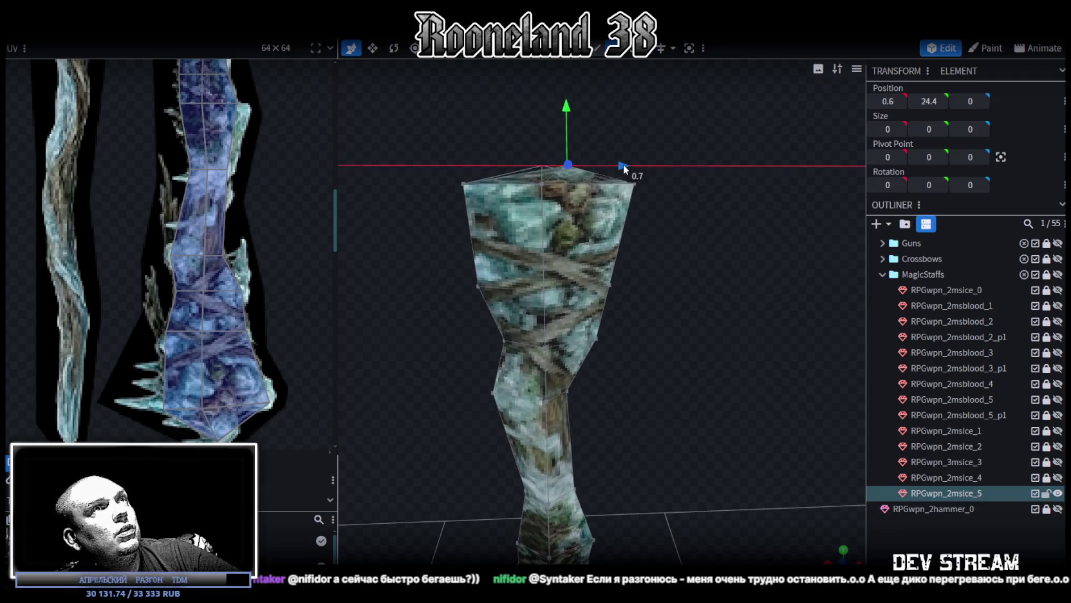
pyautogui.moveTo(570, 122); pyautogui.dragTo(566, 91)
pyautogui.scroll(-3, 667, 231)
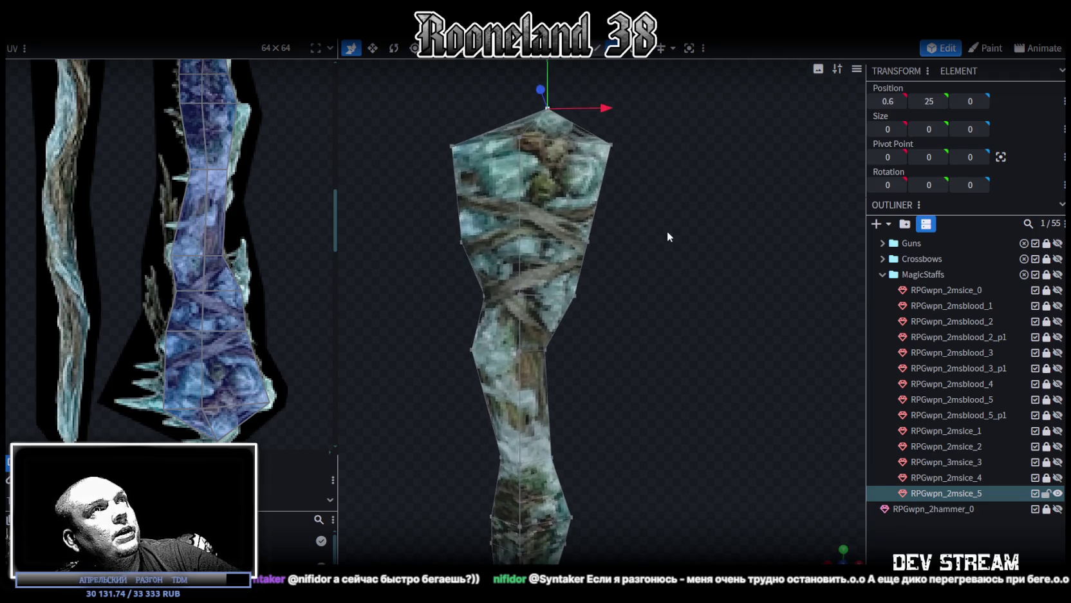
pyautogui.scroll(-2, 668, 228)
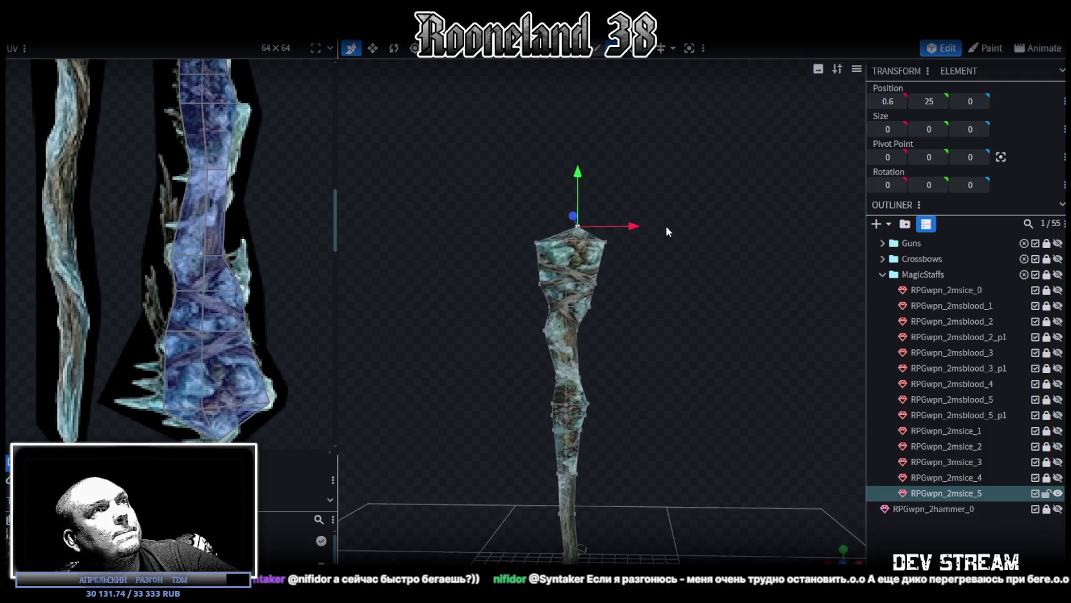
pyautogui.moveTo(657, 362)
pyautogui.mouseDown()
pyautogui.moveTo(655, 255)
pyautogui.moveTo(567, 285)
pyautogui.moveTo(507, 277)
pyautogui.moveTo(556, 331)
pyautogui.moveTo(599, 309)
pyautogui.moveTo(611, 338)
pyautogui.moveTo(602, 310)
pyautogui.mouseUp()
pyautogui.scroll(2, 601, 311)
pyautogui.keyDown('ctrl'); pyautogui.moveTo(523, 396); pyautogui.dragTo(609, 302); pyautogui.keyUp('ctrl')
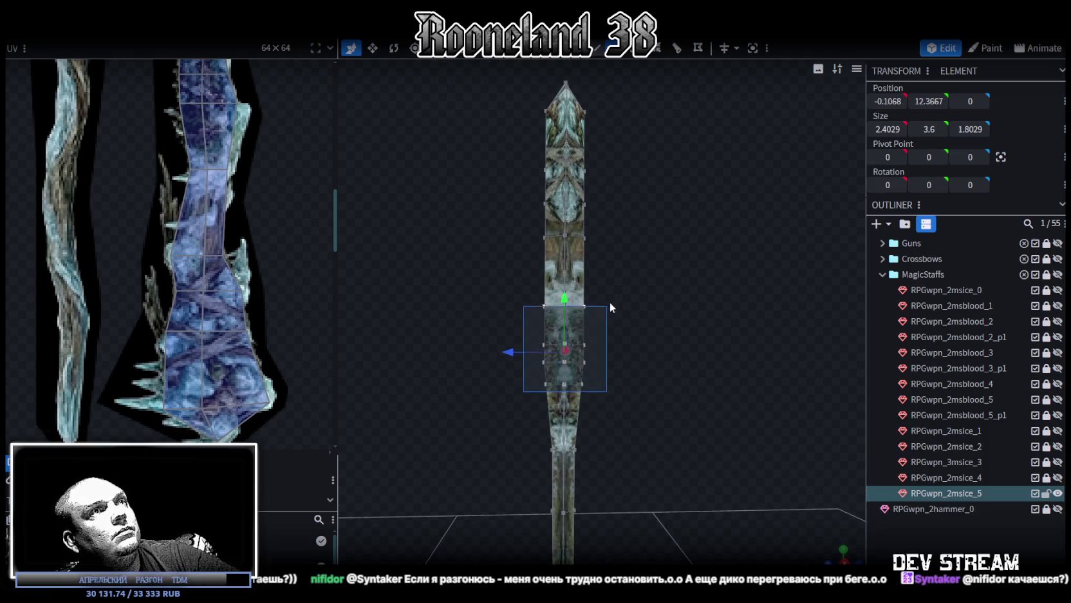
# - Nudge the selected shaft section slightly along X
pyautogui.press('v')
pyautogui.moveTo(614, 355)
pyautogui.mouseDown()
pyautogui.moveTo(744, 295)
pyautogui.moveTo(773, 299)
pyautogui.moveTo(757, 331)
pyautogui.moveTo(666, 257)
pyautogui.moveTo(669, 278)
pyautogui.moveTo(657, 245)
pyautogui.mouseUp()
pyautogui.scroll(-5, 270, 244)
pyautogui.scroll(2, 662, 249)
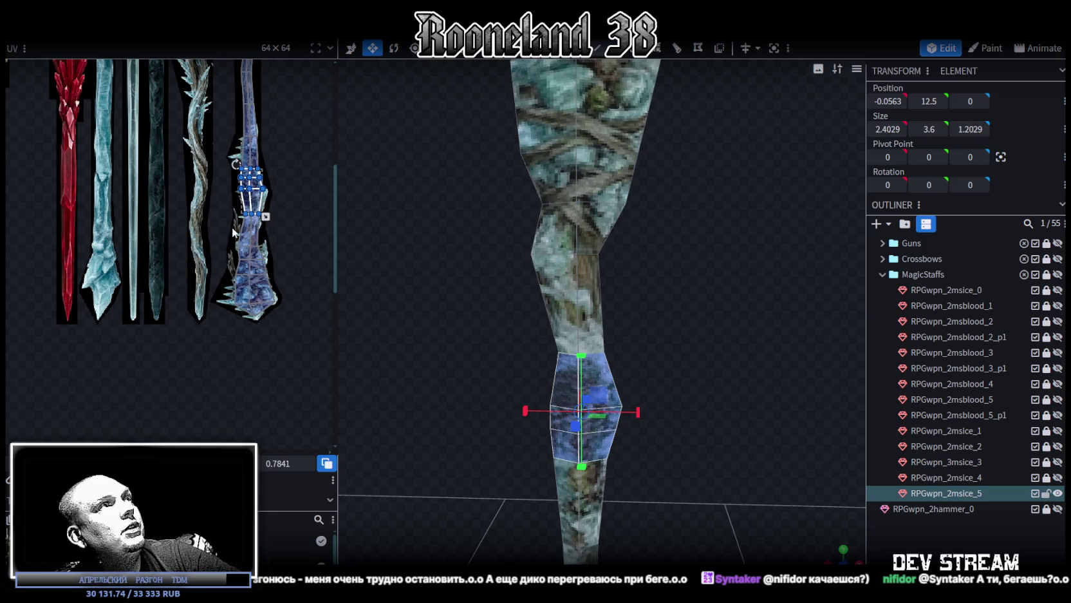
# - Select a side face on the staff's shaft for extrusion
pyautogui.click(250, 234)
pyautogui.moveTo(605, 272); pyautogui.dragTo(517, 286)
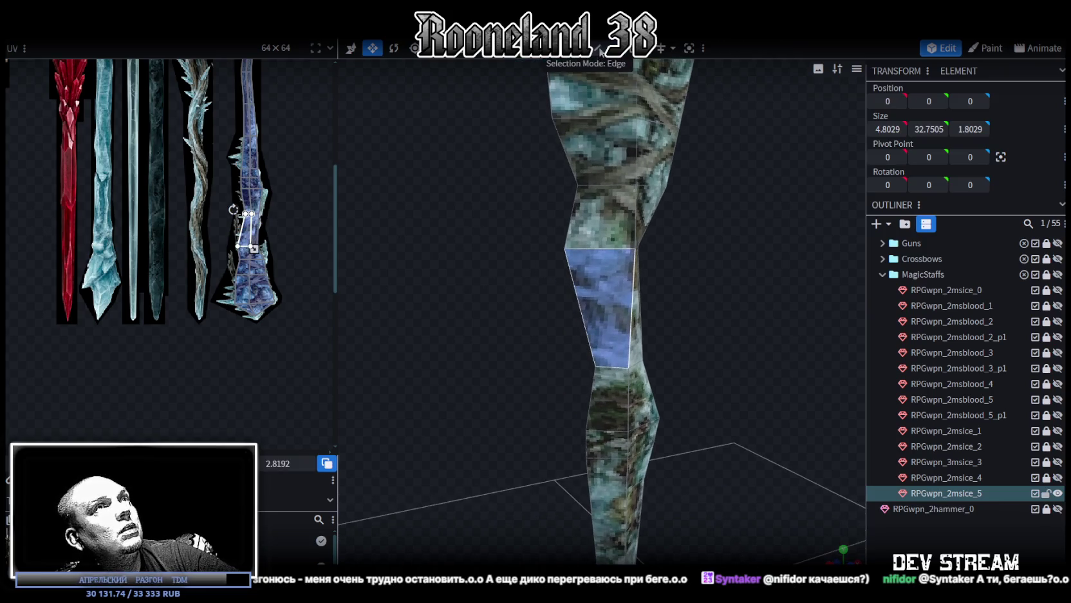
pyautogui.click(597, 247)
pyautogui.moveTo(597, 247)
pyautogui.mouseDown()
pyautogui.moveTo(515, 248)
pyautogui.moveTo(640, 270)
pyautogui.mouseUp()
pyautogui.moveTo(770, 313); pyautogui.dragTo(665, 264)
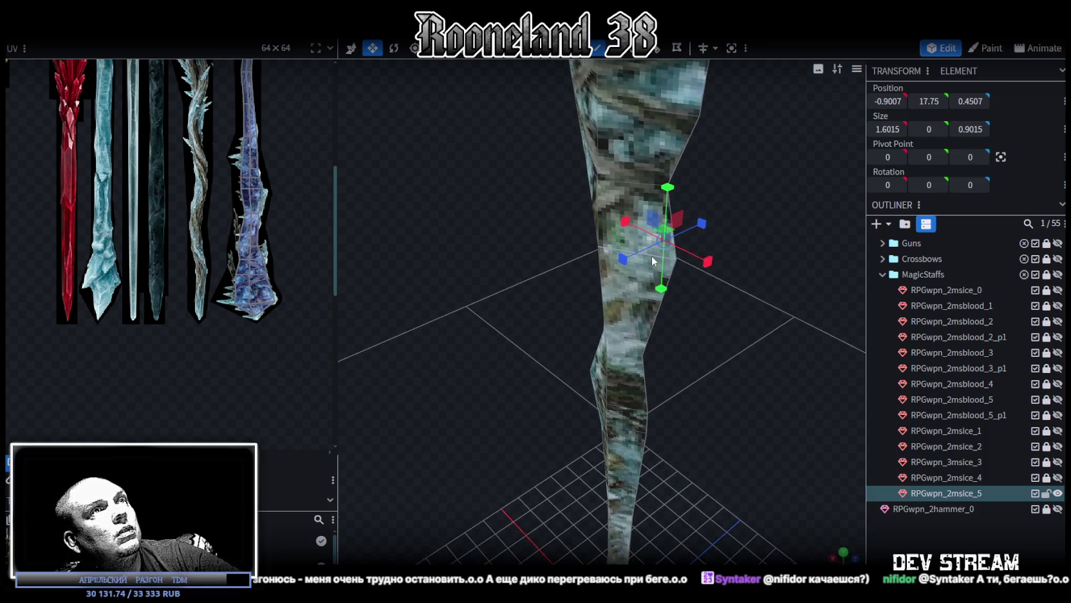
pyautogui.click(651, 255)
pyautogui.moveTo(749, 314)
pyautogui.mouseDown()
pyautogui.moveTo(588, 282)
pyautogui.moveTo(681, 315)
pyautogui.moveTo(621, 67)
pyautogui.mouseUp()
# - Extrude the selected shaft face and move the extruded piece down to Y 14.85
pyautogui.press('e')
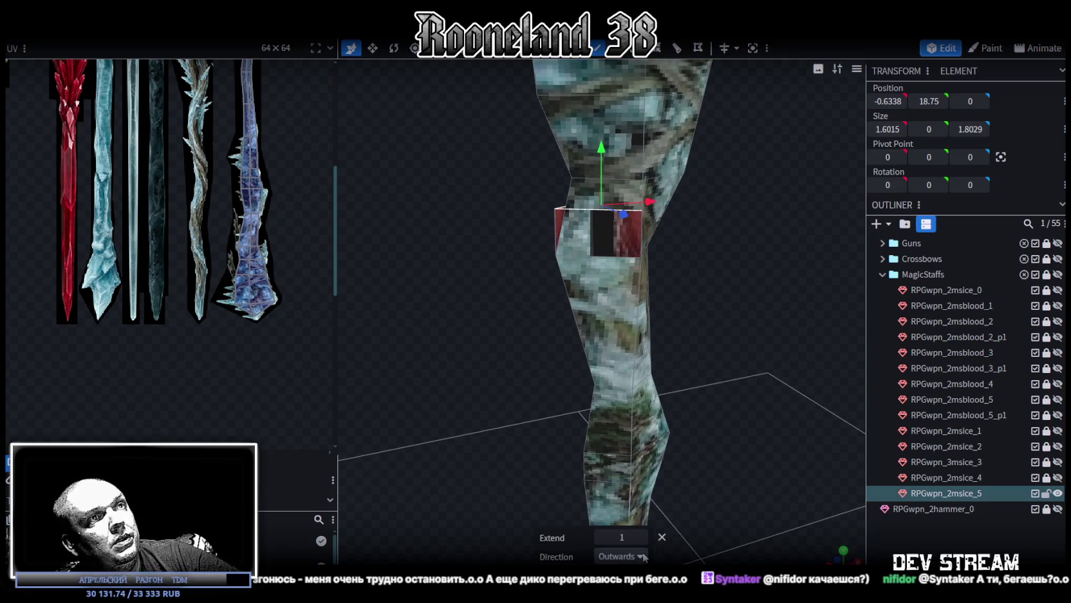
pyautogui.click(622, 556)
pyautogui.scroll(-2, 672, 393)
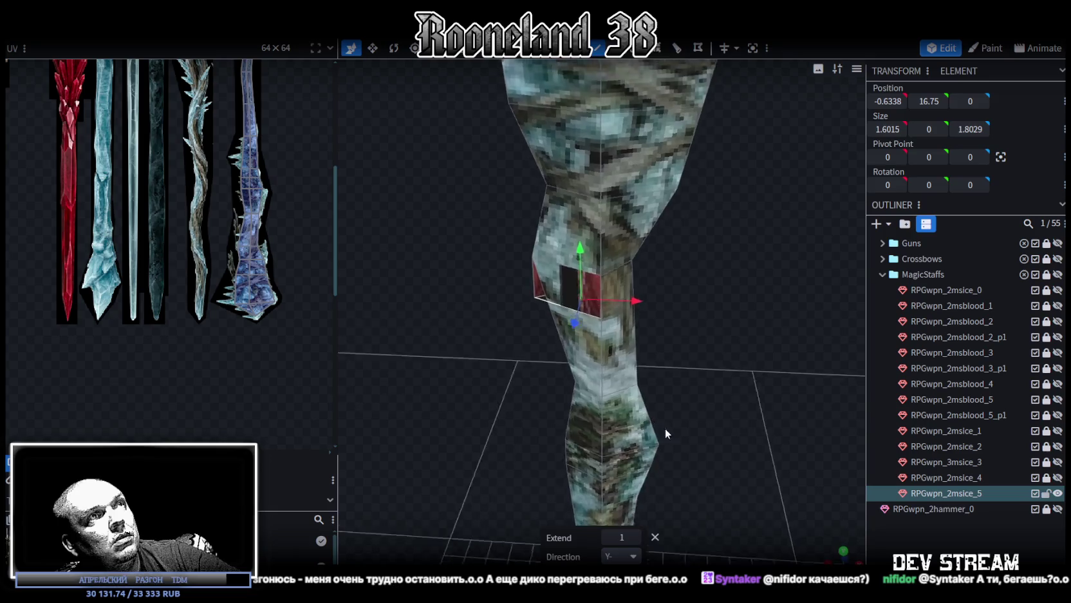
pyautogui.scroll(-5, 659, 425)
pyautogui.scroll(3, 801, 427)
pyautogui.scroll(4, 816, 398)
pyautogui.moveTo(651, 358); pyautogui.dragTo(647, 387)
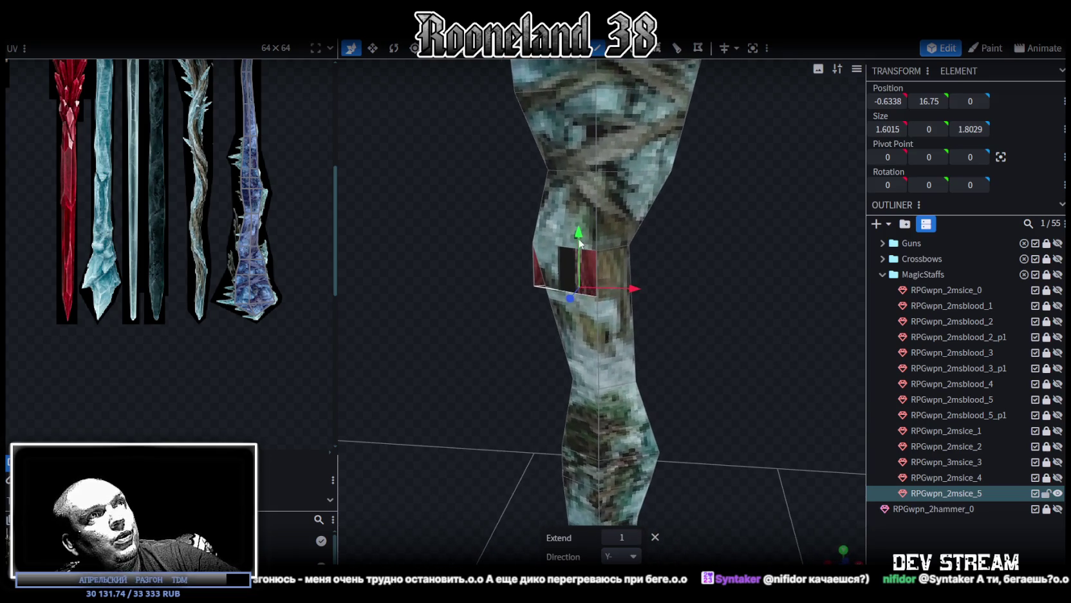
pyautogui.moveTo(587, 225)
pyautogui.mouseDown()
pyautogui.moveTo(530, 406)
pyautogui.moveTo(586, 410)
pyautogui.mouseUp()
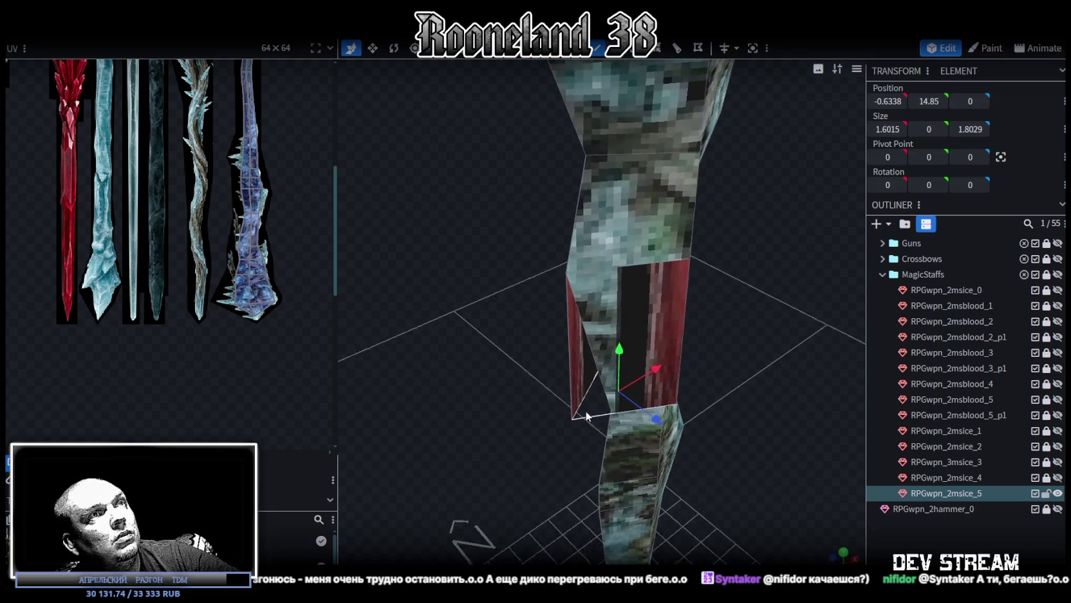
# - Select the extruded piece's corner vertices and bring up the mesh context menu
pyautogui.click(573, 420)
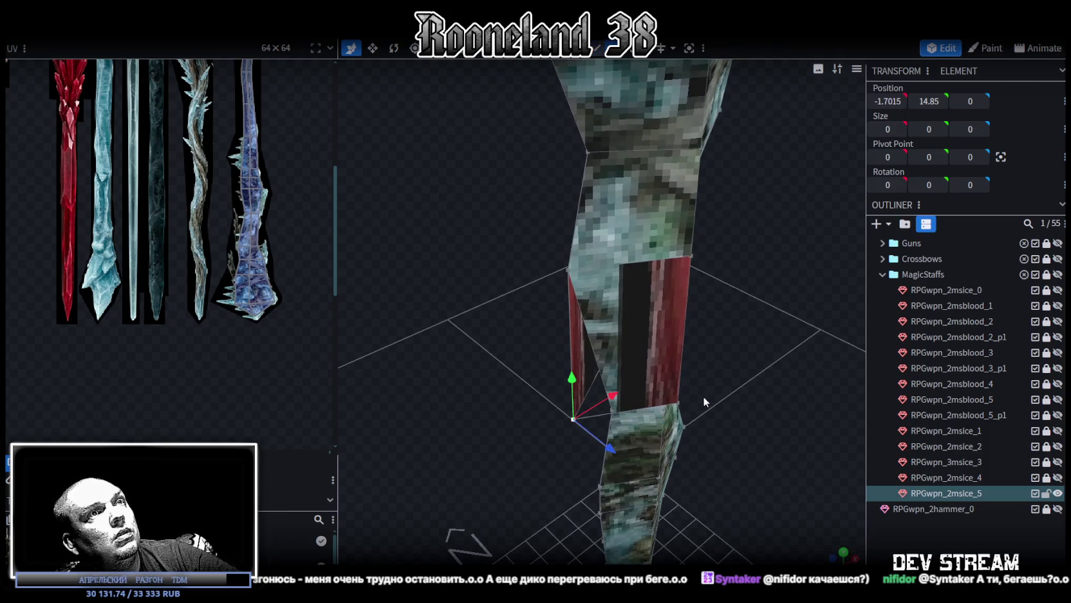
pyautogui.moveTo(678, 407)
pyautogui.mouseDown()
pyautogui.moveTo(601, 372)
pyautogui.moveTo(604, 350)
pyautogui.mouseUp()
pyautogui.keyDown('shift'); pyautogui.click(611, 328); pyautogui.keyUp('shift')
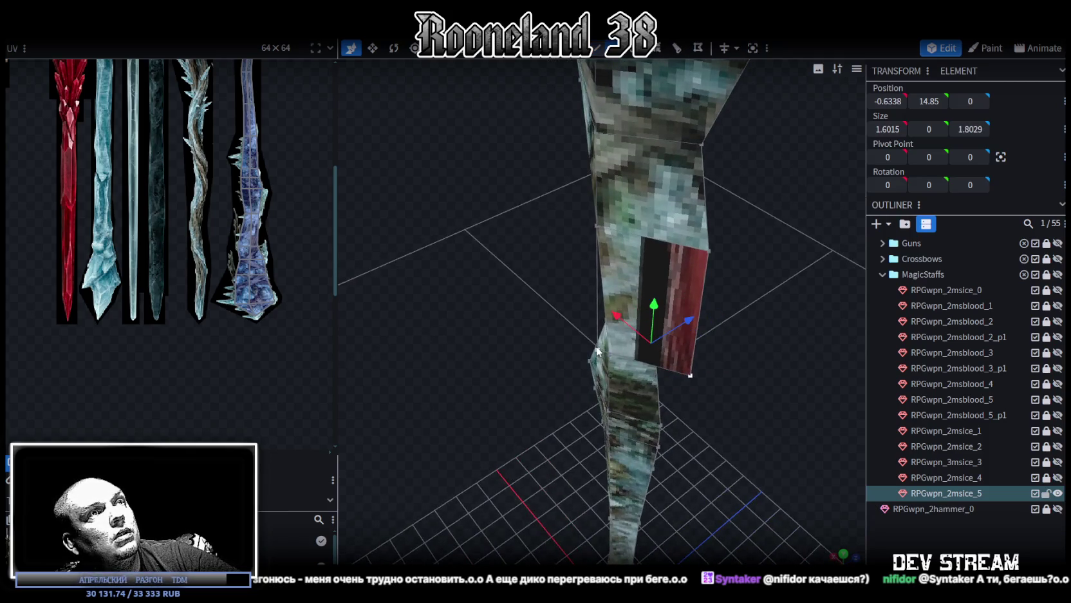
pyautogui.rightClick(599, 334)
pyautogui.click(769, 312)
pyautogui.press('v')
pyautogui.moveTo(722, 356); pyautogui.dragTo(630, 370)
pyautogui.click(740, 438)
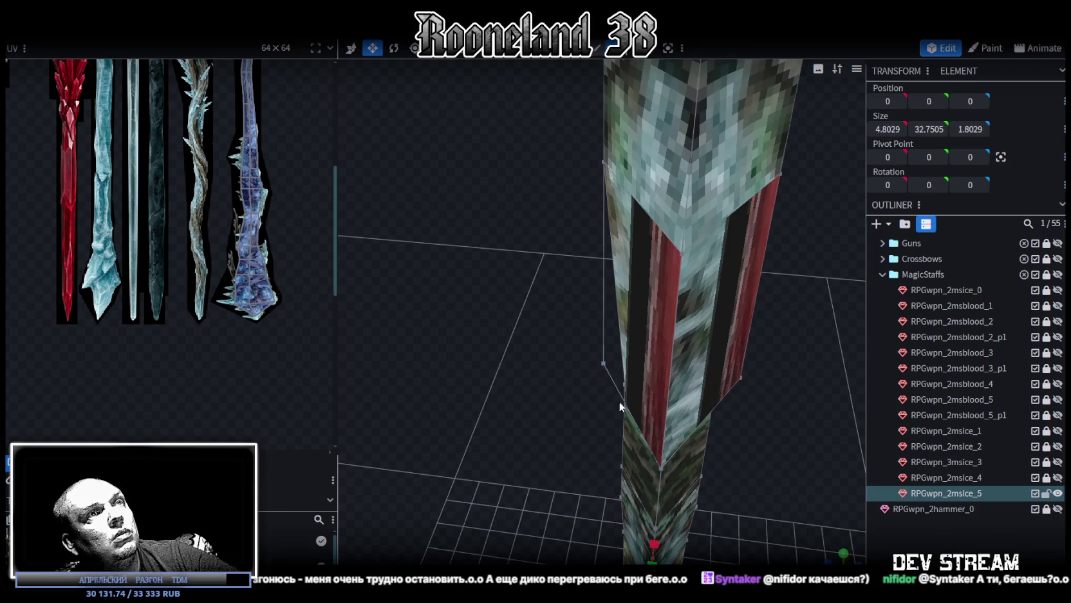
pyautogui.click(666, 468)
pyautogui.moveTo(666, 469)
pyautogui.mouseDown()
pyautogui.moveTo(697, 456)
pyautogui.moveTo(708, 428)
pyautogui.moveTo(675, 389)
pyautogui.moveTo(588, 351)
pyautogui.mouseUp()
pyautogui.keyDown('shift'); pyautogui.click(588, 354); pyautogui.keyUp('shift')
pyautogui.rightClick(588, 355)
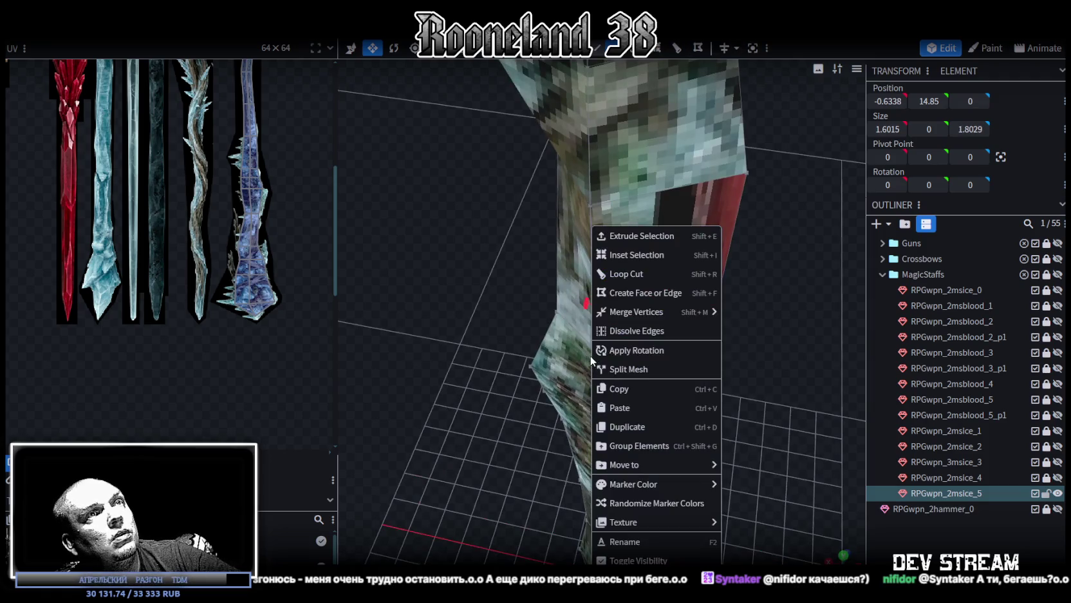
# - Merge the selected corner vertices into one point and box-select the resulting spike face
pyautogui.click(742, 313)
pyautogui.moveTo(776, 378)
pyautogui.mouseDown()
pyautogui.moveTo(739, 332)
pyautogui.moveTo(770, 307)
pyautogui.mouseUp()
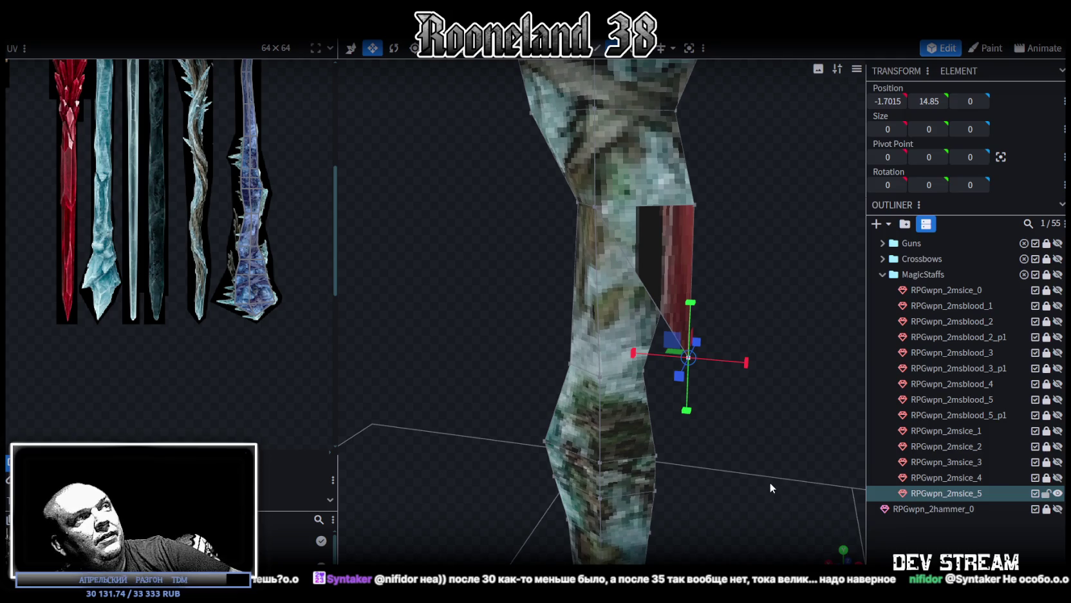
pyautogui.moveTo(745, 284)
pyautogui.mouseDown()
pyautogui.moveTo(736, 344)
pyautogui.moveTo(713, 333)
pyautogui.moveTo(747, 288)
pyautogui.moveTo(727, 137)
pyautogui.moveTo(720, 147)
pyautogui.mouseUp()
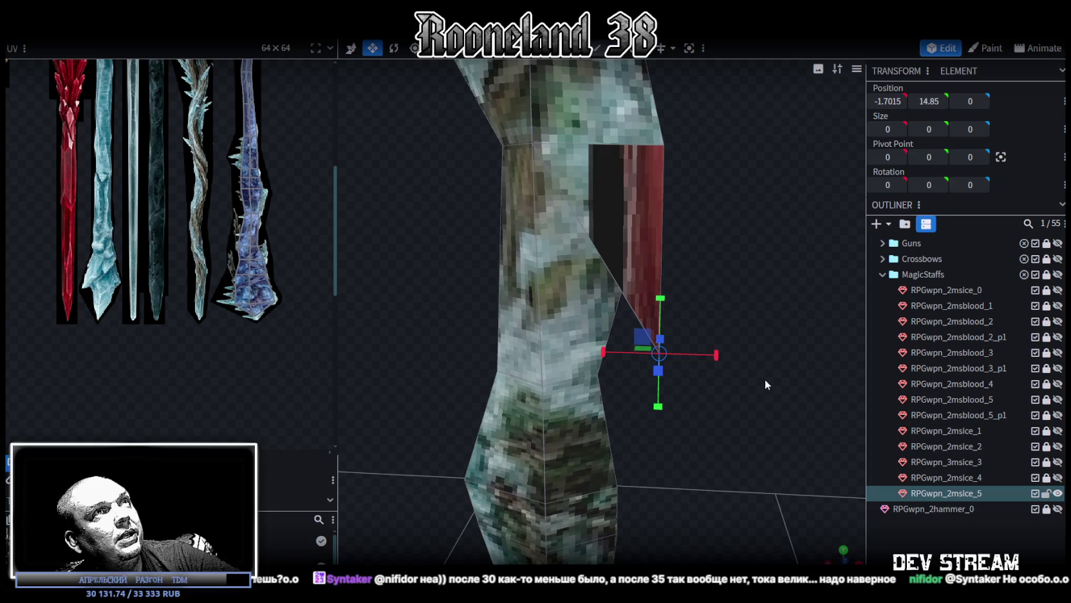
pyautogui.keyDown('ctrl'); pyautogui.moveTo(754, 407); pyautogui.dragTo(656, 316); pyautogui.keyUp('ctrl')
pyautogui.moveTo(704, 289)
pyautogui.mouseDown()
pyautogui.moveTo(728, 266)
pyautogui.moveTo(463, 253)
pyautogui.moveTo(573, 293)
pyautogui.moveTo(440, 243)
pyautogui.mouseUp()
pyautogui.moveTo(504, 253)
pyautogui.mouseDown()
pyautogui.moveTo(745, 300)
pyautogui.moveTo(705, 346)
pyautogui.moveTo(736, 334)
pyautogui.moveTo(519, 312)
pyautogui.moveTo(741, 316)
pyautogui.moveTo(721, 322)
pyautogui.mouseUp()
pyautogui.scroll(-3, 252, 224)
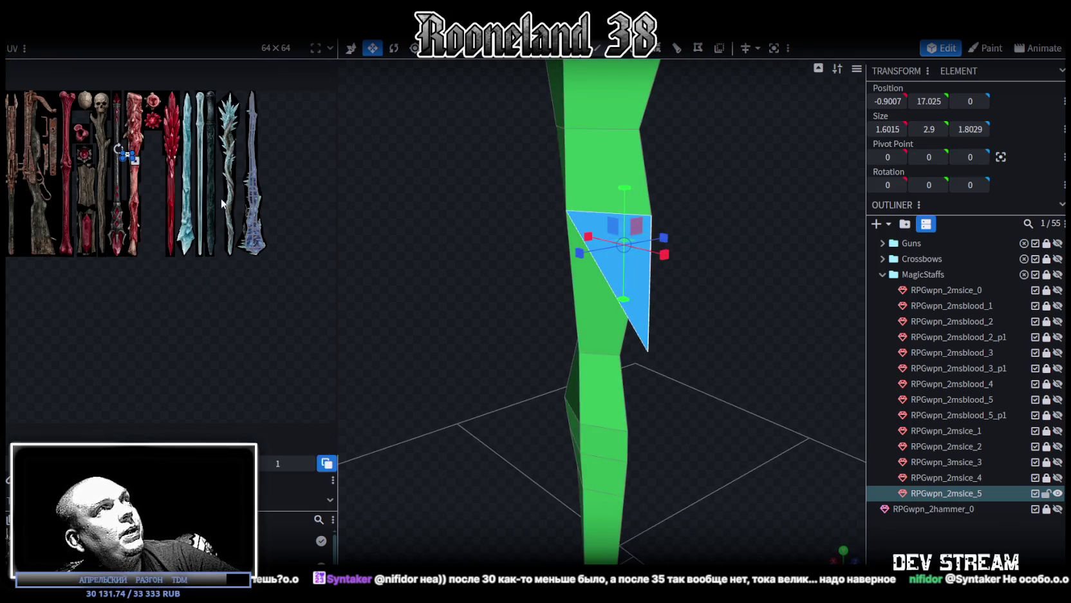
# - In front view, mirror the spike face's UV and place it on the blue ice texture
pyautogui.scroll(5, 213, 204)
pyautogui.moveTo(761, 413)
pyautogui.mouseDown()
pyautogui.moveTo(865, 557)
pyautogui.moveTo(802, 486)
pyautogui.moveTo(825, 522)
pyautogui.mouseUp()
pyautogui.press('KP_1')
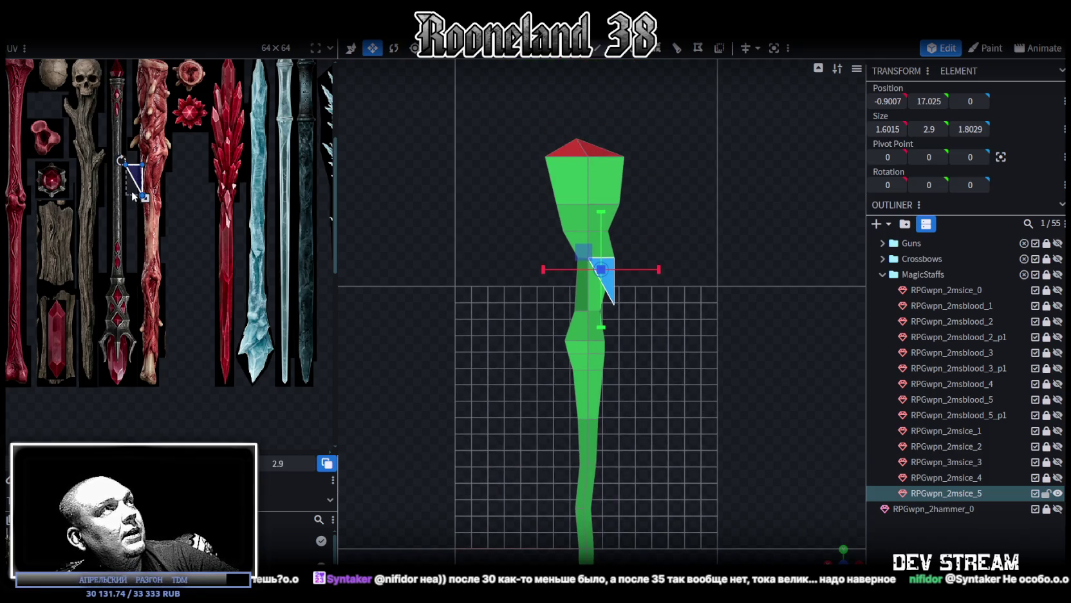
pyautogui.hscroll(2, 122, 244)
pyautogui.hscroll(3, 114, 297)
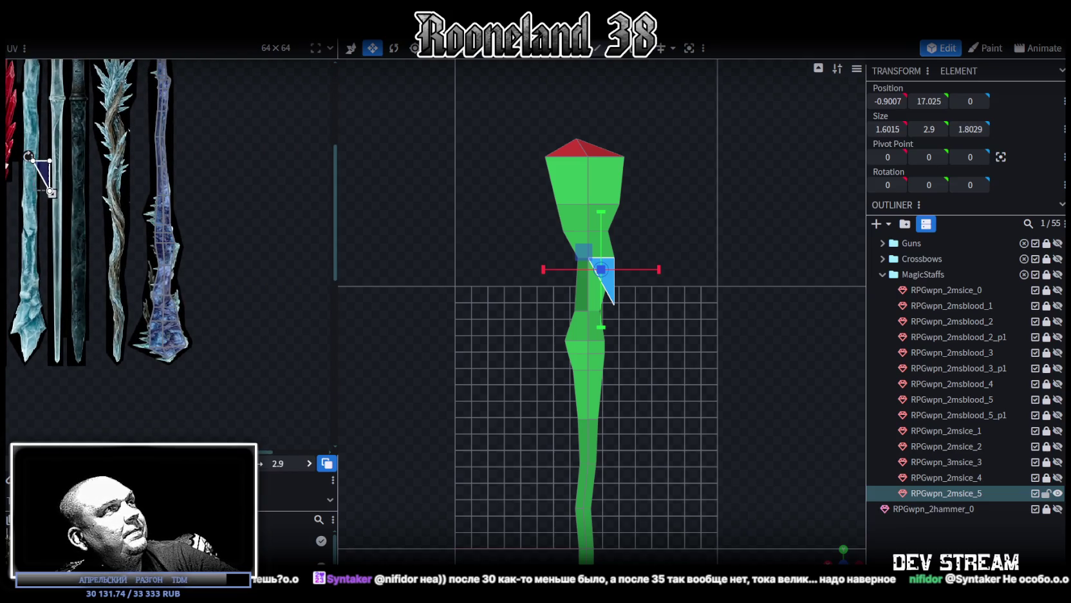
pyautogui.click(78, 252)
pyautogui.moveTo(43, 182); pyautogui.dragTo(96, 219)
pyautogui.scroll(2, 81, 203)
pyautogui.scroll(2, 81, 203)
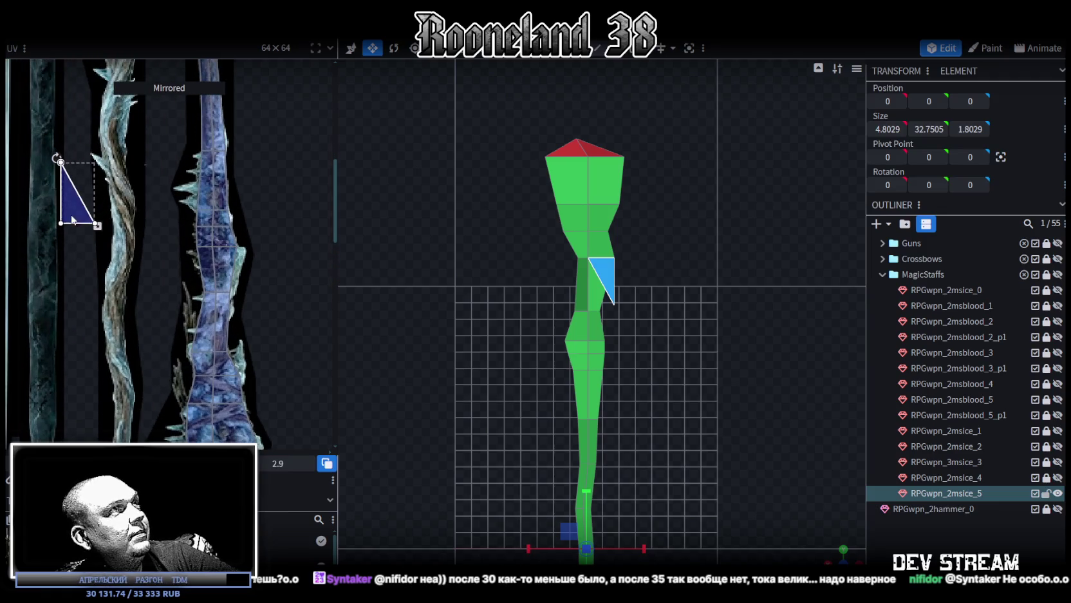
pyautogui.moveTo(76, 201); pyautogui.dragTo(206, 304)
# - Narrow the spike's UV triangle and display the staff in textured view mode
pyautogui.scroll(2, 193, 309)
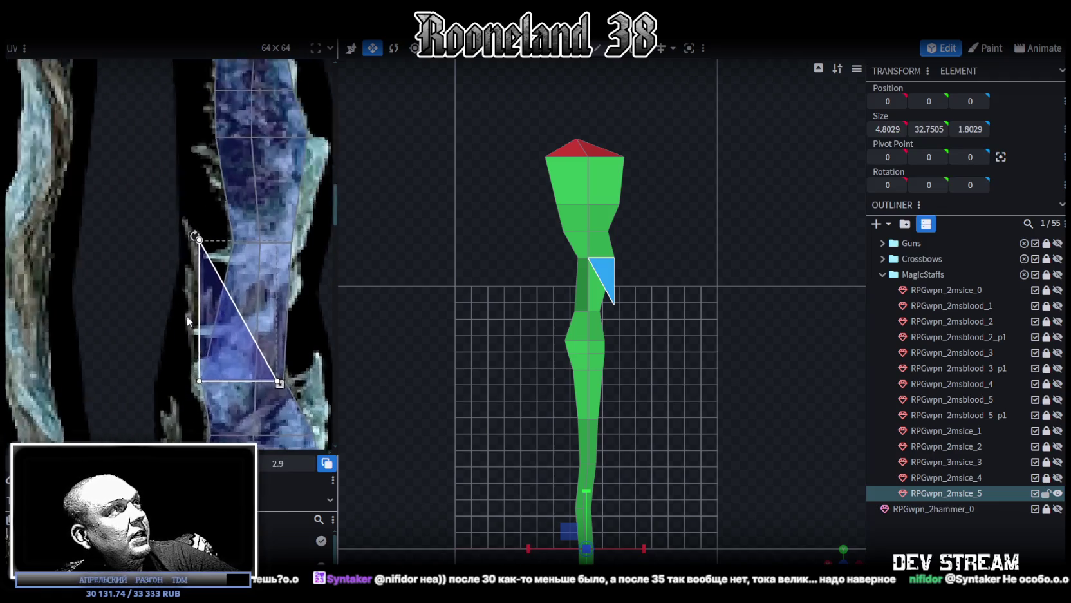
pyautogui.scroll(2, 212, 319)
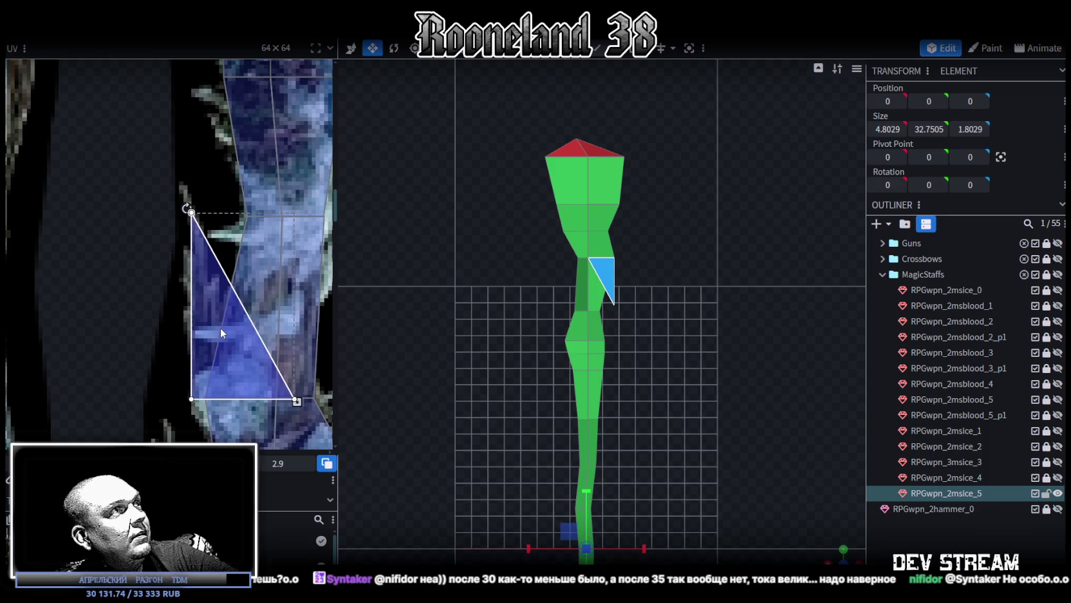
pyautogui.moveTo(296, 401); pyautogui.dragTo(240, 397)
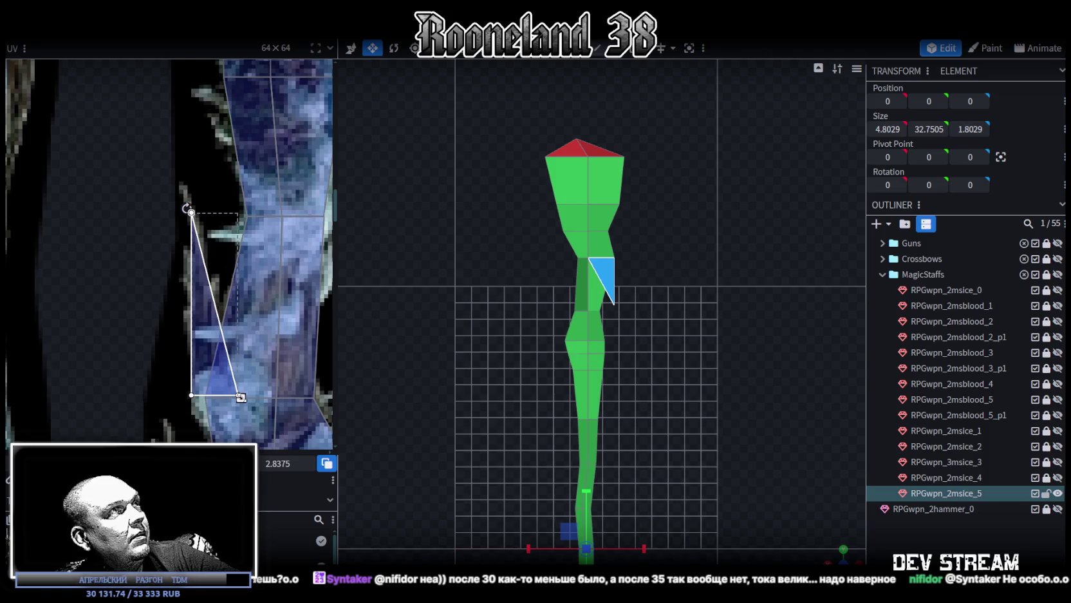
pyautogui.scroll(2, 714, 412)
pyautogui.press('z')
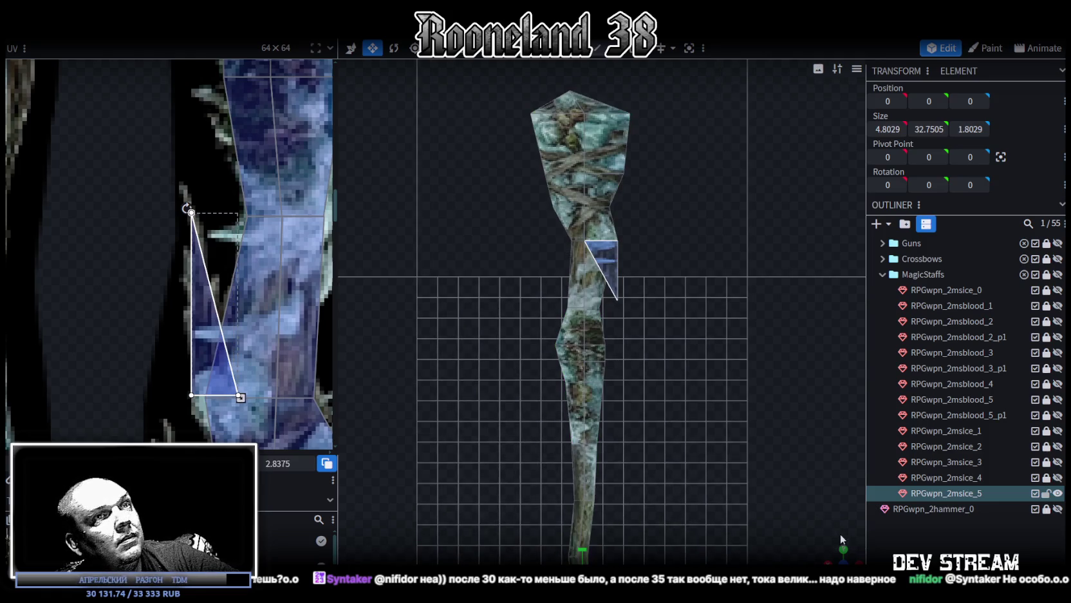
pyautogui.moveTo(708, 361)
pyautogui.mouseDown()
pyautogui.moveTo(696, 385)
pyautogui.moveTo(681, 386)
pyautogui.mouseUp()
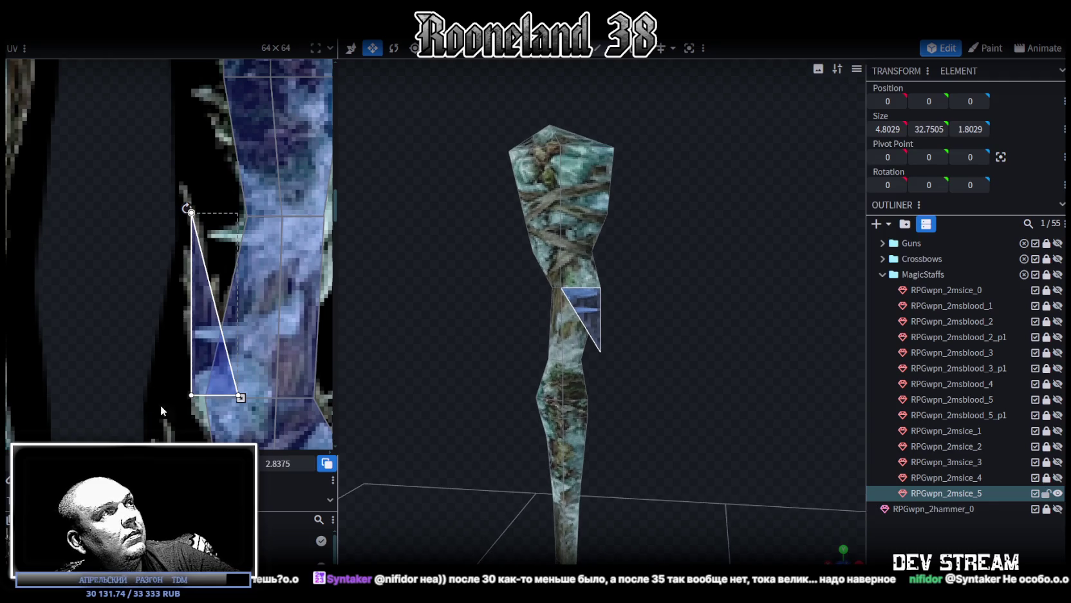
pyautogui.scroll(2, 193, 398)
pyautogui.scroll(-2, 247, 320)
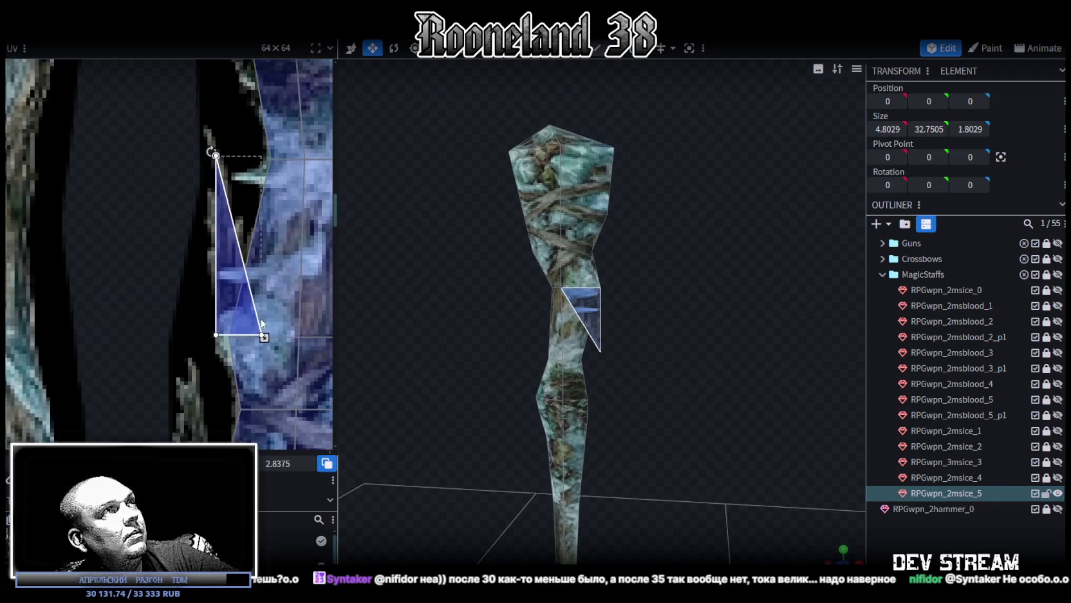
# - Shift the side spike's UV vertex left in the UV editor to reshape its mapping
pyautogui.moveTo(258, 320); pyautogui.dragTo(219, 334, button='middle')
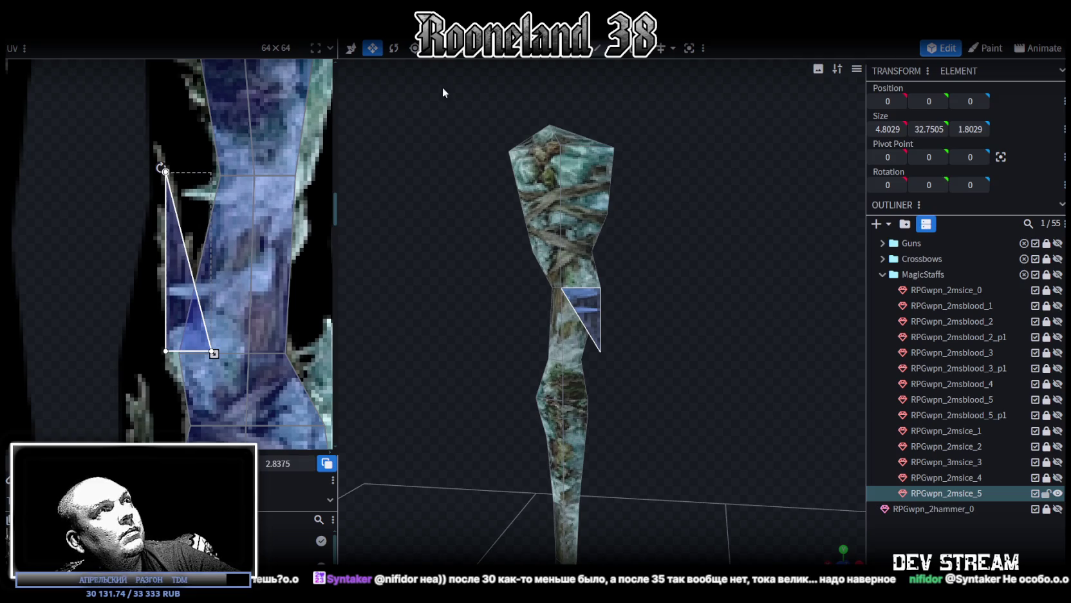
pyautogui.click(566, 329)
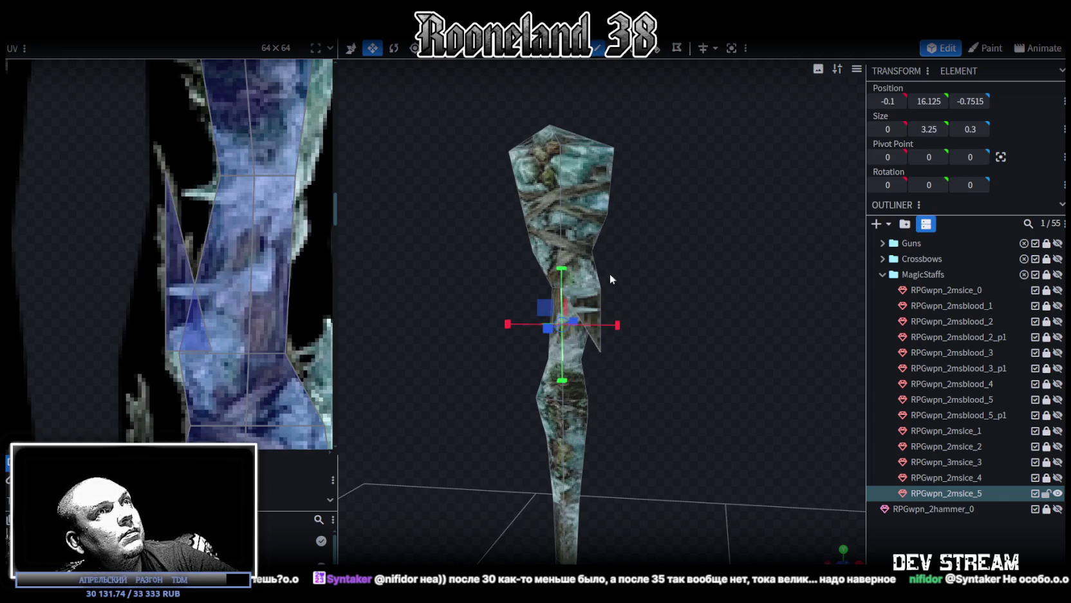
pyautogui.hotkey('ctrl', 'r')
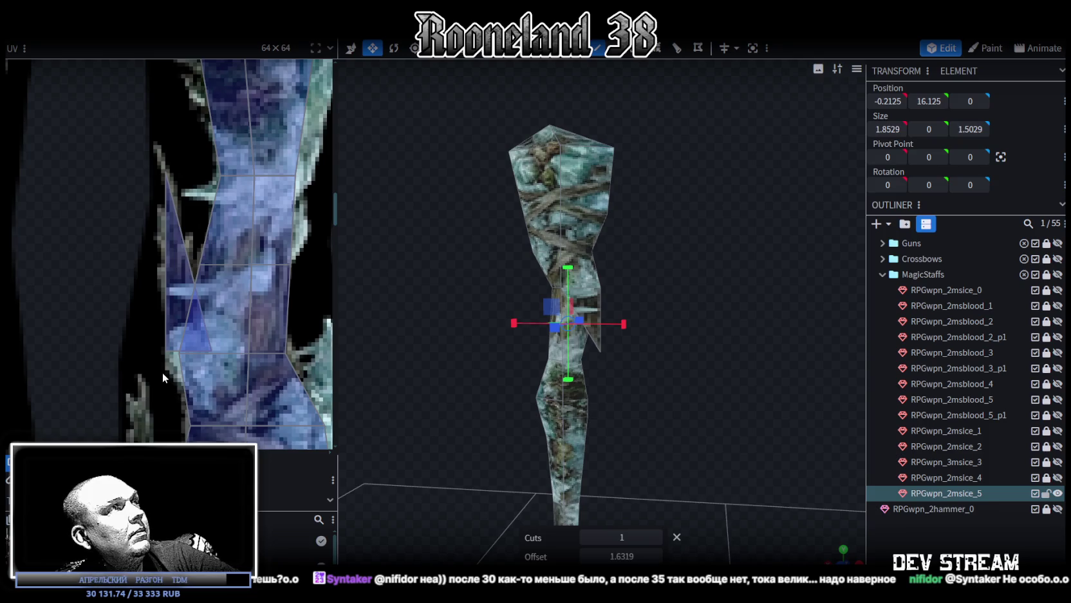
pyautogui.click(166, 351)
pyautogui.scroll(2, 155, 367)
pyautogui.scroll(2, 193, 335)
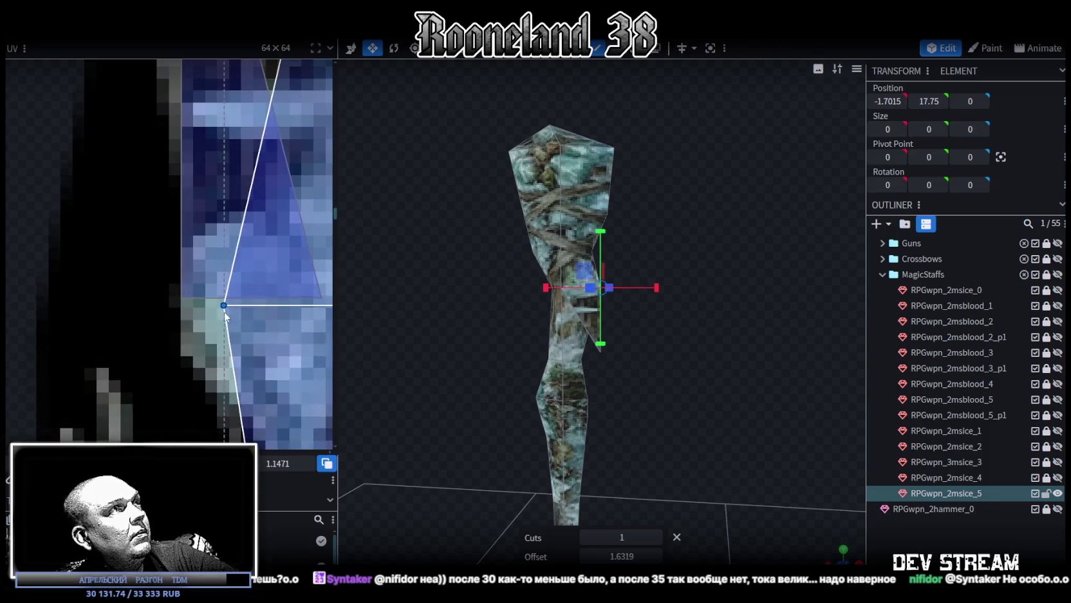
pyautogui.moveTo(225, 311); pyautogui.dragTo(181, 298)
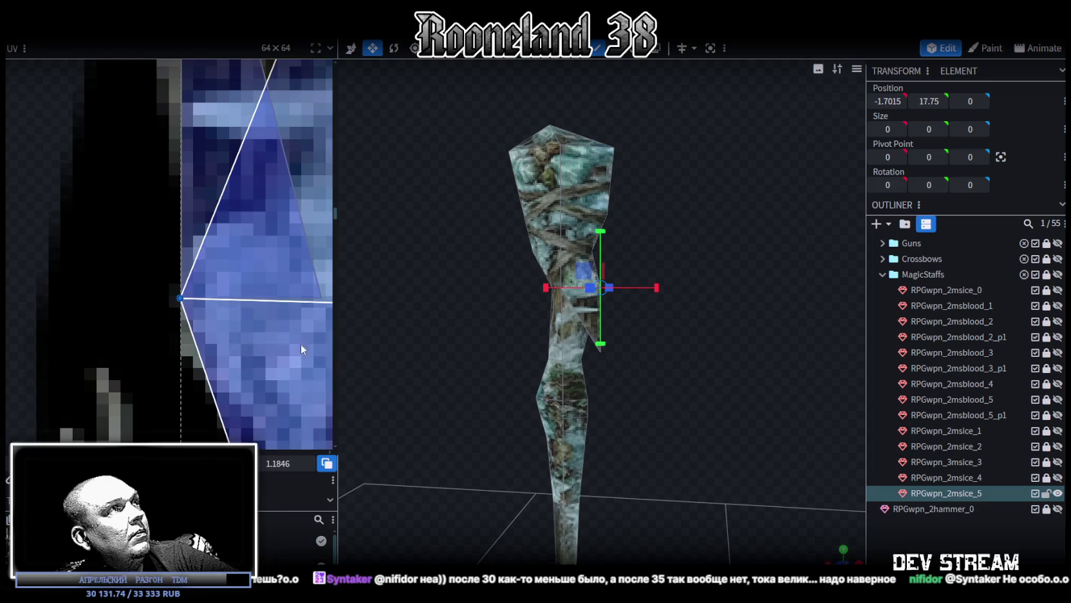
pyautogui.scroll(2, 694, 377)
pyautogui.scroll(1, 678, 382)
pyautogui.scroll(2, 698, 377)
pyautogui.scroll(1, 698, 378)
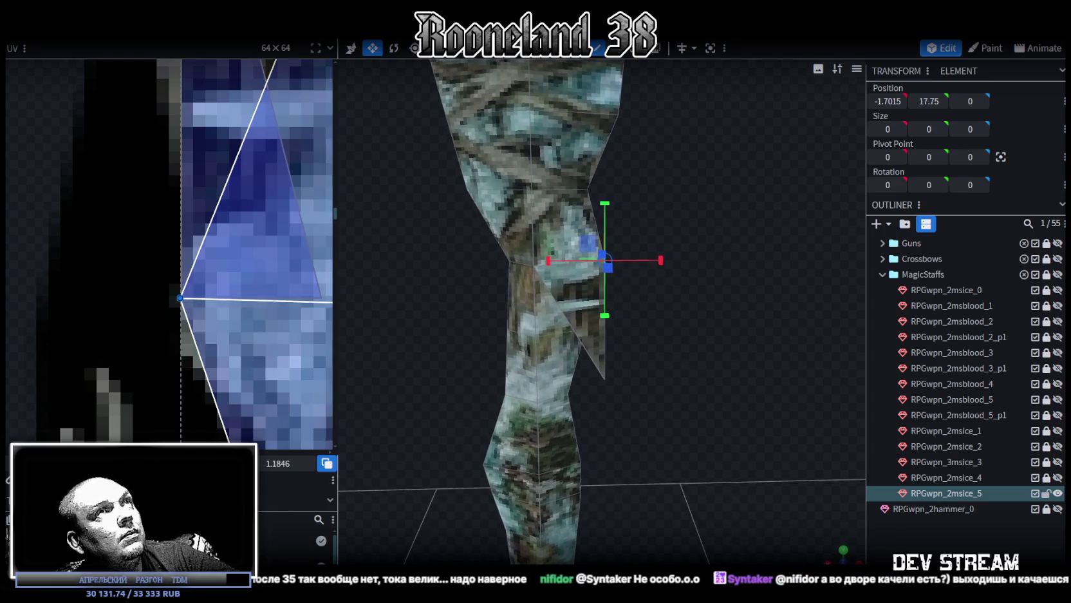
pyautogui.click(604, 261)
# - In vertex mode, push the spike's vertices along X so the tip drops to height 14.85
pyautogui.press('x')
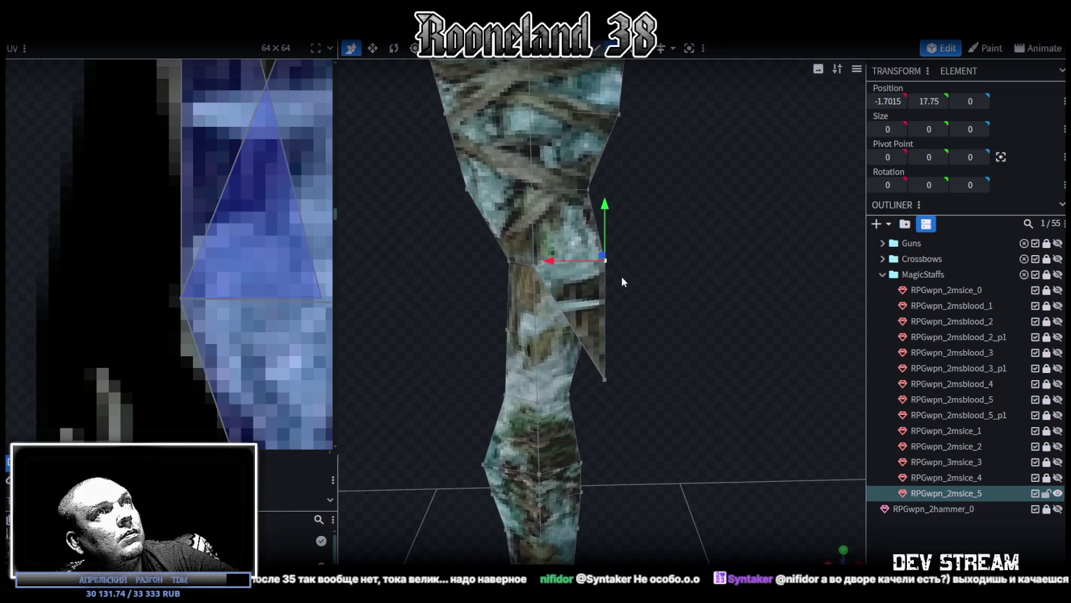
pyautogui.keyDown('shift'); pyautogui.click(605, 379); pyautogui.keyUp('shift')
pyautogui.moveTo(551, 311); pyautogui.dragTo(591, 336)
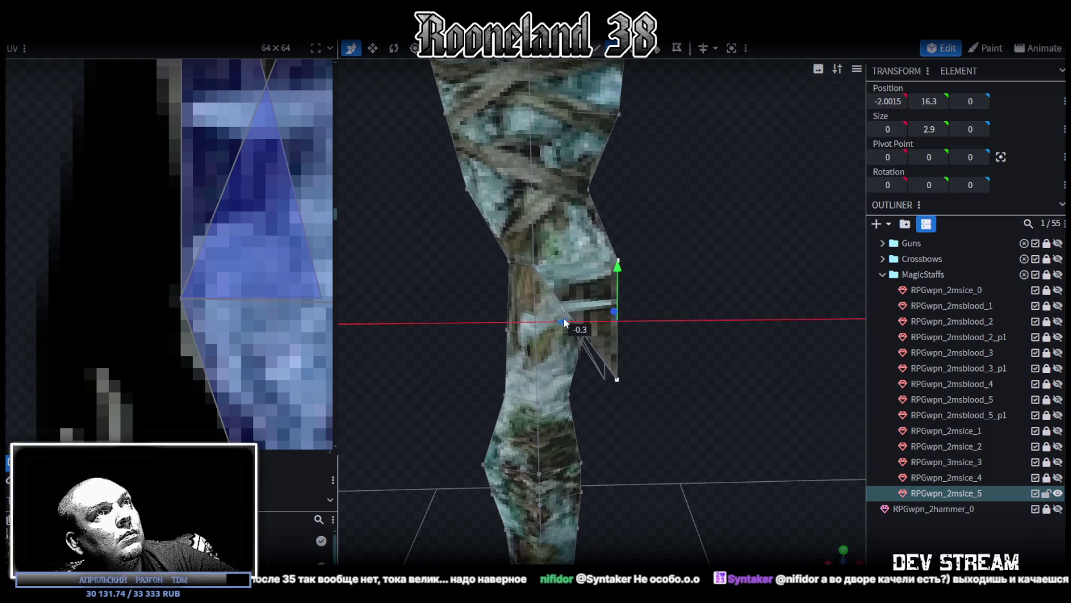
pyautogui.click(625, 379)
pyautogui.moveTo(575, 380); pyautogui.dragTo(565, 385)
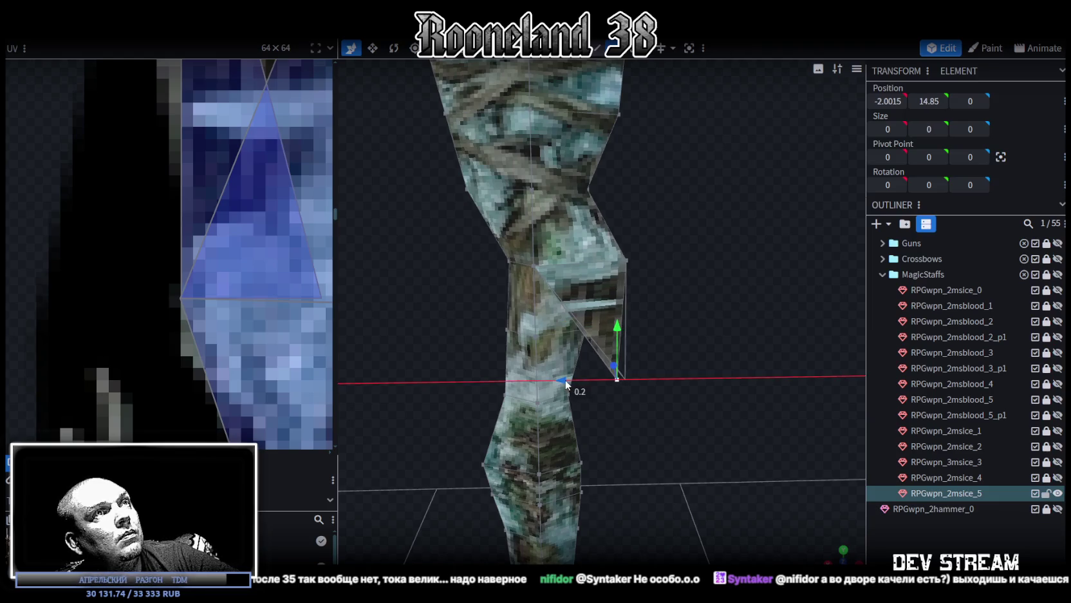
pyautogui.scroll(-3, 221, 252)
pyautogui.scroll(2, 224, 248)
pyautogui.scroll(-1, 196, 142)
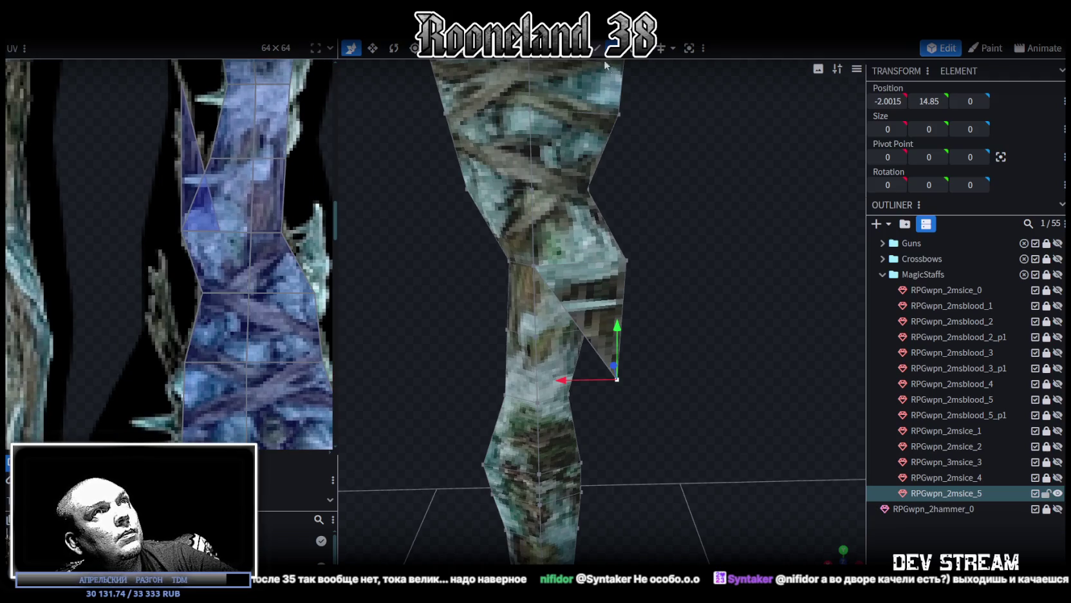
# - Select the spike's triangular faces for further editing
pyautogui.click(587, 296)
pyautogui.moveTo(720, 272)
pyautogui.mouseDown()
pyautogui.moveTo(692, 309)
pyautogui.moveTo(590, 316)
pyautogui.mouseUp()
pyautogui.scroll(5, 521, 407)
pyautogui.click(592, 336)
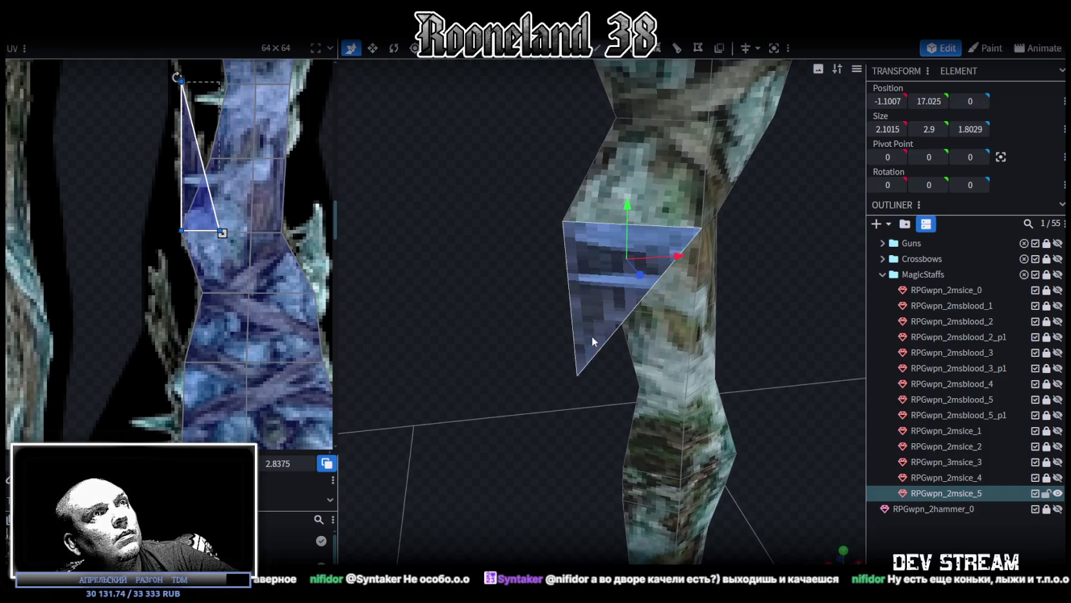
# - Split the selected spike face into its own mesh and apply a loop cut in the flipped direction
pyautogui.rightClick(592, 335)
pyautogui.click(635, 368)
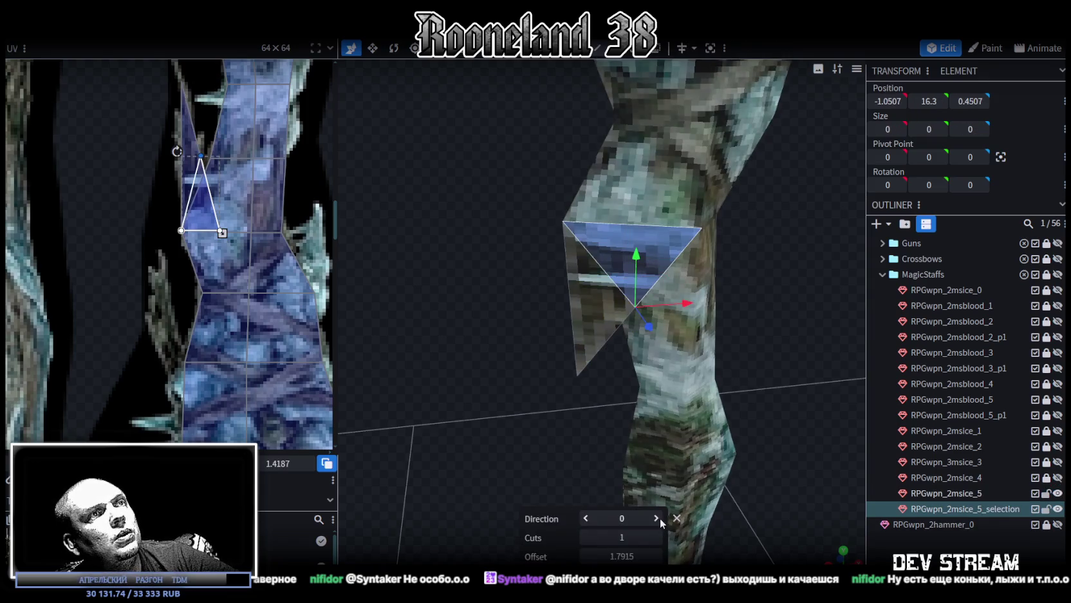
pyautogui.click(658, 518)
pyautogui.moveTo(622, 372); pyautogui.dragTo(605, 306)
pyautogui.hotkey('ctrl', 'z')
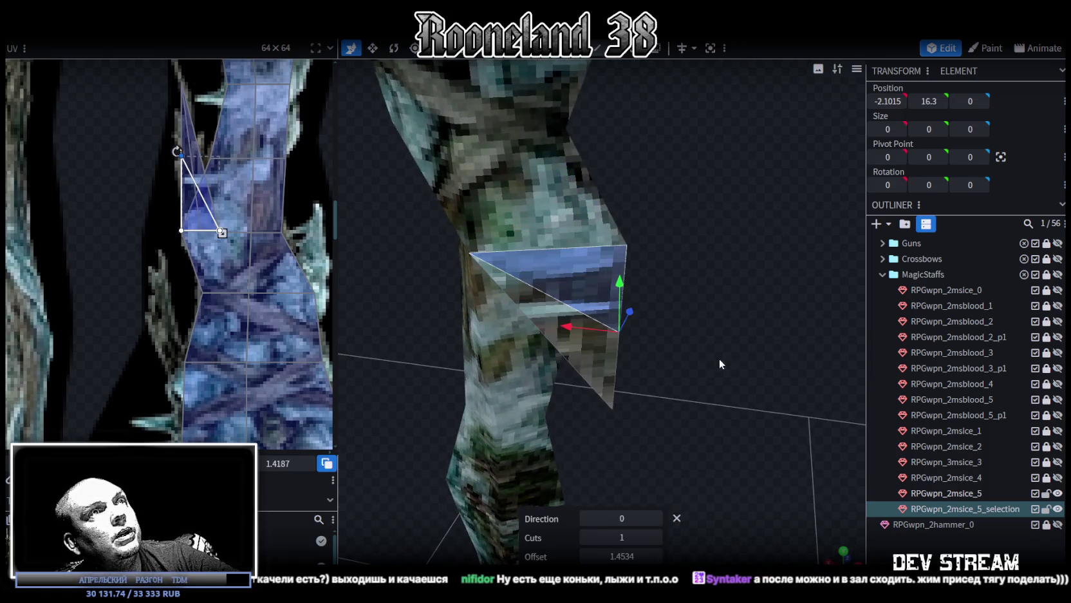
pyautogui.click(657, 518)
pyautogui.moveTo(558, 310)
pyautogui.mouseDown()
pyautogui.moveTo(490, 337)
pyautogui.moveTo(644, 312)
pyautogui.moveTo(615, 306)
pyautogui.mouseUp()
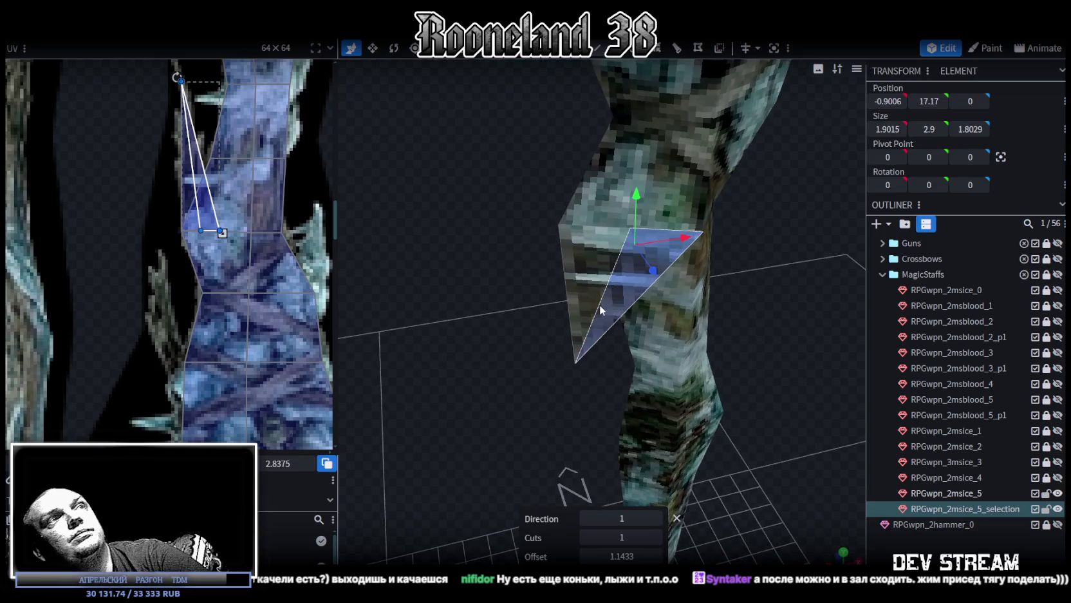
pyautogui.click(600, 305)
# - Merge the split triangle piece back into the RPGwpn_2msice_5 mesh
pyautogui.click(579, 278)
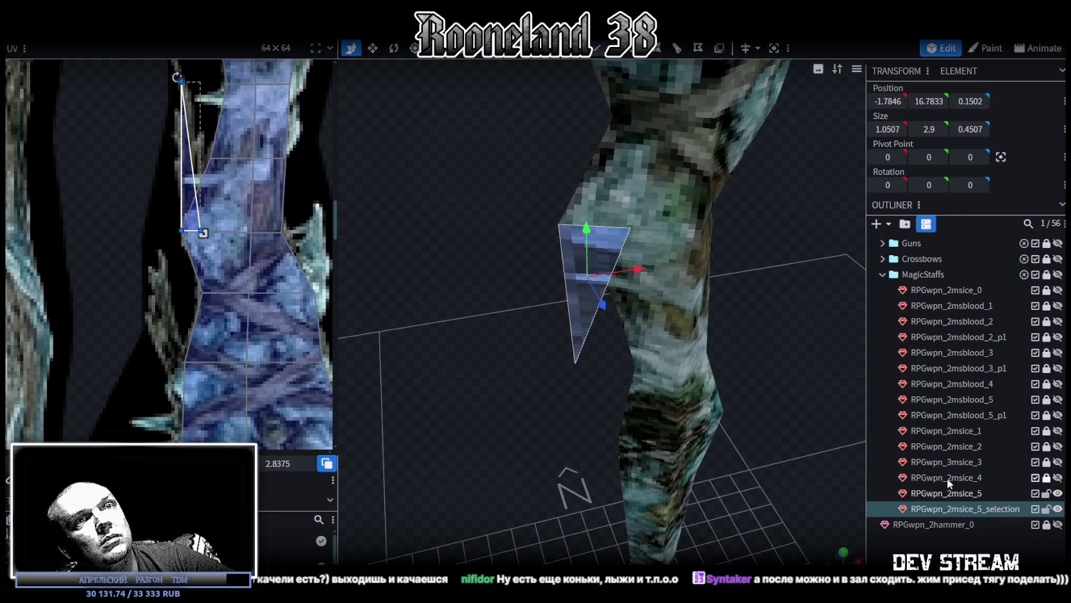
pyautogui.keyDown('ctrl'); pyautogui.click(952, 494); pyautogui.keyUp('ctrl')
pyautogui.rightClick(967, 503)
pyautogui.click(875, 286)
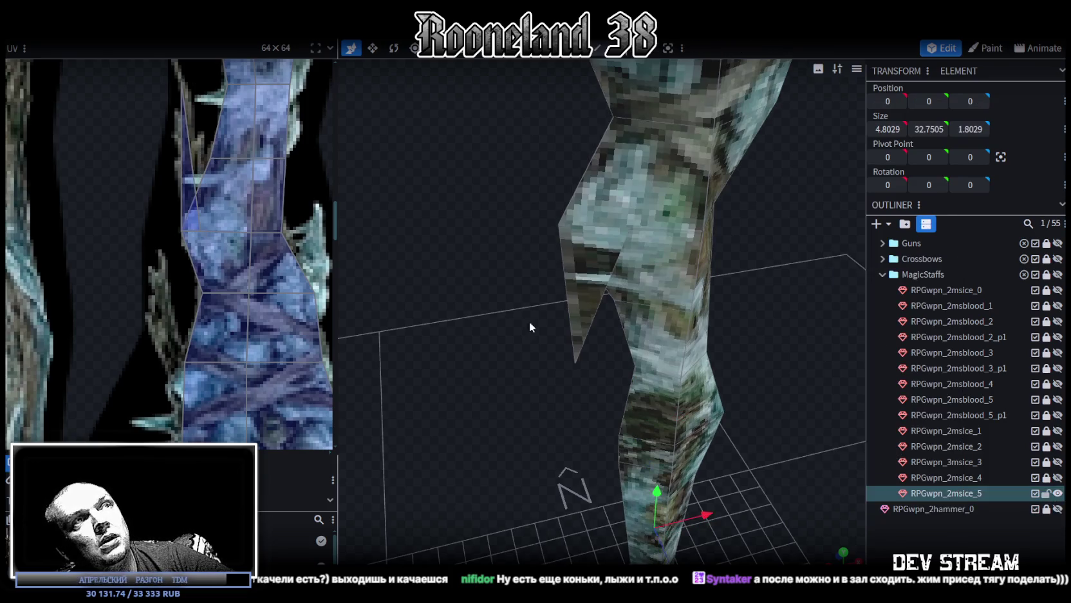
pyautogui.moveTo(529, 322)
pyautogui.mouseDown()
pyautogui.moveTo(580, 169)
pyautogui.moveTo(679, 309)
pyautogui.mouseUp()
# - Fuse the overlapping duplicate vertex with Auto Fix > Merge Vertices
pyautogui.hotkey('ctrl', 'a')
pyautogui.scroll(-3, 692, 319)
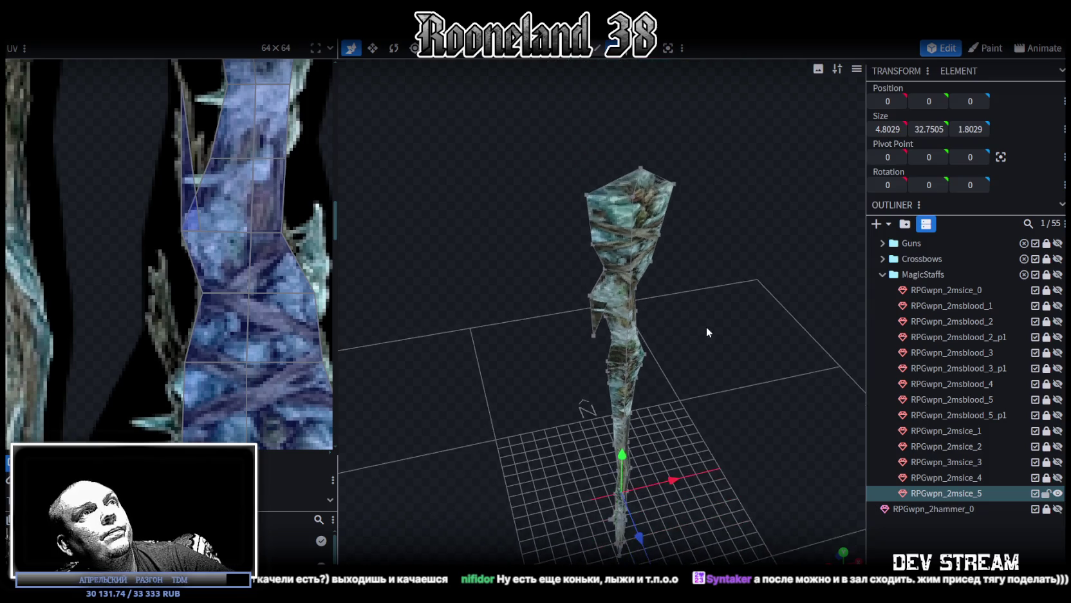
pyautogui.moveTo(645, 385); pyautogui.dragTo(639, 385)
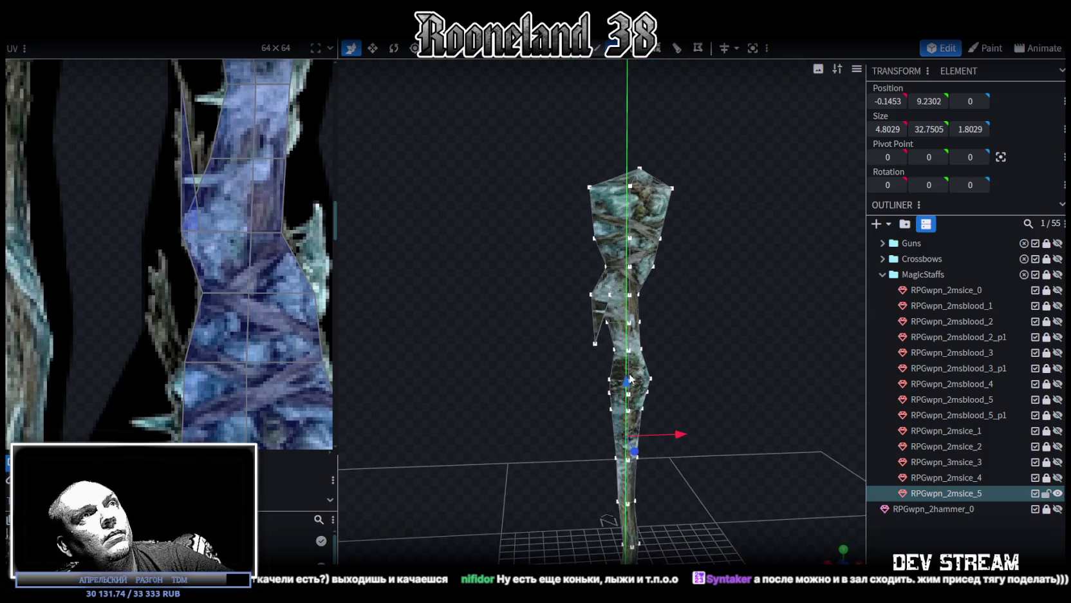
pyautogui.click(497, 141)
# - Re-fit the spike's UV triangle on the ice texture by shifting a UV vertex right
pyautogui.scroll(2, 219, 168)
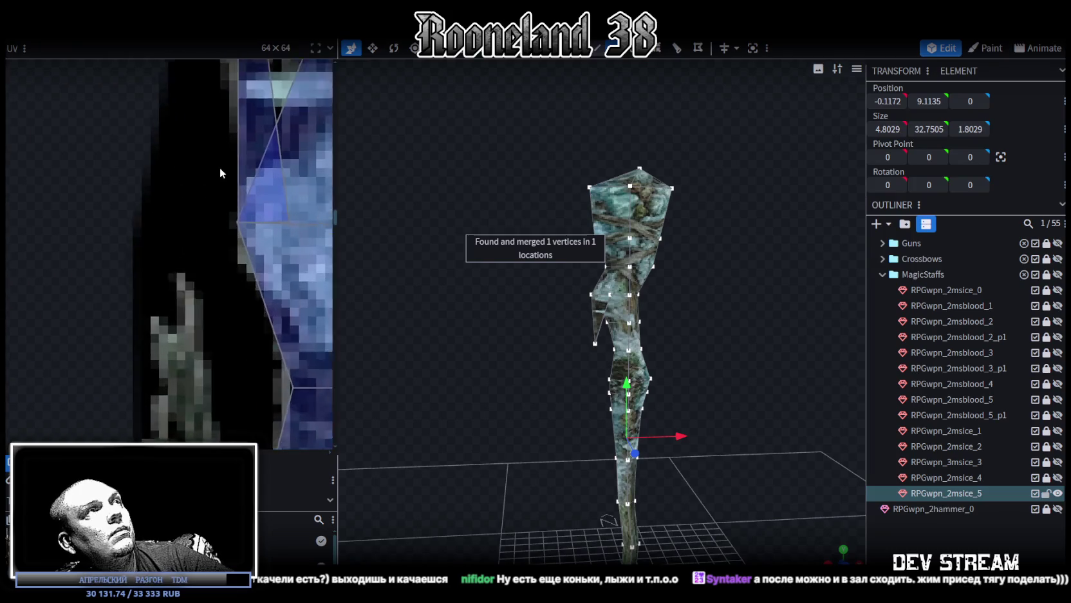
pyautogui.scroll(2, 150, 304)
pyautogui.scroll(2, 211, 130)
pyautogui.click(199, 199)
pyautogui.scroll(-1, 232, 232)
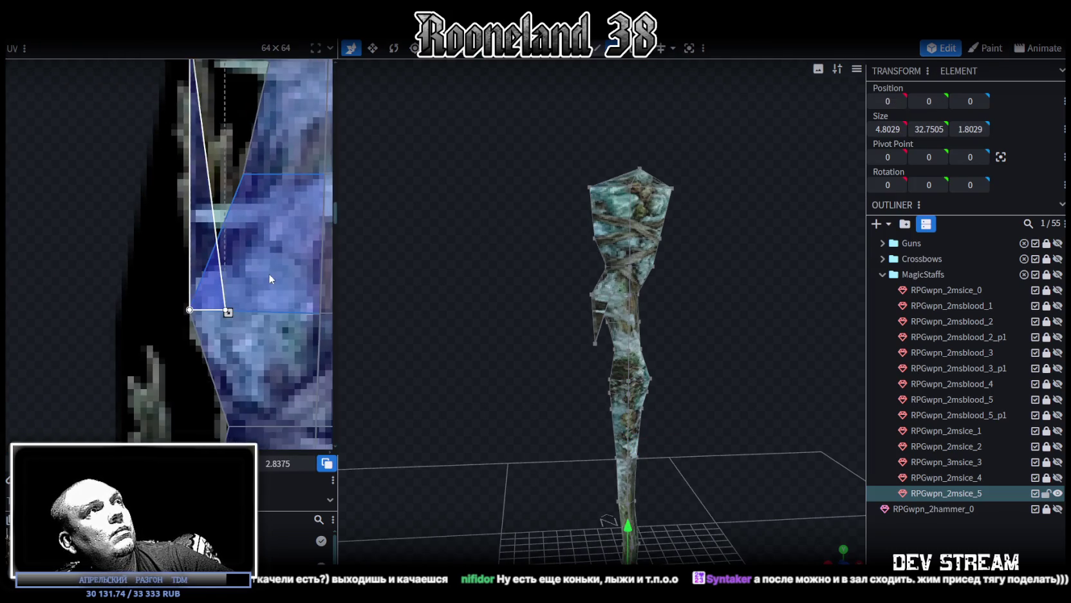
pyautogui.scroll(-1, 269, 273)
pyautogui.moveTo(231, 318); pyautogui.dragTo(249, 320)
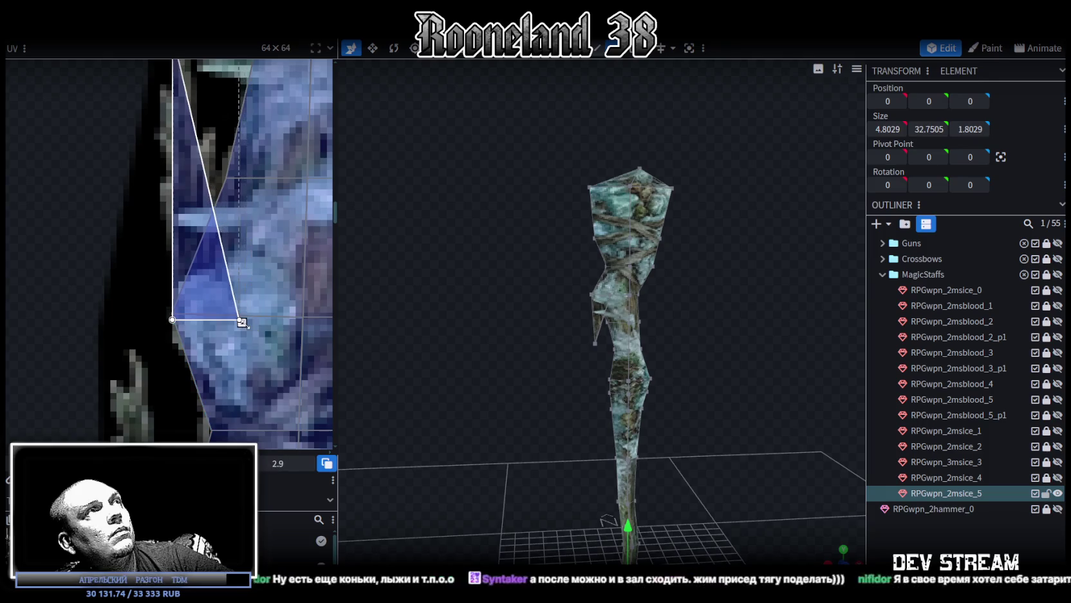
pyautogui.click(907, 537)
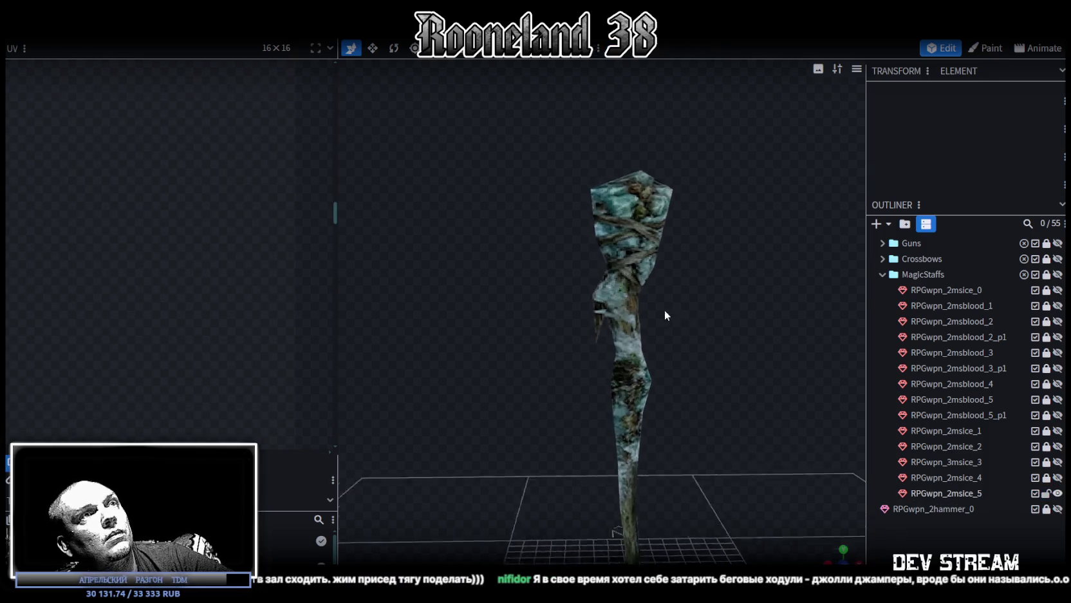
# - Lower a single staff vertex slightly and turn to a more frontal view
pyautogui.scroll(2, 664, 309)
pyautogui.scroll(3, 688, 315)
pyautogui.click(587, 355)
pyautogui.click(589, 367)
pyautogui.moveTo(589, 317); pyautogui.dragTo(589, 331)
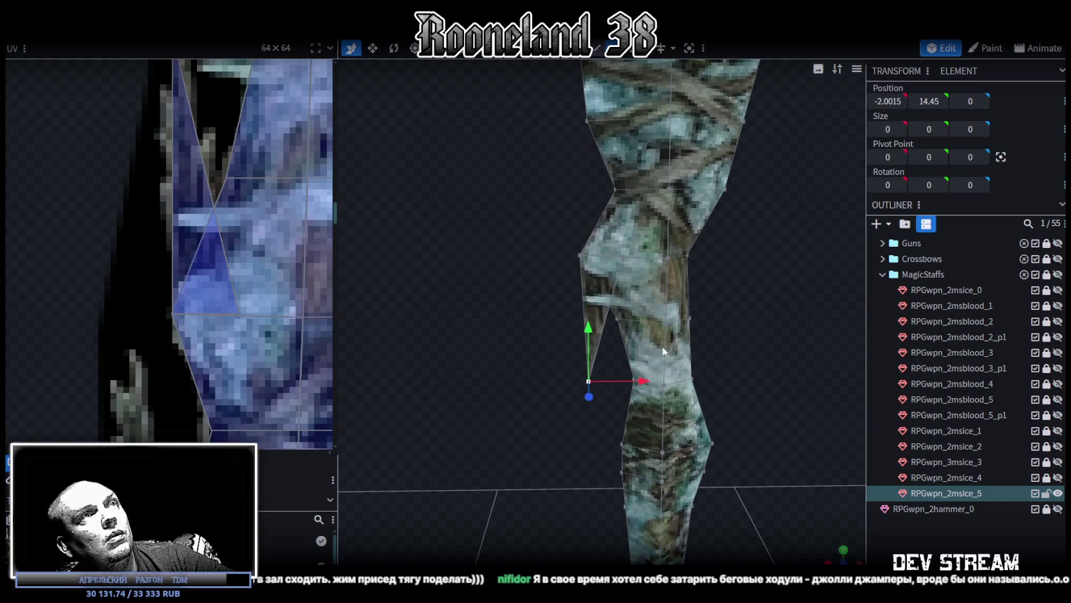
pyautogui.moveTo(662, 346)
pyautogui.mouseDown()
pyautogui.moveTo(687, 271)
pyautogui.moveTo(650, 276)
pyautogui.moveTo(811, 332)
pyautogui.moveTo(745, 312)
pyautogui.mouseUp()
pyautogui.scroll(-3, 218, 244)
pyautogui.scroll(2, 218, 244)
pyautogui.moveTo(518, 320)
pyautogui.mouseDown()
pyautogui.moveTo(489, 268)
pyautogui.moveTo(465, 307)
pyautogui.mouseUp()
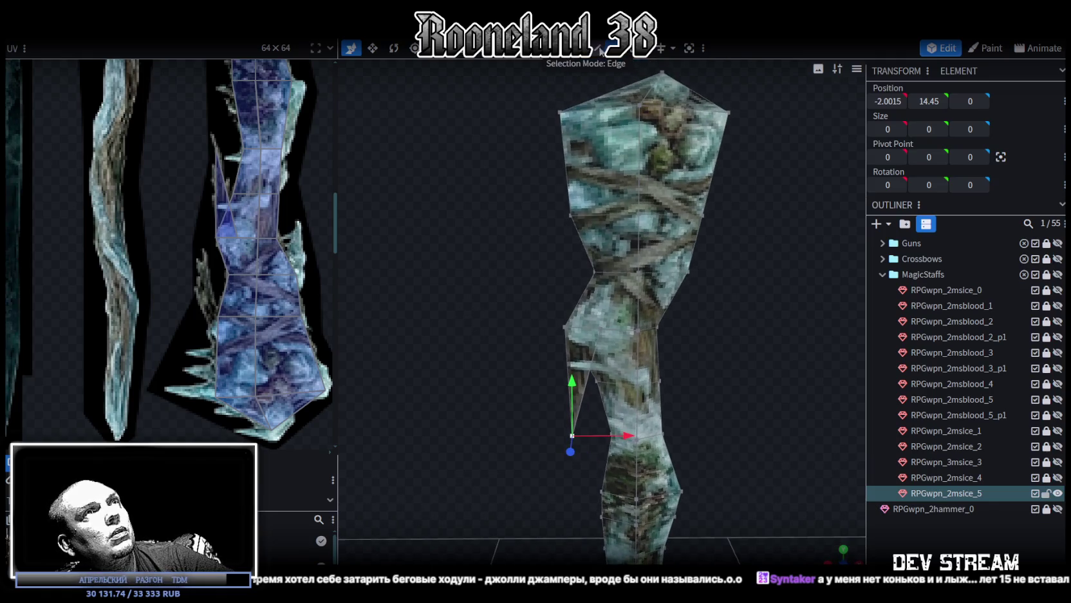
# - Copy and paste the thin left-side face as a new spike, raised higher up the staff
pyautogui.moveTo(547, 459); pyautogui.dragTo(584, 401)
pyautogui.hotkey('ctrl', 'c')
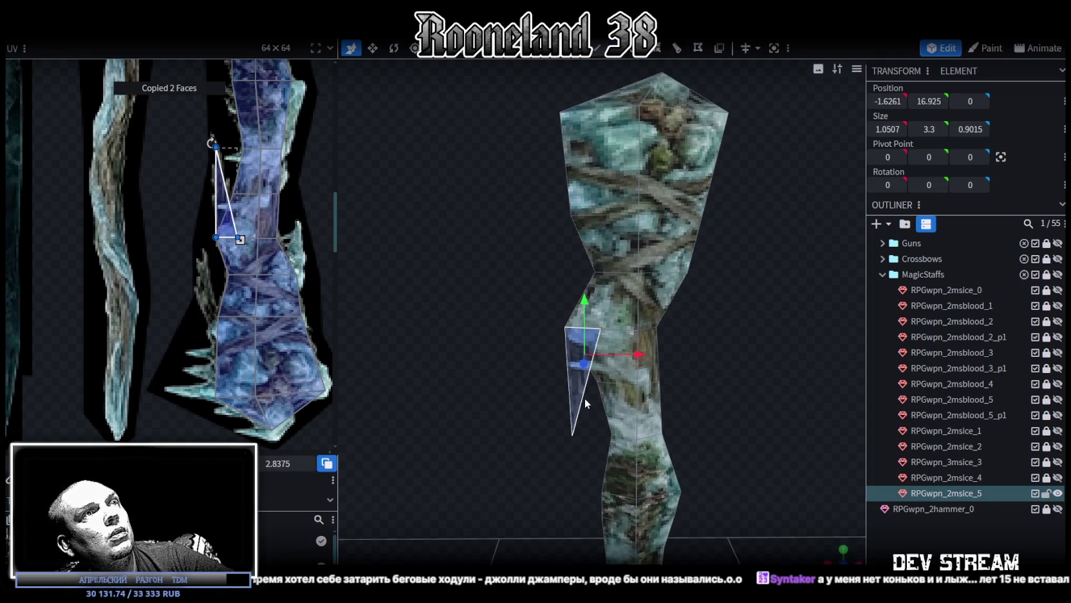
pyautogui.hotkey('ctrl', 'v')
pyautogui.click(621, 405)
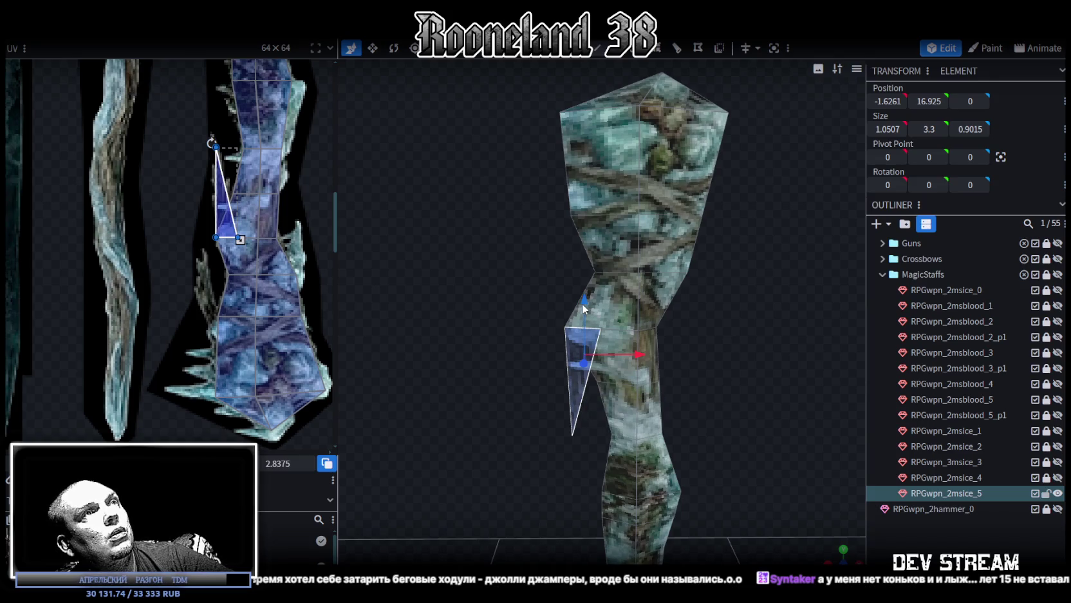
pyautogui.moveTo(582, 301); pyautogui.dragTo(591, 190)
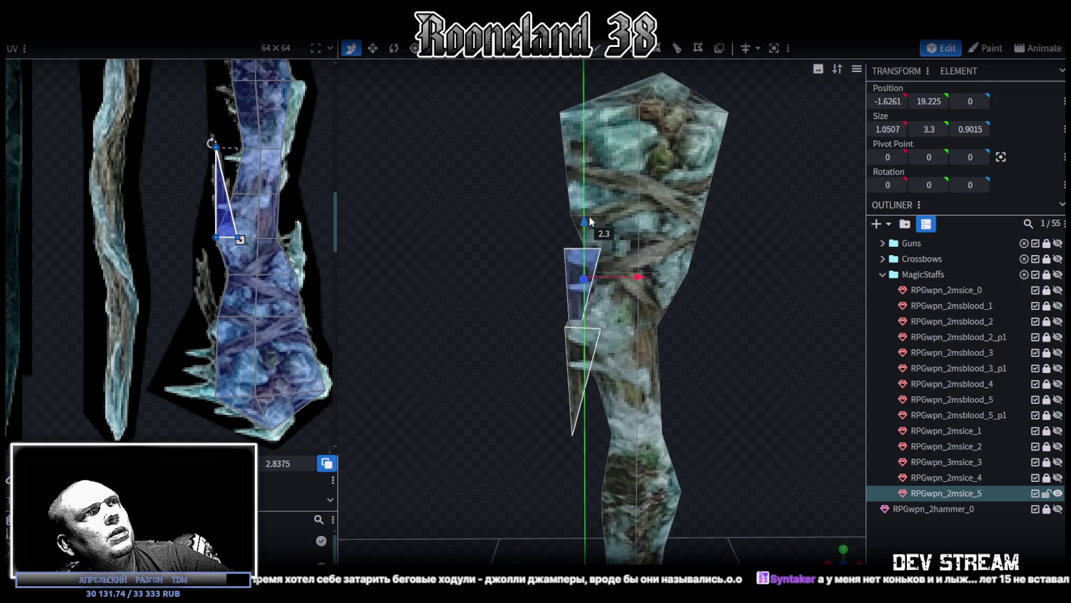
# - Rotate the pasted spike about 18° outward
pyautogui.moveTo(640, 246)
pyautogui.mouseDown()
pyautogui.moveTo(767, 349)
pyautogui.moveTo(735, 335)
pyautogui.moveTo(714, 356)
pyautogui.moveTo(687, 344)
pyautogui.moveTo(691, 332)
pyautogui.mouseUp()
pyautogui.press('r')
pyautogui.moveTo(552, 259); pyautogui.dragTo(563, 260)
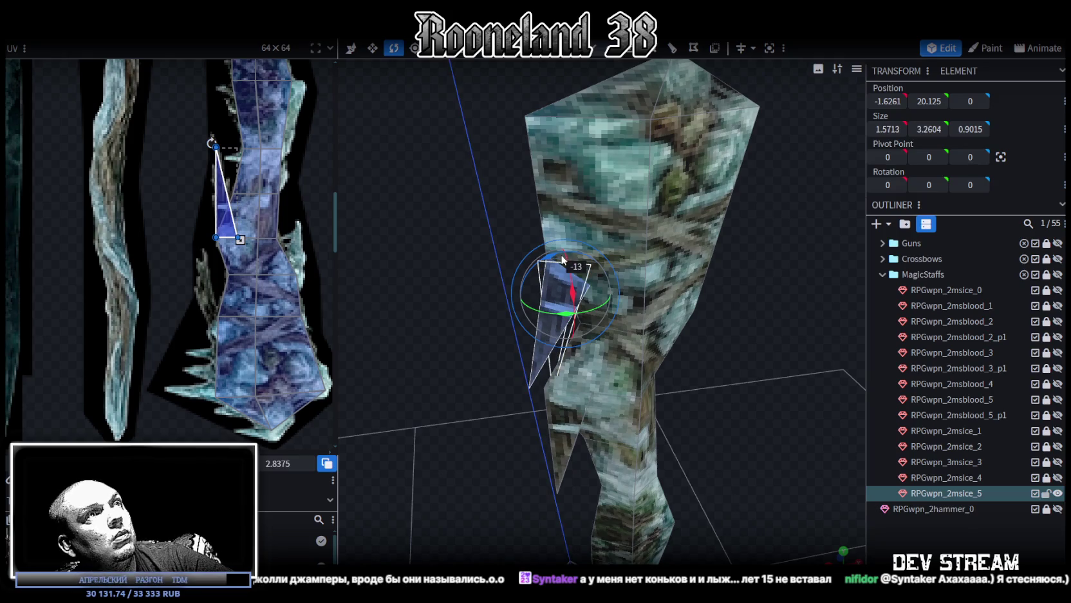
pyautogui.moveTo(563, 254); pyautogui.dragTo(567, 263)
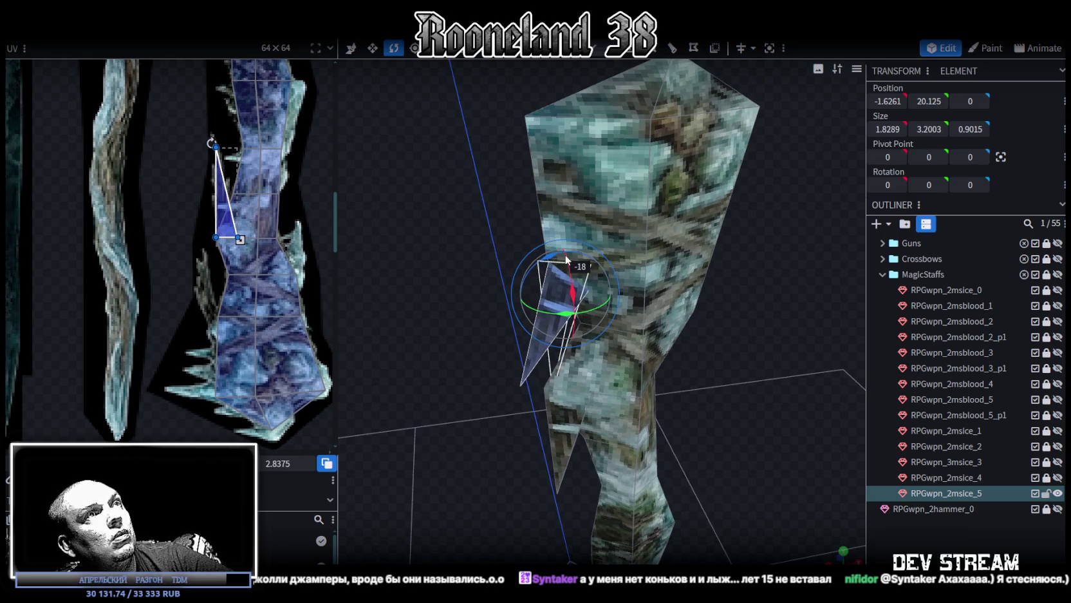
# - Add a loop cut to the spike at offset 1.653
pyautogui.click(532, 346)
pyautogui.moveTo(532, 346); pyautogui.dragTo(769, 230)
pyautogui.press('v')
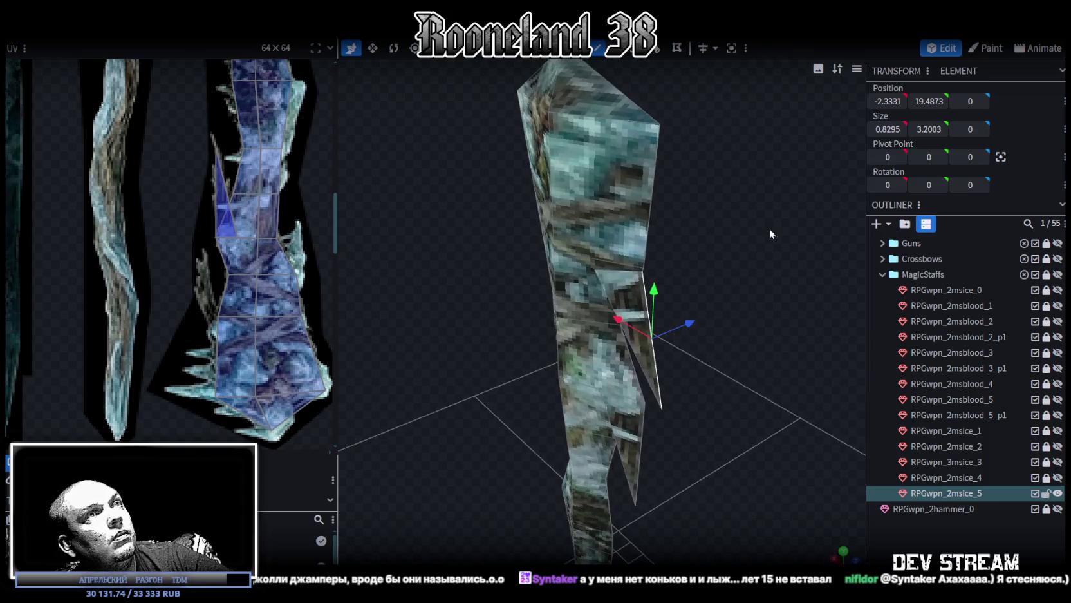
pyautogui.click(655, 52)
pyautogui.scroll(3, 591, 202)
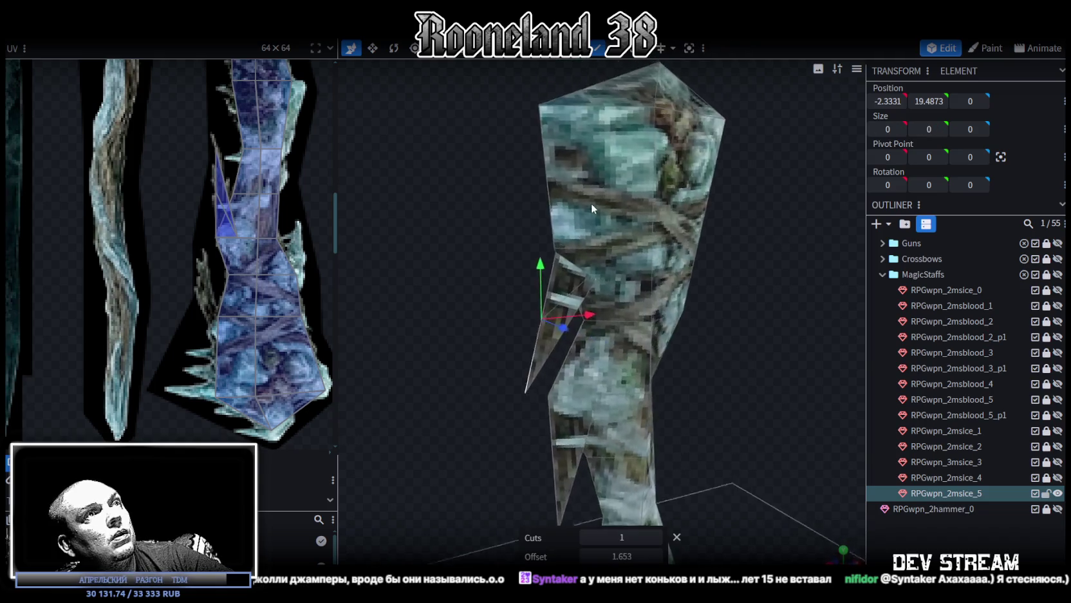
pyautogui.scroll(3, 588, 197)
pyautogui.click(656, 512)
pyautogui.click(559, 295)
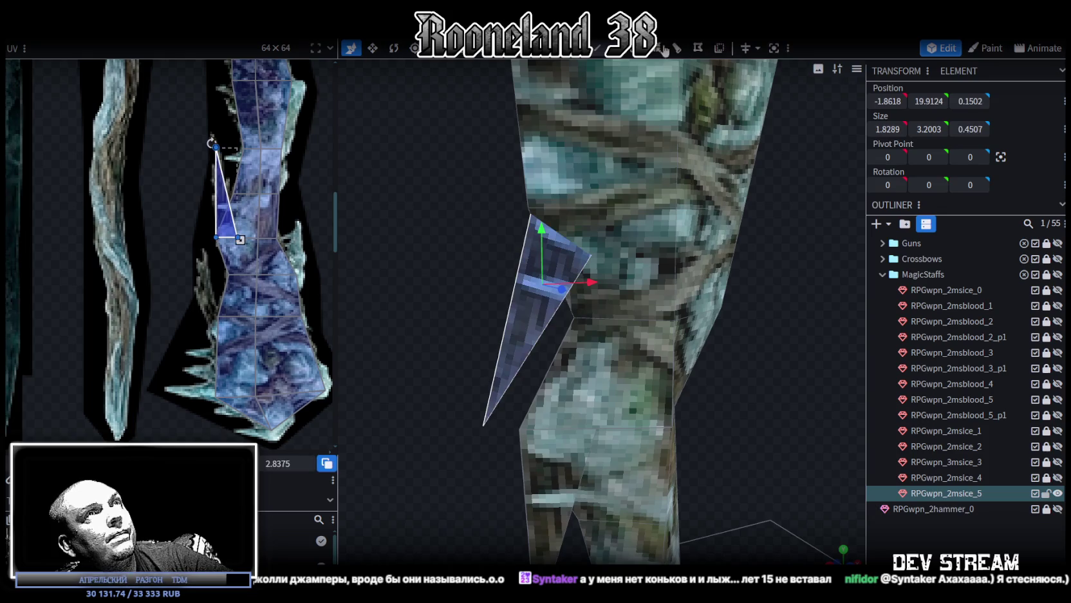
pyautogui.click(660, 50)
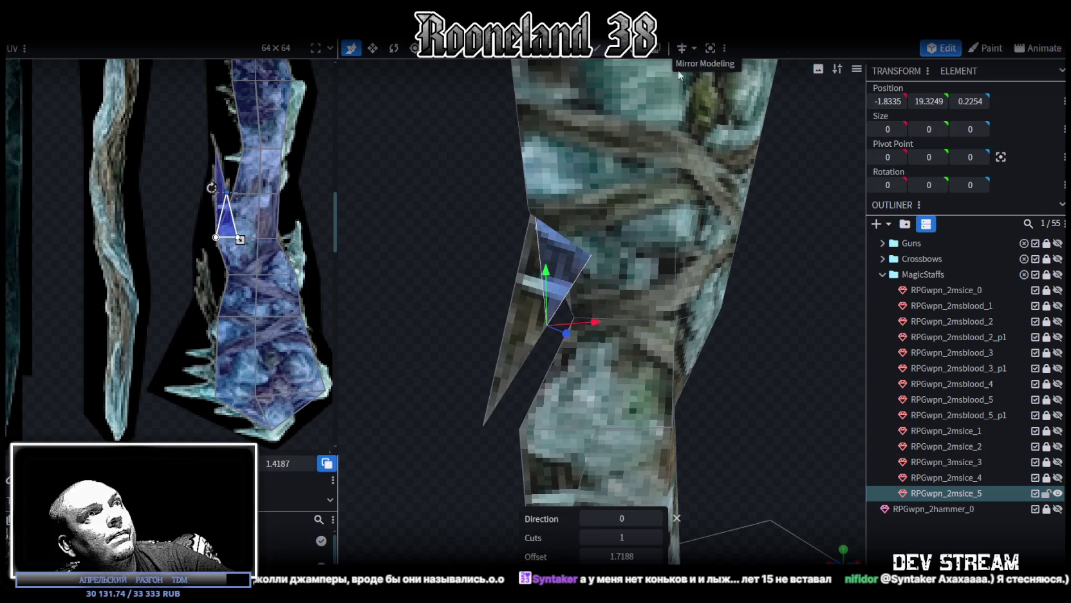
# - Cycle the loop cut's Direction arrows to orient the cut across the spike face
pyautogui.click(656, 523)
pyautogui.click(655, 523)
pyautogui.click(654, 523)
pyautogui.moveTo(452, 397)
pyautogui.mouseDown()
pyautogui.moveTo(564, 371)
pyautogui.moveTo(695, 458)
pyautogui.mouseUp()
pyautogui.click(657, 519)
pyautogui.click(656, 520)
pyautogui.click(655, 519)
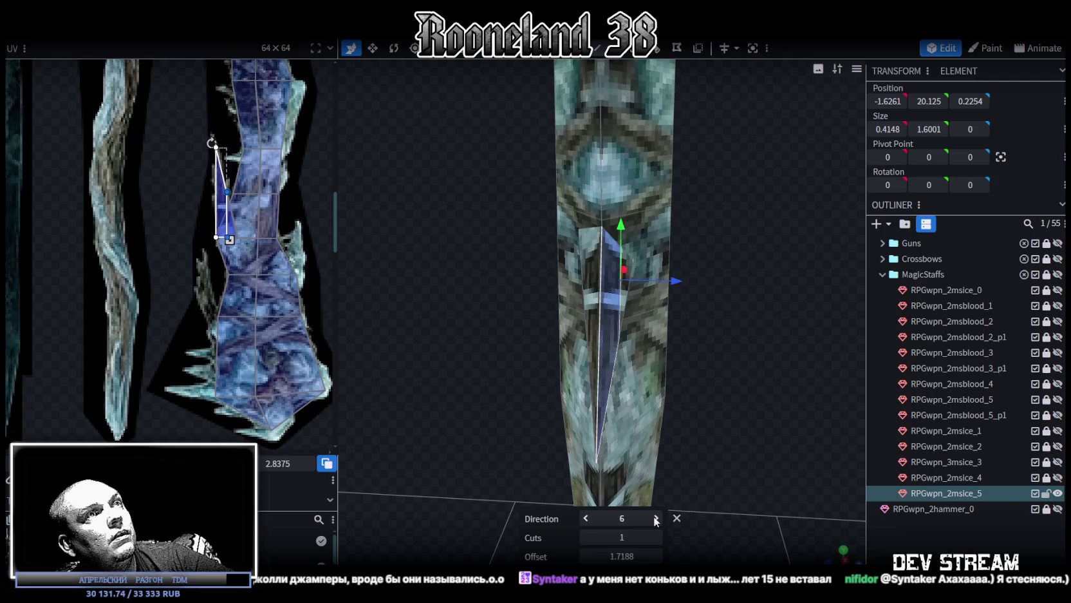
pyautogui.click(656, 519)
pyautogui.click(656, 519)
pyautogui.click(656, 519)
pyautogui.click(656, 519)
pyautogui.click(656, 519)
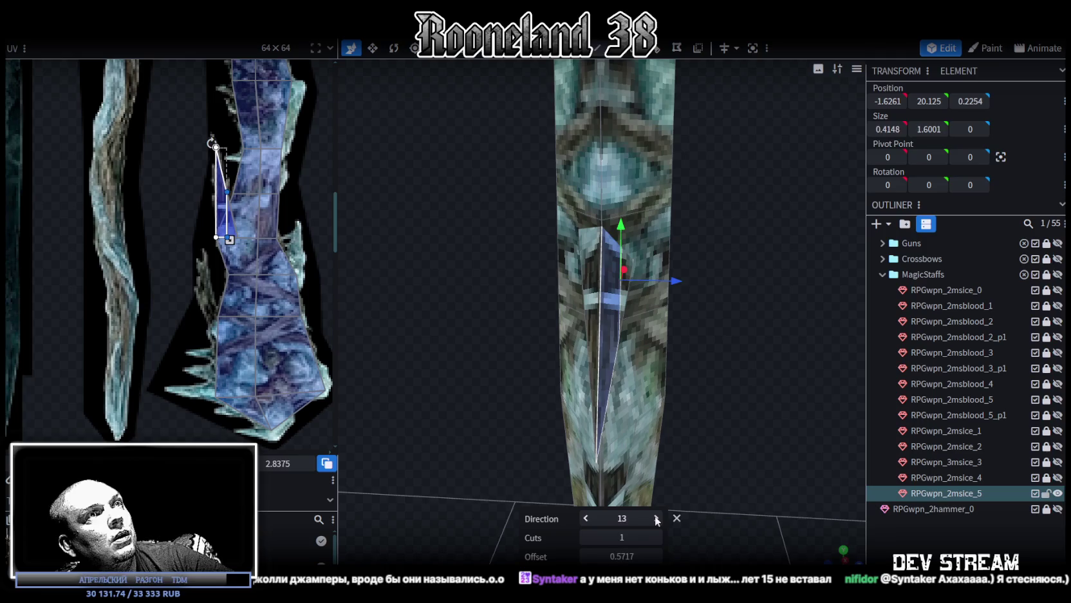
pyautogui.click(656, 519)
pyautogui.click(656, 519)
pyautogui.click(656, 519)
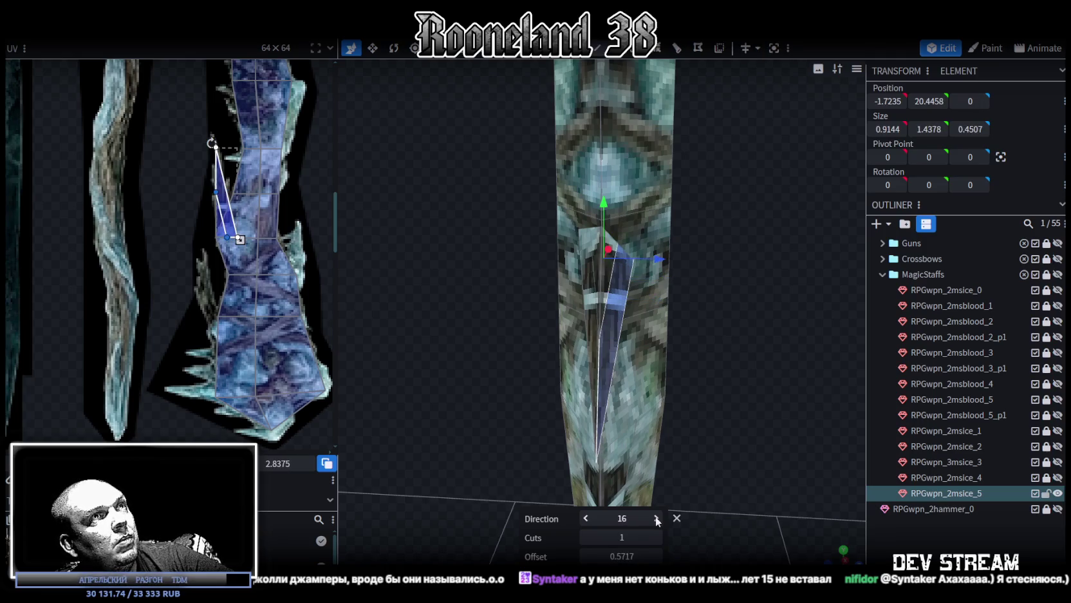
pyautogui.click(657, 519)
pyautogui.click(656, 518)
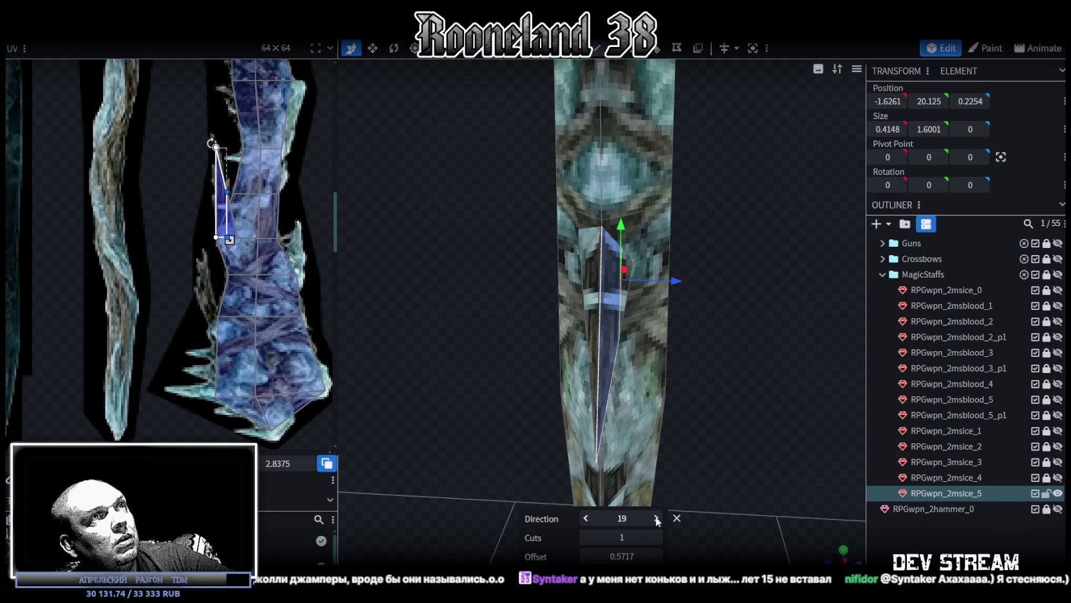
pyautogui.click(656, 519)
pyautogui.click(656, 519)
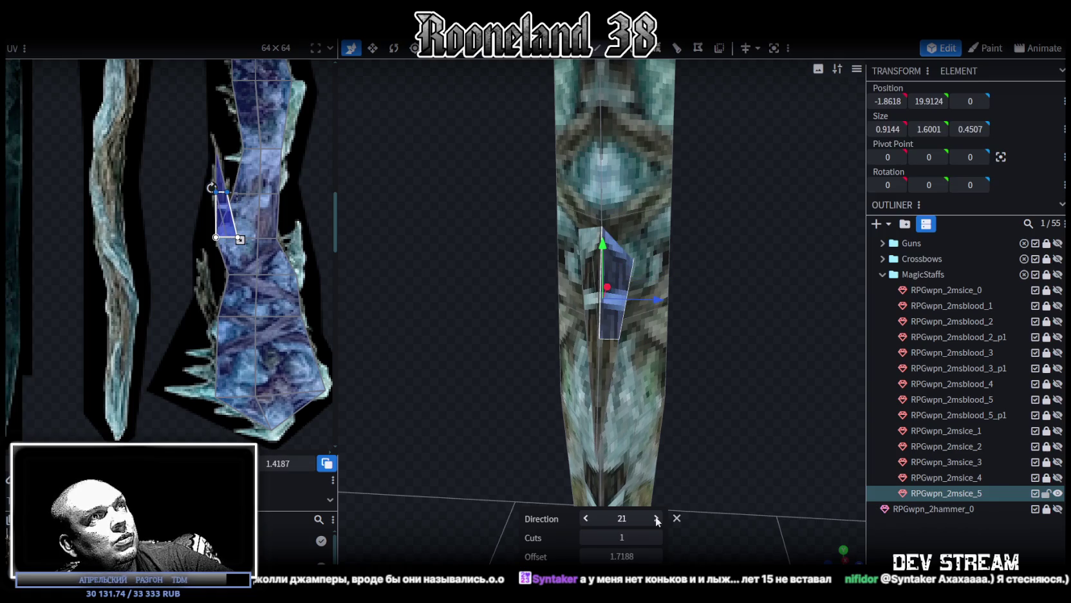
pyautogui.click(656, 519)
pyautogui.moveTo(728, 391); pyautogui.dragTo(787, 386)
# - Loop-cut the triangular spike face in direction 4 at offset 1.7188
pyautogui.click(739, 364)
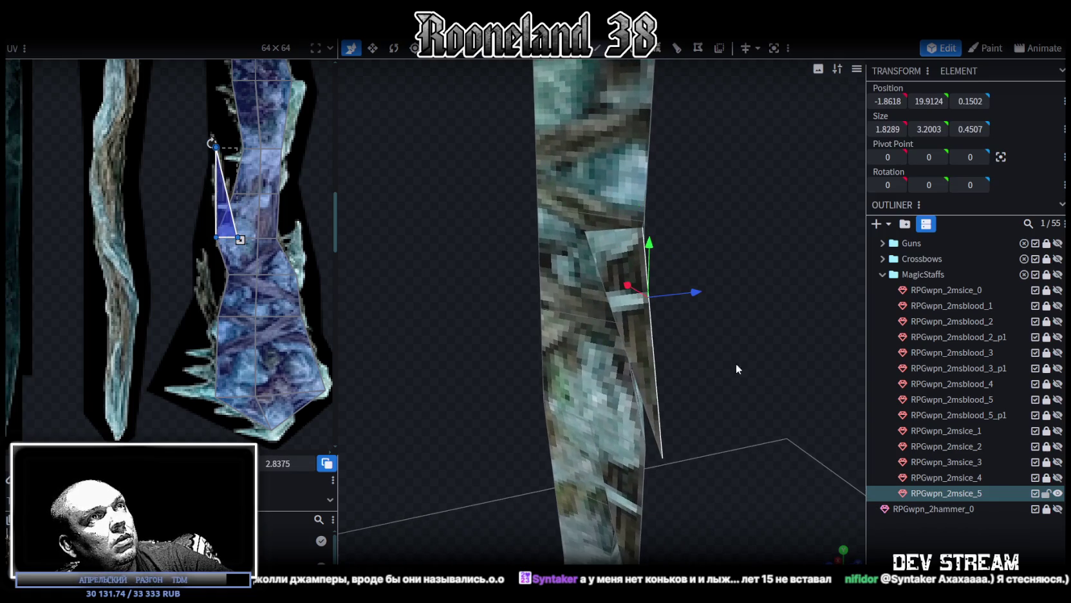
pyautogui.click(640, 332)
pyautogui.click(678, 49)
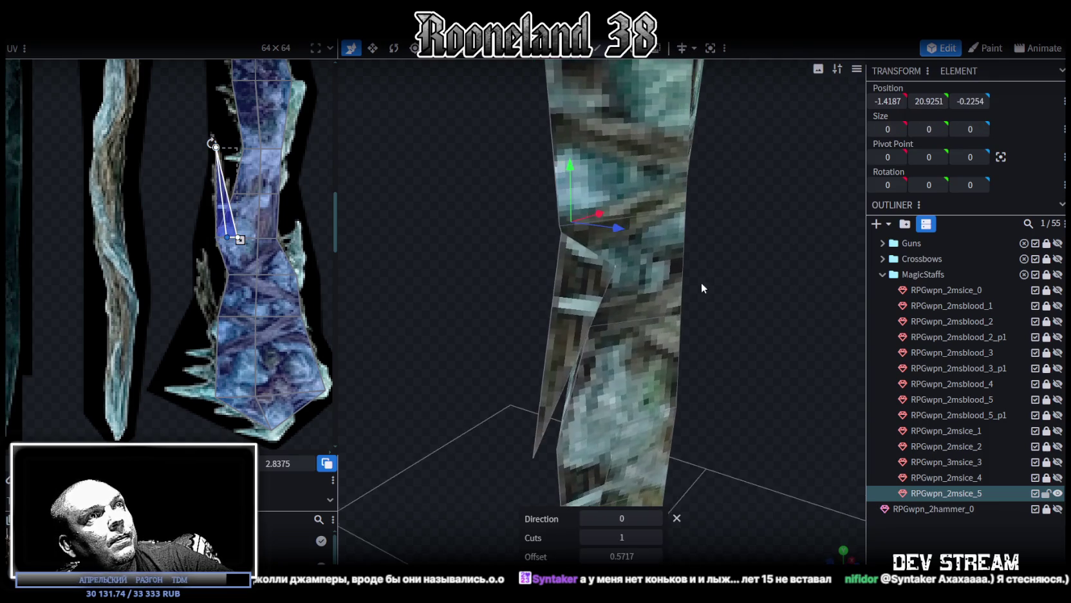
pyautogui.moveTo(716, 456); pyautogui.dragTo(722, 494)
pyautogui.click(656, 519)
pyautogui.click(657, 518)
pyautogui.click(657, 519)
pyautogui.click(657, 518)
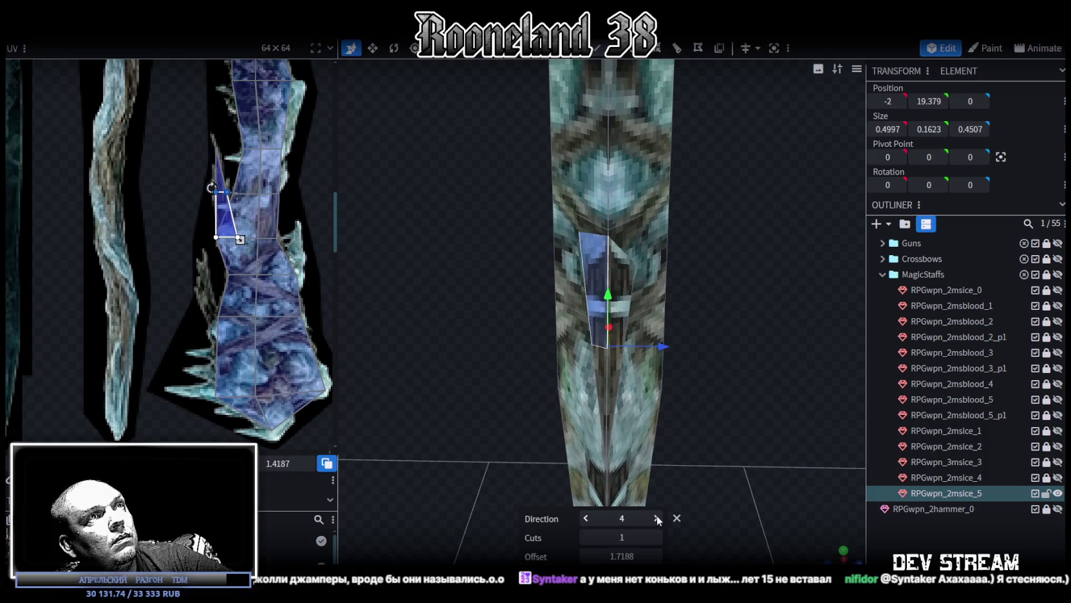
pyautogui.moveTo(644, 450); pyautogui.dragTo(595, 314)
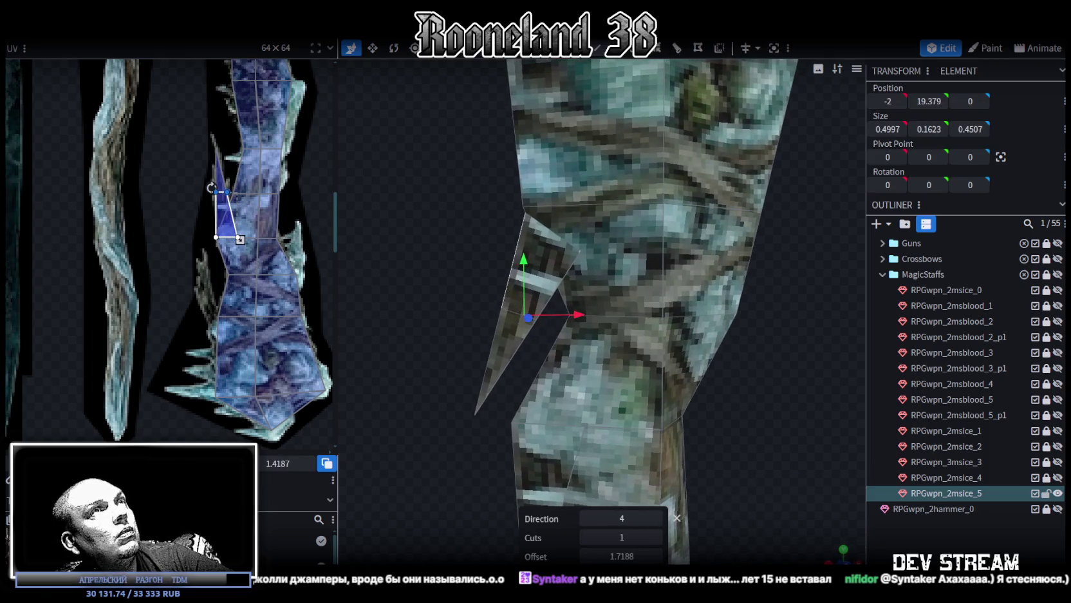
# - Move the spike's lower tip vertex outward to -2.2479, 18.3871
pyautogui.click(471, 454)
pyautogui.click(474, 415)
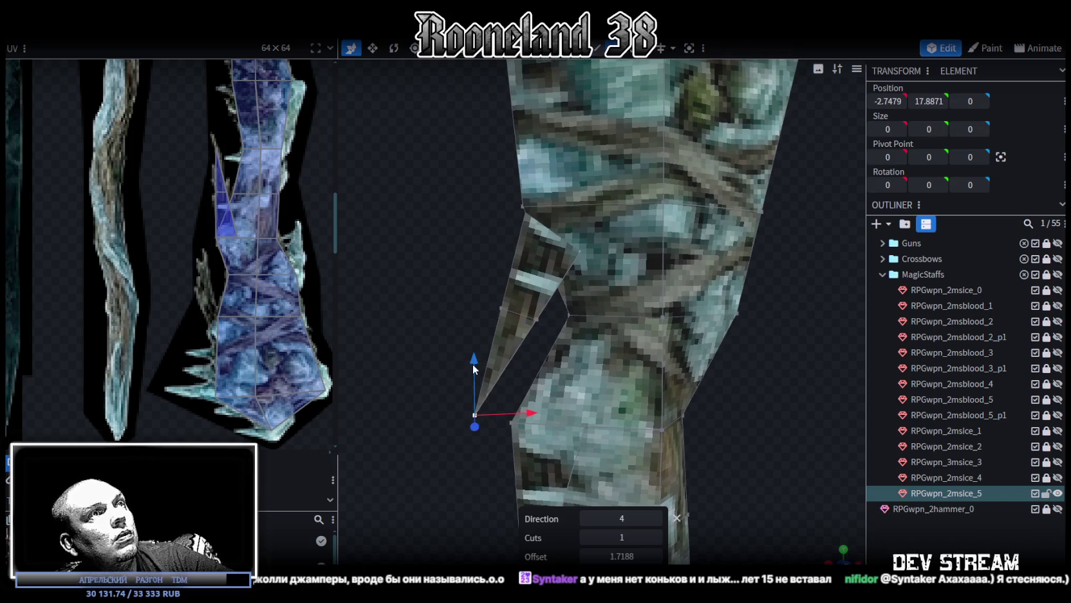
pyautogui.moveTo(473, 365); pyautogui.dragTo(477, 316)
pyautogui.moveTo(532, 382); pyautogui.dragTo(563, 374)
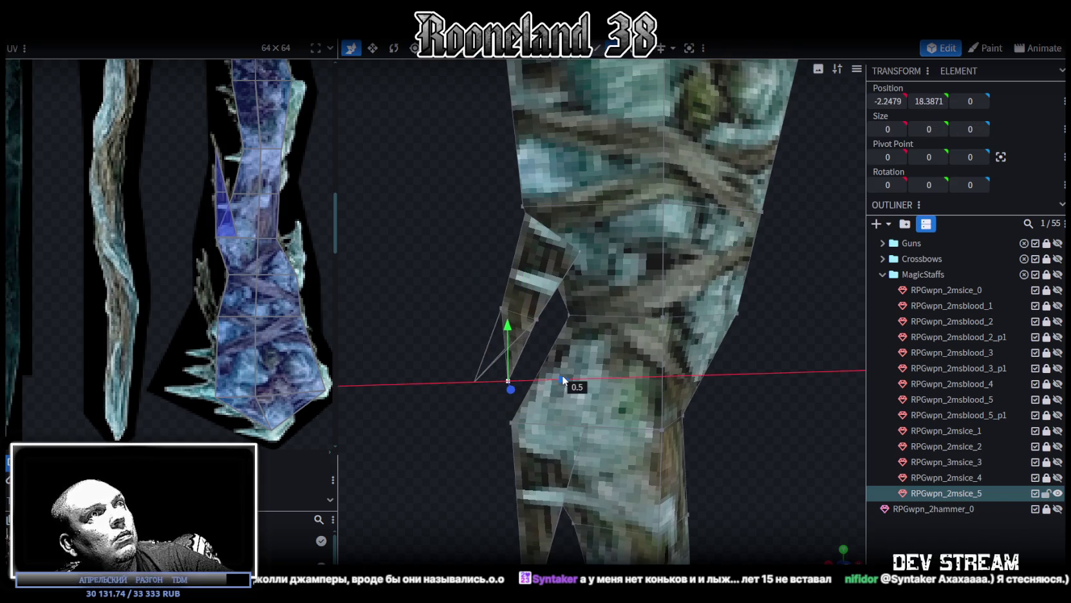
pyautogui.moveTo(446, 253); pyautogui.dragTo(424, 234)
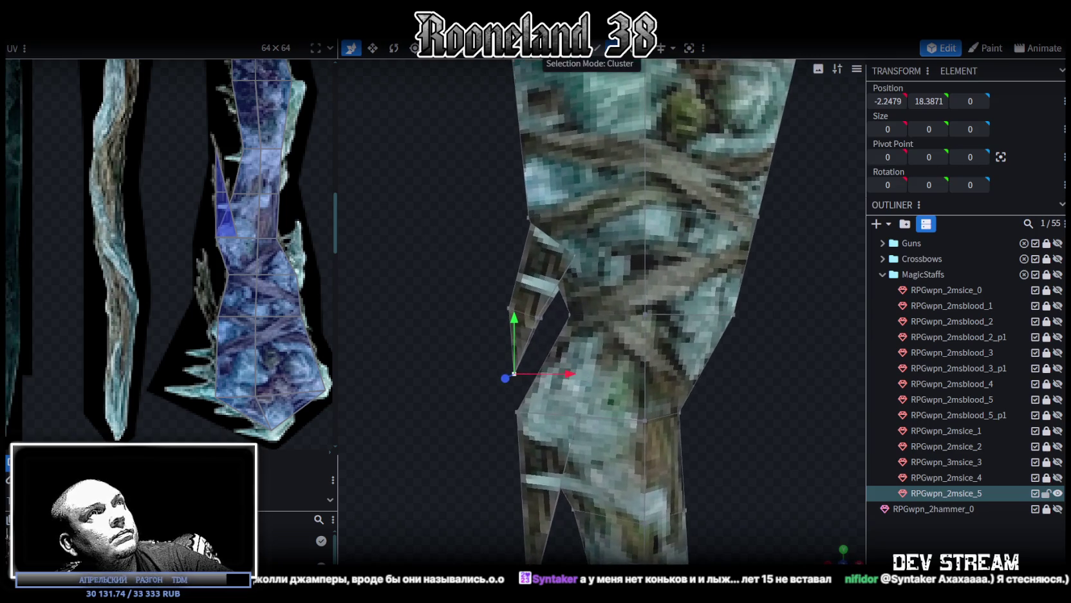
pyautogui.click(547, 257)
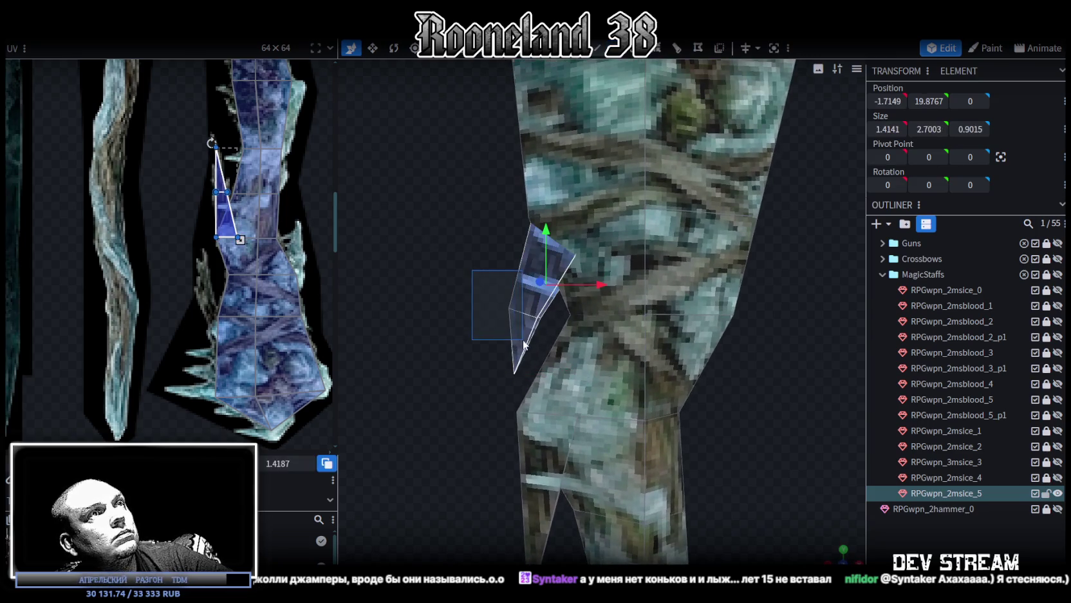
# - Reposition, rotate and reshape the spike face's UV triangle on the texture
pyautogui.scroll(2, 245, 203)
pyautogui.scroll(1, 261, 246)
pyautogui.scroll(1, 235, 173)
pyautogui.moveTo(235, 173); pyautogui.dragTo(216, 285)
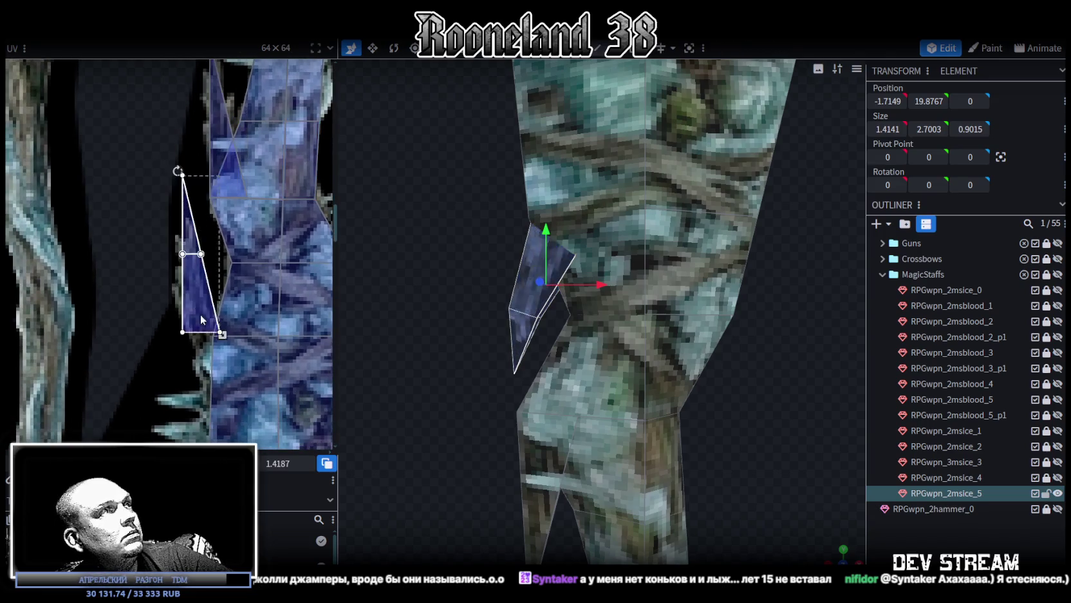
pyautogui.moveTo(191, 172); pyautogui.dragTo(161, 188)
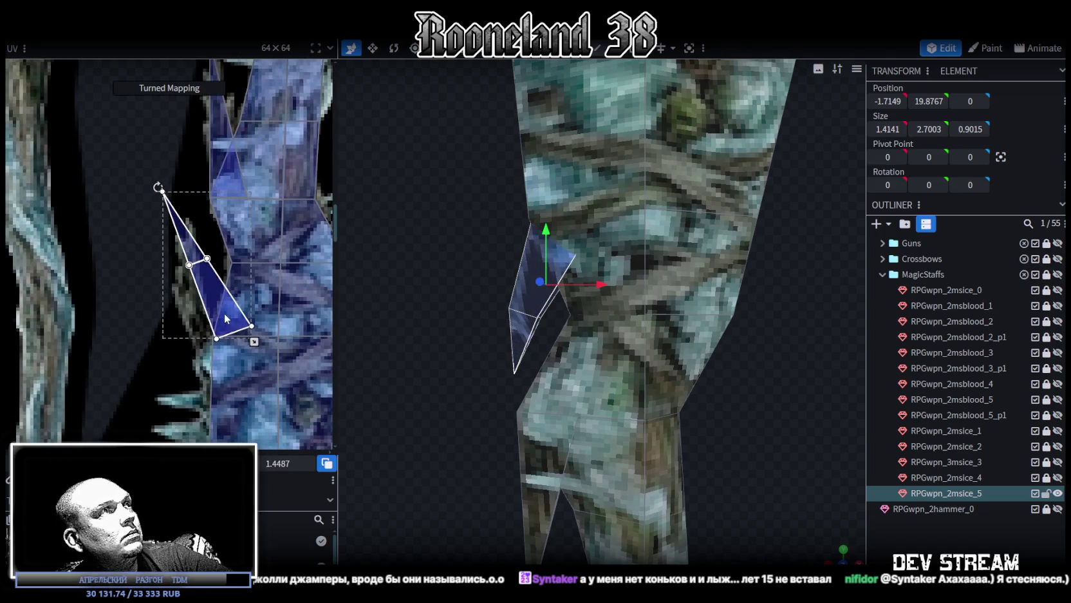
pyautogui.moveTo(218, 311); pyautogui.dragTo(205, 341)
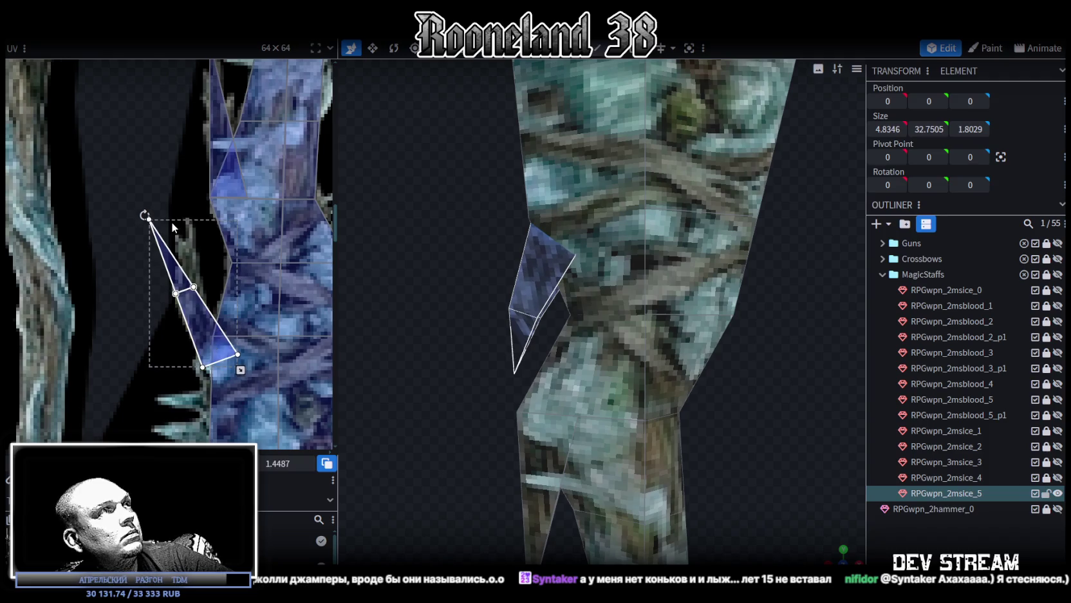
pyautogui.click(127, 214)
pyautogui.moveTo(128, 215); pyautogui.dragTo(205, 235)
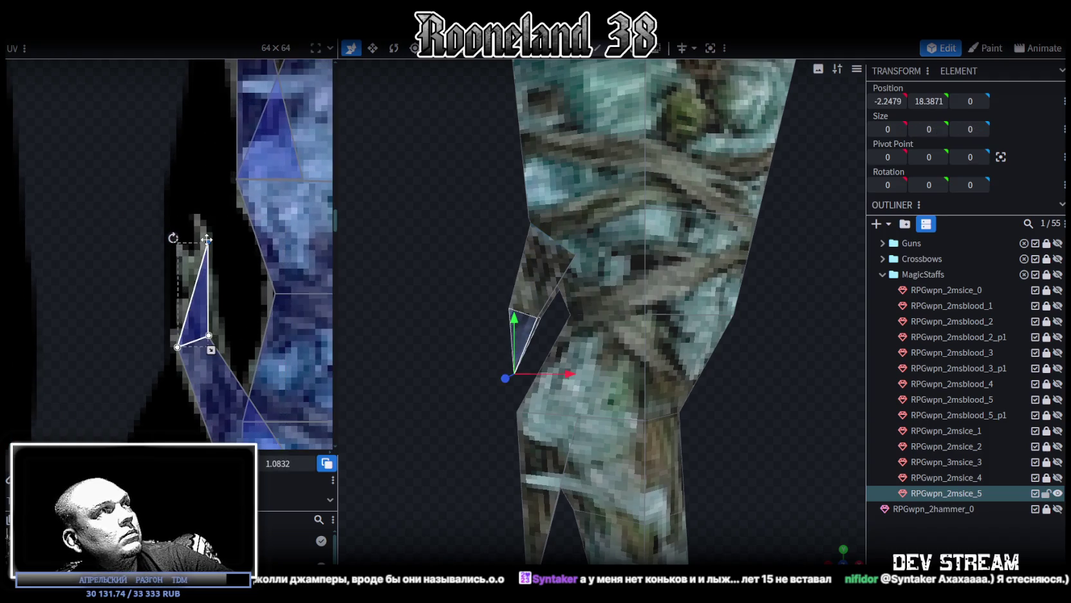
# - Raise the spike face and shift it along X to -1.8149, 20.5767, then reselect the staff
pyautogui.moveTo(465, 351)
pyautogui.mouseDown()
pyautogui.moveTo(460, 328)
pyautogui.moveTo(549, 337)
pyautogui.moveTo(745, 318)
pyautogui.moveTo(637, 302)
pyautogui.moveTo(725, 303)
pyautogui.moveTo(639, 337)
pyautogui.mouseUp()
pyautogui.click(549, 337)
pyautogui.scroll(-3, 550, 332)
pyautogui.click(658, 308)
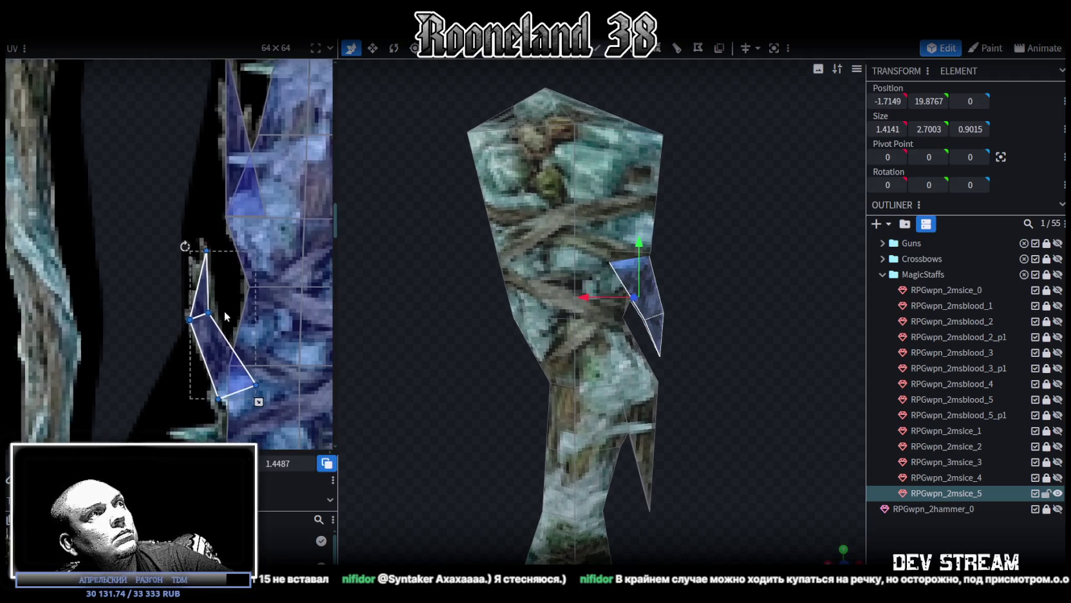
pyautogui.moveTo(639, 240); pyautogui.dragTo(638, 209)
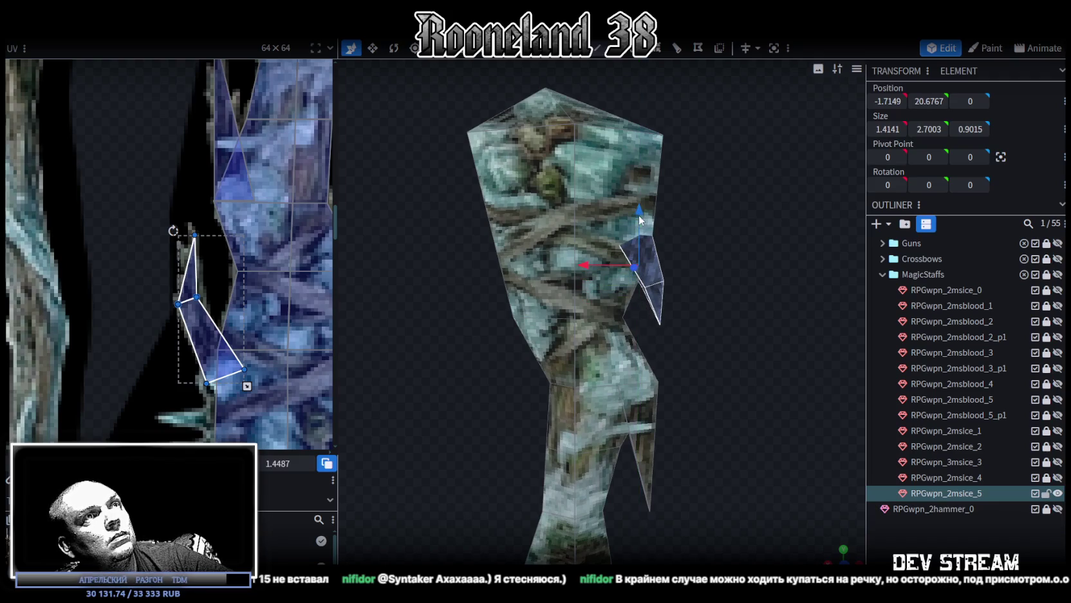
pyautogui.moveTo(599, 269); pyautogui.dragTo(588, 264)
pyautogui.moveTo(726, 247)
pyautogui.mouseDown()
pyautogui.moveTo(681, 248)
pyautogui.moveTo(709, 303)
pyautogui.moveTo(552, 321)
pyautogui.moveTo(476, 298)
pyautogui.moveTo(788, 288)
pyautogui.mouseUp()
pyautogui.click(676, 254)
pyautogui.click(590, 253)
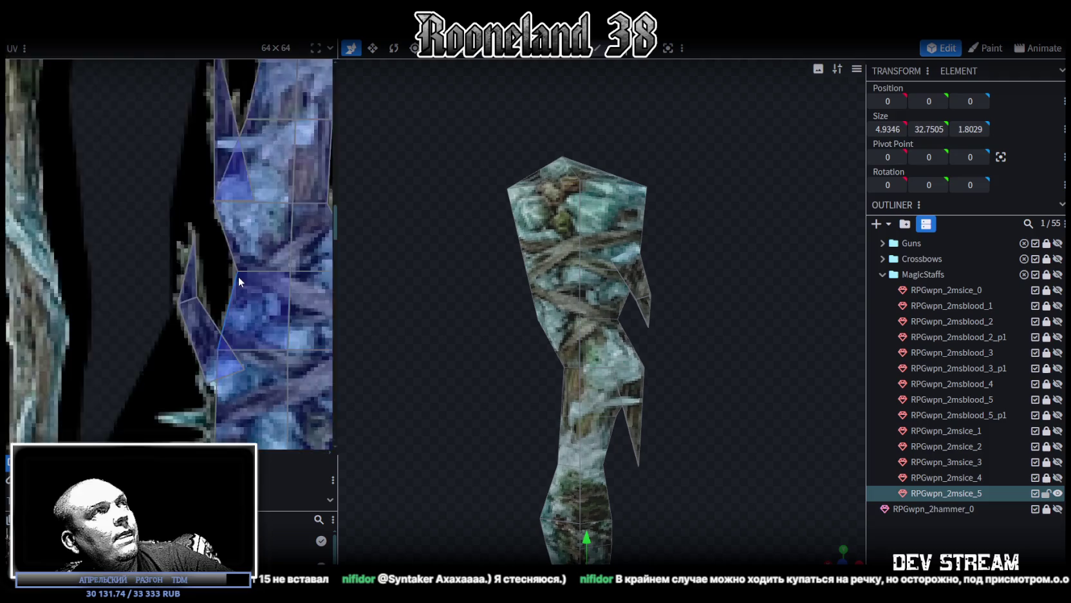
# - Inspect the finished ice staff from several angles, then switch to the RPG_WW_ZAVOZ spreadsheet
pyautogui.moveTo(239, 295); pyautogui.dragTo(224, 315, button='middle')
pyautogui.moveTo(435, 384)
pyautogui.mouseDown()
pyautogui.moveTo(469, 364)
pyautogui.moveTo(460, 374)
pyautogui.moveTo(538, 404)
pyautogui.moveTo(640, 424)
pyautogui.moveTo(645, 298)
pyautogui.mouseUp()
pyautogui.scroll(3, 495, 295)
pyautogui.moveTo(483, 296)
pyautogui.mouseDown()
pyautogui.moveTo(587, 314)
pyautogui.moveTo(656, 306)
pyautogui.moveTo(648, 286)
pyautogui.moveTo(622, 310)
pyautogui.moveTo(512, 334)
pyautogui.moveTo(535, 413)
pyautogui.moveTo(511, 374)
pyautogui.mouseUp()
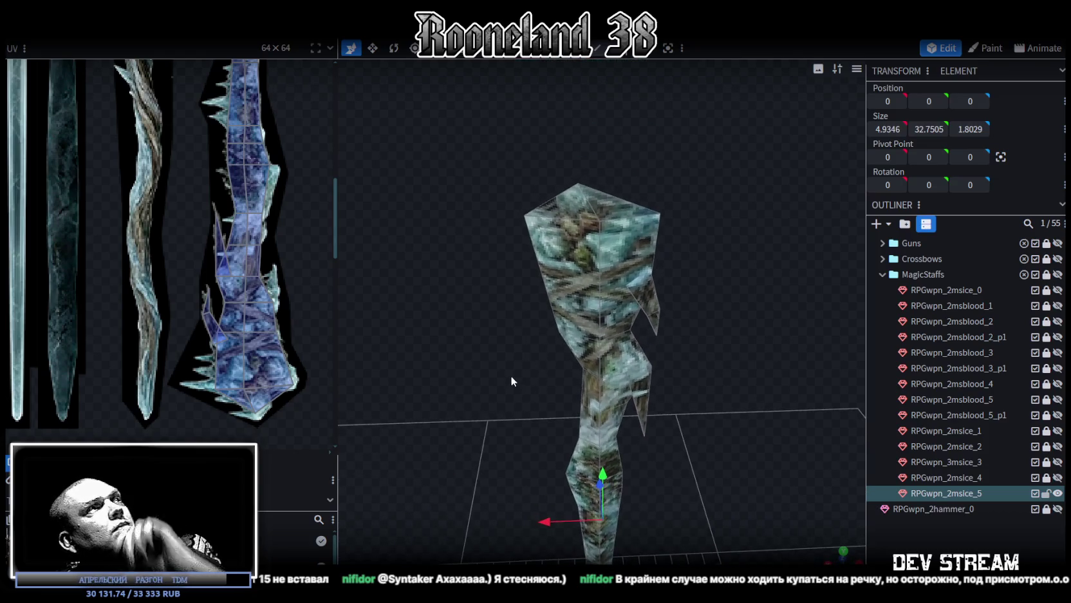
pyautogui.moveTo(493, 336)
pyautogui.mouseDown()
pyautogui.moveTo(535, 450)
pyautogui.moveTo(491, 411)
pyautogui.moveTo(562, 393)
pyautogui.mouseUp()
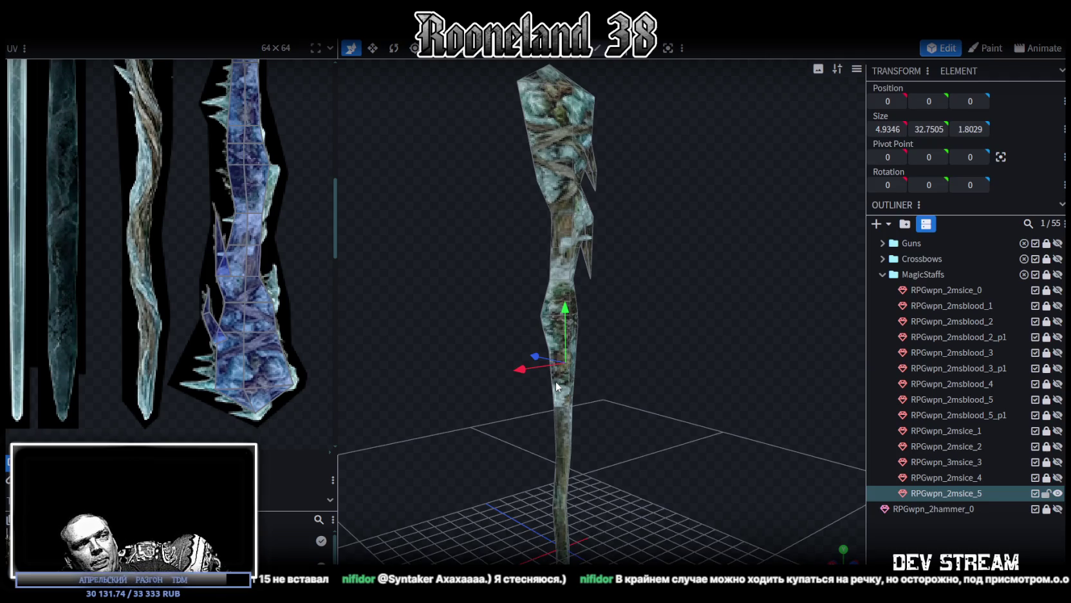
pyautogui.moveTo(341, 441)
pyautogui.mouseDown()
pyautogui.moveTo(538, 413)
pyautogui.moveTo(748, 356)
pyautogui.moveTo(547, 387)
pyautogui.moveTo(626, 372)
pyautogui.moveTo(640, 305)
pyautogui.moveTo(610, 302)
pyautogui.mouseUp()
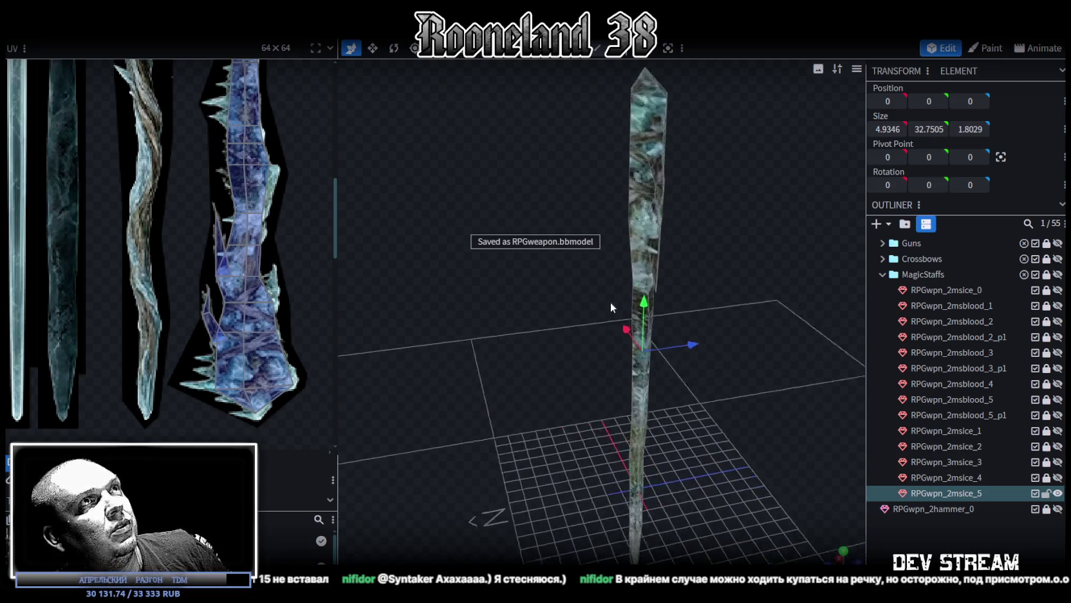
pyautogui.click(646, 113)
pyautogui.moveTo(505, 329)
pyautogui.mouseDown()
pyautogui.moveTo(691, 318)
pyautogui.moveTo(758, 276)
pyautogui.moveTo(667, 326)
pyautogui.moveTo(677, 360)
pyautogui.moveTo(661, 369)
pyautogui.mouseUp()
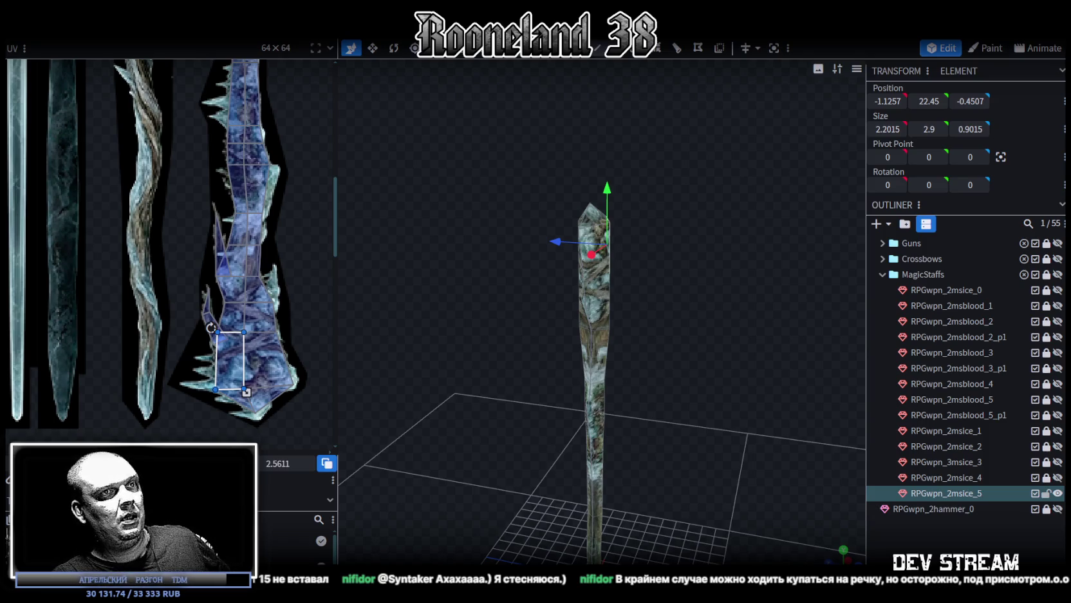
pyautogui.hotkey('alt', 'Tab')
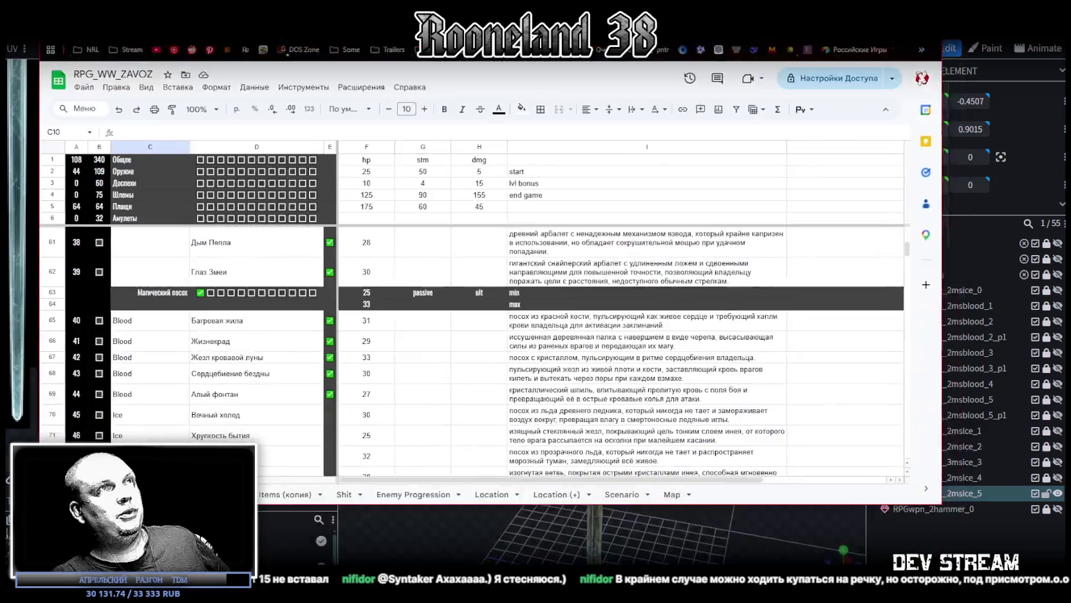
# - Tick the five Ice staff checkboxes in cells E70:E74
pyautogui.click(290, 345)
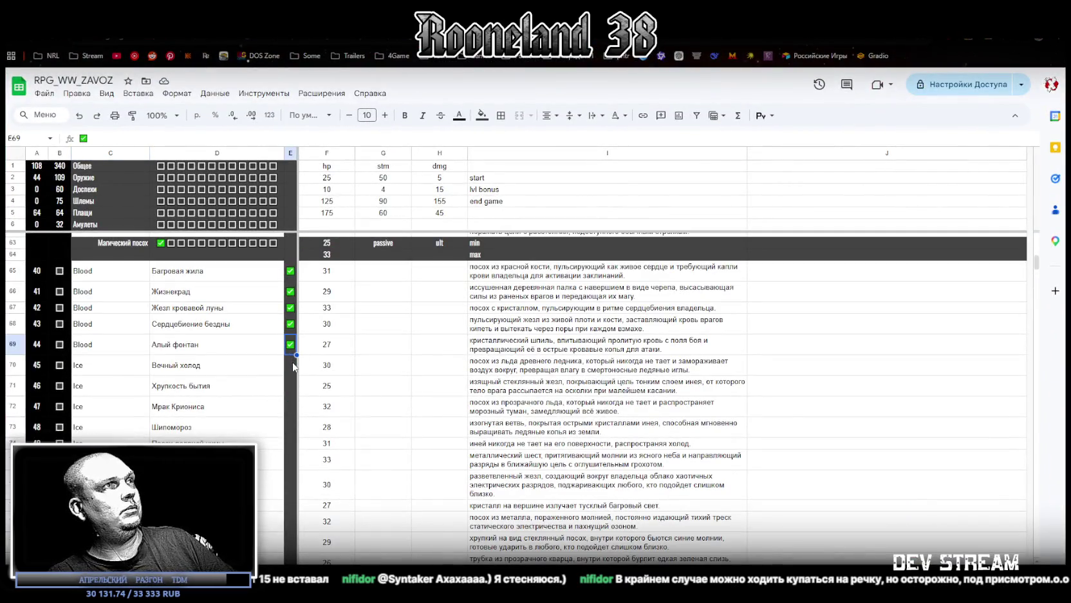
pyautogui.moveTo(291, 365); pyautogui.dragTo(291, 444)
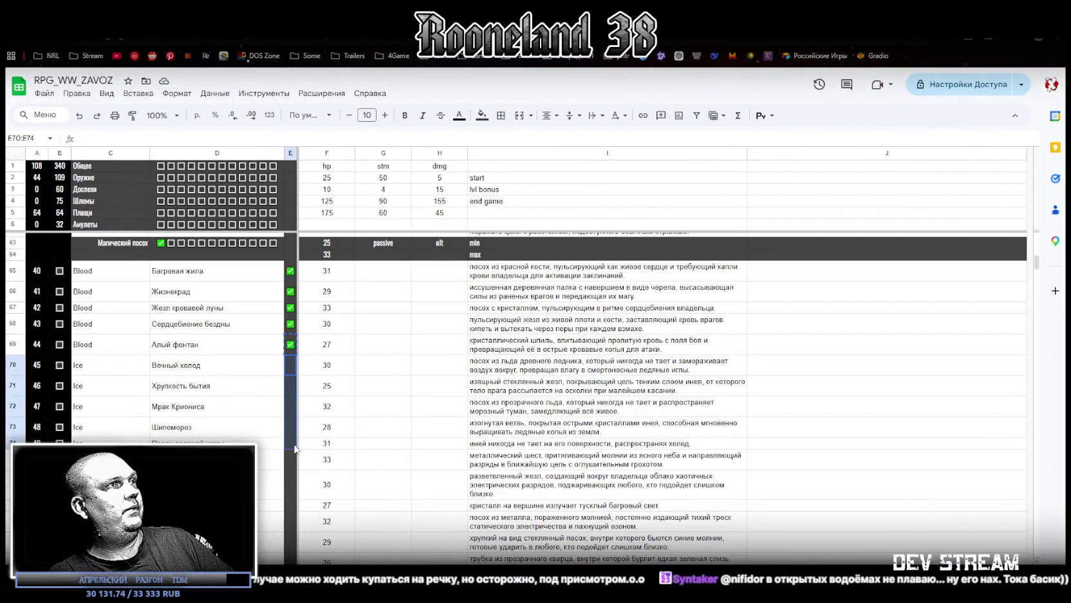
pyautogui.press('space')
# - Select the Ice element cells C70:C74 and browse the weapon list around them
pyautogui.moveTo(103, 365); pyautogui.dragTo(129, 443)
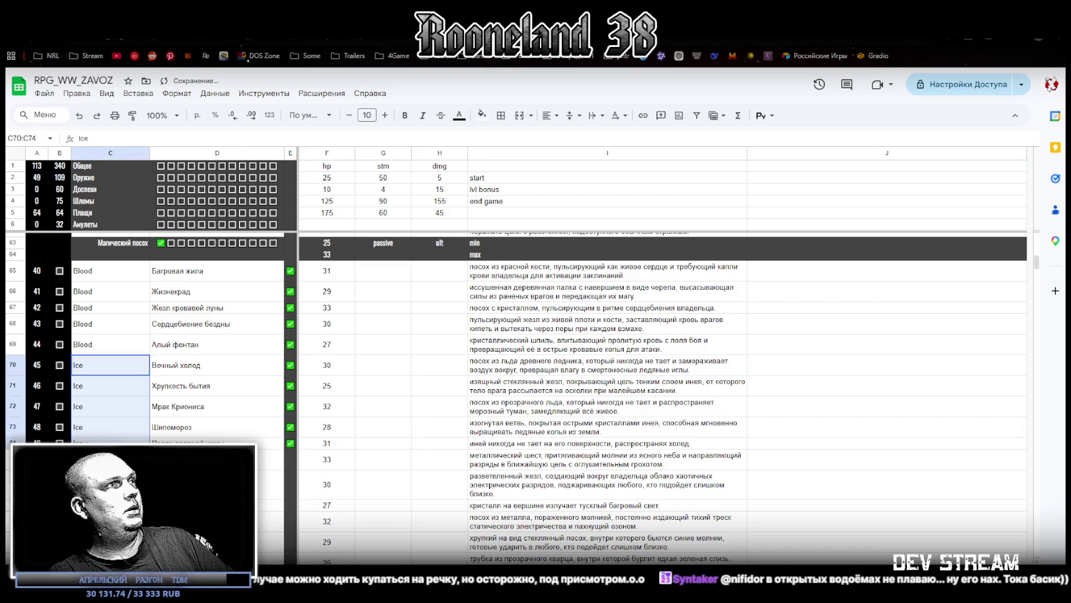
pyautogui.scroll(-3, 145, 403)
pyautogui.scroll(-3, 148, 393)
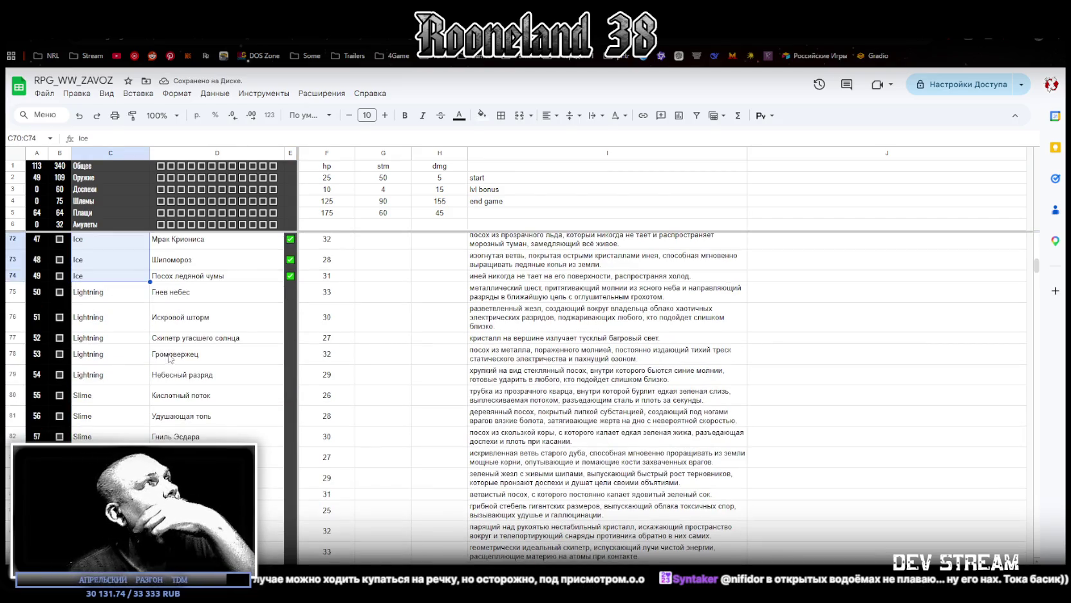
pyautogui.scroll(6, 159, 369)
pyautogui.scroll(2, 159, 369)
pyautogui.scroll(-2, 162, 360)
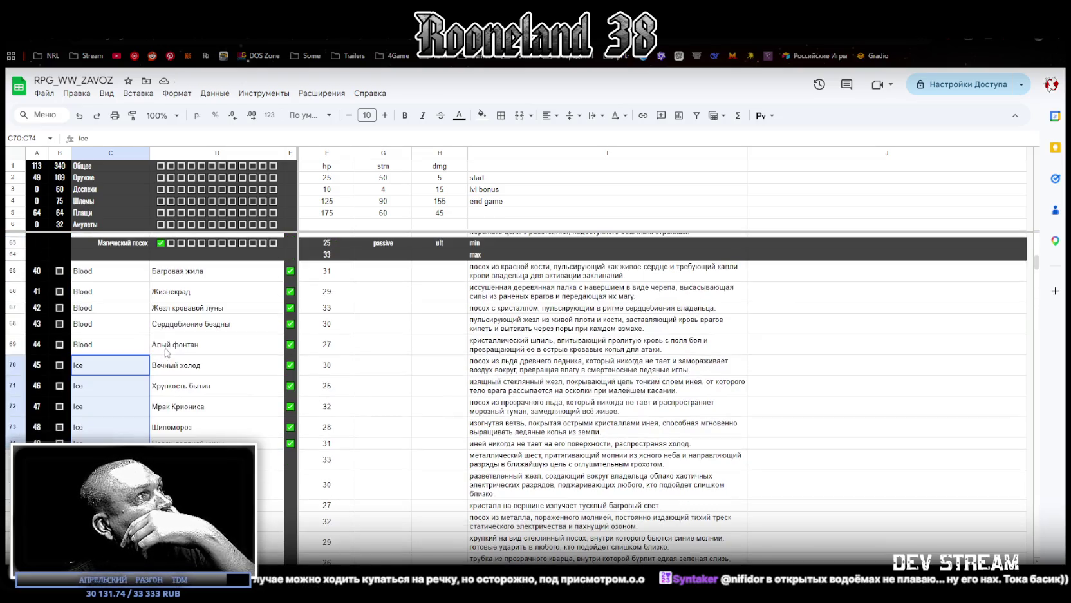
pyautogui.scroll(3, 166, 348)
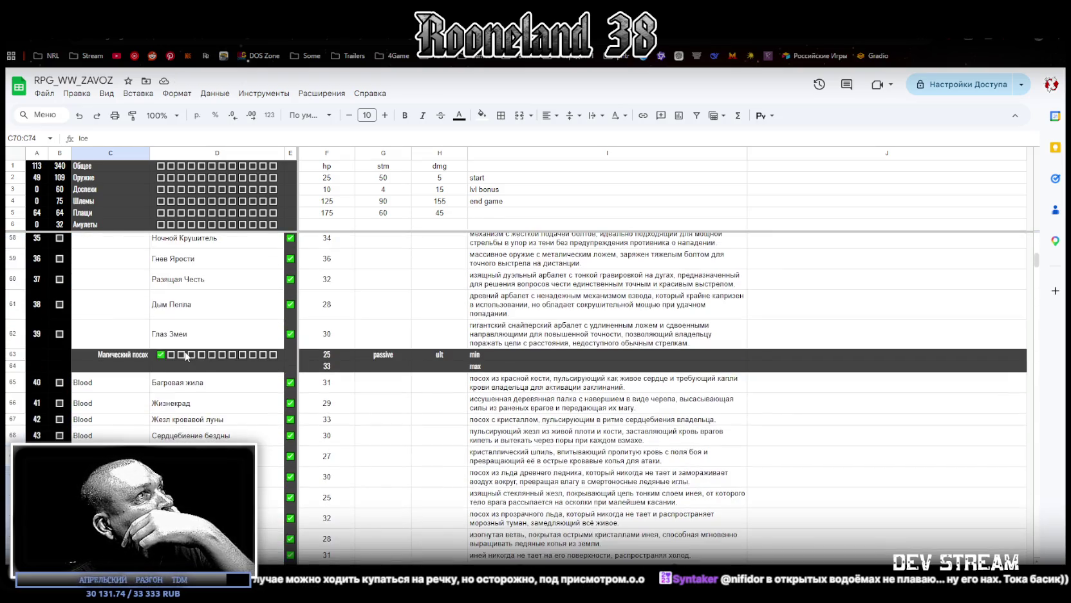
pyautogui.scroll(-2, 180, 354)
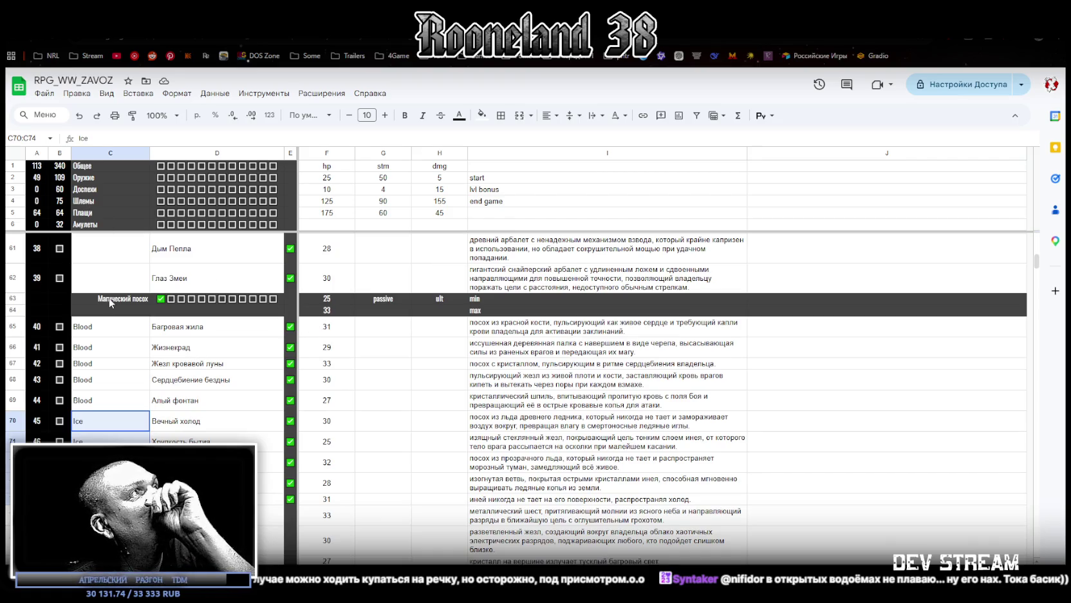
pyautogui.scroll(-2, 111, 302)
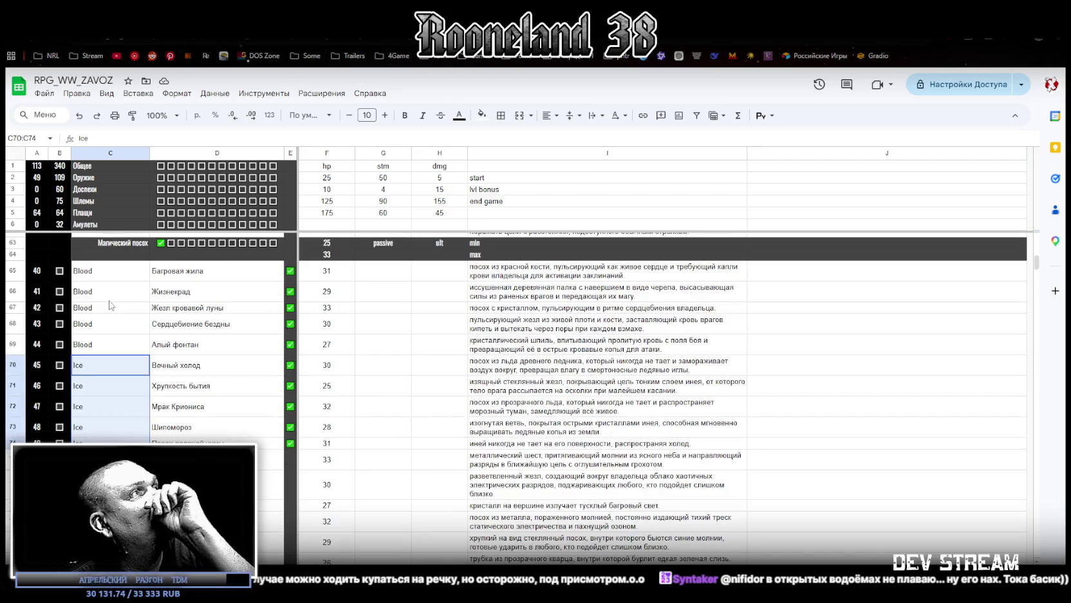
pyautogui.scroll(-2, 110, 303)
pyautogui.scroll(-2, 111, 303)
pyautogui.moveTo(109, 293)
pyautogui.mouseDown()
pyautogui.moveTo(111, 374)
pyautogui.moveTo(77, 495)
pyautogui.mouseUp()
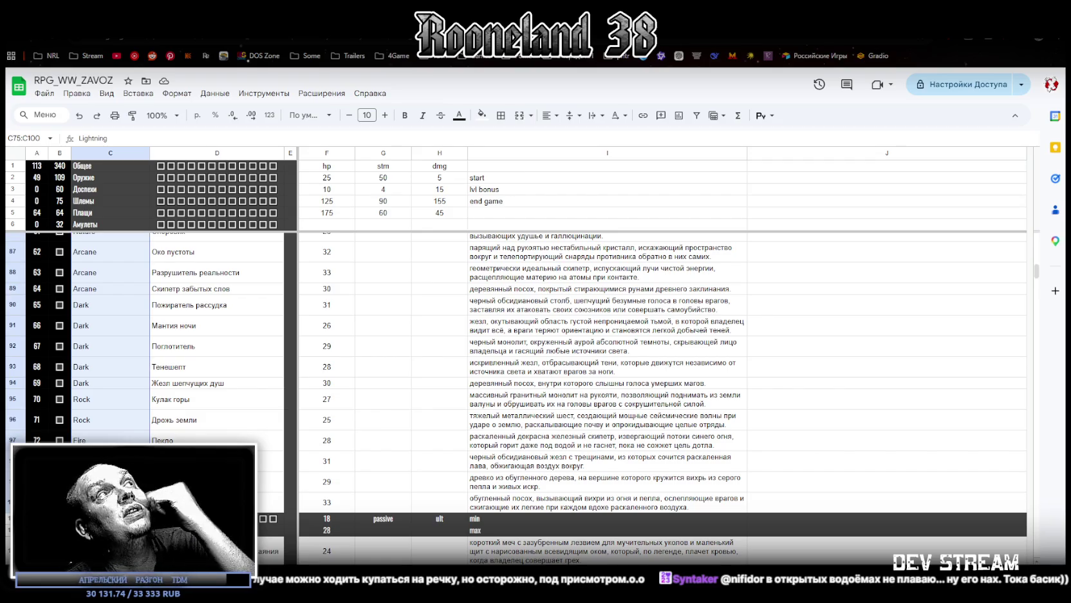
pyautogui.scroll(2, 534, 386)
pyautogui.scroll(2, 534, 386)
pyautogui.scroll(2, 535, 387)
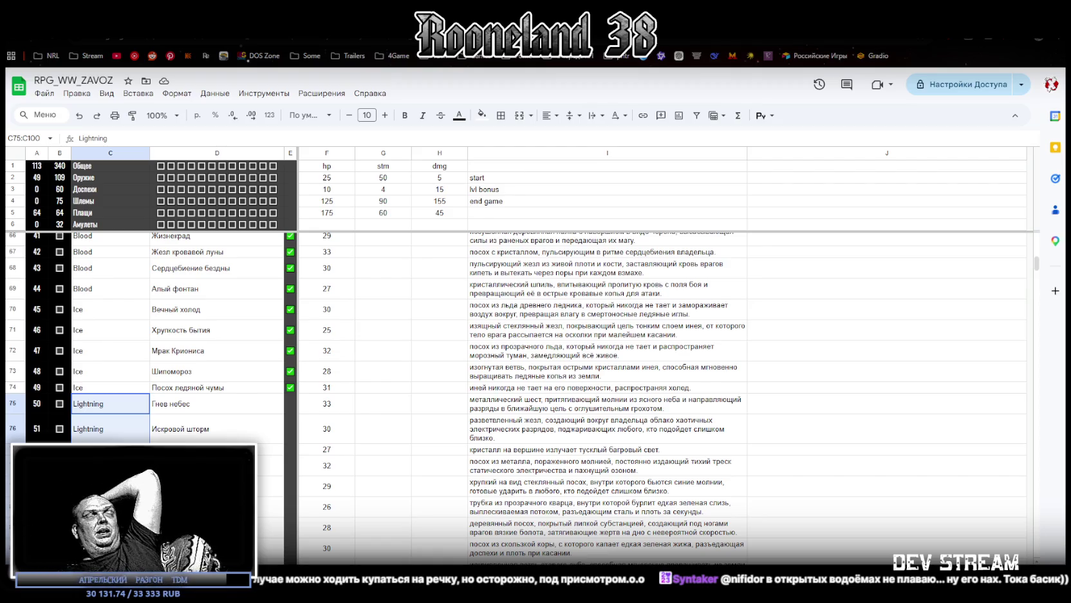
# - Review the Slime, Nature and Arcane element rows below, then return to Blockbench
pyautogui.scroll(-2, 235, 438)
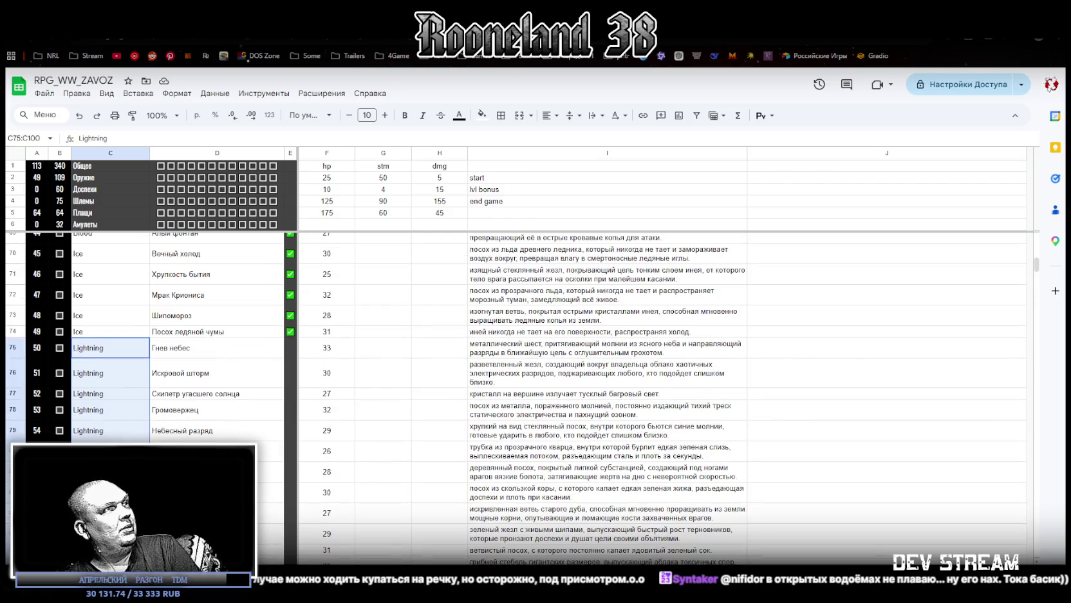
pyautogui.click(109, 451)
pyautogui.scroll(-2, 167, 477)
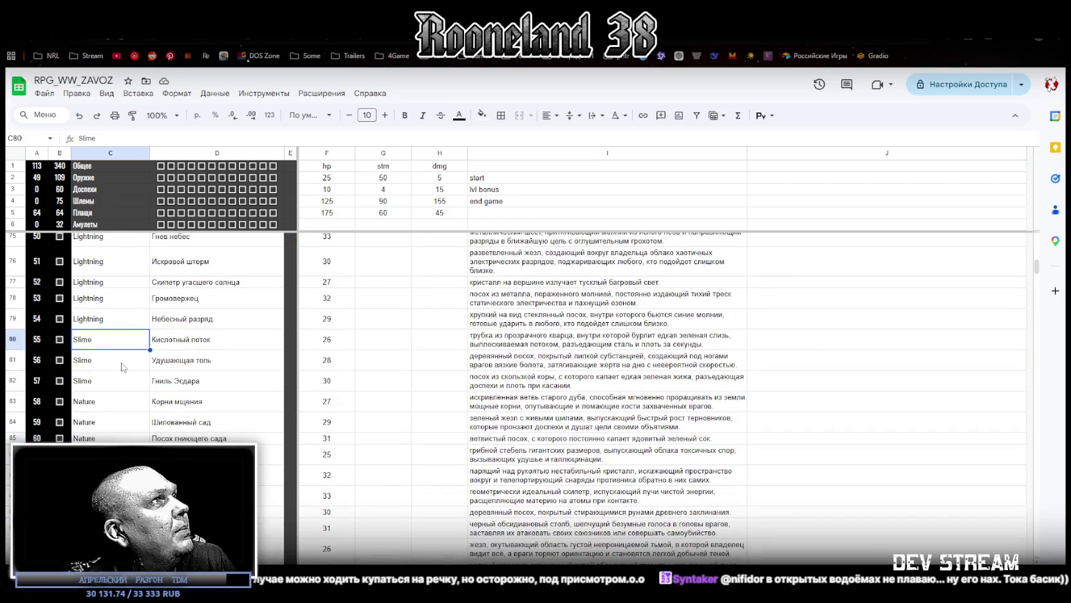
pyautogui.click(110, 381)
pyautogui.moveTo(104, 402); pyautogui.dragTo(106, 455)
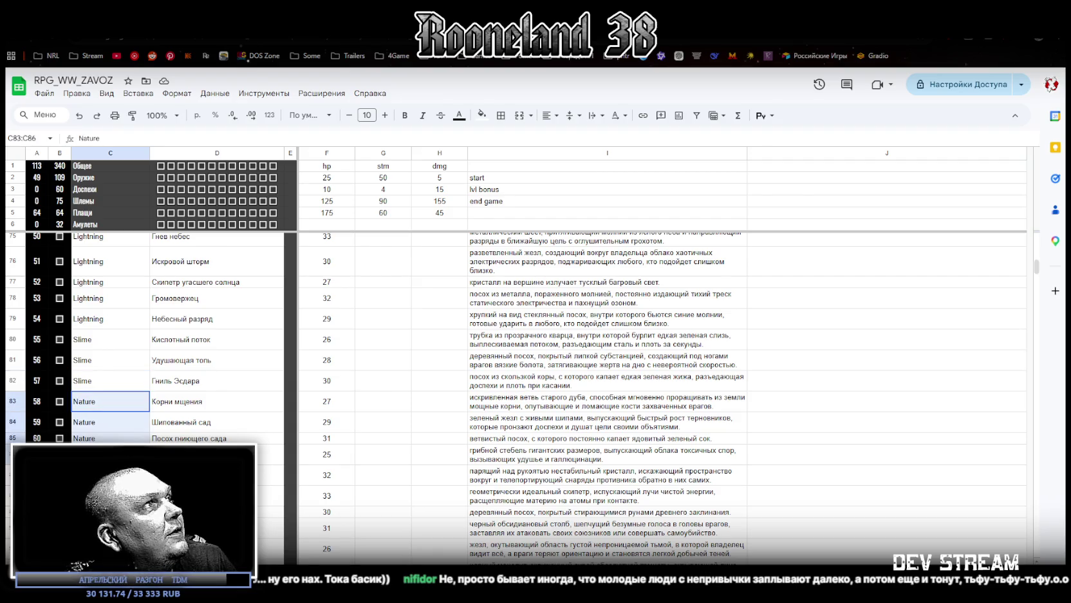
pyautogui.scroll(-2, 515, 387)
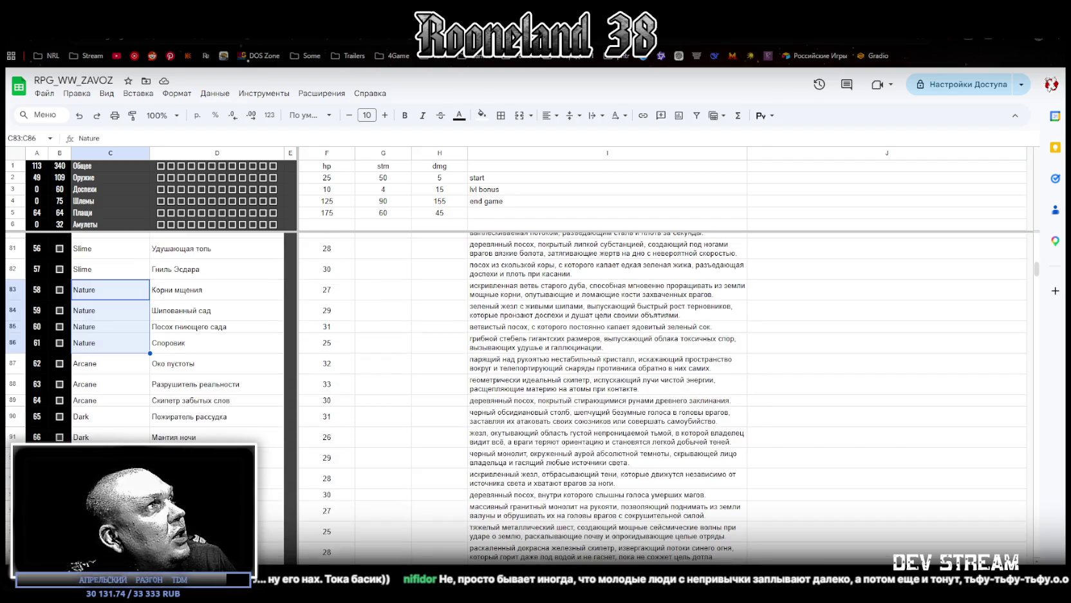
pyautogui.moveTo(96, 371); pyautogui.dragTo(122, 494)
pyautogui.scroll(-2, 103, 412)
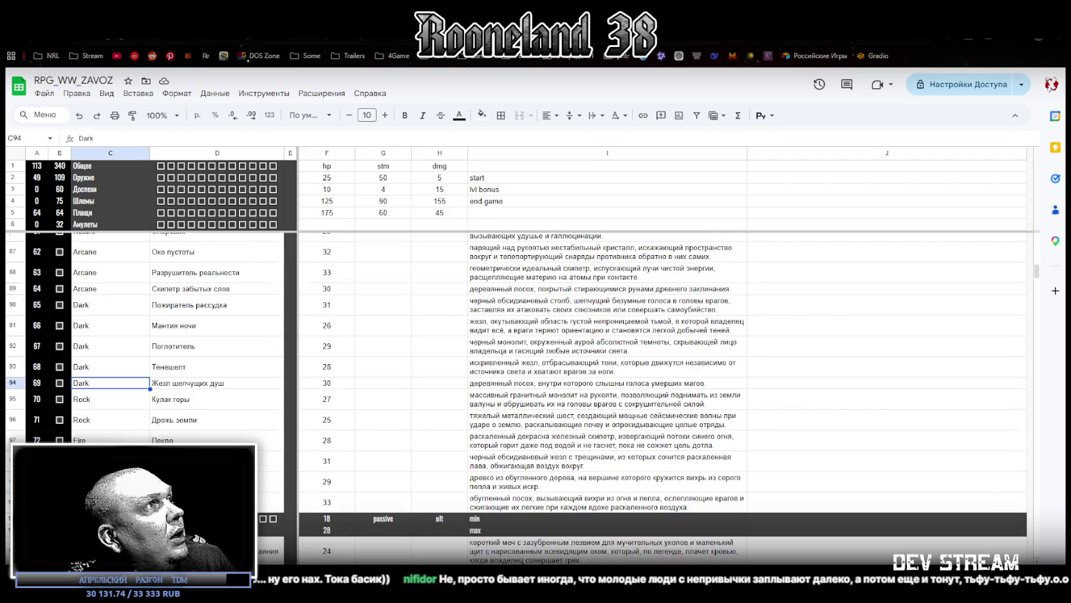
pyautogui.moveTo(101, 399); pyautogui.dragTo(129, 503)
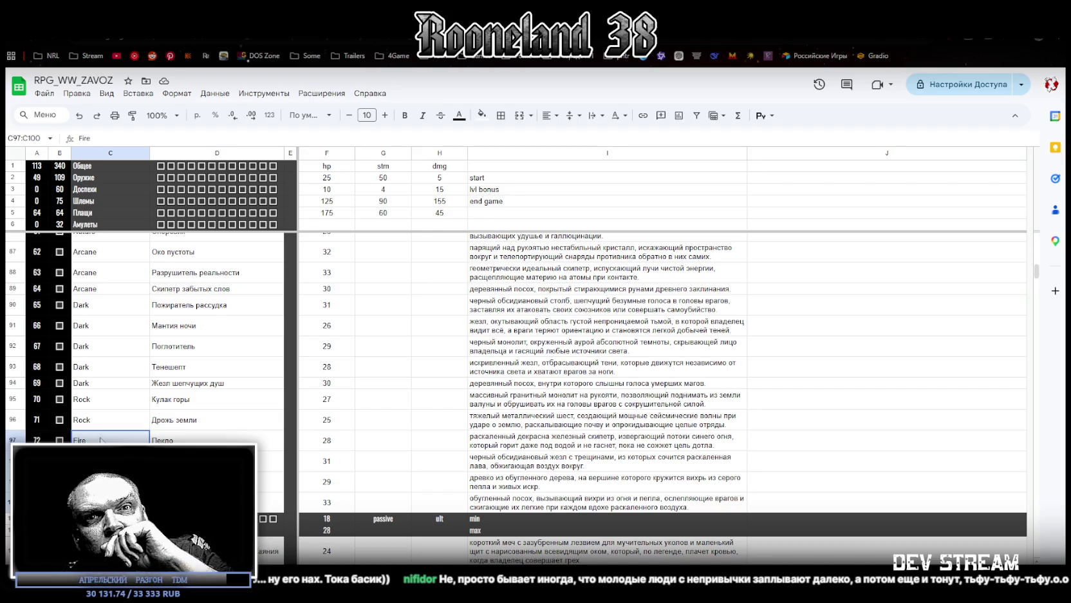
pyautogui.scroll(5, 403, 371)
pyautogui.scroll(5, 402, 371)
pyautogui.scroll(5, 403, 371)
pyautogui.scroll(3, 403, 371)
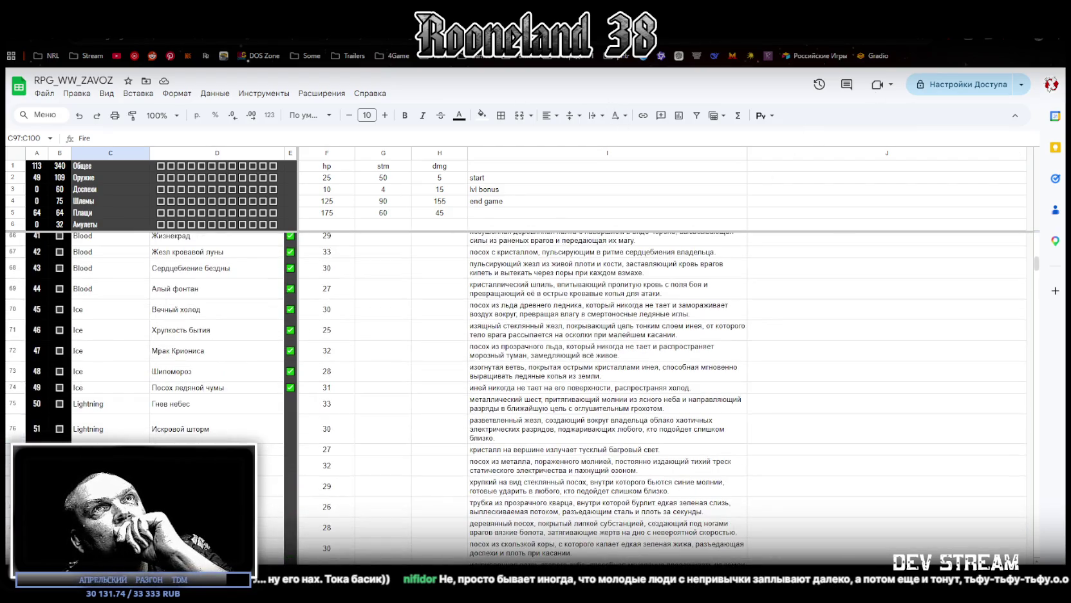
pyautogui.hotkey('alt', 'Tab')
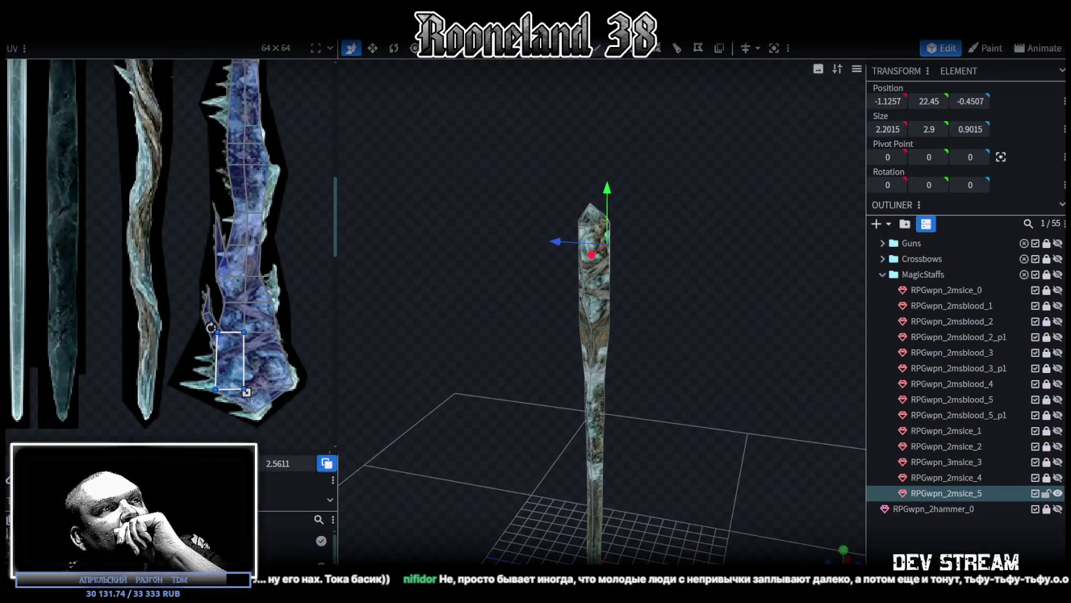